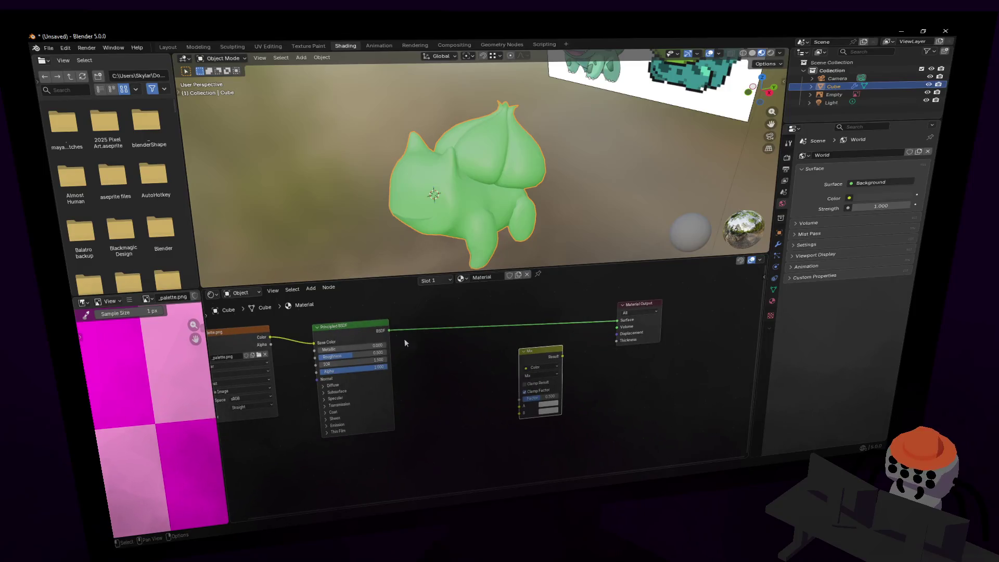
Wire the Principled BSDF output into the Mix node's A input.
{"action": "mouse_move", "coordinate": [389, 330]}
{"action": "left_mouse_down"}
{"action": "mouse_move", "coordinate": [489, 379]}
{"action": "mouse_move", "coordinate": [519, 405]}
{"action": "left_mouse_up"}
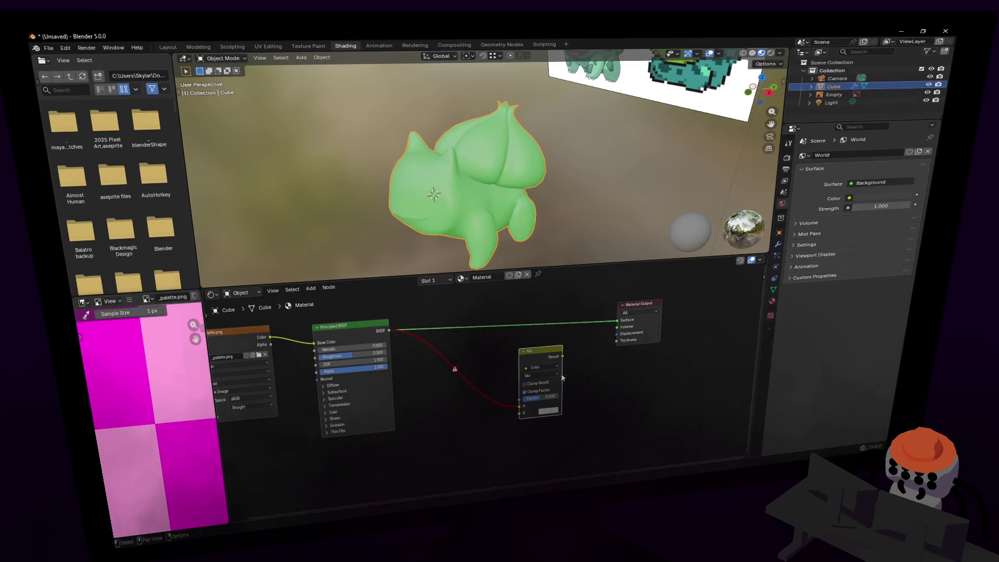
{"action": "left_click_drag", "start_coordinate": [562, 356], "coordinate": [617, 319]}
{"action": "key", "text": "shift+a"}
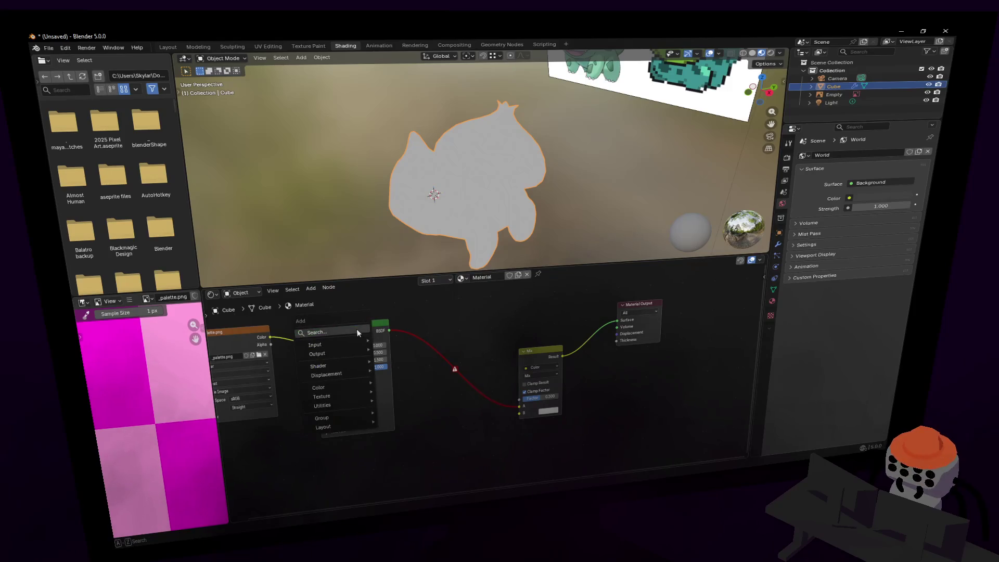
{"action": "type", "text": "rgb"}
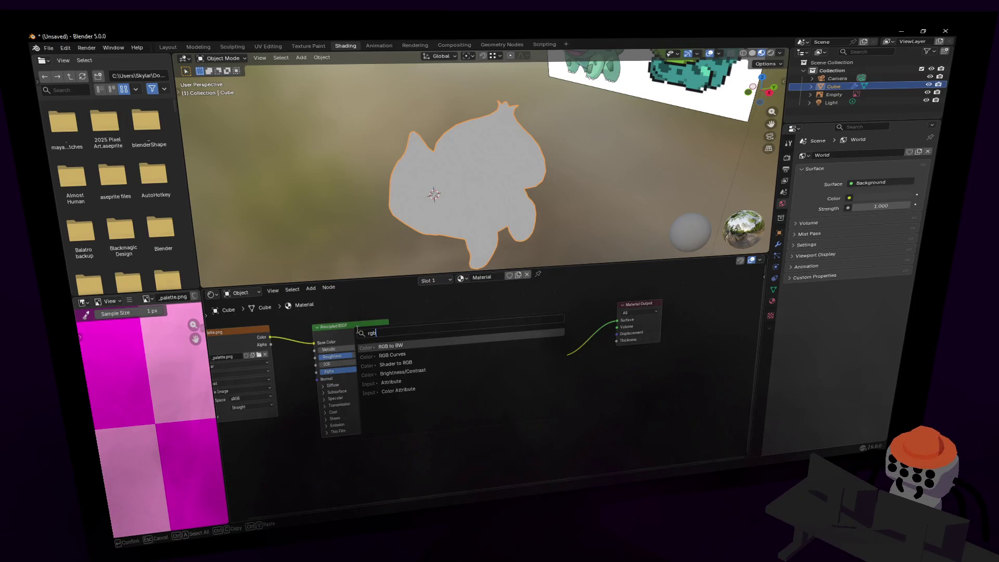
{"action": "key", "text": "Escape"}
Connect the palette image Color to Mix A and move the Principled BSDF aside.
{"action": "left_click_drag", "start_coordinate": [271, 337], "coordinate": [527, 404]}
{"action": "scroll", "coordinate": [478, 449], "scroll_direction": "down", "scroll_amount": 2}
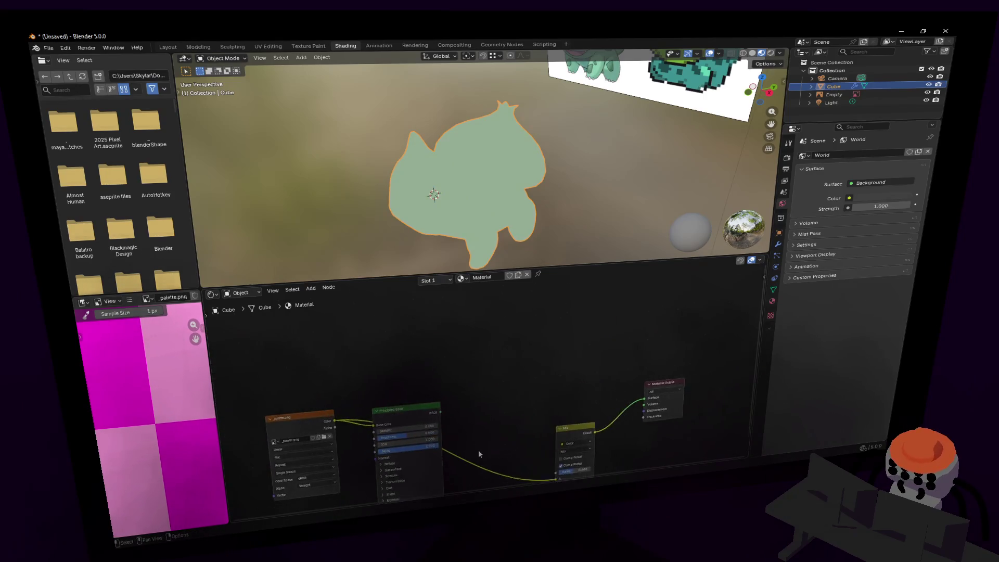
{"action": "mouse_move", "coordinate": [401, 432]}
{"action": "left_mouse_down"}
{"action": "mouse_move", "coordinate": [406, 345]}
{"action": "mouse_move", "coordinate": [358, 329]}
{"action": "mouse_move", "coordinate": [369, 315]}
{"action": "left_mouse_up"}
{"action": "scroll", "coordinate": [432, 359], "scroll_direction": "down", "scroll_amount": 3, "text": "ctrl"}
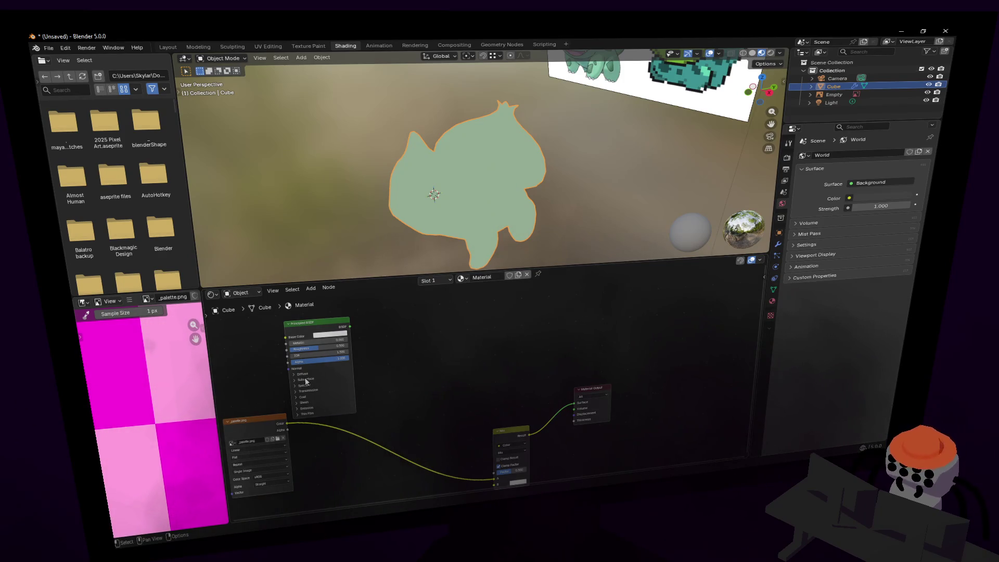
{"action": "scroll", "coordinate": [557, 186], "scroll_direction": "up", "scroll_amount": 5, "text": "shift"}
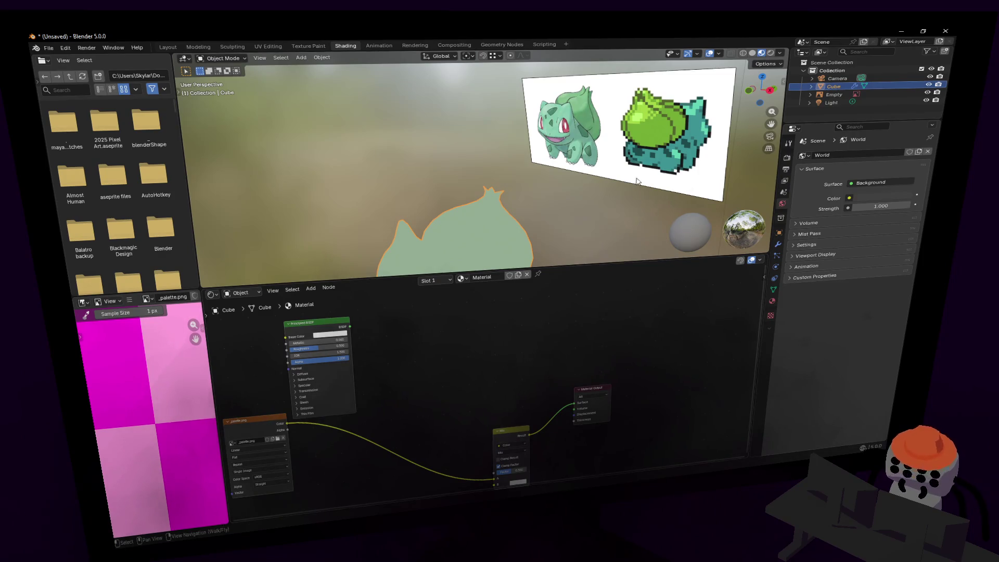
Shift the Material Output and Mix nodes up-right and add an Ambient Occlusion node.
{"action": "middle_click_drag", "start_coordinate": [438, 372], "coordinate": [467, 347]}
{"action": "left_click_drag", "start_coordinate": [602, 369], "coordinate": [694, 330]}
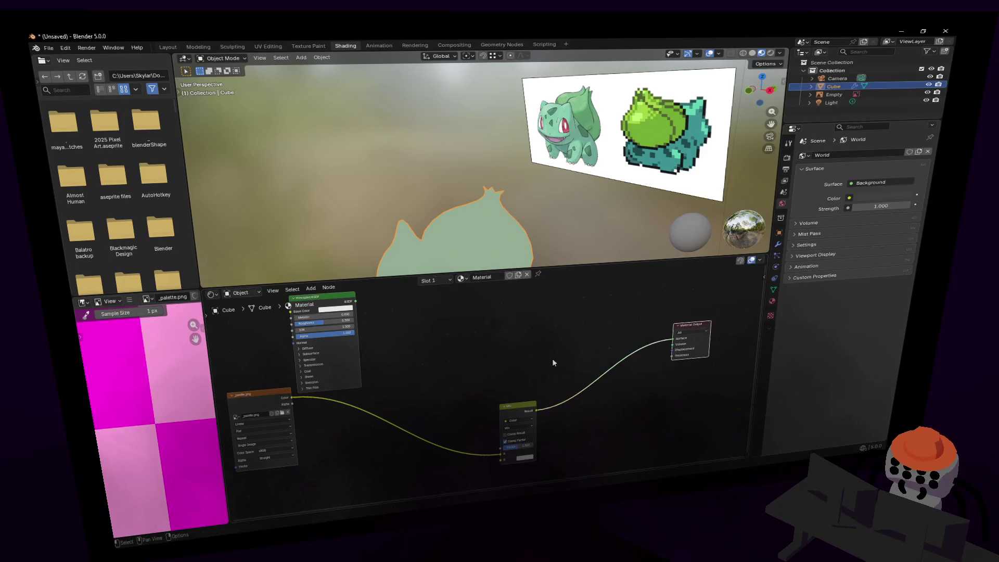
{"action": "left_click_drag", "start_coordinate": [518, 405], "coordinate": [593, 338]}
{"action": "key", "text": "shift+a"}
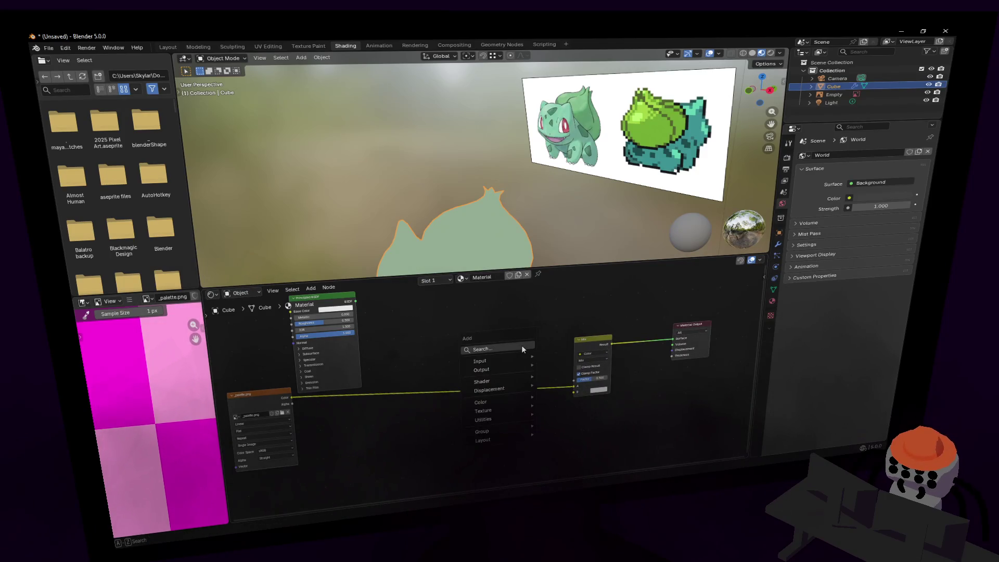
{"action": "left_click", "coordinate": [522, 345]}
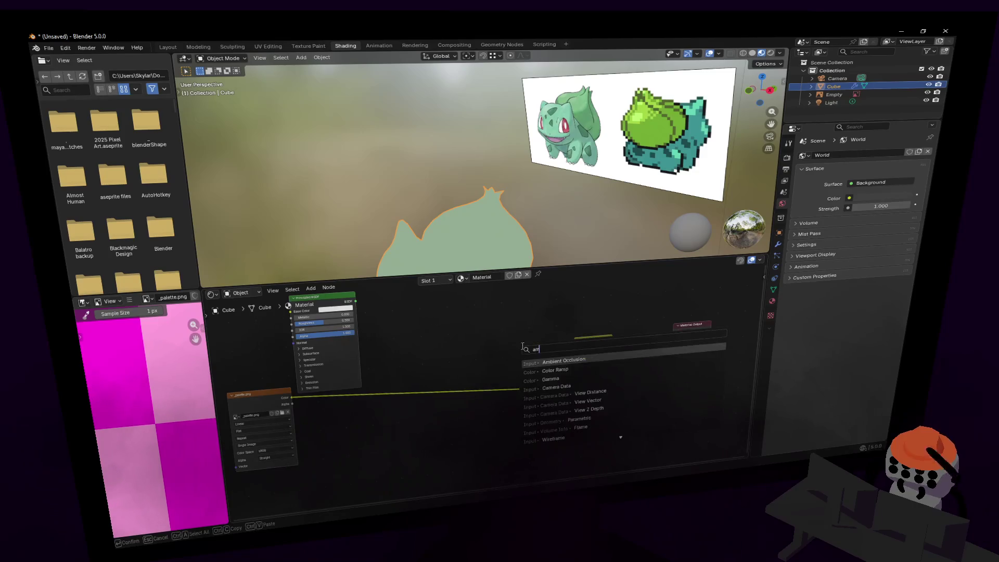
{"action": "type", "text": "ambient"}
{"action": "key", "text": "Return"}
Place Ambient Occlusion below the Mix node and link its Color to Mix B.
{"action": "left_click", "coordinate": [485, 416]}
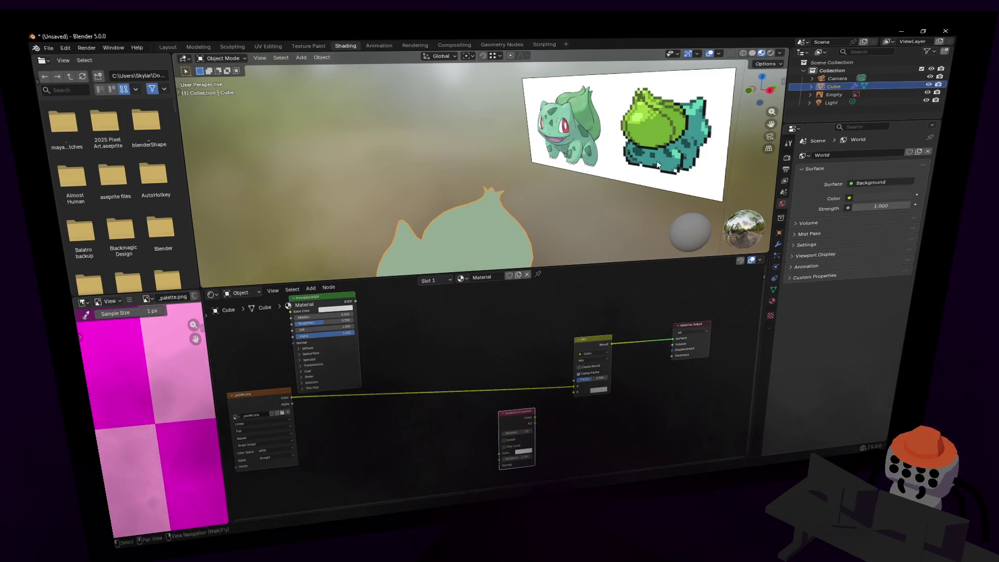
{"action": "middle_click_drag", "start_coordinate": [650, 218], "coordinate": [653, 160]}
{"action": "left_click_drag", "start_coordinate": [534, 418], "coordinate": [573, 396]}
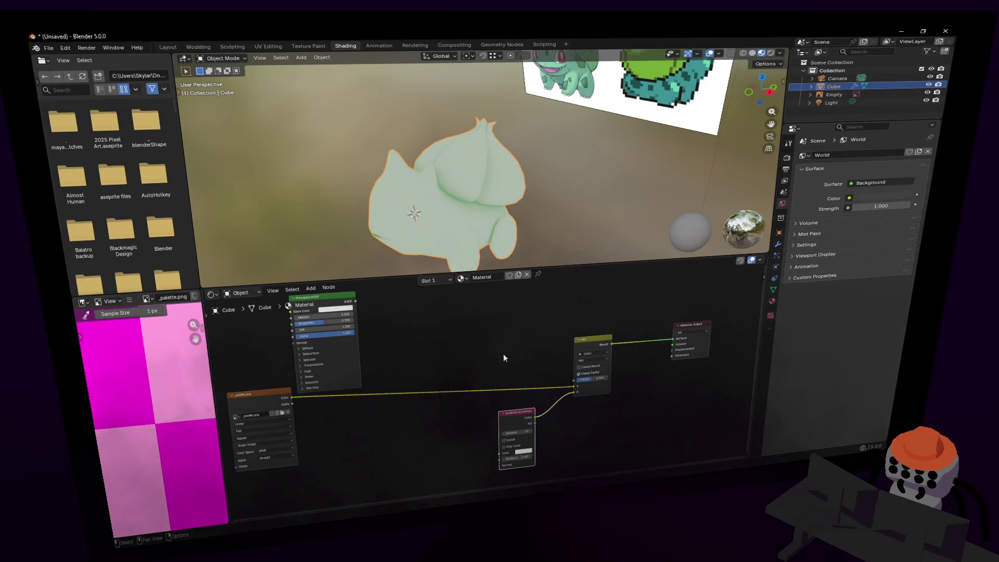
{"action": "middle_click_drag", "start_coordinate": [503, 358], "coordinate": [515, 371]}
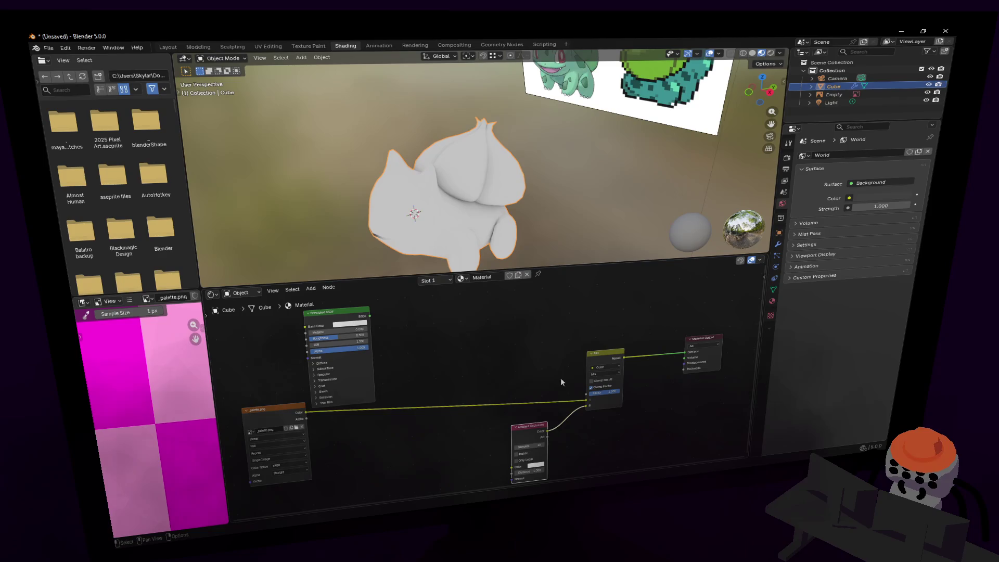
Set the Mix node blend mode to Multiply and show the Render Properties.
{"action": "left_click", "coordinate": [606, 374]}
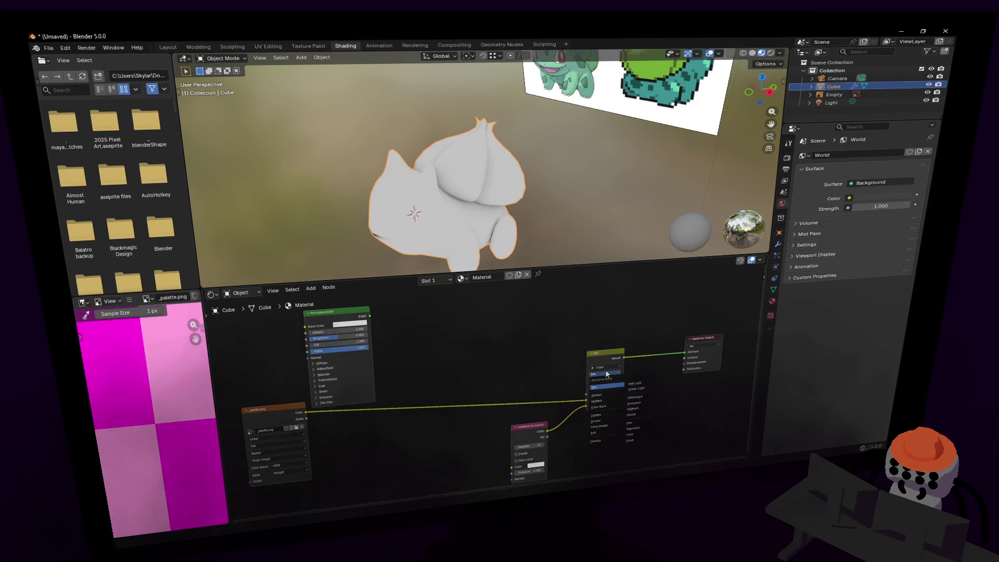
{"action": "left_click", "coordinate": [607, 399]}
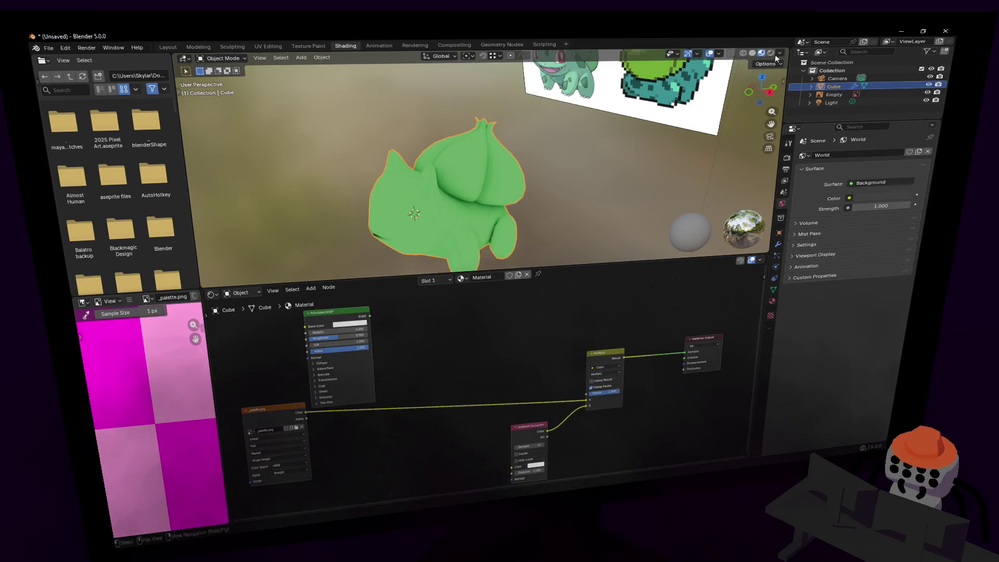
{"action": "left_click", "coordinate": [786, 157]}
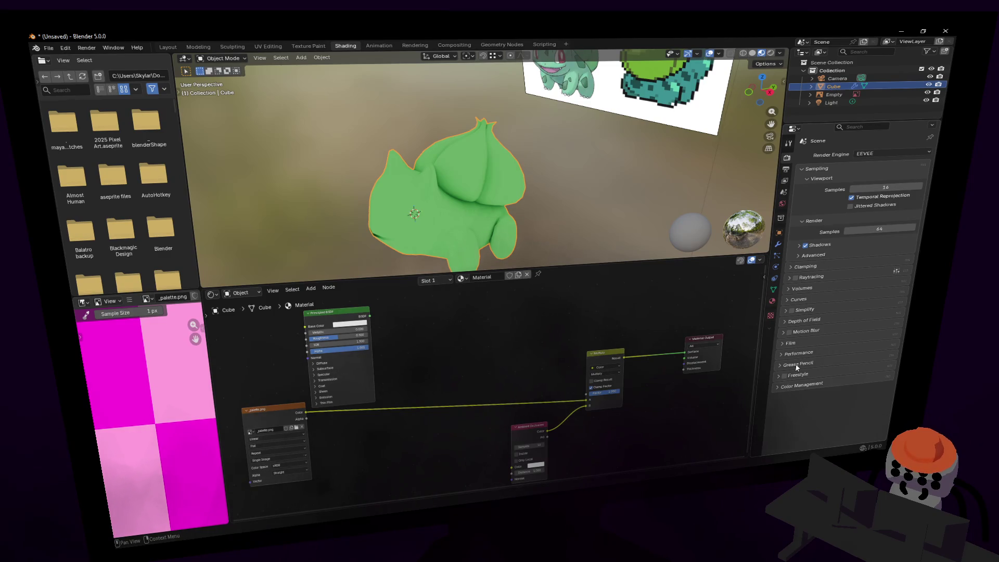
Change the Color Management view transform from AgX to Standard, then walk closer to Bulbasaur.
{"action": "left_click", "coordinate": [802, 385]}
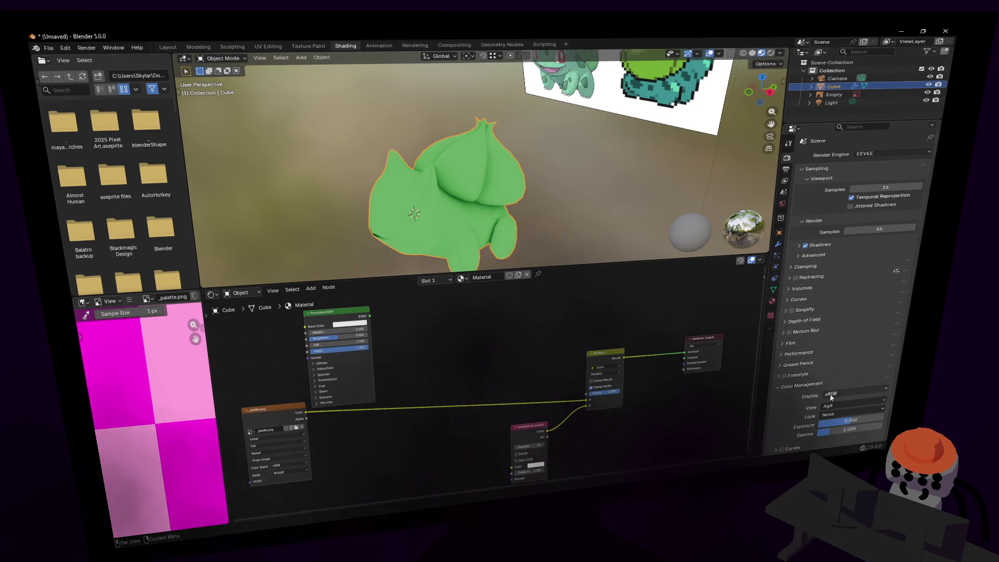
{"action": "left_click", "coordinate": [835, 408]}
{"action": "left_click", "coordinate": [845, 326]}
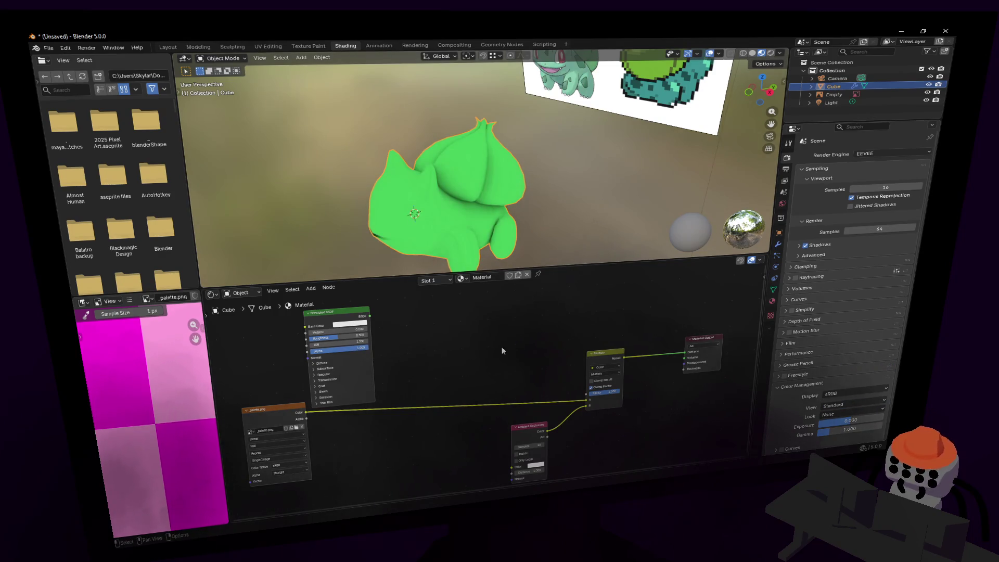
{"action": "key", "text": "shift+grave"}
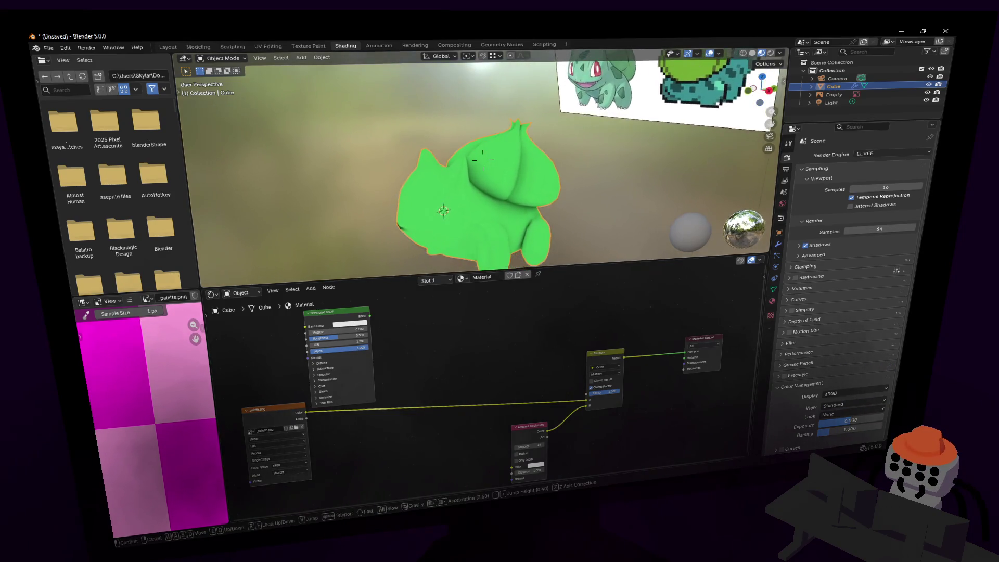
{"action": "left_click", "coordinate": [590, 210]}
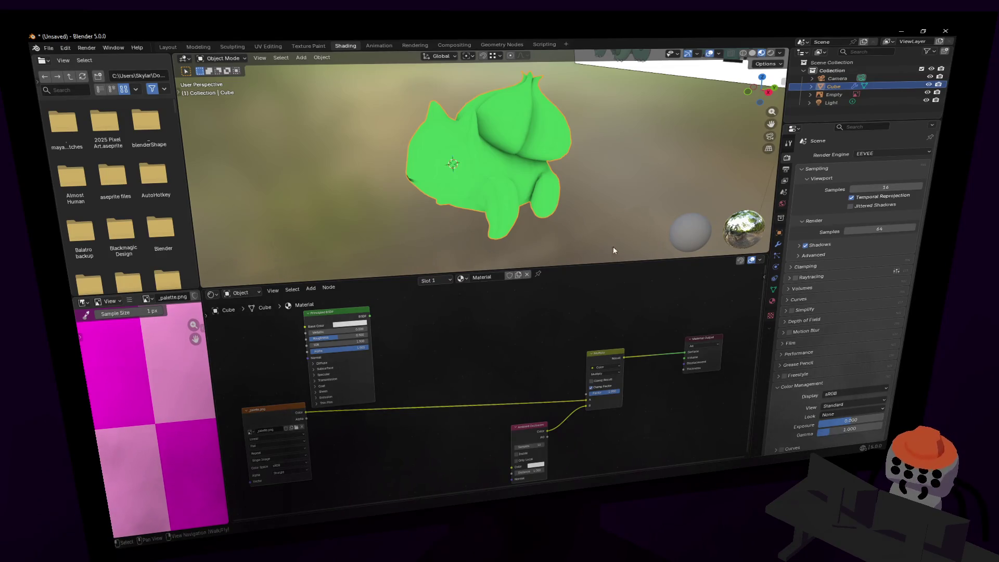
Move the palette.png node under Multiply and compare the Multiply factor at 0 and 1.
{"action": "middle_click_drag", "start_coordinate": [613, 245], "coordinate": [597, 204]}
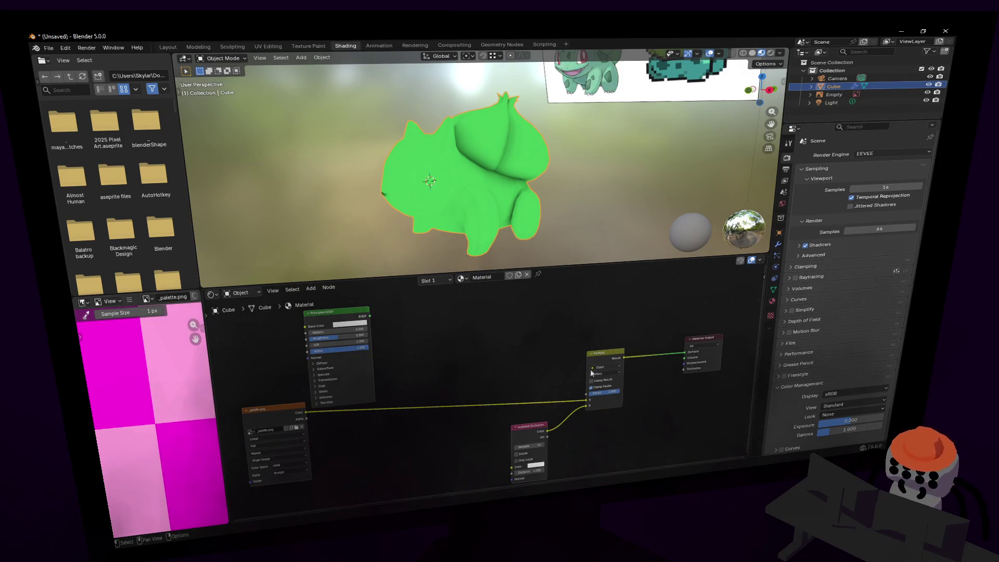
{"action": "right_click", "coordinate": [677, 423]}
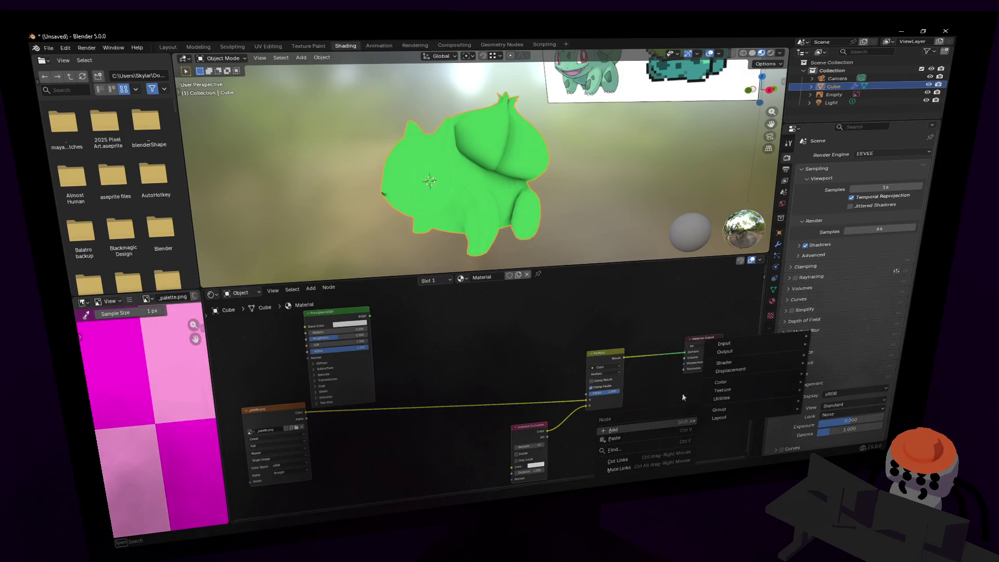
{"action": "middle_click_drag", "start_coordinate": [580, 407], "coordinate": [590, 378]}
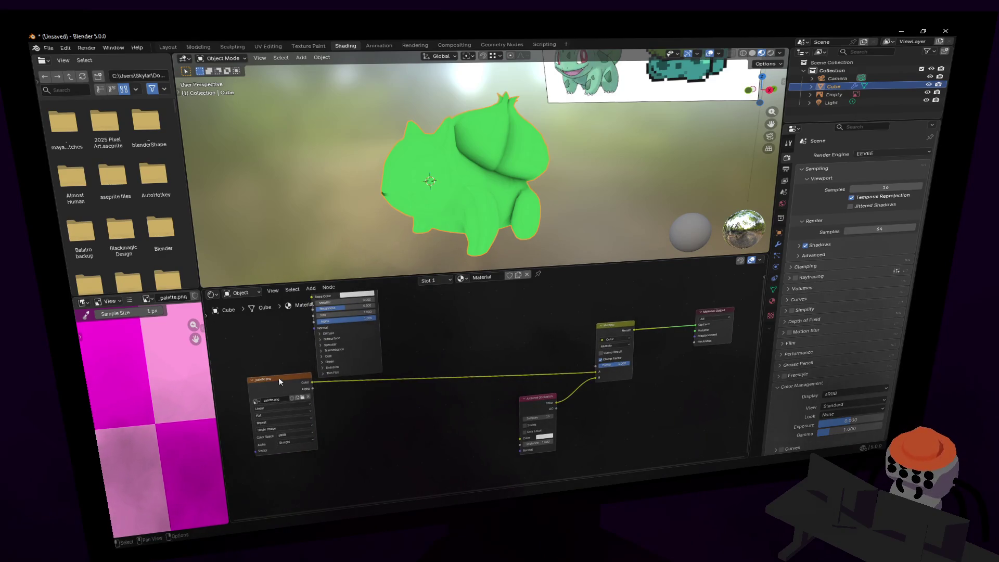
{"action": "left_click_drag", "start_coordinate": [279, 376], "coordinate": [470, 367]}
{"action": "middle_click_drag", "start_coordinate": [604, 351], "coordinate": [547, 372]}
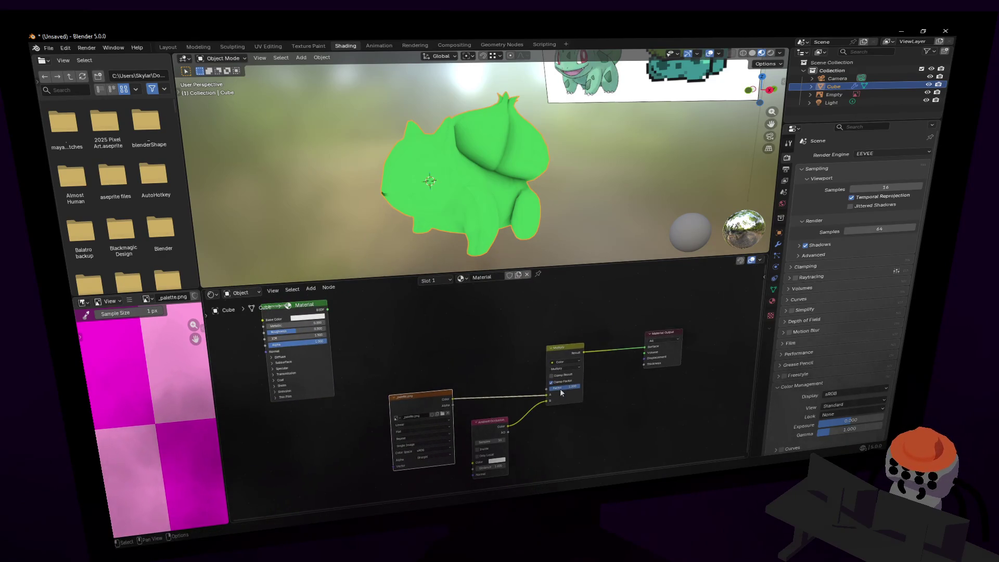
{"action": "mouse_move", "coordinate": [560, 389]}
{"action": "left_mouse_down"}
{"action": "mouse_move", "coordinate": [536, 388]}
{"action": "mouse_move", "coordinate": [580, 388]}
{"action": "left_mouse_up"}
{"action": "middle_click_drag", "start_coordinate": [437, 393], "coordinate": [510, 404]}
{"action": "left_click_drag", "start_coordinate": [511, 403], "coordinate": [411, 415]}
Duplicate the Multiply node onto the palette–Multiply link and lighten its B colour.
{"action": "left_click", "coordinate": [640, 355]}
{"action": "key", "text": "shift+d"}
{"action": "left_click", "coordinate": [458, 380]}
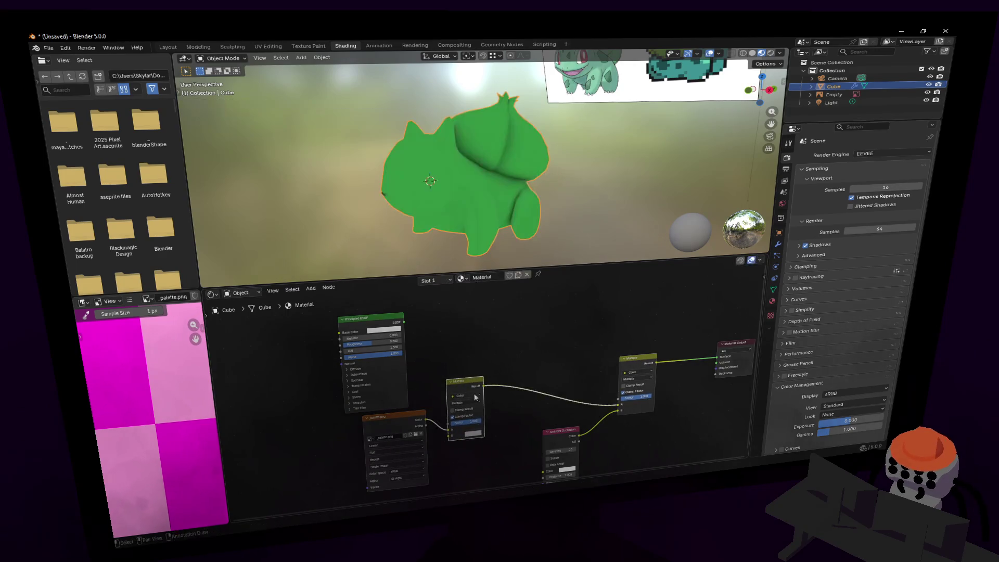
{"action": "mouse_move", "coordinate": [457, 398]}
{"action": "middle_mouse_down"}
{"action": "mouse_move", "coordinate": [488, 364]}
{"action": "mouse_move", "coordinate": [504, 377]}
{"action": "middle_mouse_up"}
{"action": "left_click", "coordinate": [535, 437]}
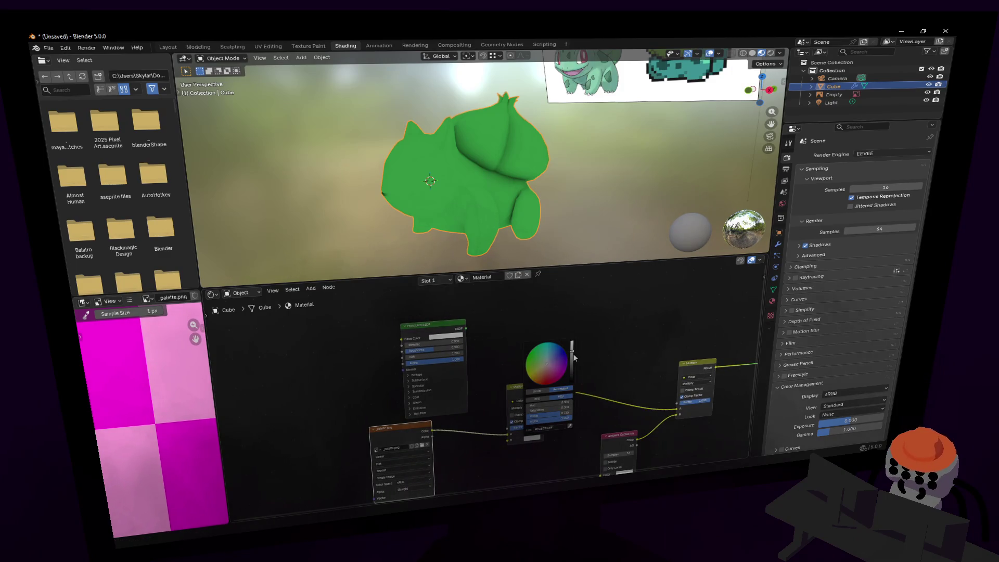
{"action": "left_click_drag", "start_coordinate": [572, 345], "coordinate": [572, 341]}
Add a Color Ramp node beside the Principled BSDF and connect the BSDF to it.
{"action": "middle_click_drag", "start_coordinate": [556, 370], "coordinate": [567, 356]}
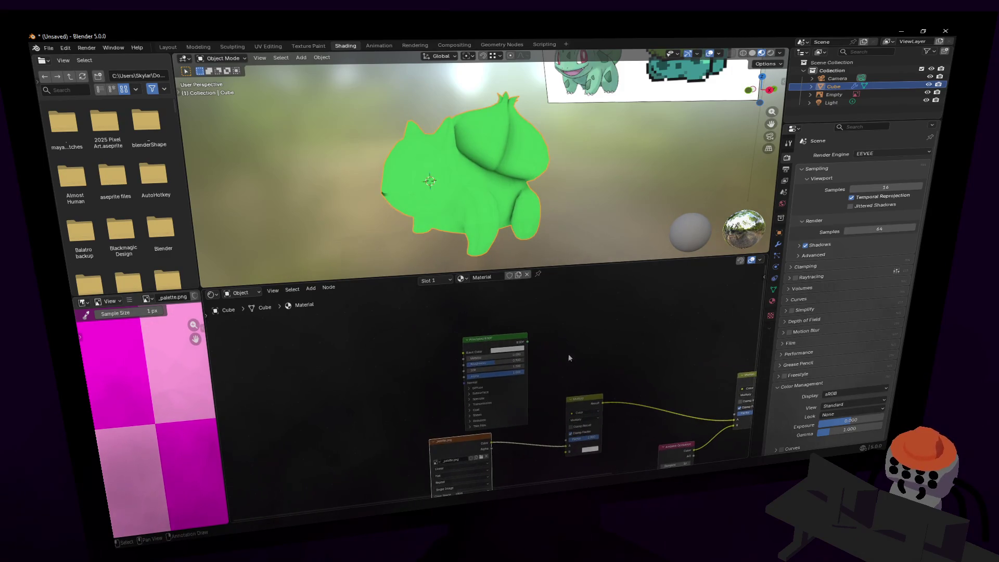
{"action": "key", "text": "g"}
{"action": "left_click", "coordinate": [525, 329]}
{"action": "key", "text": "shift+a"}
{"action": "type", "text": "color ramp"}
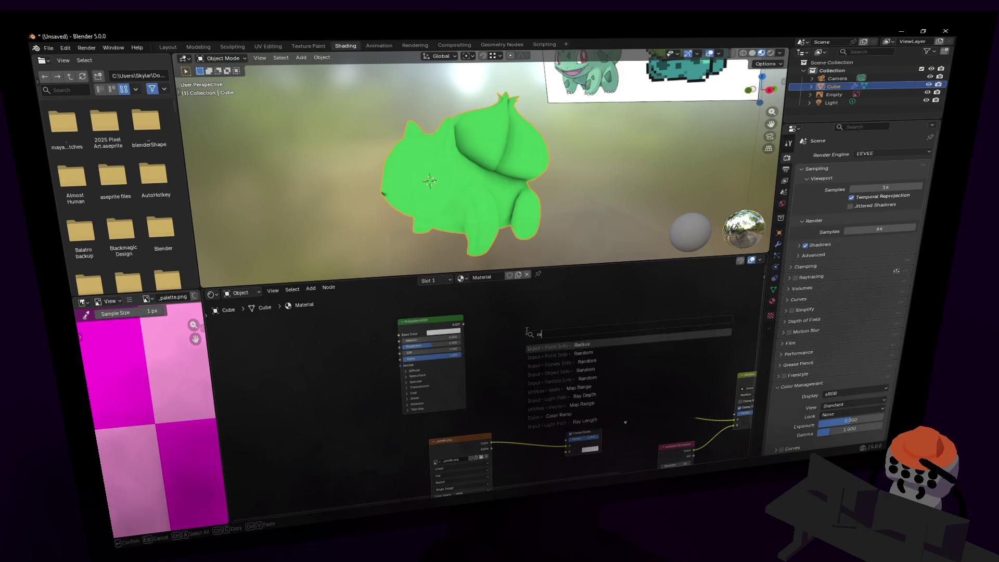
{"action": "key", "text": "Return"}
{"action": "left_click", "coordinate": [525, 331]}
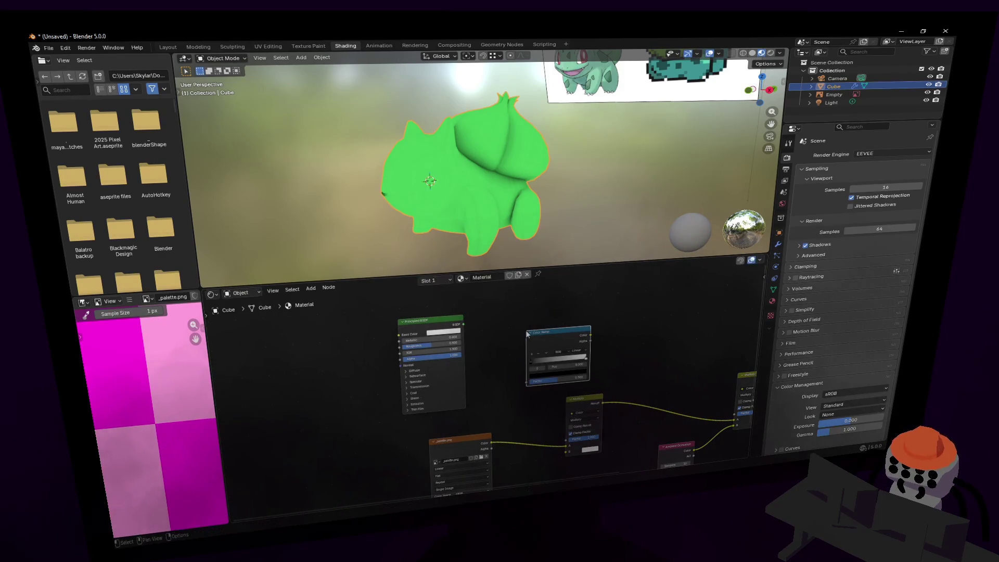
{"action": "left_click_drag", "start_coordinate": [463, 324], "coordinate": [541, 368]}
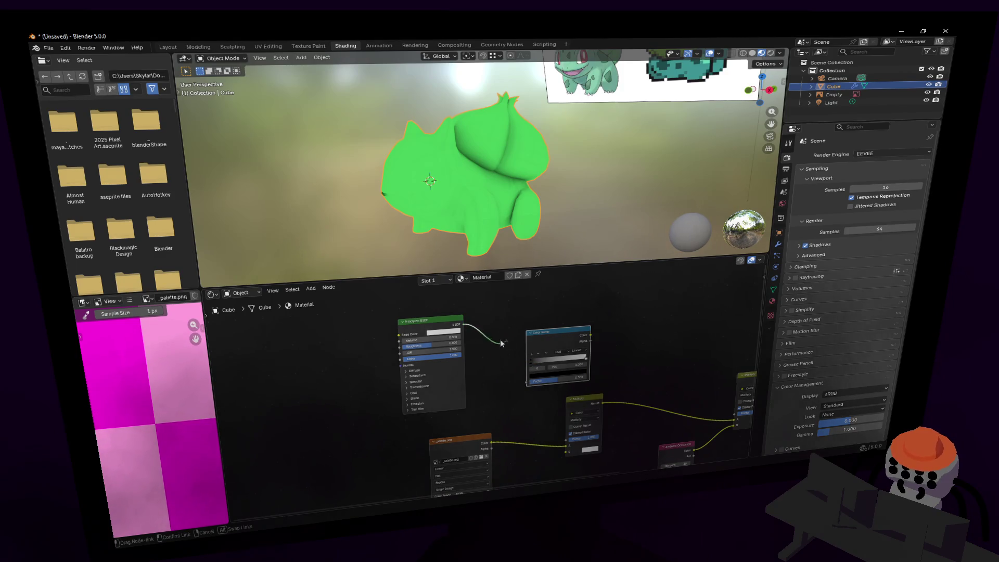
Add a Shader to RGB node and feed the Principled BSDF output into it.
{"action": "key", "text": "shift+a"}
{"action": "type", "text": "rgb"}
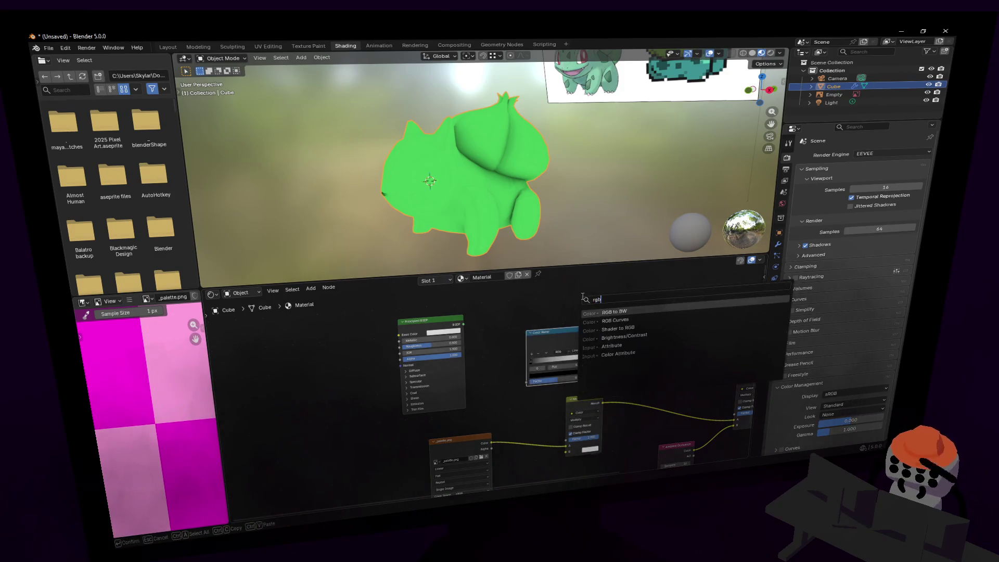
{"action": "key", "text": "Return"}
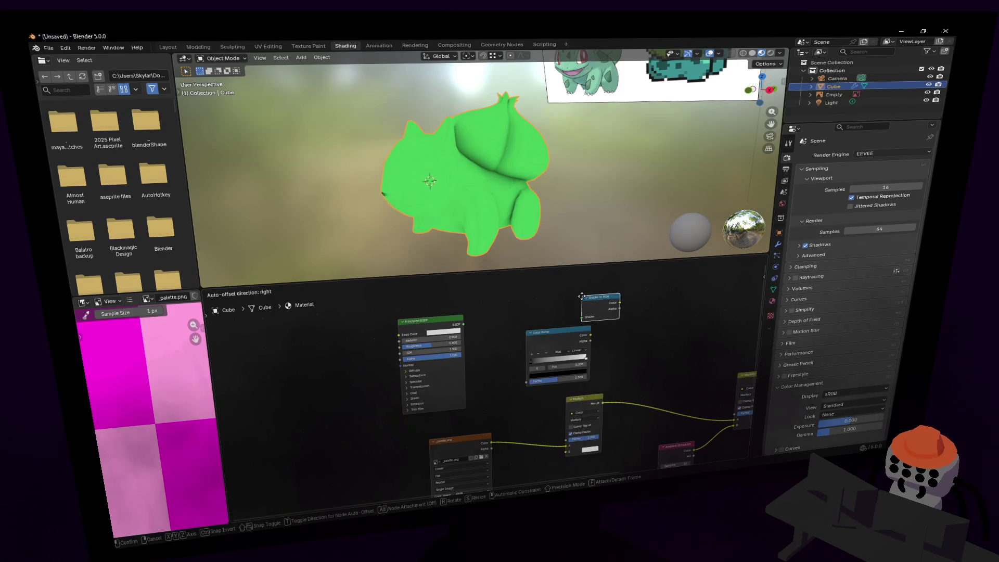
{"action": "left_click", "coordinate": [423, 317]}
{"action": "mouse_move", "coordinate": [424, 322]}
{"action": "left_mouse_down"}
{"action": "mouse_move", "coordinate": [316, 320]}
{"action": "mouse_move", "coordinate": [434, 342]}
{"action": "mouse_move", "coordinate": [458, 370]}
{"action": "mouse_move", "coordinate": [386, 322]}
{"action": "mouse_move", "coordinate": [461, 331]}
{"action": "mouse_move", "coordinate": [535, 383]}
{"action": "mouse_move", "coordinate": [515, 359]}
{"action": "mouse_move", "coordinate": [455, 359]}
{"action": "mouse_move", "coordinate": [557, 411]}
{"action": "mouse_move", "coordinate": [566, 457]}
{"action": "mouse_move", "coordinate": [563, 438]}
{"action": "left_mouse_up"}
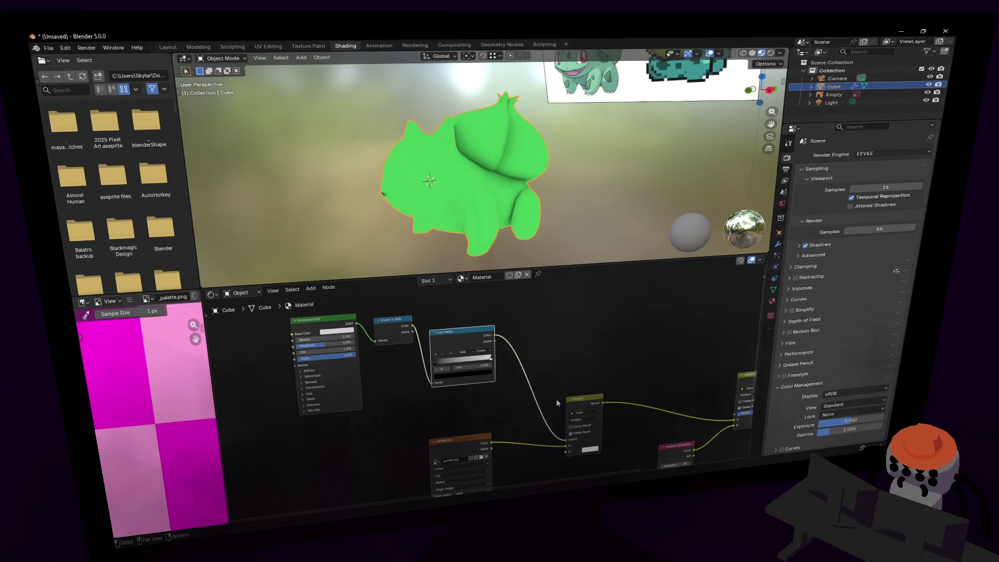
Adjust the Color Ramp stops, sliding the black stop to 0.252.
{"action": "left_click", "coordinate": [577, 359]}
{"action": "middle_click_drag", "start_coordinate": [586, 368], "coordinate": [535, 374]}
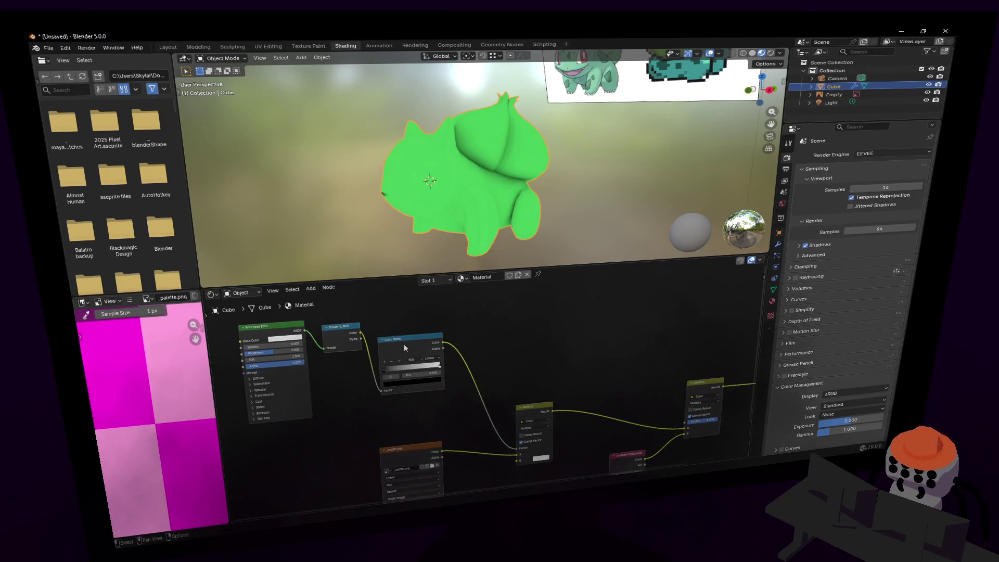
{"action": "mouse_move", "coordinate": [408, 332]}
{"action": "left_mouse_down"}
{"action": "mouse_move", "coordinate": [440, 344]}
{"action": "mouse_move", "coordinate": [411, 338]}
{"action": "left_mouse_up"}
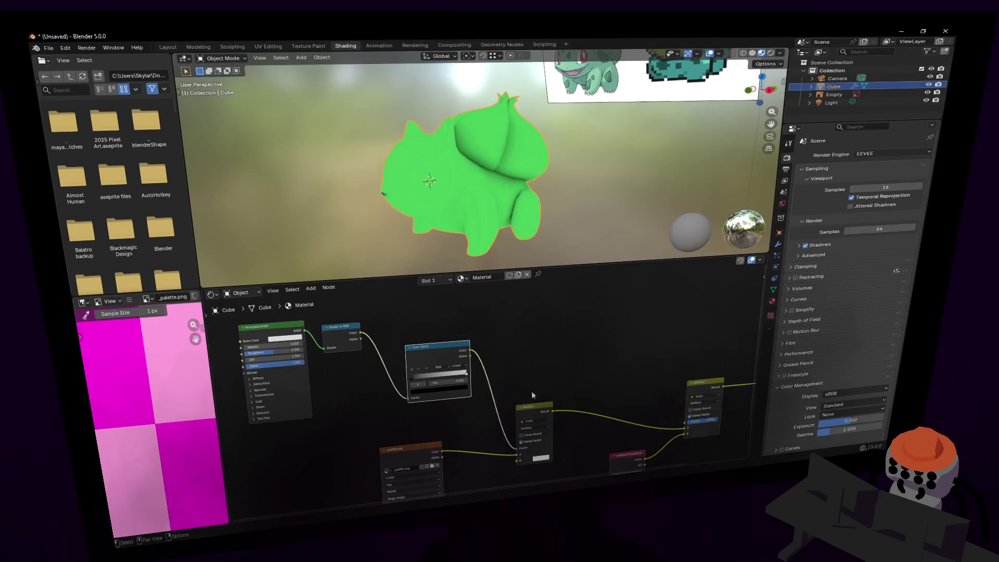
{"action": "mouse_move", "coordinate": [531, 391]}
{"action": "middle_mouse_down"}
{"action": "mouse_move", "coordinate": [489, 374]}
{"action": "mouse_move", "coordinate": [588, 297]}
{"action": "middle_mouse_up"}
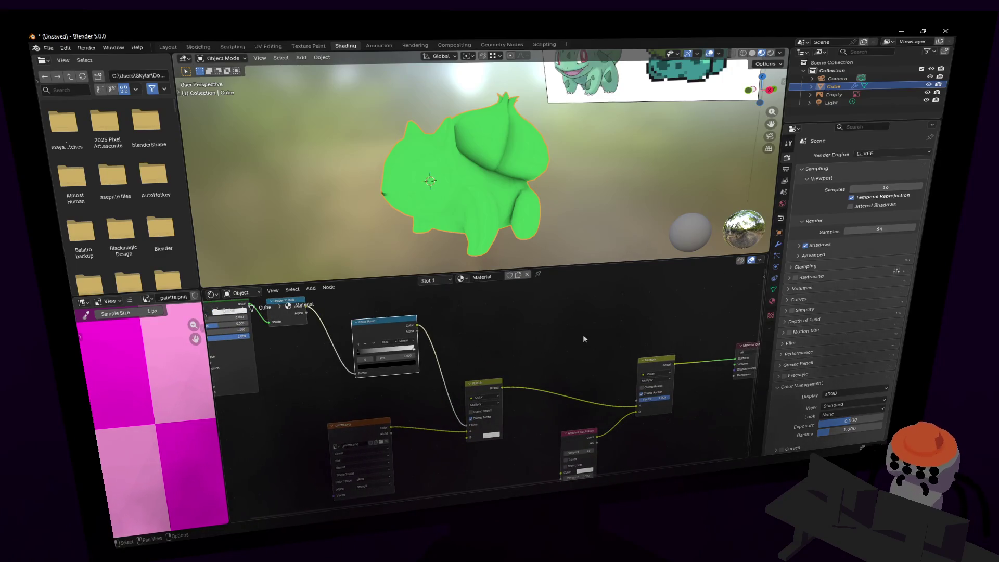
{"action": "middle_click_drag", "start_coordinate": [583, 334], "coordinate": [585, 389]}
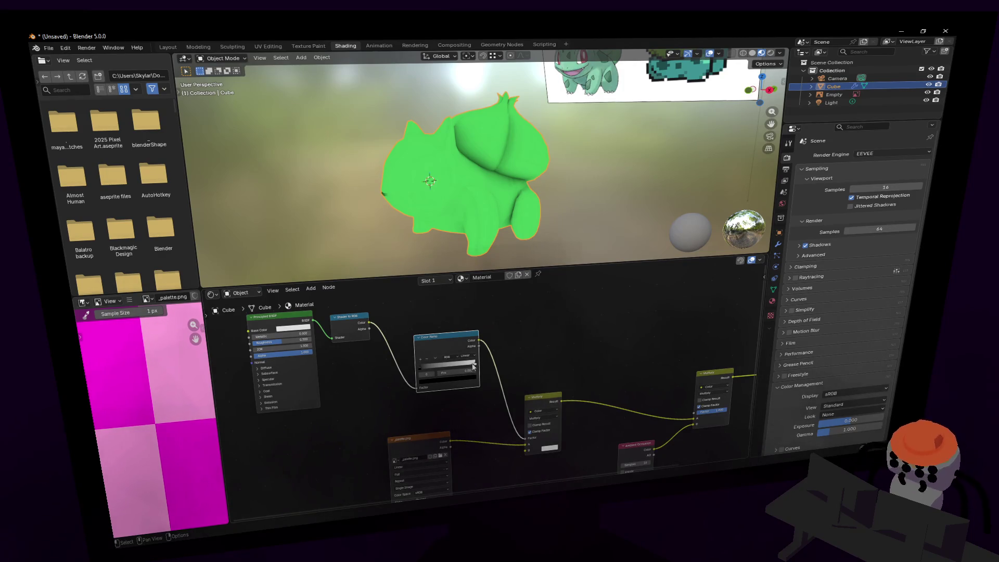
{"action": "mouse_move", "coordinate": [472, 365]}
{"action": "left_mouse_down"}
{"action": "mouse_move", "coordinate": [450, 366]}
{"action": "mouse_move", "coordinate": [483, 371]}
{"action": "mouse_move", "coordinate": [398, 378]}
{"action": "left_mouse_up"}
{"action": "middle_click_drag", "start_coordinate": [566, 374], "coordinate": [530, 343]}
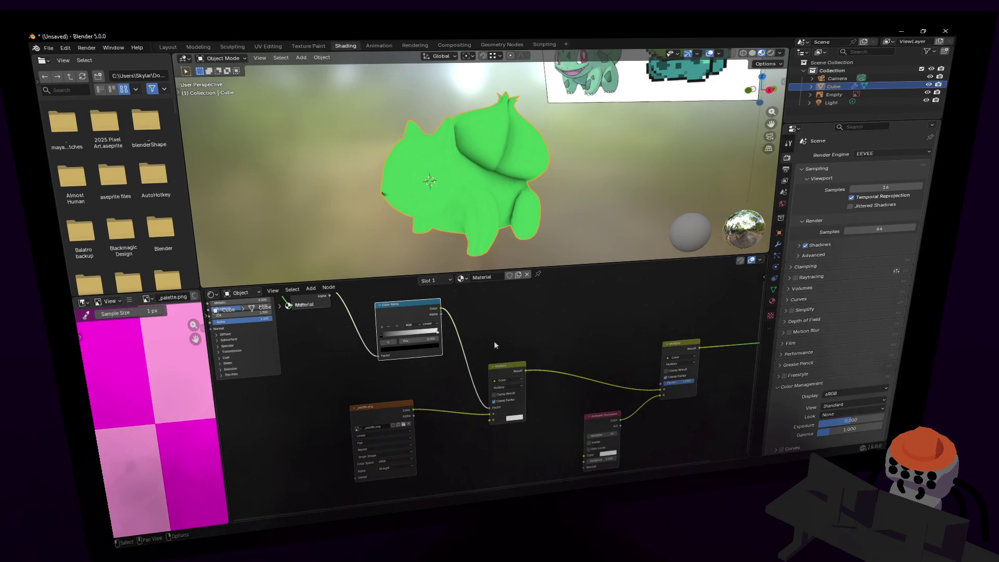
{"action": "left_click_drag", "start_coordinate": [382, 337], "coordinate": [404, 339]}
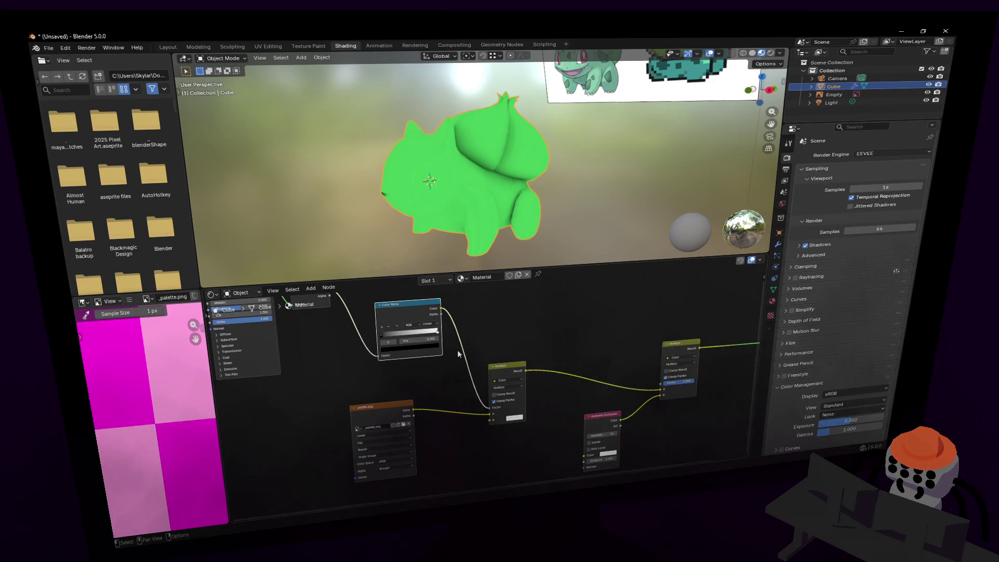
Tidy the layout of the Color Ramp, Shader to RGB and Principled BSDF nodes.
{"action": "mouse_move", "coordinate": [410, 310]}
{"action": "left_mouse_down"}
{"action": "mouse_move", "coordinate": [364, 359]}
{"action": "mouse_move", "coordinate": [373, 386]}
{"action": "left_mouse_up"}
{"action": "key", "text": "Home"}
{"action": "left_click_drag", "start_coordinate": [286, 318], "coordinate": [311, 385]}
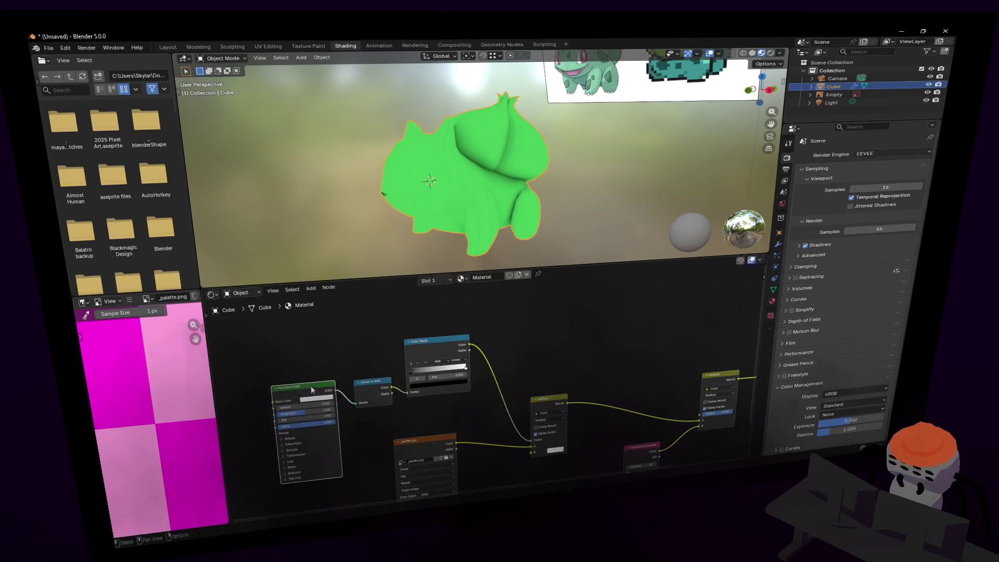
{"action": "middle_click_drag", "start_coordinate": [311, 385], "coordinate": [273, 372]}
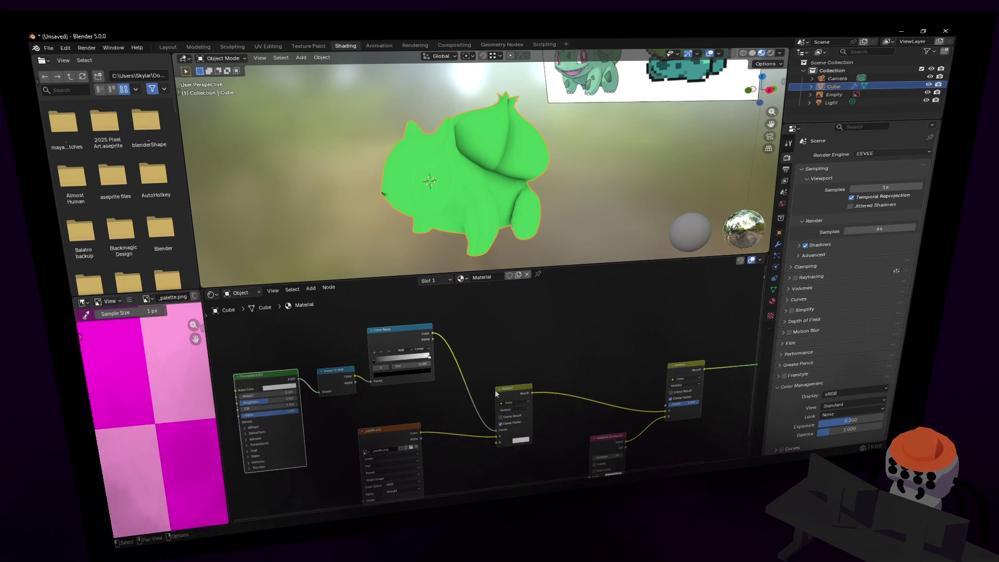
{"action": "mouse_move", "coordinate": [489, 416]}
{"action": "middle_mouse_down"}
{"action": "mouse_move", "coordinate": [456, 377]}
{"action": "mouse_move", "coordinate": [470, 405]}
{"action": "middle_mouse_up"}
{"action": "left_click_drag", "start_coordinate": [391, 320], "coordinate": [401, 339]}
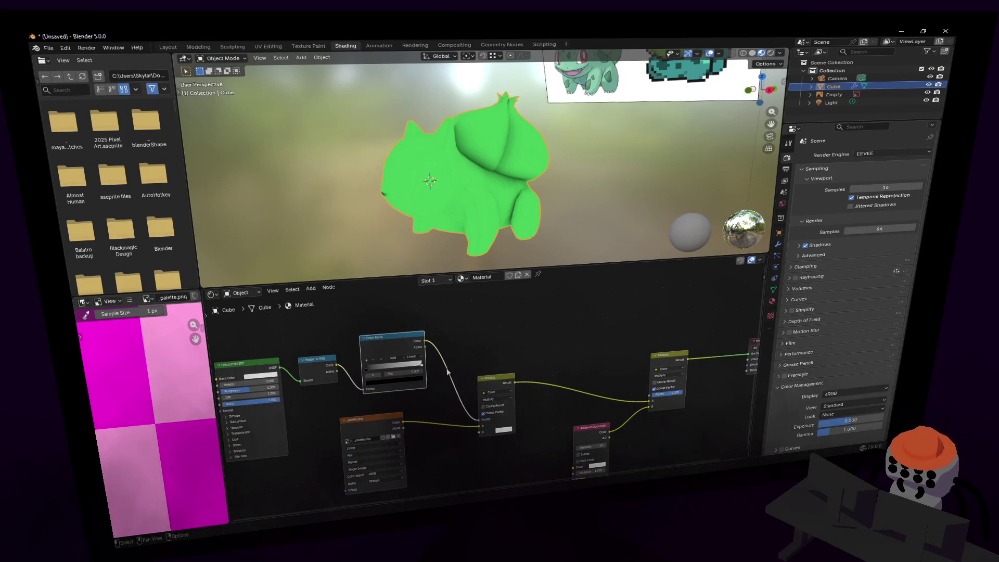
{"action": "scroll", "coordinate": [525, 376], "scroll_direction": "down", "scroll_amount": 3, "text": "shift"}
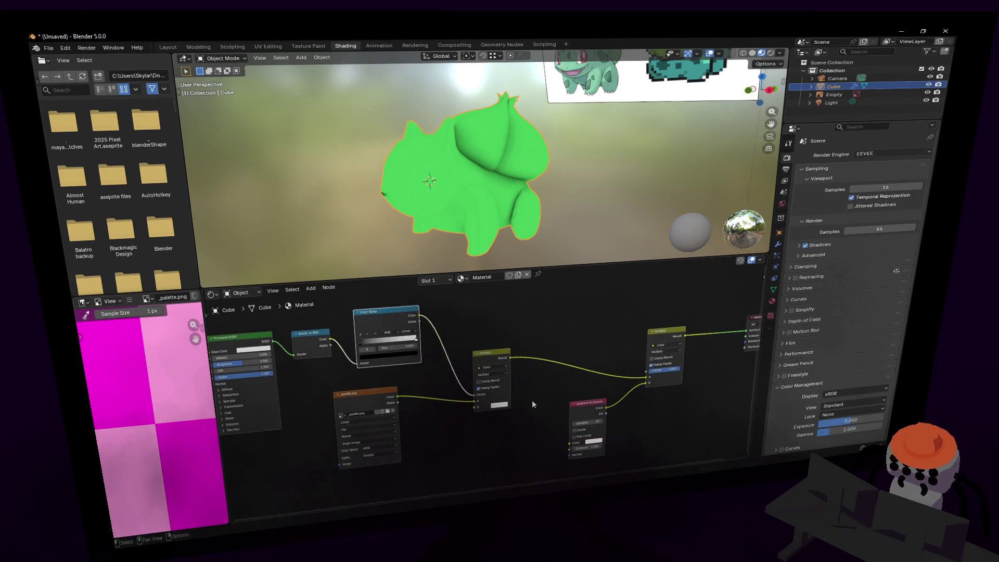
Move the _palette.png node right and set the Principled BSDF roughness to 0.
{"action": "left_click", "coordinate": [499, 406]}
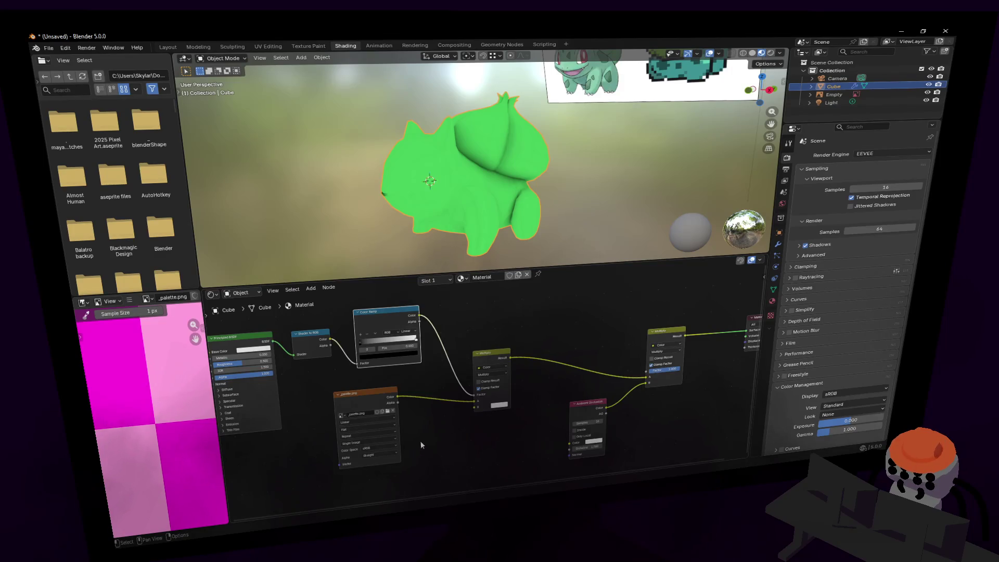
{"action": "middle_click_drag", "start_coordinate": [421, 443], "coordinate": [454, 424]}
{"action": "left_click_drag", "start_coordinate": [407, 397], "coordinate": [441, 402]}
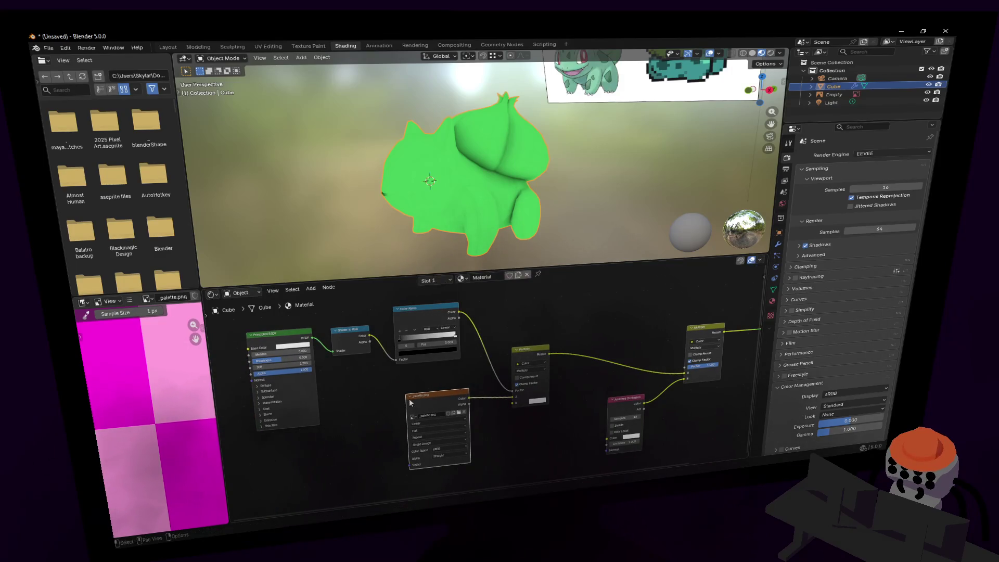
{"action": "mouse_move", "coordinate": [288, 358]}
{"action": "left_mouse_down"}
{"action": "mouse_move", "coordinate": [252, 359]}
{"action": "mouse_move", "coordinate": [276, 362]}
{"action": "left_mouse_up"}
{"action": "mouse_move", "coordinate": [579, 392]}
{"action": "middle_mouse_down"}
{"action": "mouse_move", "coordinate": [514, 428]}
{"action": "mouse_move", "coordinate": [554, 453]}
{"action": "middle_mouse_up"}
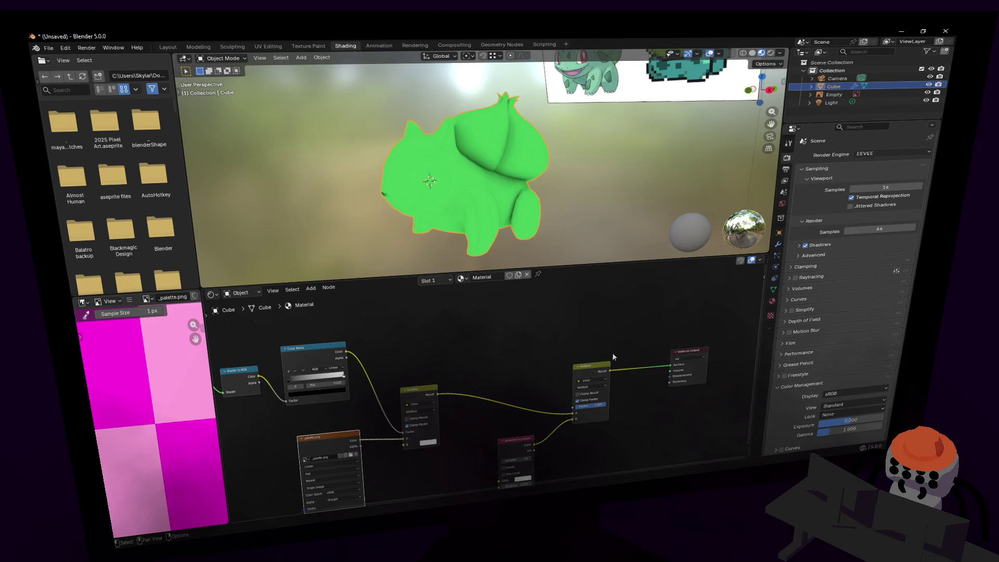
Darken the Multiply B colour to black and check the model in rendered shading.
{"action": "left_click", "coordinate": [428, 442]}
{"action": "left_click_drag", "start_coordinate": [464, 344], "coordinate": [465, 385]}
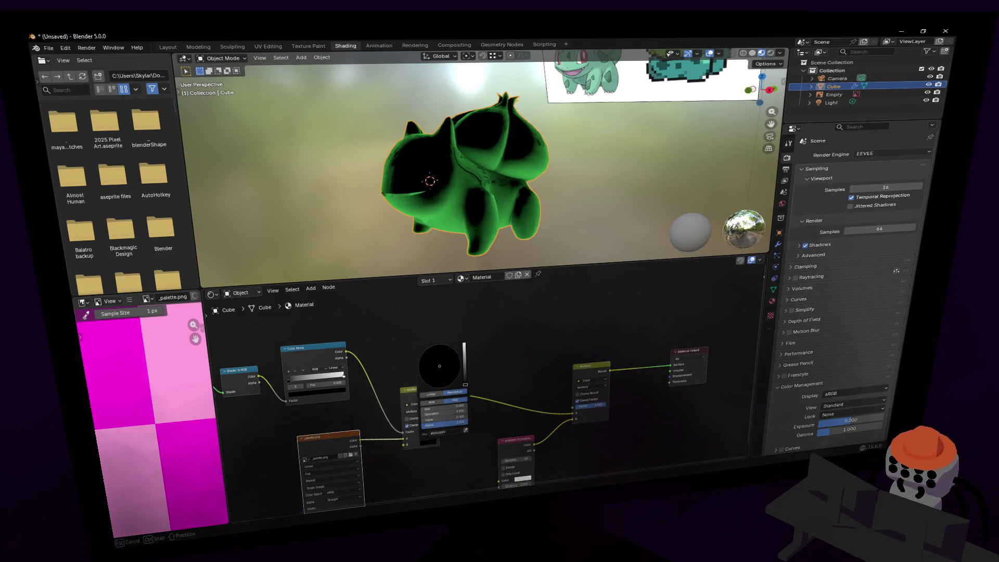
{"action": "left_click", "coordinate": [771, 53]}
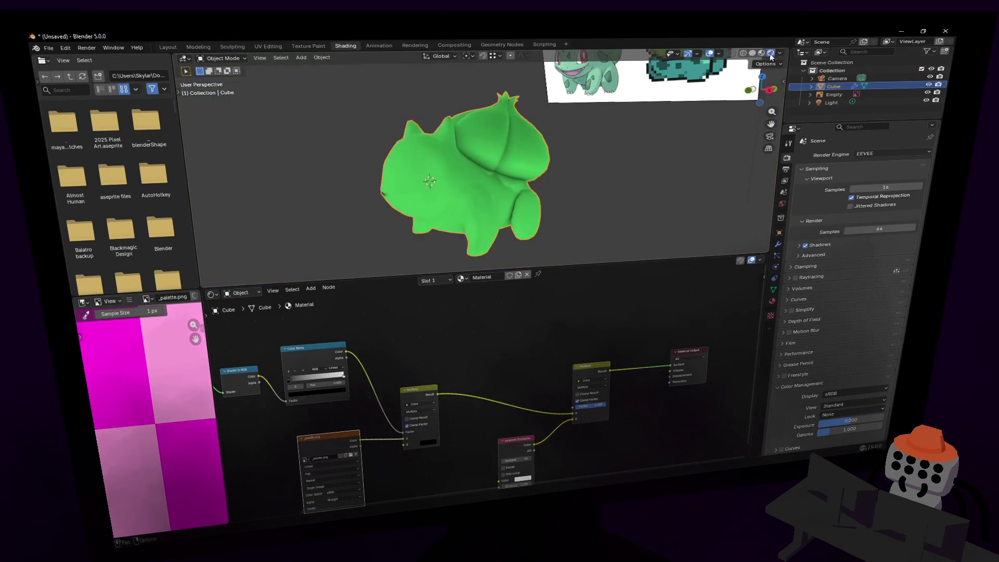
{"action": "key", "text": "shift+grave"}
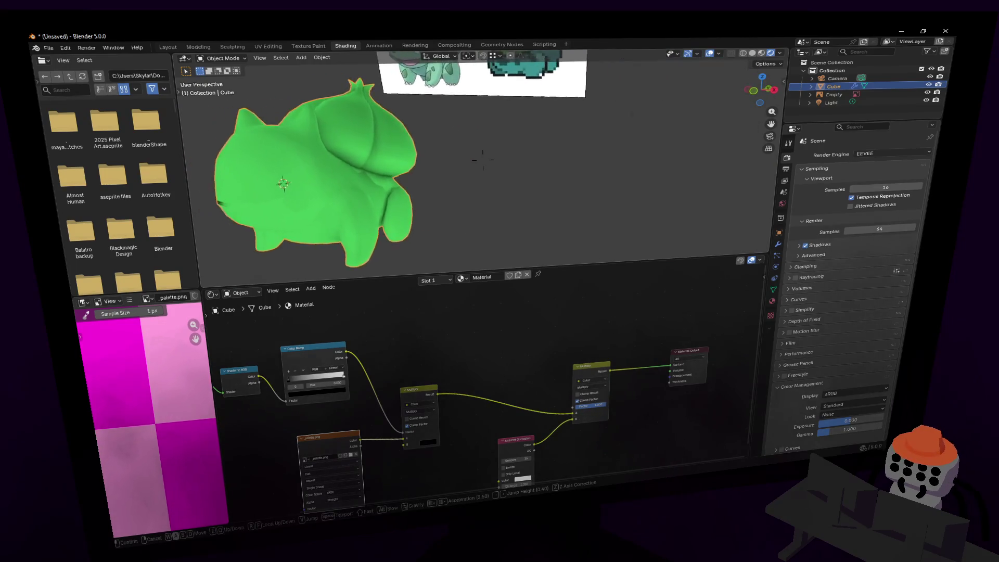
{"action": "key", "text": "w"}
{"action": "key", "text": "s"}
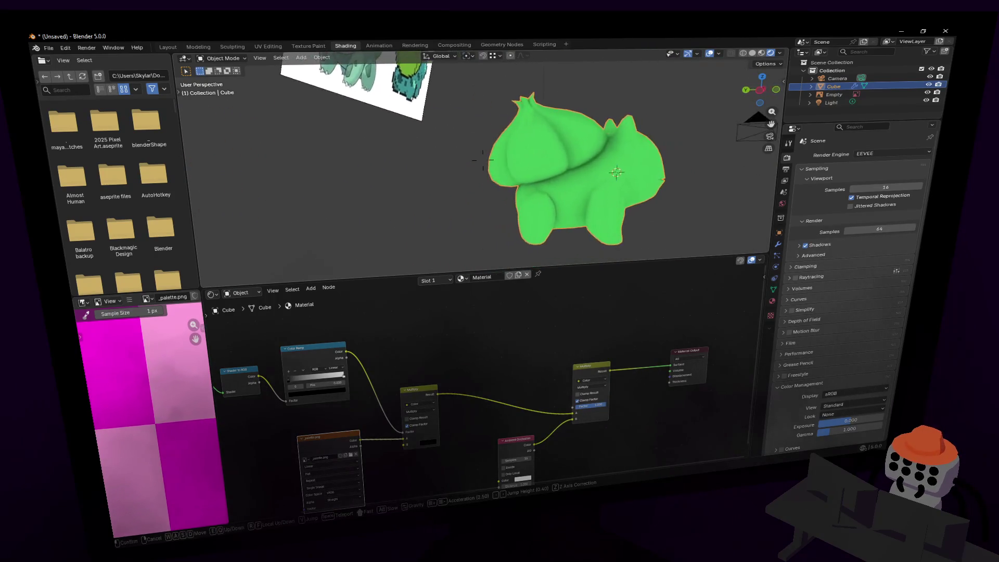
{"action": "key", "text": "w"}
{"action": "key", "text": "s"}
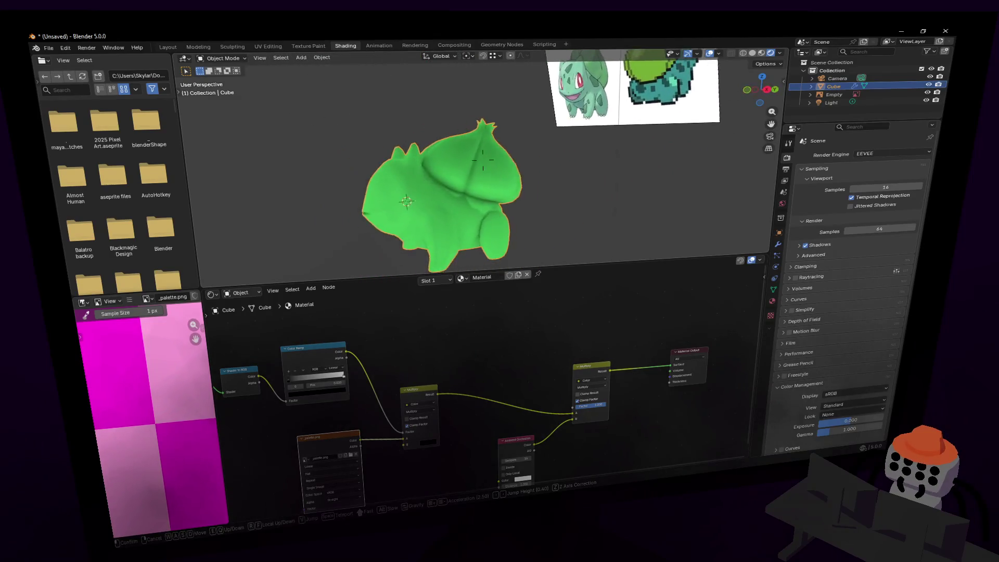
{"action": "left_click", "coordinate": [570, 177]}
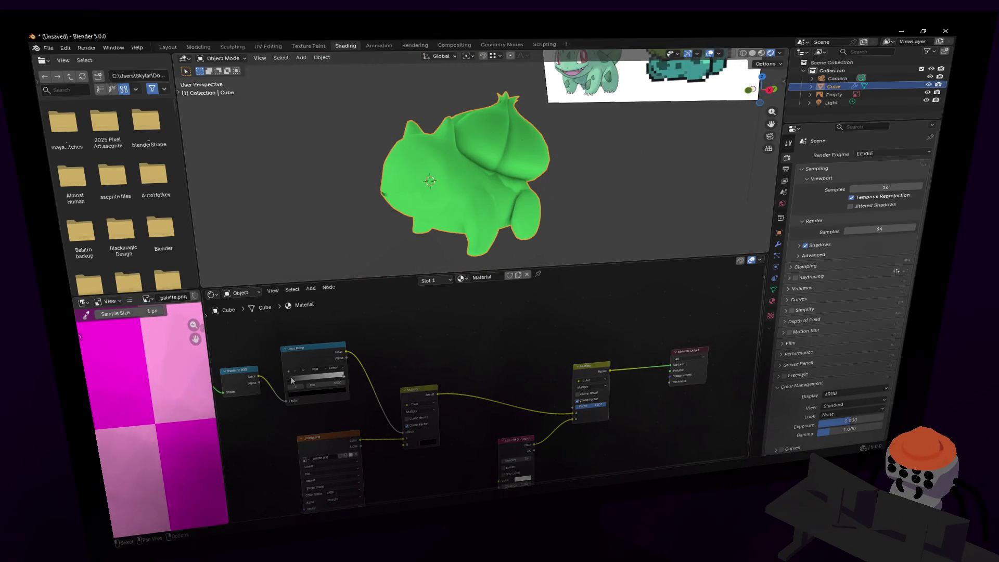
Darken the shadows with the ramp's left stop and set interpolation to B-Spline.
{"action": "mouse_move", "coordinate": [292, 381]}
{"action": "left_mouse_down"}
{"action": "mouse_move", "coordinate": [345, 382]}
{"action": "mouse_move", "coordinate": [297, 389]}
{"action": "left_mouse_up"}
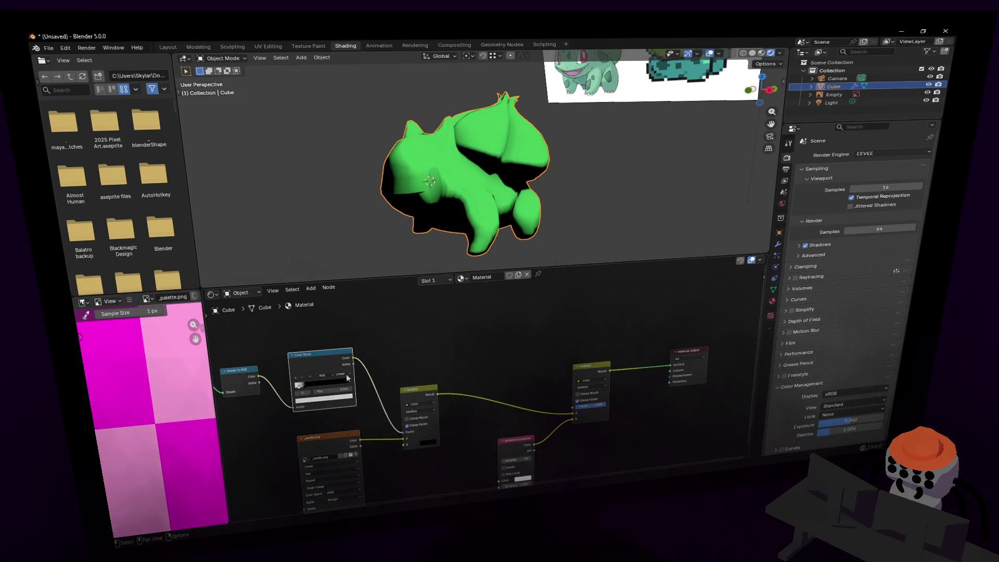
{"action": "left_click", "coordinate": [349, 407]}
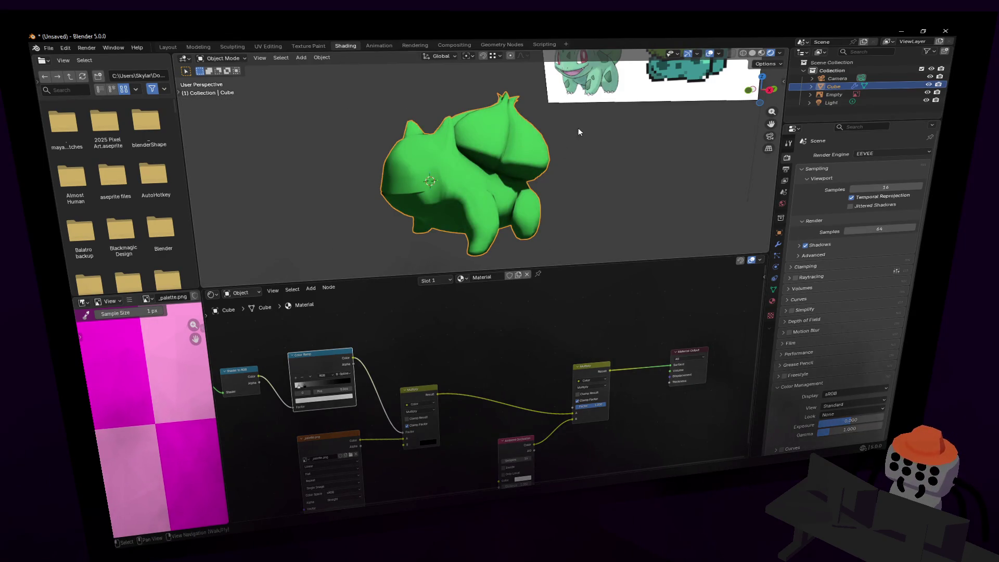
{"action": "scroll", "coordinate": [466, 376], "scroll_direction": "down", "scroll_amount": 3, "text": "shift"}
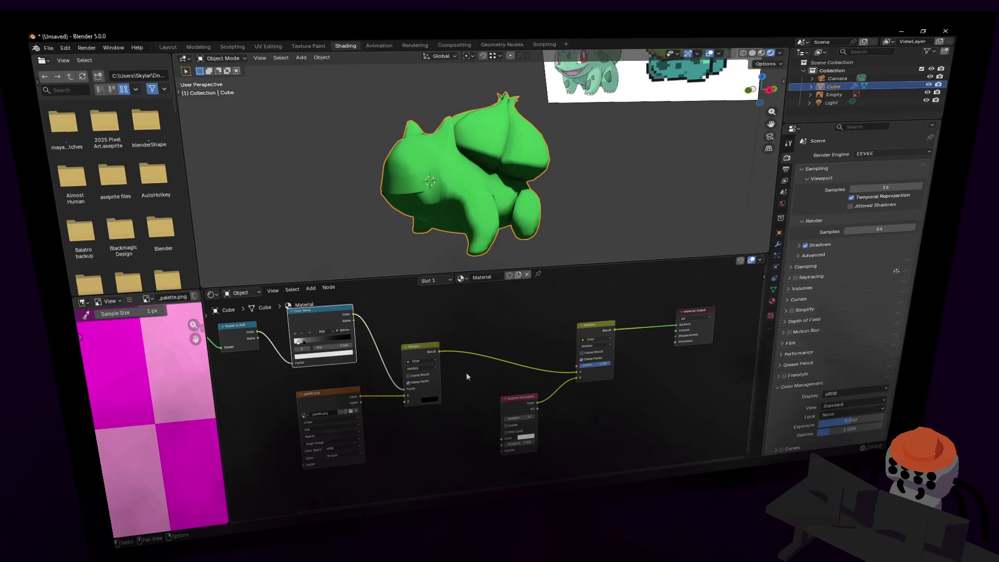
Make the Multiply colour a slightly brighter bluish tone and switch to Material Preview.
{"action": "left_click", "coordinate": [429, 399]}
{"action": "left_click_drag", "start_coordinate": [463, 336], "coordinate": [466, 316]}
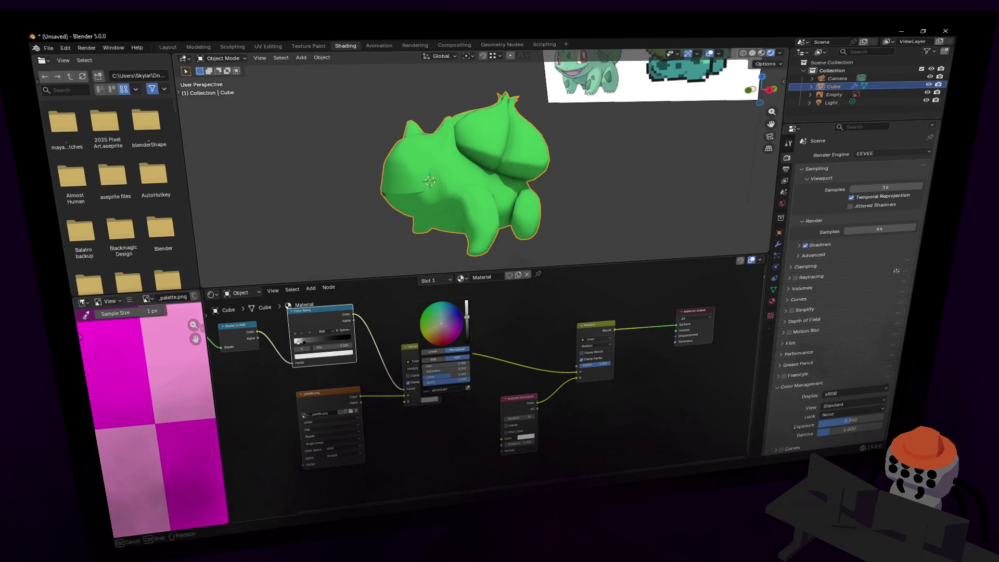
{"action": "left_click", "coordinate": [450, 313]}
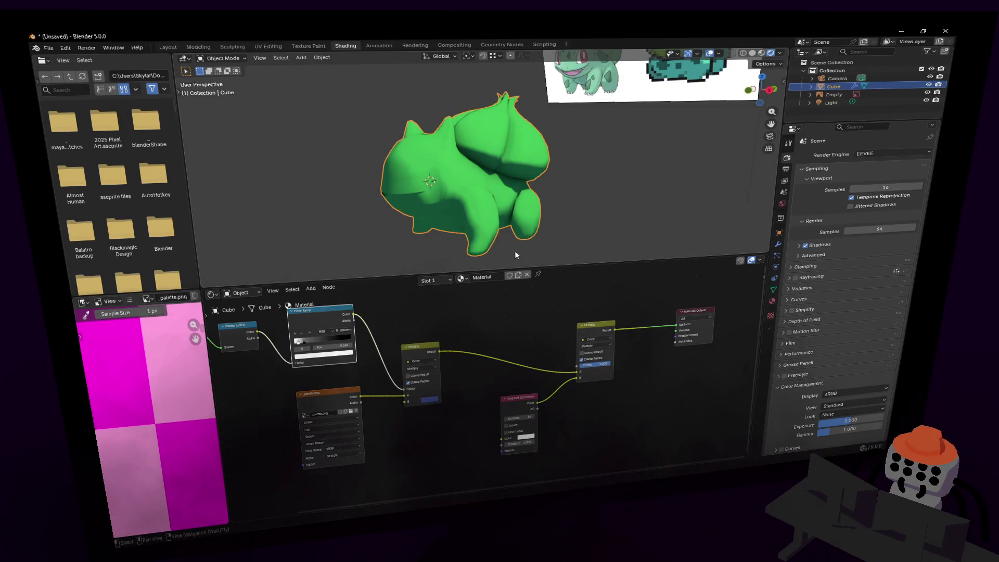
{"action": "left_click", "coordinate": [763, 54]}
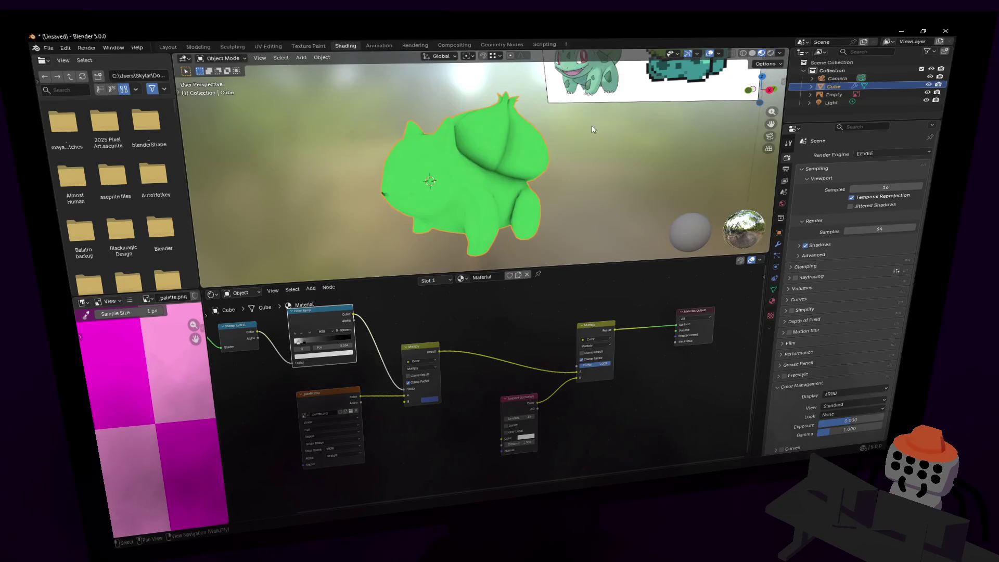
Try rendered shading in the modelling workspace, then switch to the Layout workspace.
{"action": "left_click", "coordinate": [199, 48]}
{"action": "left_click", "coordinate": [771, 53]}
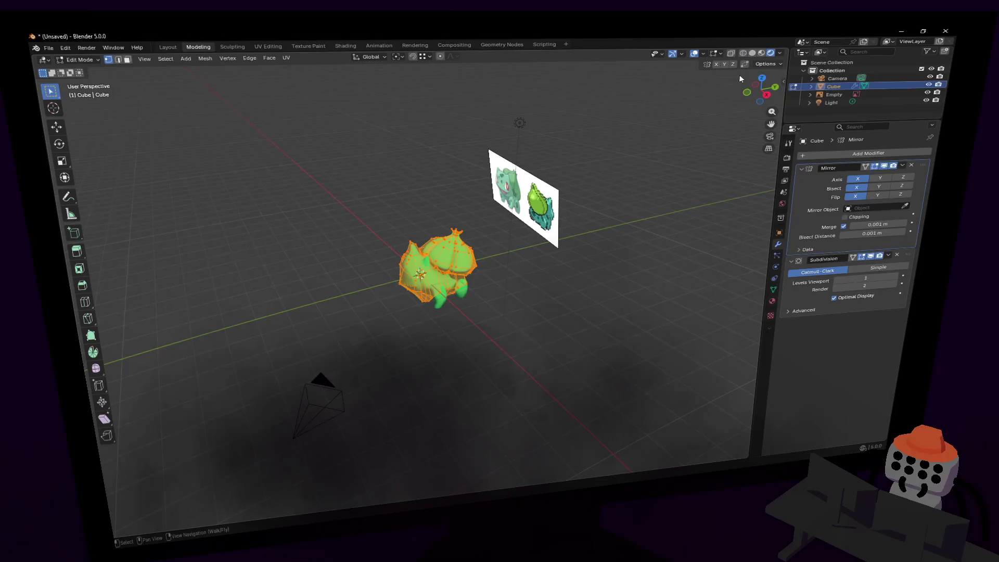
{"action": "key", "text": "shift+grave"}
{"action": "key", "text": "w"}
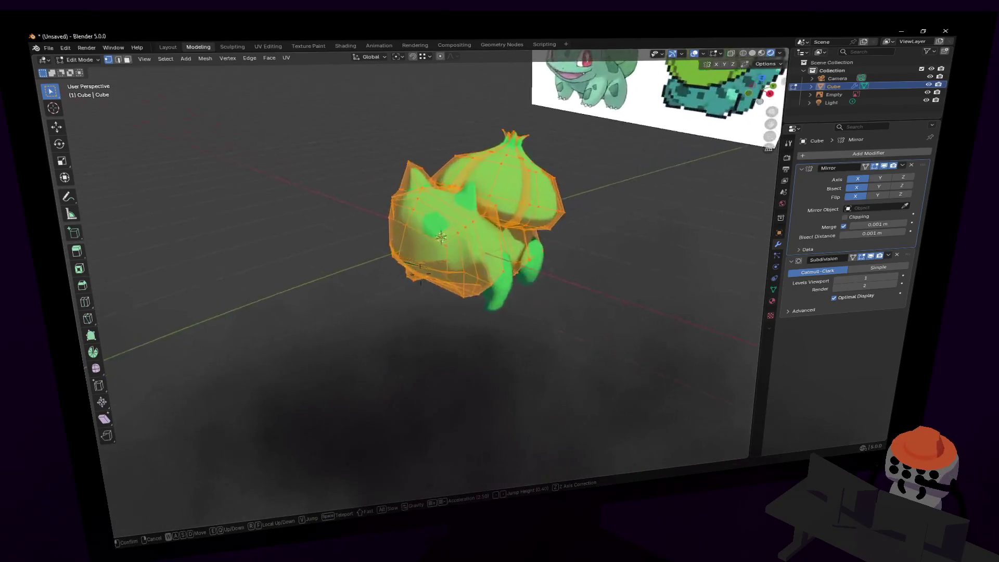
{"action": "left_click", "coordinate": [419, 273]}
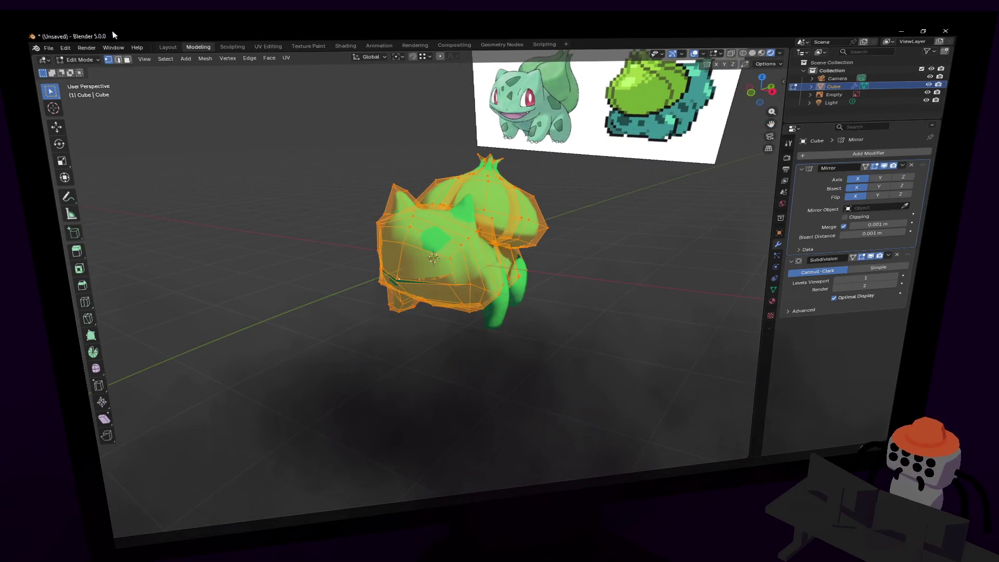
{"action": "left_click", "coordinate": [167, 48]}
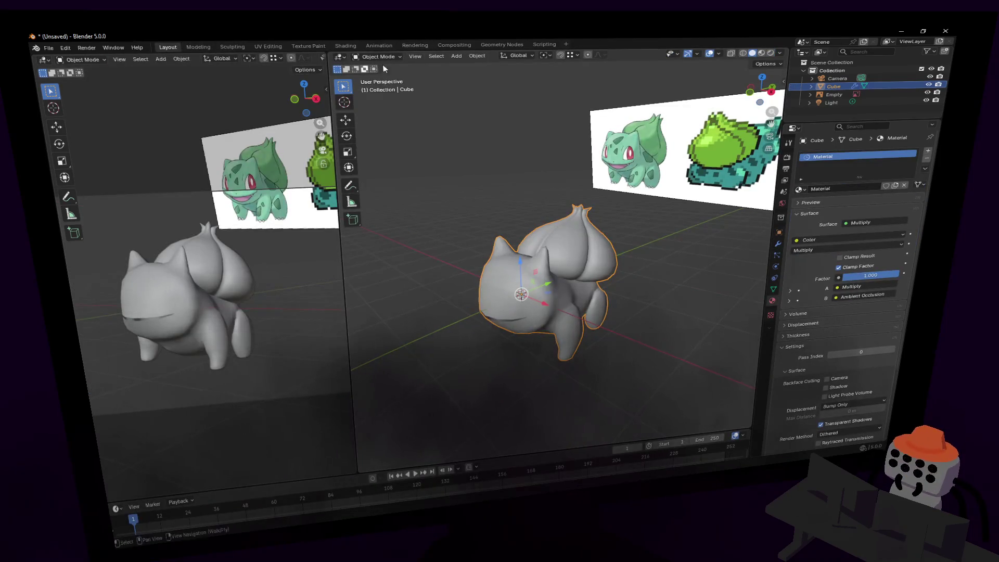
Set both Layout viewports to Material Preview and select the scene's light.
{"action": "left_click", "coordinate": [771, 54]}
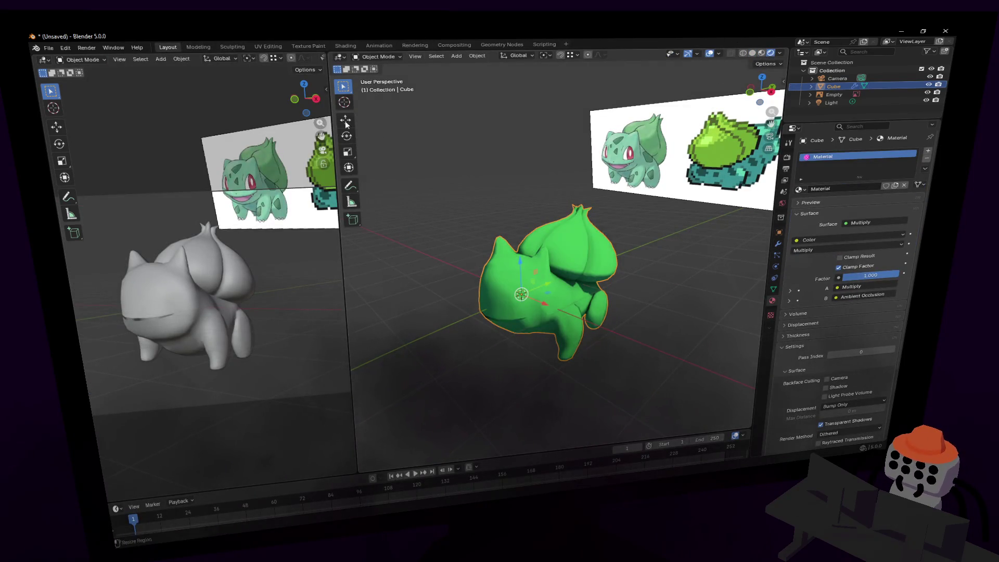
{"action": "mouse_move", "coordinate": [330, 115]}
{"action": "left_mouse_down"}
{"action": "mouse_move", "coordinate": [556, 88]}
{"action": "mouse_move", "coordinate": [614, 58]}
{"action": "left_mouse_up"}
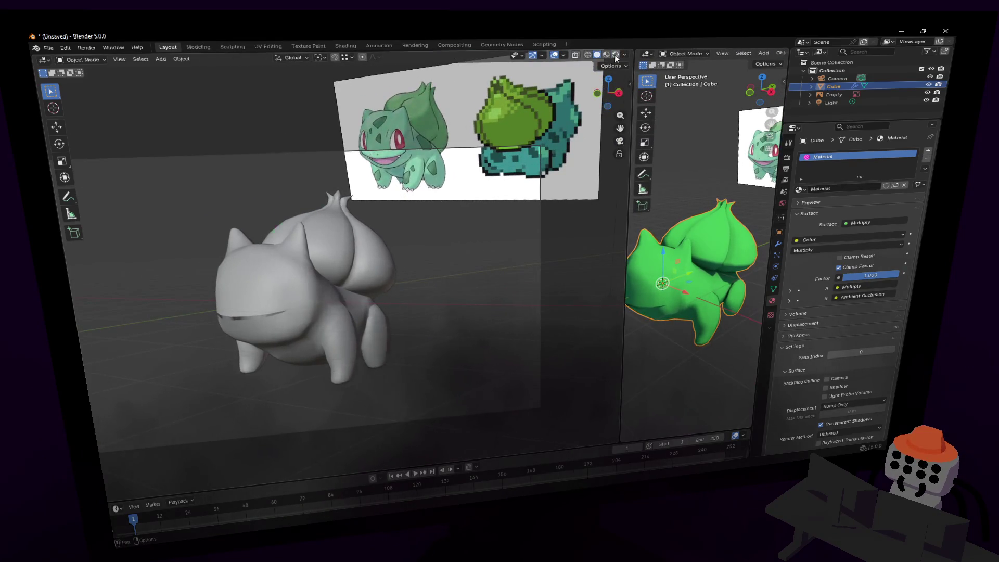
{"action": "left_click", "coordinate": [616, 56]}
{"action": "left_click_drag", "start_coordinate": [627, 111], "coordinate": [383, 111]}
{"action": "middle_click_drag", "start_coordinate": [724, 323], "coordinate": [727, 260]}
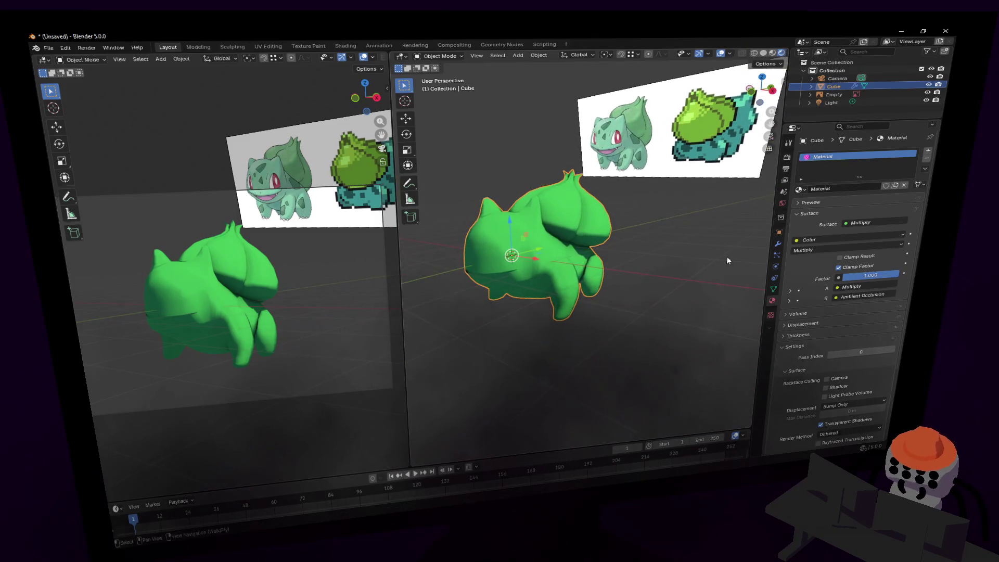
{"action": "left_click", "coordinate": [832, 102]}
Reposition the light over Bulbasaur in several grab moves, finishing from the left view.
{"action": "key", "text": "g"}
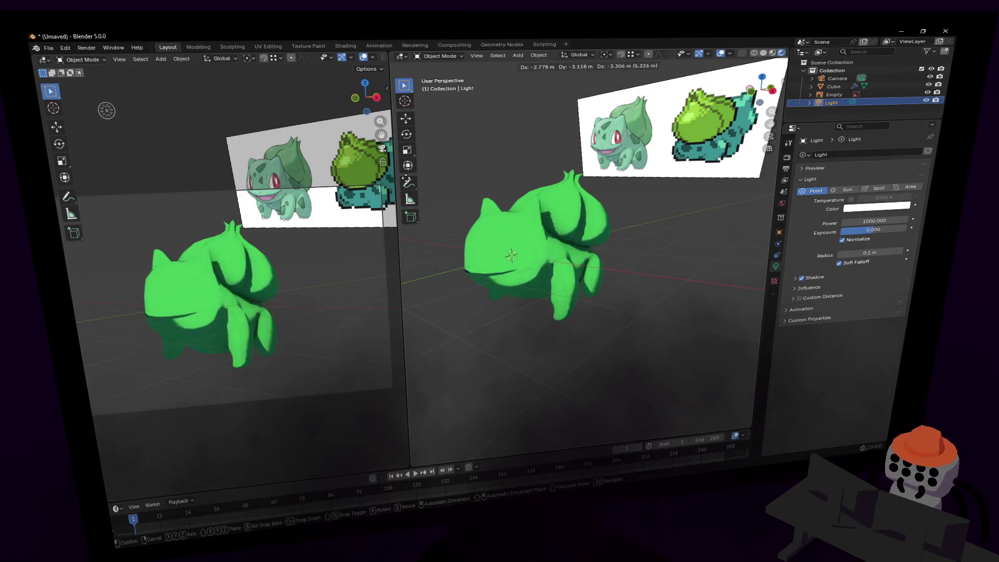
{"action": "left_click", "coordinate": [617, 198]}
{"action": "key", "text": "g"}
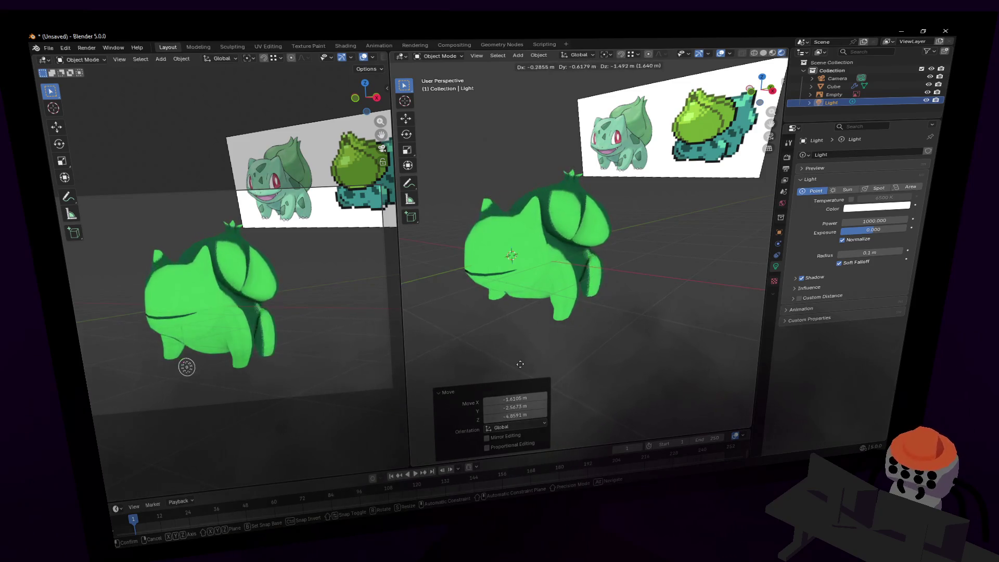
{"action": "left_click", "coordinate": [504, 188]}
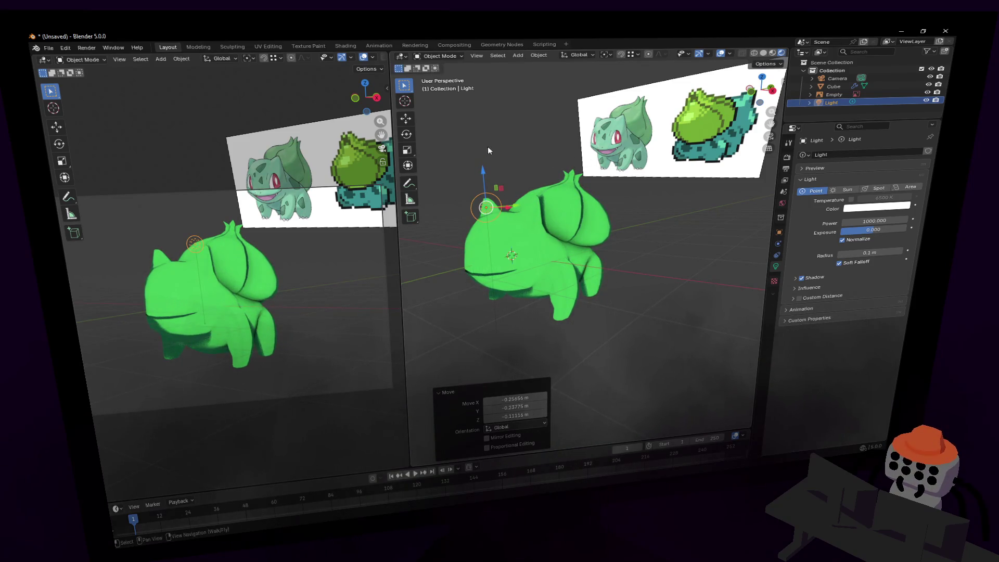
{"action": "key", "text": "g"}
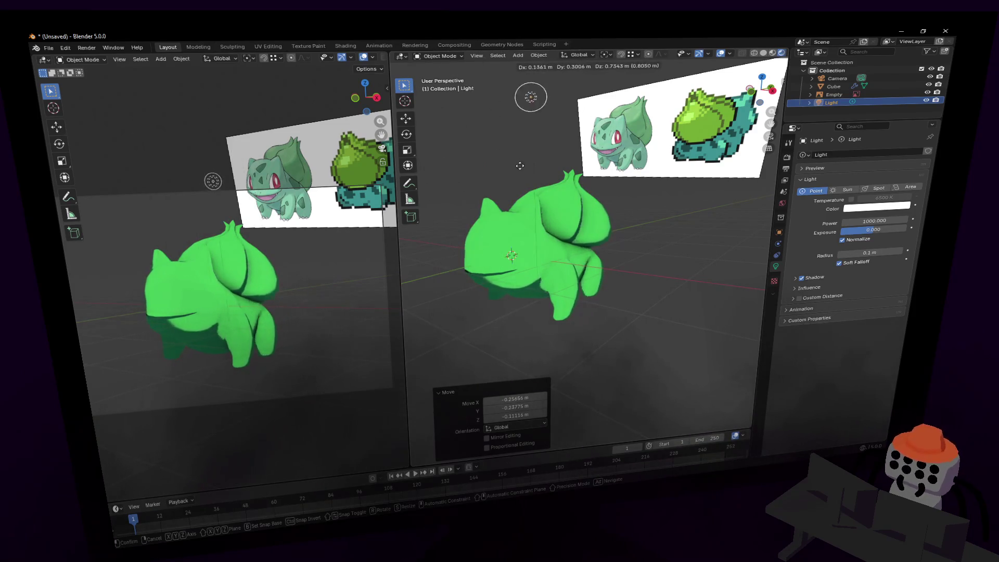
{"action": "left_click", "coordinate": [458, 120]}
{"action": "key", "text": "g"}
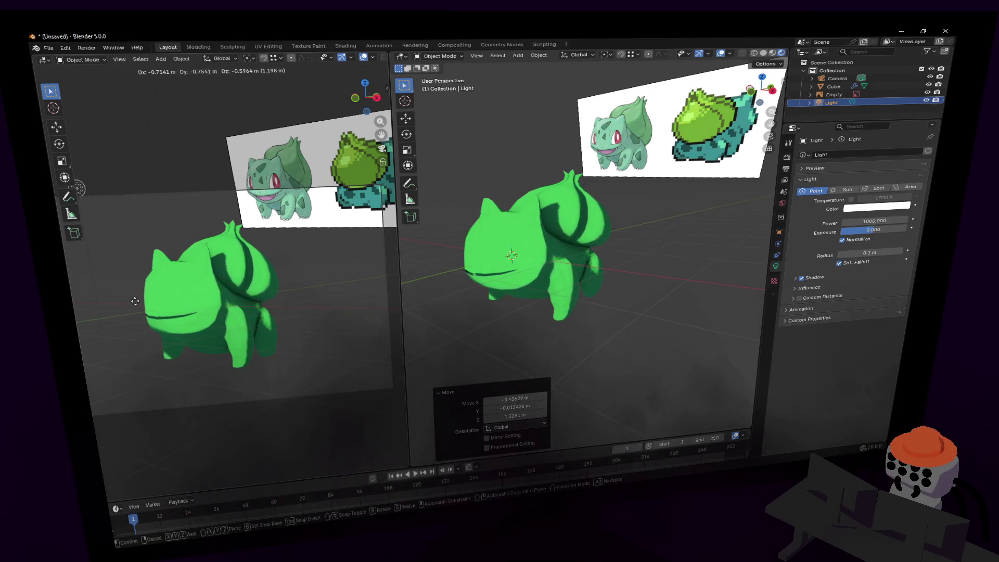
{"action": "left_click", "coordinate": [136, 255]}
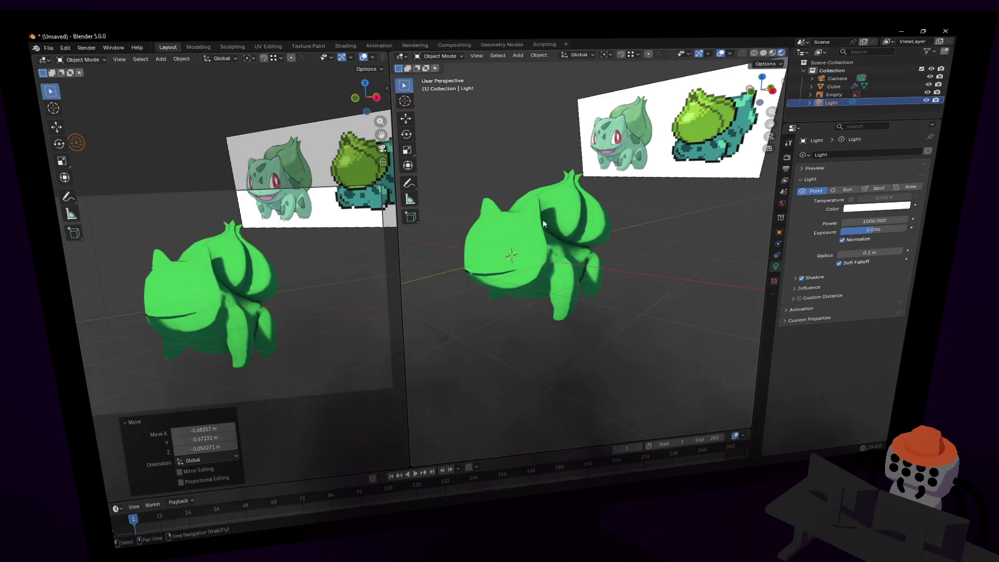
{"action": "key", "text": "shift+grave"}
{"action": "key", "text": "w"}
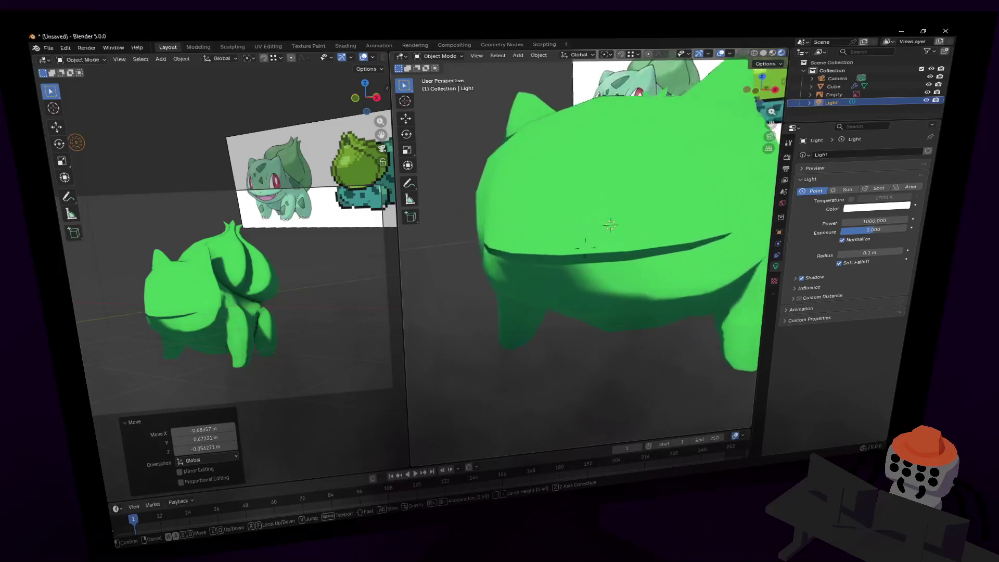
Select the Bulbasaur mesh, enter Edit Mode with nothing selected, and frame the model.
{"action": "left_click", "coordinate": [546, 198]}
{"action": "left_click", "coordinate": [547, 202]}
{"action": "key", "text": "Tab"}
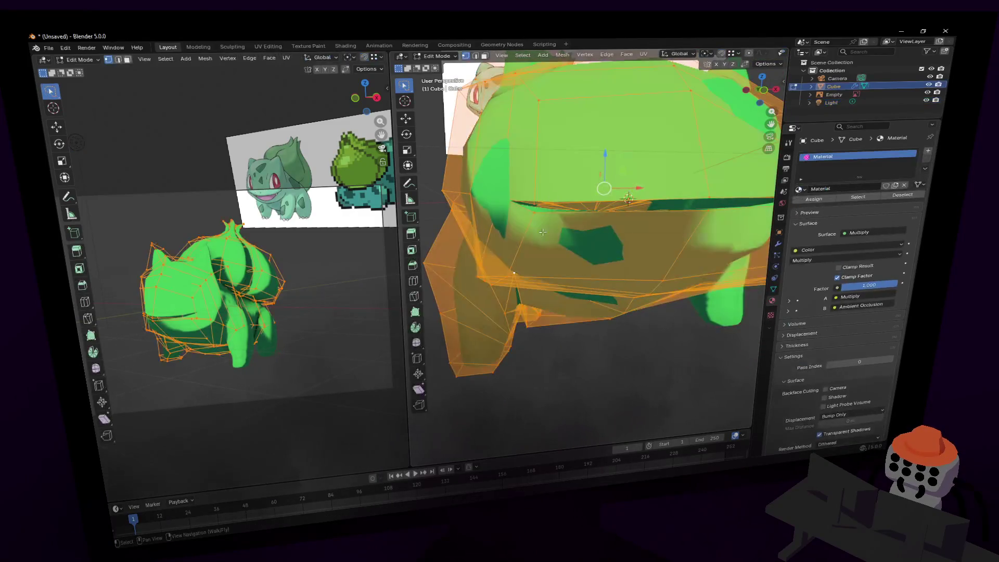
{"action": "key", "text": "shift+grave"}
{"action": "key", "text": "s"}
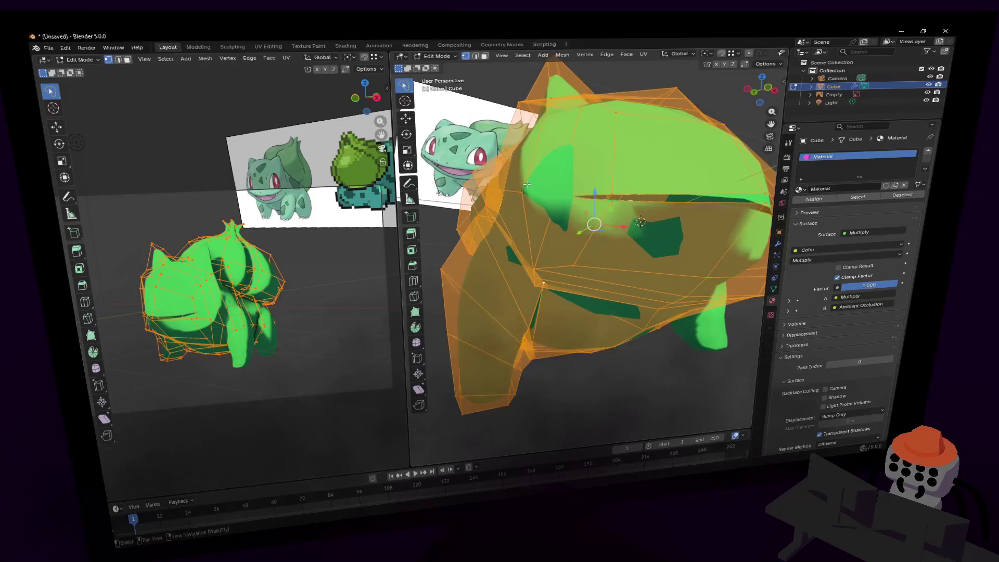
{"action": "key", "text": "alt+a"}
{"action": "left_click", "coordinate": [545, 194]}
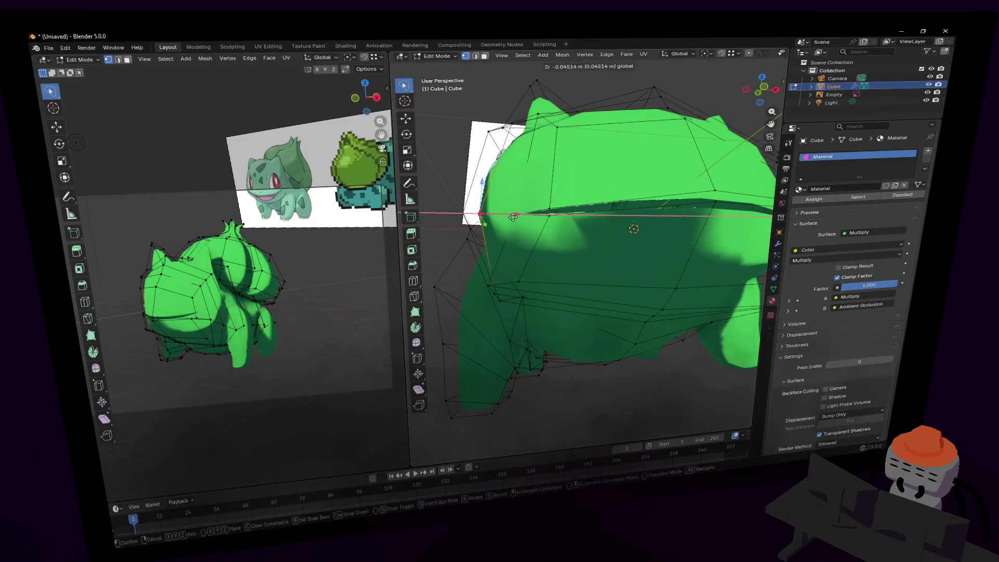
{"action": "left_click", "coordinate": [499, 315]}
In edge select mode, pick a single edge and raise it about 0.04 m along Z.
{"action": "key", "text": "2"}
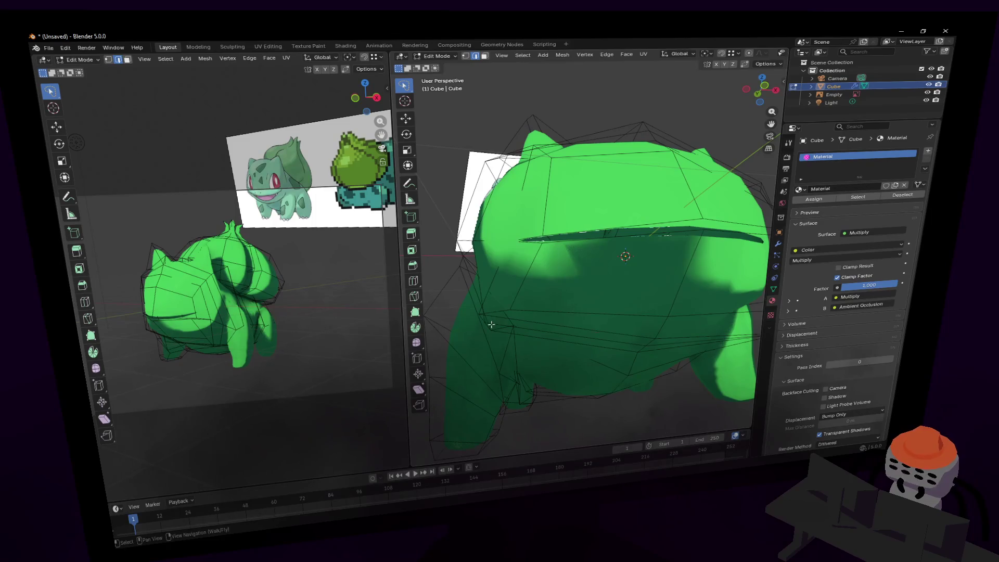
{"action": "left_click", "coordinate": [491, 324], "text": "alt"}
{"action": "left_click", "coordinate": [487, 323]}
{"action": "key", "text": "g"}
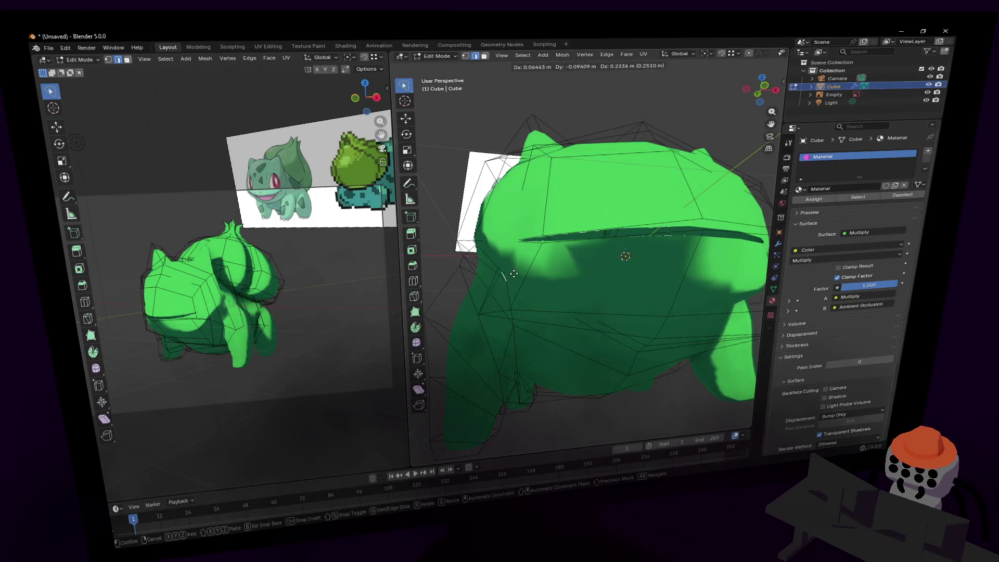
{"action": "left_click", "coordinate": [550, 330]}
{"action": "key", "text": "shift+grave"}
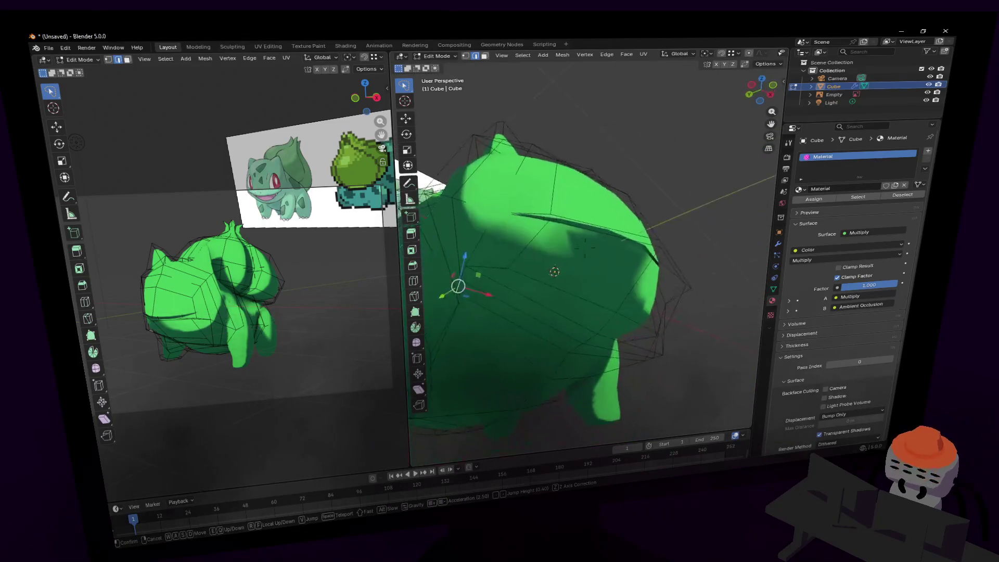
{"action": "left_click", "coordinate": [556, 291]}
{"action": "left_click_drag", "start_coordinate": [556, 242], "coordinate": [555, 234]}
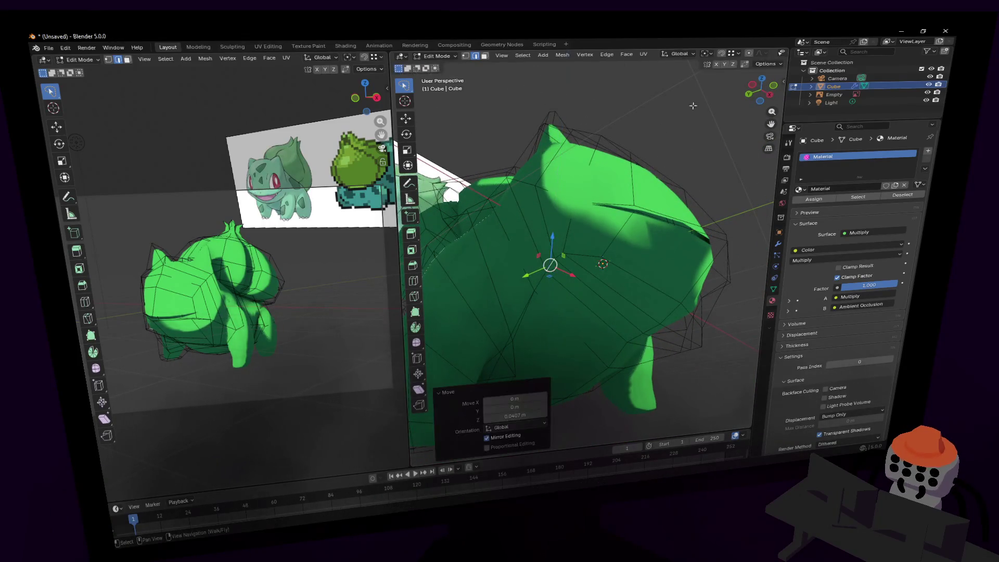
In the Shading workspace, push the Multiply node's B colour value to maximum and preview in rendered view.
{"action": "left_click", "coordinate": [345, 47]}
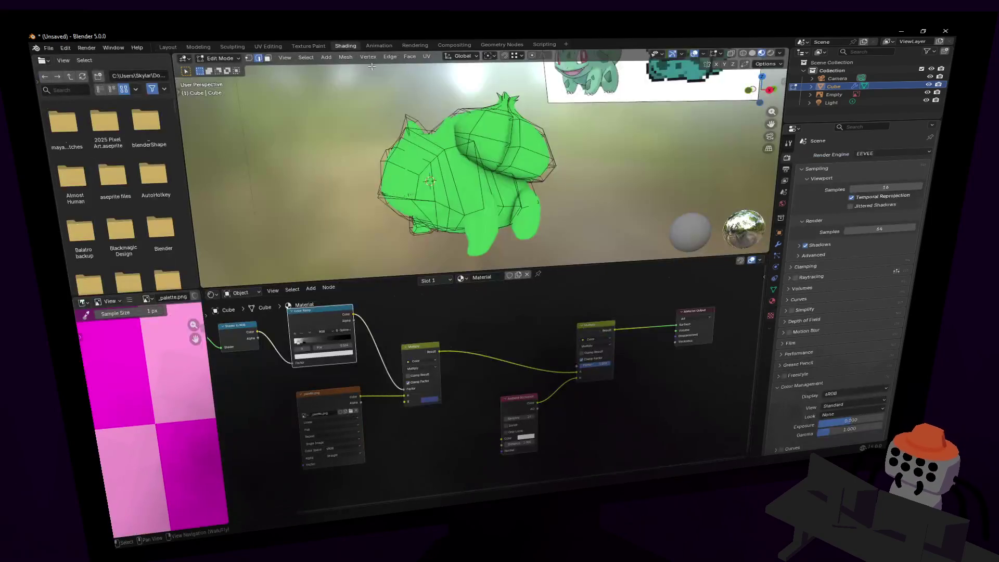
{"action": "left_click", "coordinate": [429, 401]}
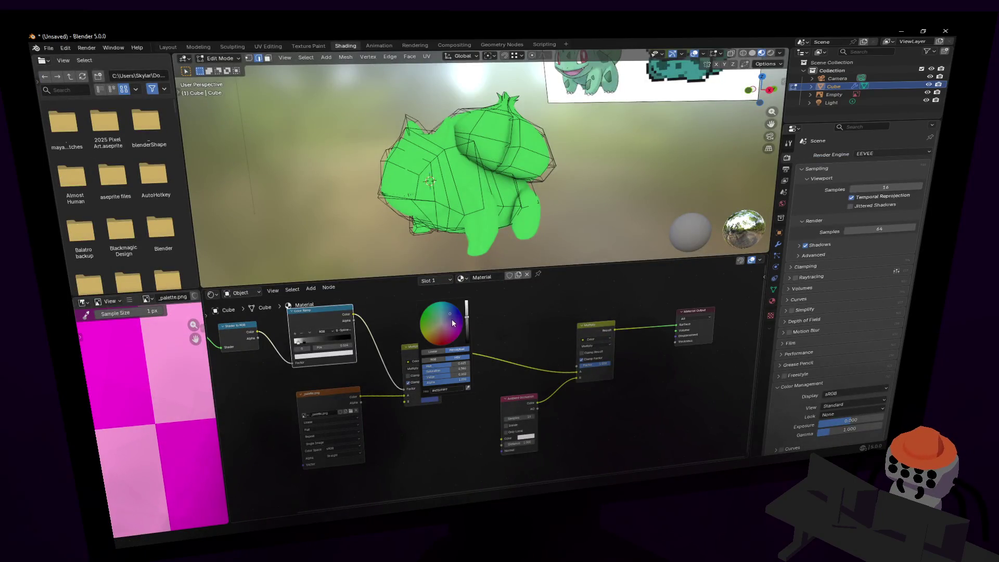
{"action": "mouse_move", "coordinate": [466, 319]}
{"action": "left_mouse_down"}
{"action": "mouse_move", "coordinate": [466, 303]}
{"action": "mouse_move", "coordinate": [466, 314]}
{"action": "left_mouse_up"}
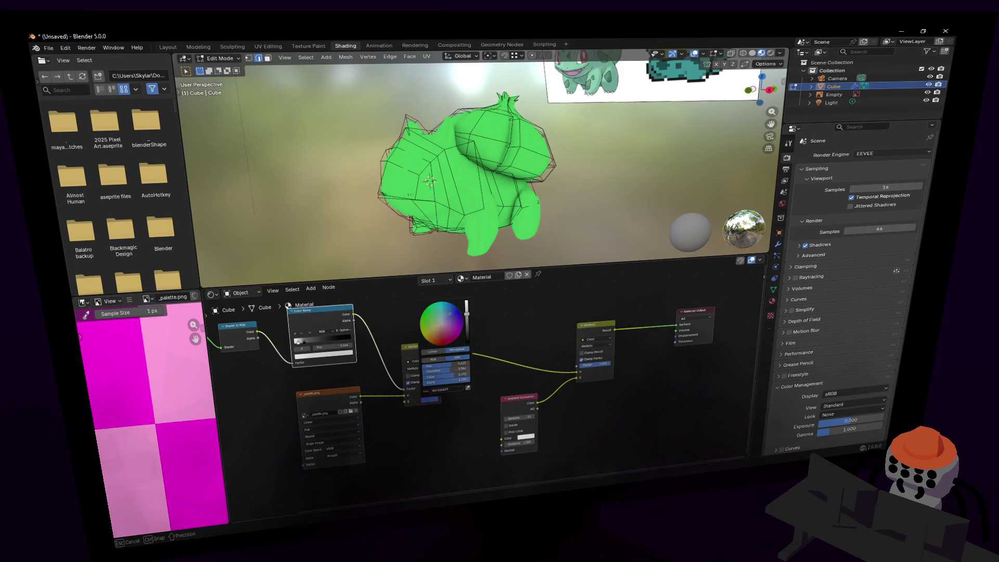
{"action": "left_click", "coordinate": [771, 52]}
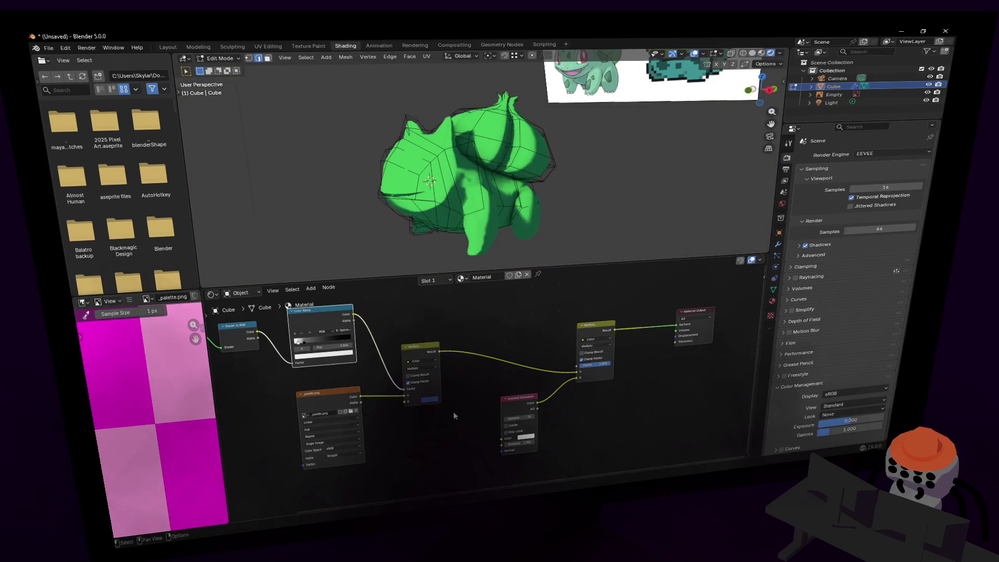
{"action": "left_click", "coordinate": [438, 400]}
{"action": "left_click_drag", "start_coordinate": [467, 323], "coordinate": [467, 301]}
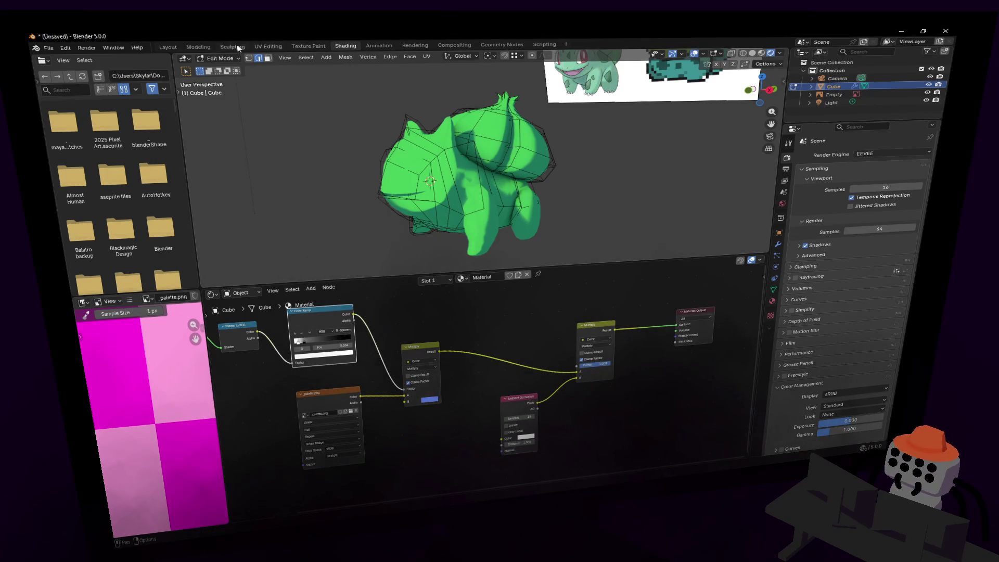
Return to the Layout workspace and enter Edit Mode with vertex selection.
{"action": "left_click", "coordinate": [199, 48]}
{"action": "left_click", "coordinate": [168, 47]}
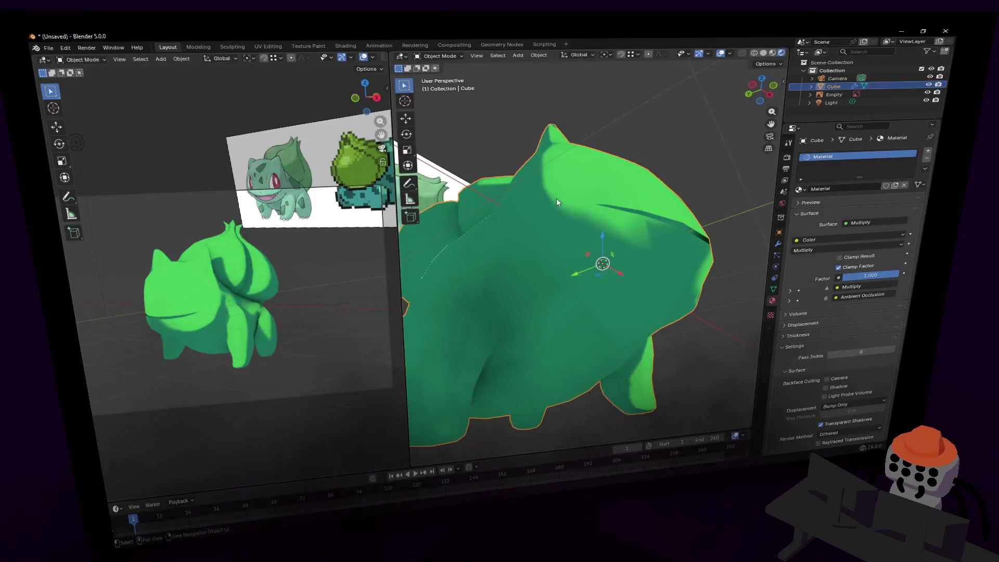
{"action": "key", "text": "Tab"}
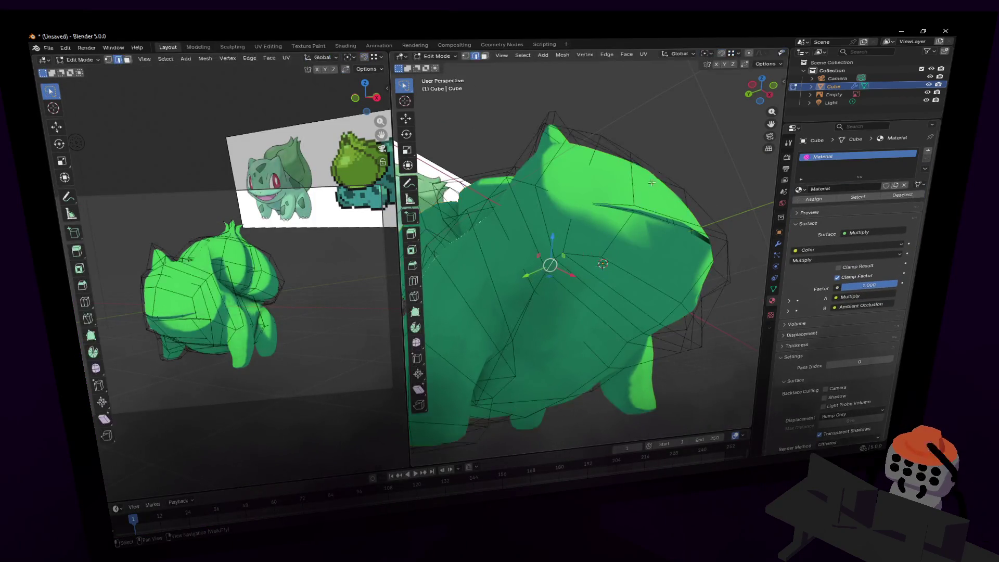
{"action": "key", "text": "1"}
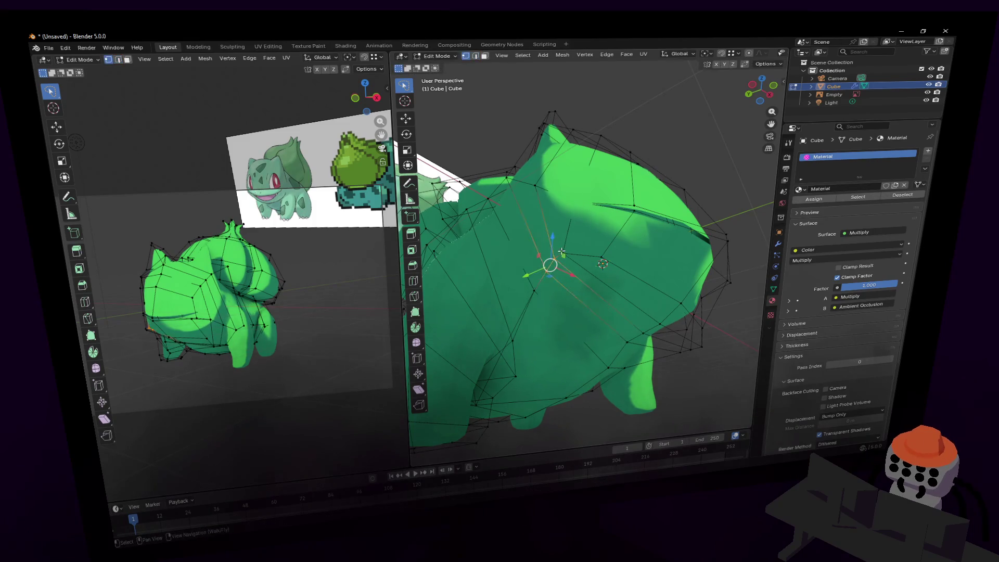
Move a back vertex within a plane, excluding X, and cancel an attempted vertical move of two tail vertices.
{"action": "mouse_move", "coordinate": [581, 249]}
{"action": "left_mouse_down"}
{"action": "mouse_move", "coordinate": [618, 250]}
{"action": "mouse_move", "coordinate": [637, 236]}
{"action": "left_mouse_up"}
{"action": "left_click", "coordinate": [684, 301]}
{"action": "left_click", "coordinate": [683, 300]}
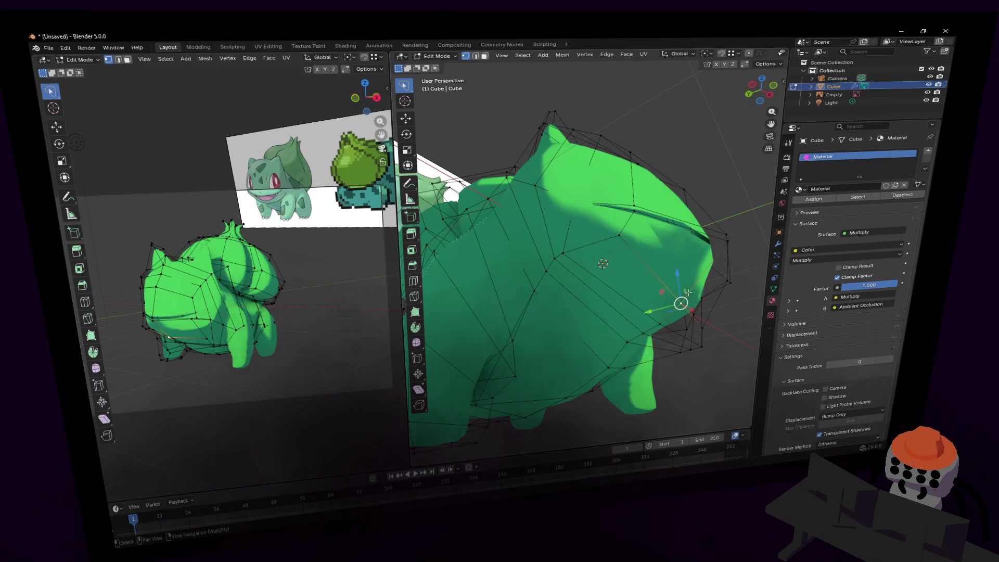
{"action": "key", "text": "g"}
{"action": "key", "text": "shift+x"}
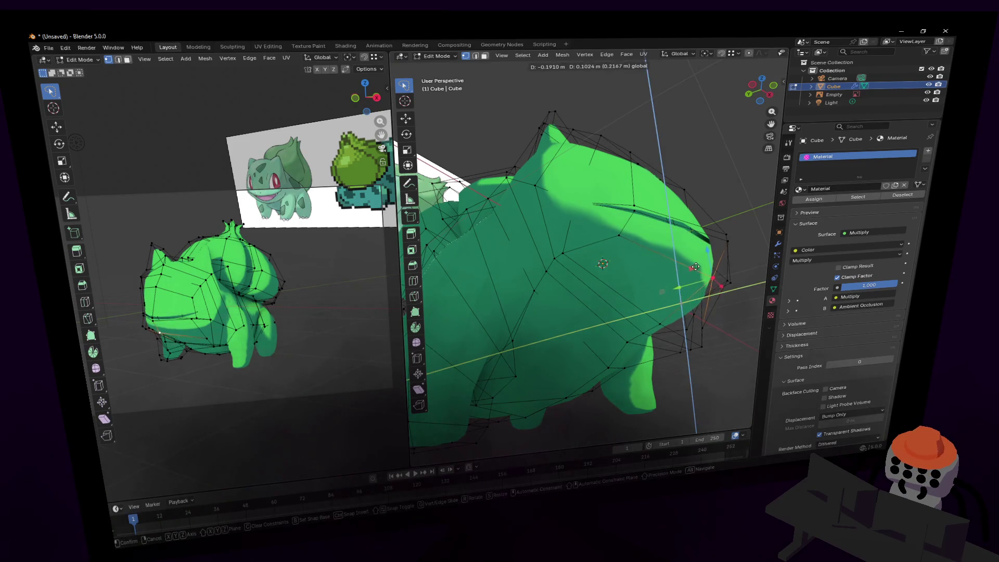
{"action": "left_click", "coordinate": [693, 269]}
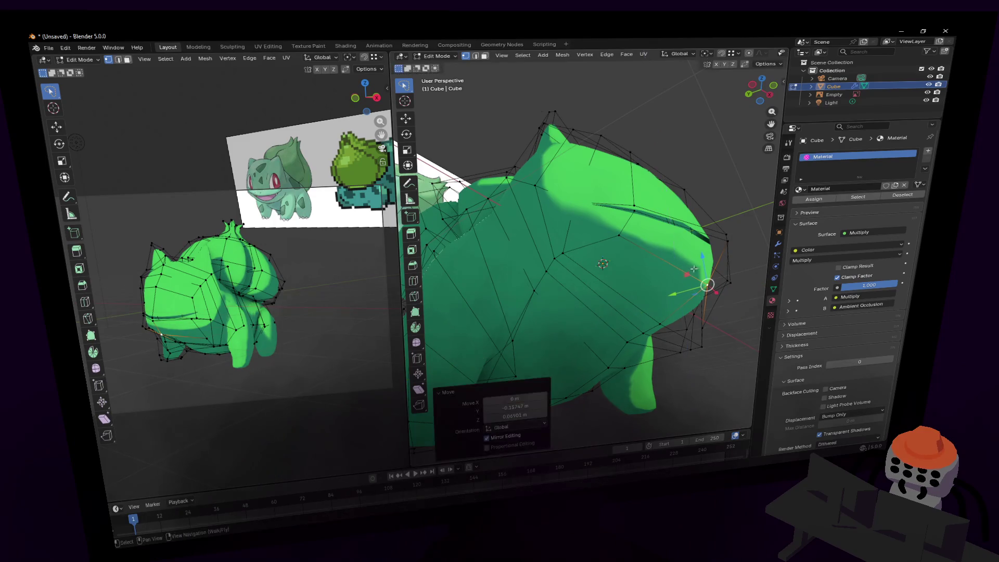
{"action": "left_click", "coordinate": [728, 238], "text": "shift"}
{"action": "key", "text": "g"}
{"action": "key", "text": "z"}
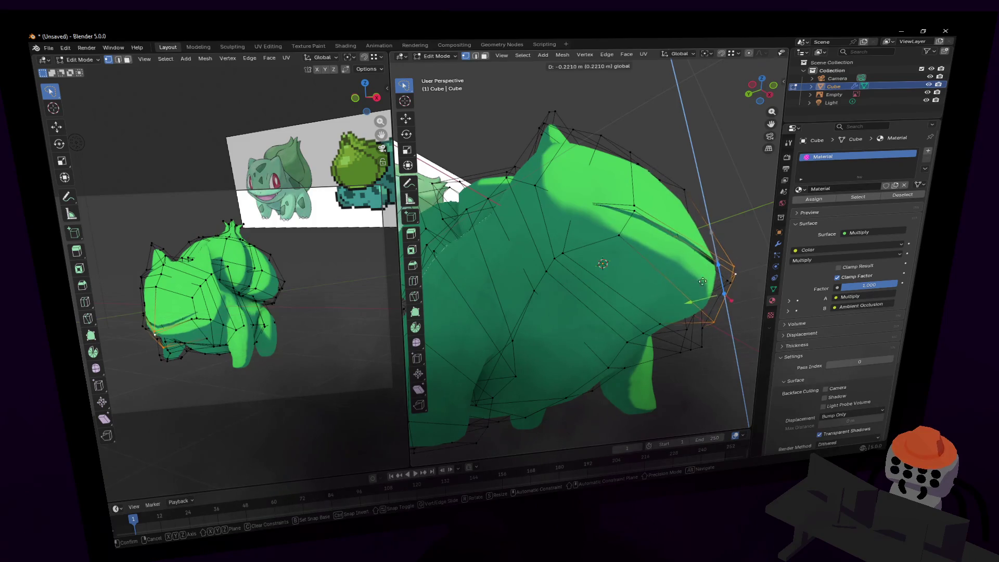
{"action": "key", "text": "Escape"}
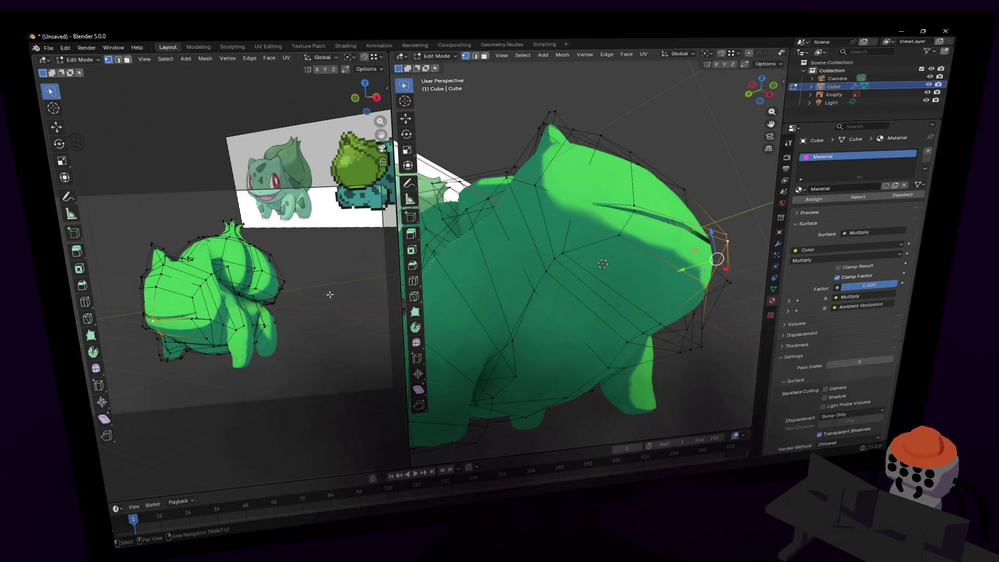
Reposition a single vertex on the model's side to refine the silhouette.
{"action": "scroll", "coordinate": [329, 294], "scroll_direction": "up", "scroll_amount": 4}
{"action": "scroll", "coordinate": [234, 281], "scroll_direction": "down", "scroll_amount": 2}
{"action": "scroll", "coordinate": [207, 274], "scroll_direction": "up", "scroll_amount": 3}
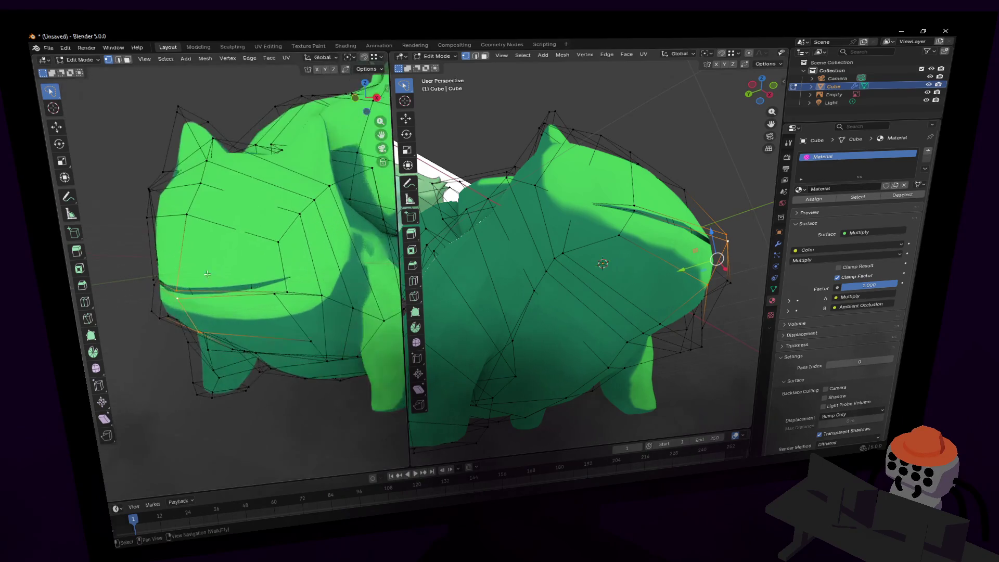
{"action": "left_click", "coordinate": [151, 312]}
{"action": "key", "text": "g"}
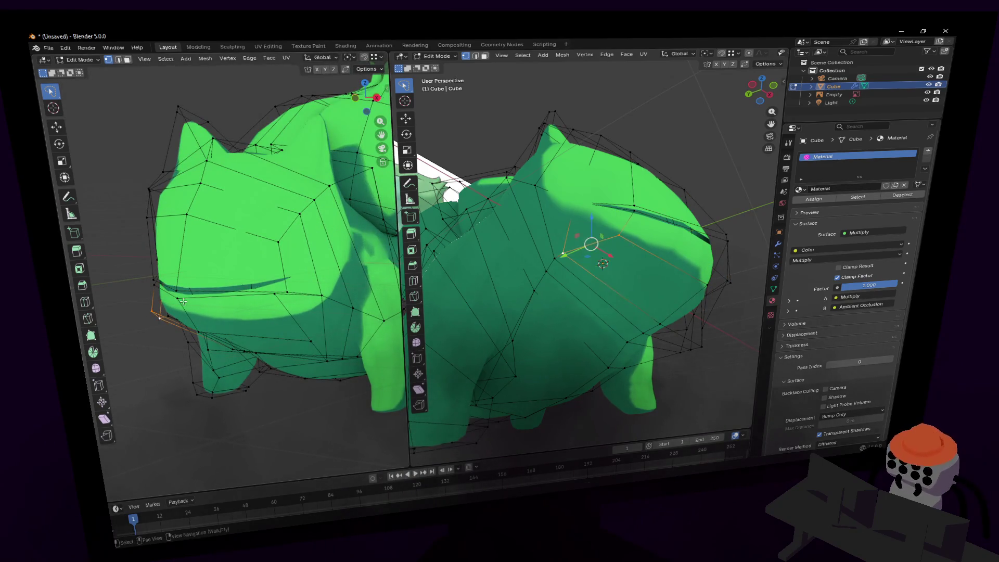
{"action": "left_click", "coordinate": [196, 299]}
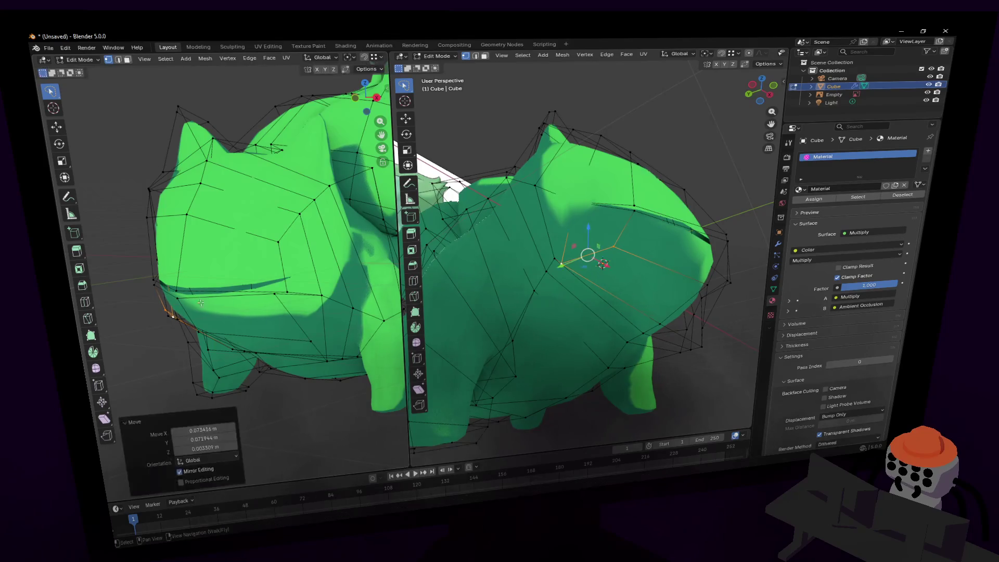
{"action": "middle_click_drag", "start_coordinate": [316, 342], "coordinate": [271, 344], "text": "shift"}
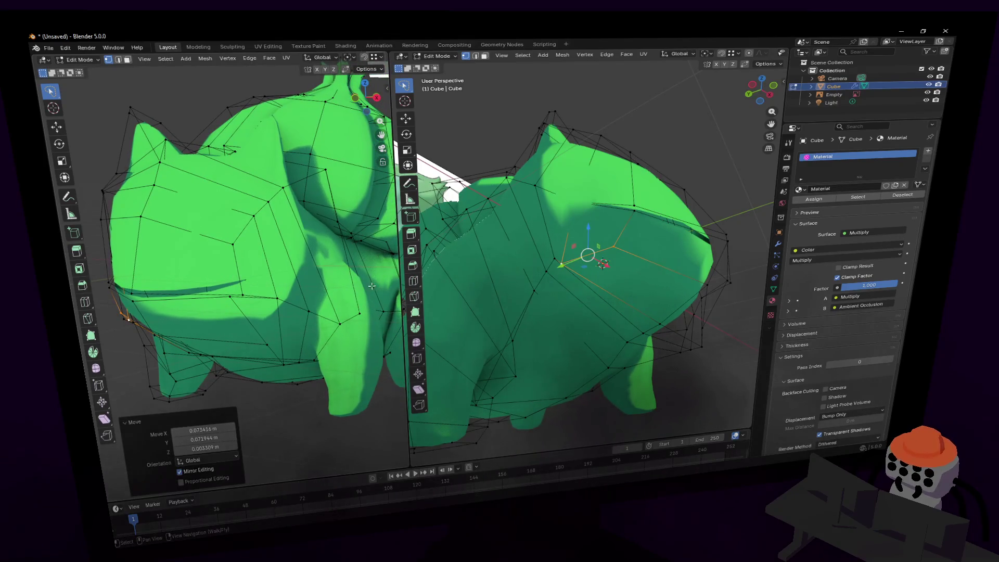
{"action": "middle_click_drag", "start_coordinate": [281, 222], "coordinate": [318, 262], "text": "shift"}
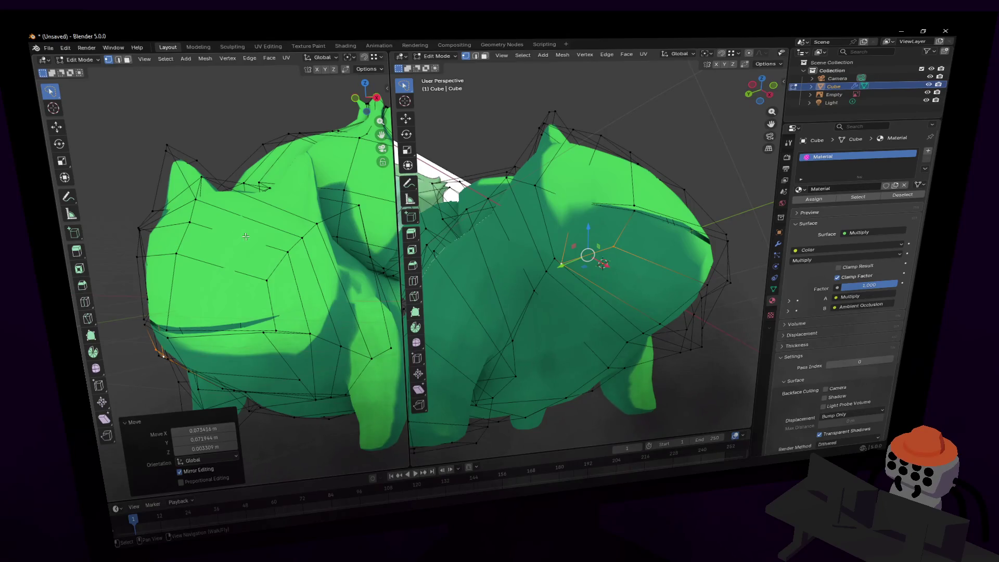
{"action": "scroll", "coordinate": [246, 237], "scroll_direction": "down", "scroll_amount": 5}
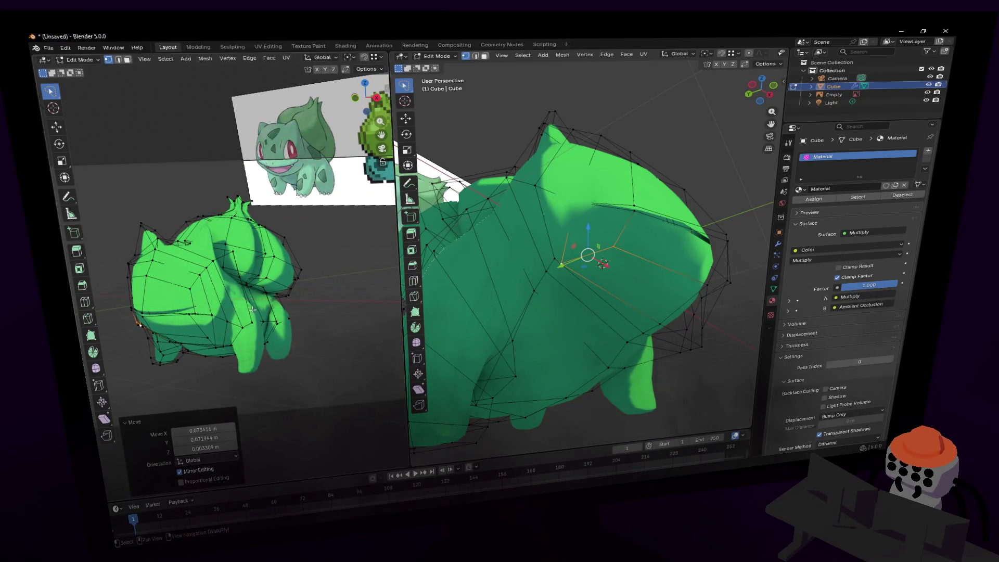
Move a vertex near the back twice to refine the back's curve.
{"action": "left_click", "coordinate": [481, 203]}
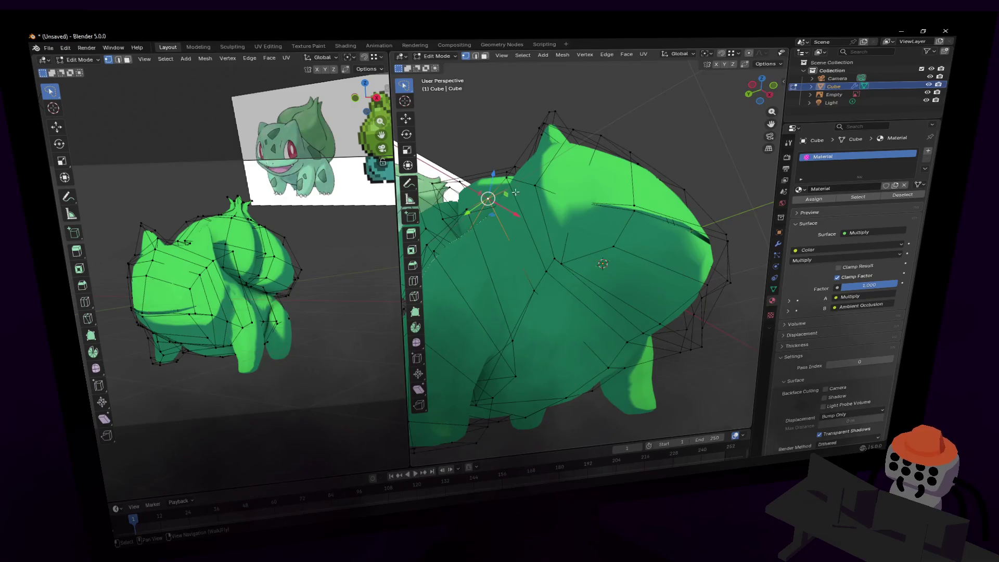
{"action": "key", "text": "g"}
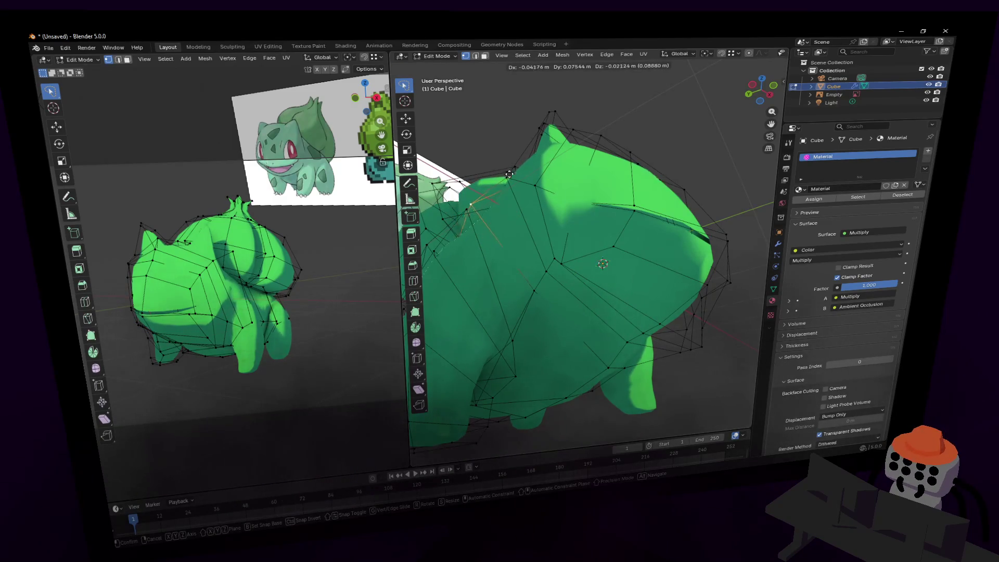
{"action": "left_click", "coordinate": [503, 187]}
{"action": "left_click_drag", "start_coordinate": [503, 188], "coordinate": [485, 204]}
{"action": "middle_click_drag", "start_coordinate": [484, 203], "coordinate": [515, 193]}
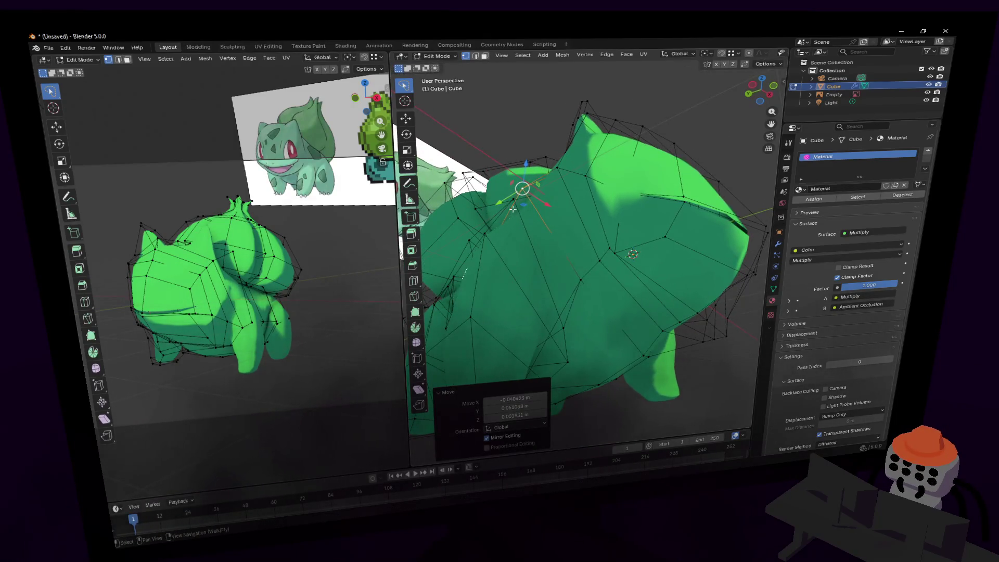
{"action": "key", "text": "g"}
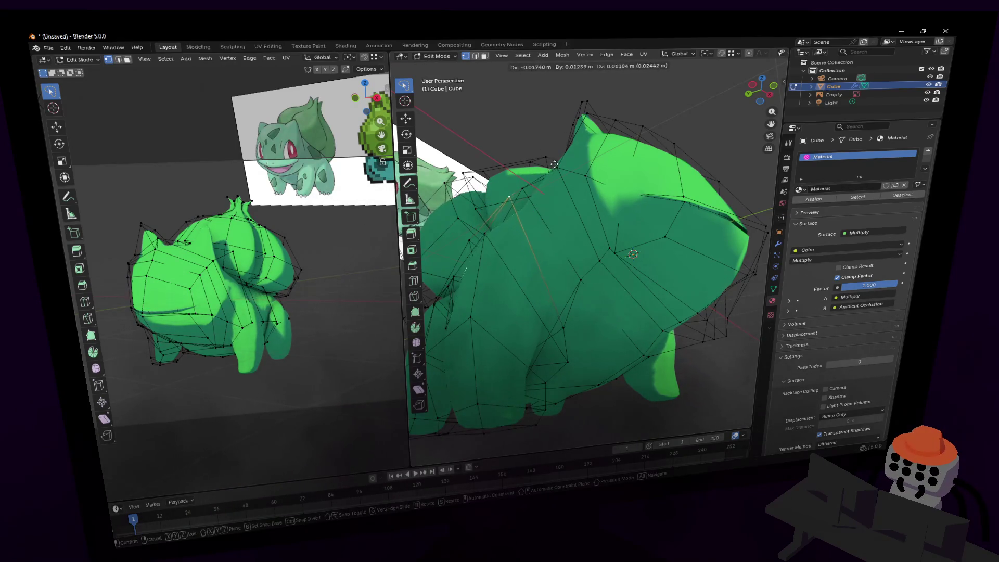
{"action": "left_click", "coordinate": [555, 164]}
{"action": "middle_click_drag", "start_coordinate": [555, 164], "coordinate": [592, 178]}
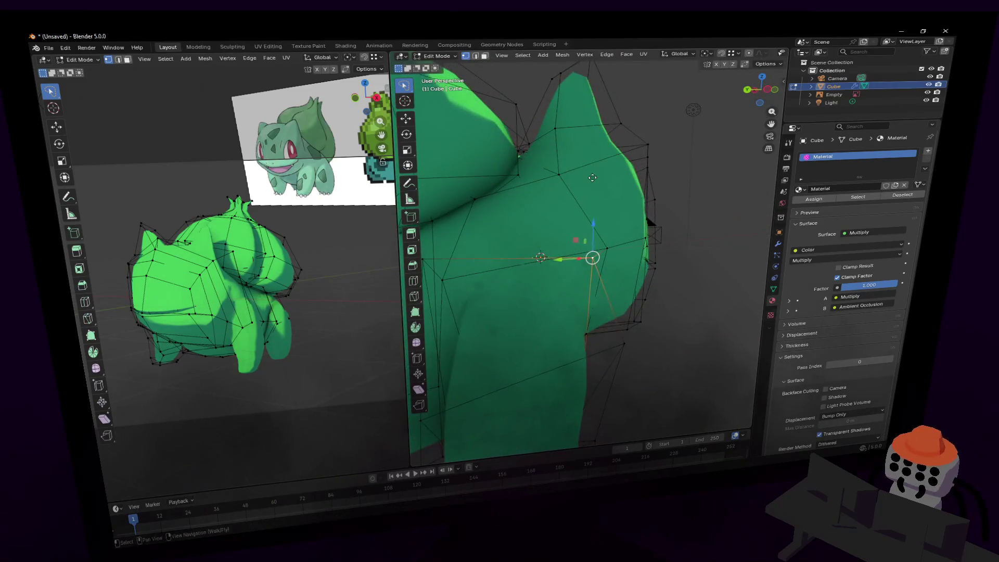
Move a back vertex into place and raise another vertex about 0.2 m.
{"action": "key", "text": "g"}
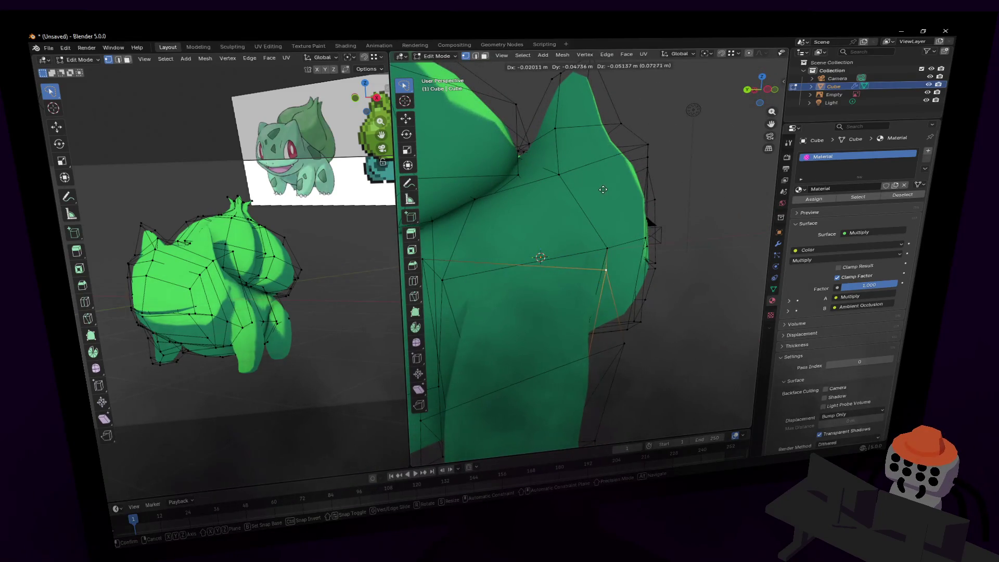
{"action": "left_click", "coordinate": [602, 189]}
{"action": "middle_click_drag", "start_coordinate": [603, 189], "coordinate": [591, 210], "text": "shift"}
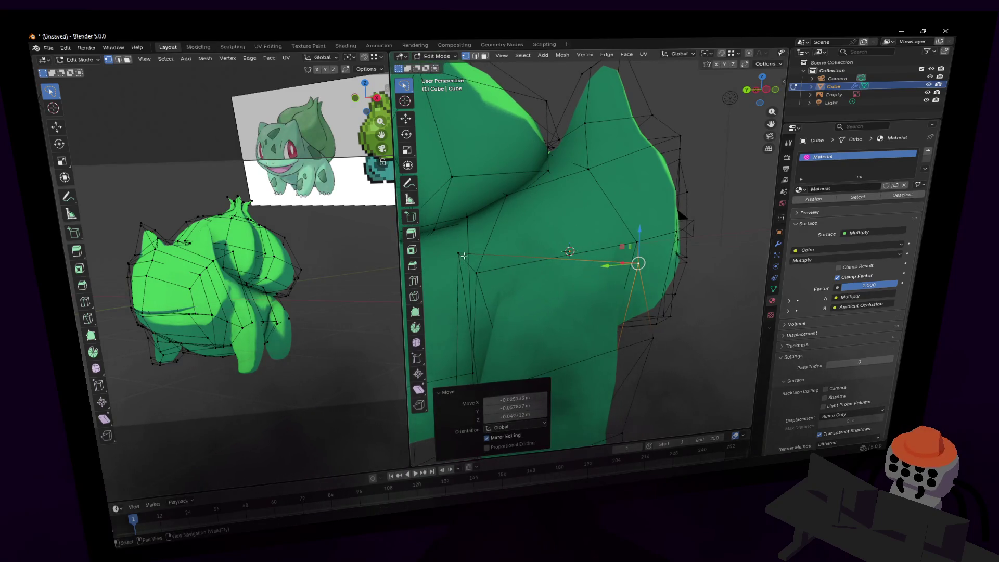
{"action": "middle_click_drag", "start_coordinate": [463, 255], "coordinate": [521, 241]}
{"action": "key", "text": "g"}
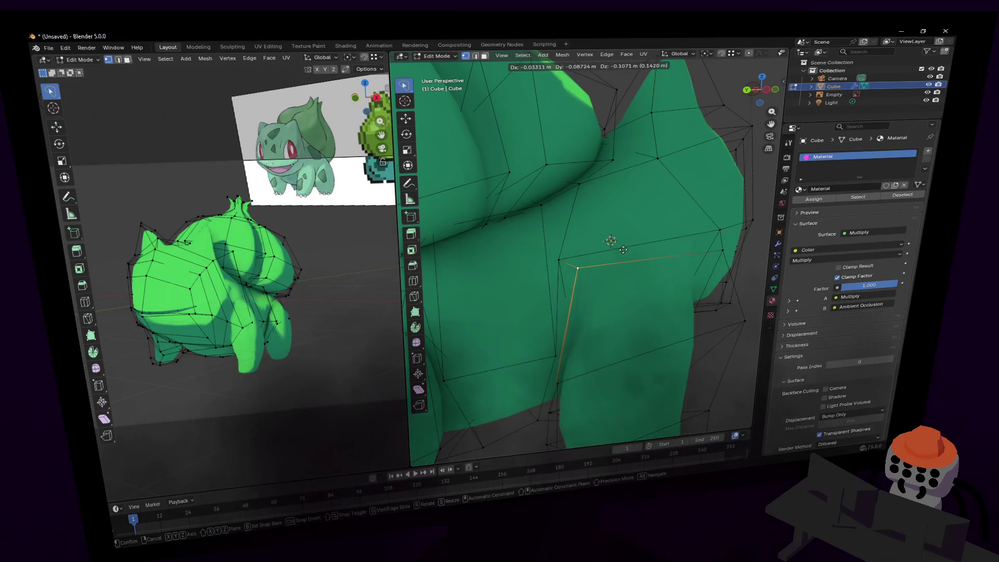
{"action": "key", "text": "Escape"}
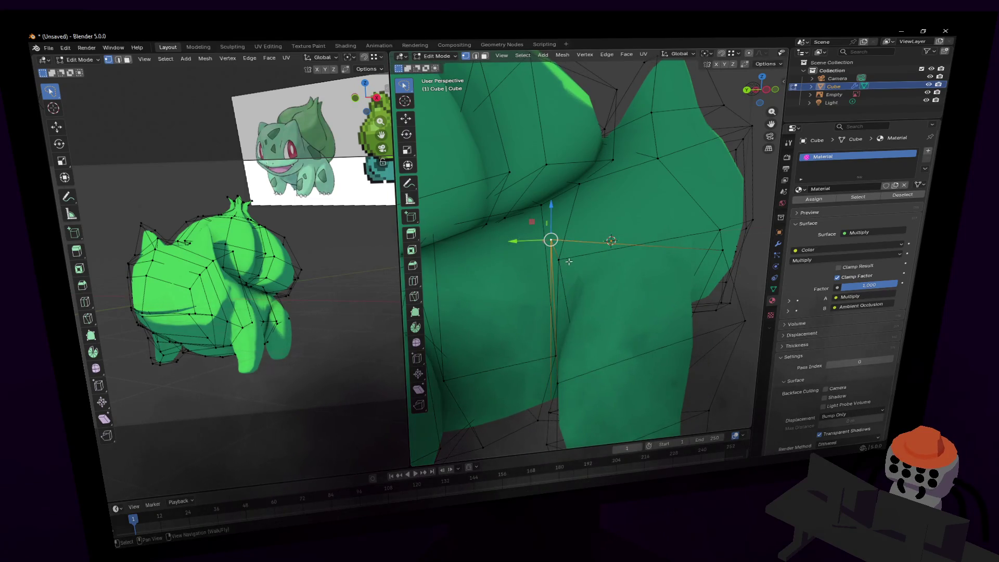
{"action": "scroll", "coordinate": [569, 262], "scroll_direction": "down", "scroll_amount": 3}
{"action": "middle_click_drag", "start_coordinate": [568, 262], "coordinate": [569, 314]}
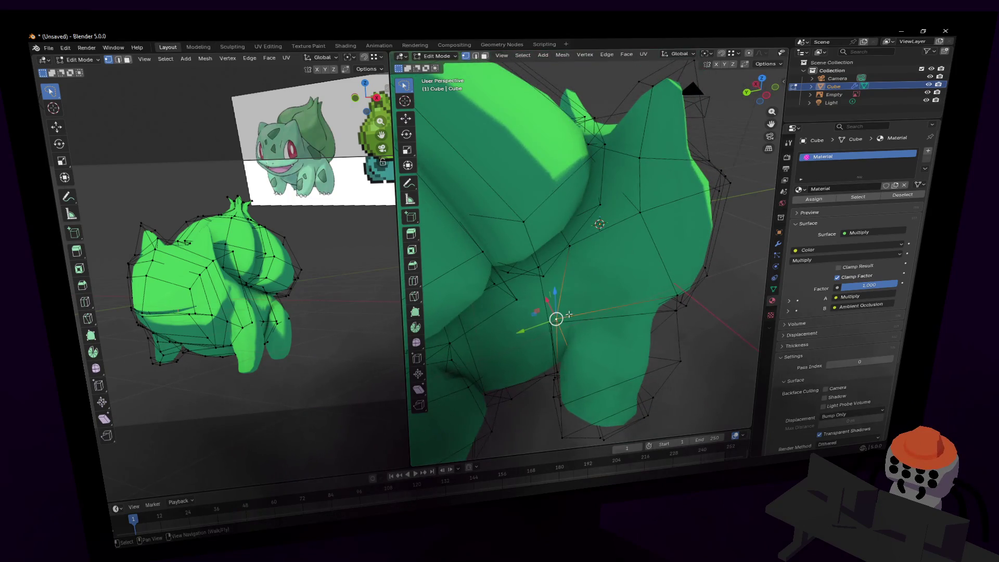
{"action": "left_click_drag", "start_coordinate": [556, 293], "coordinate": [569, 257]}
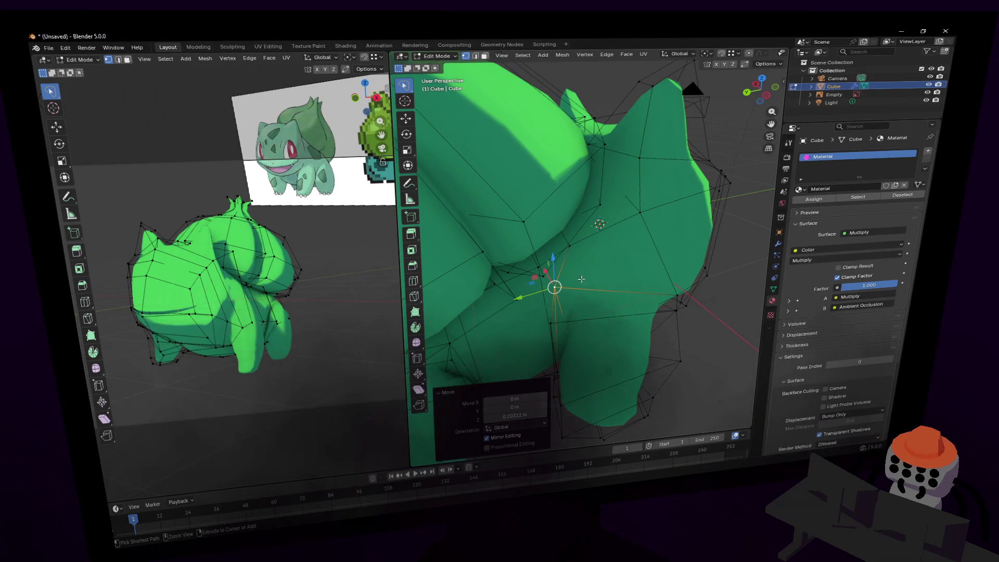
{"action": "scroll", "coordinate": [581, 280], "scroll_direction": "up", "scroll_amount": 5}
Slide an edge near the leg along Y, then return to Object Mode.
{"action": "key", "text": "2"}
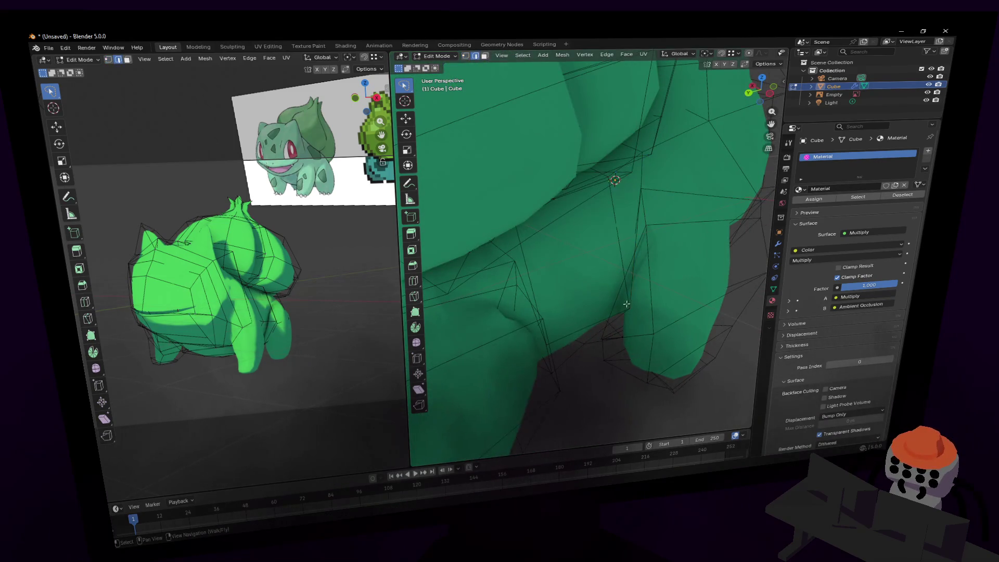
{"action": "left_click", "coordinate": [630, 307]}
{"action": "middle_click_drag", "start_coordinate": [631, 306], "coordinate": [634, 295]}
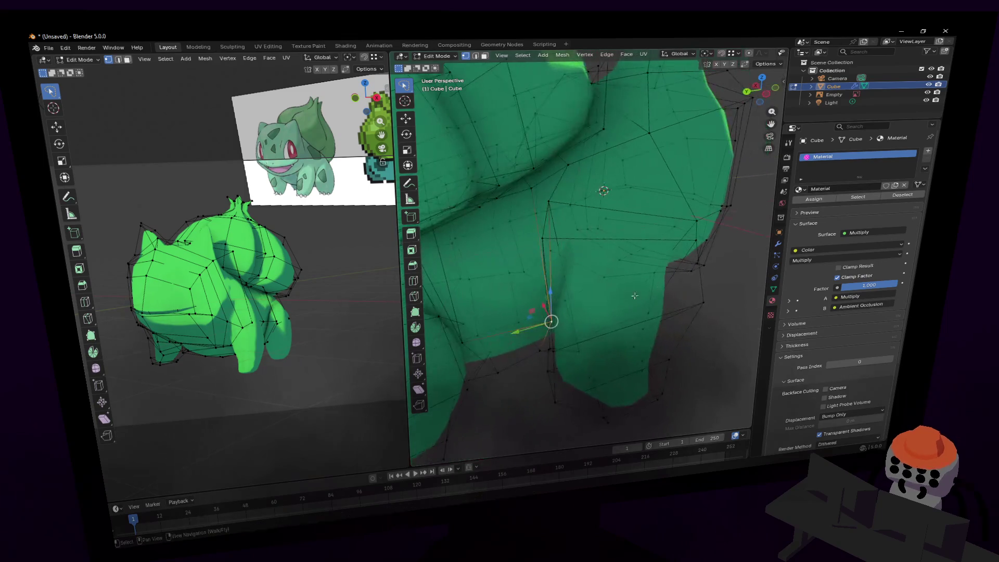
{"action": "mouse_move", "coordinate": [518, 326]}
{"action": "left_mouse_down"}
{"action": "mouse_move", "coordinate": [717, 335]}
{"action": "mouse_move", "coordinate": [523, 330]}
{"action": "left_mouse_up"}
{"action": "middle_click_drag", "start_coordinate": [522, 330], "coordinate": [622, 310]}
{"action": "mouse_move", "coordinate": [622, 309]}
{"action": "left_mouse_down"}
{"action": "mouse_move", "coordinate": [577, 302]}
{"action": "mouse_move", "coordinate": [587, 269]}
{"action": "left_mouse_up"}
{"action": "scroll", "coordinate": [587, 269], "scroll_direction": "down", "scroll_amount": 6}
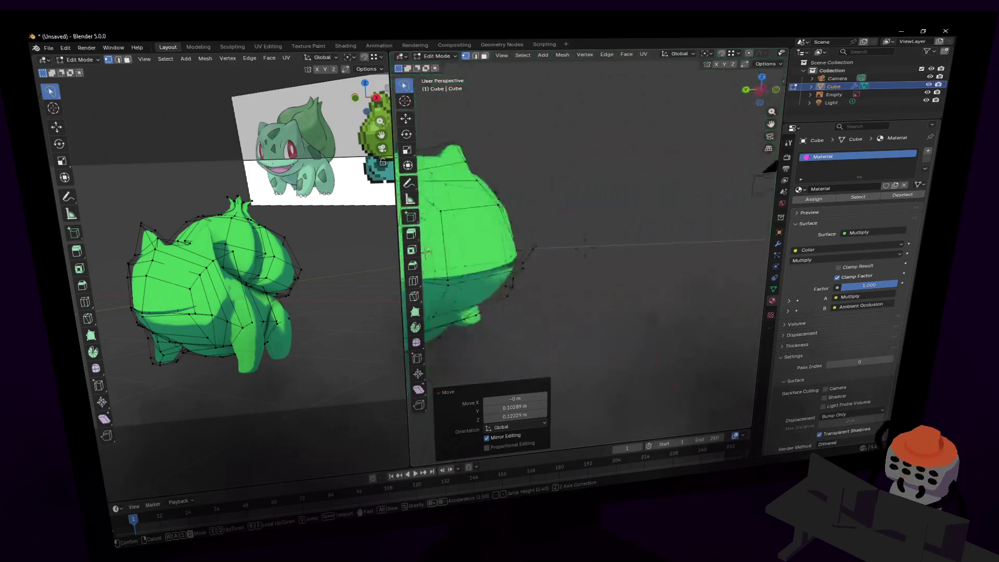
{"action": "key", "text": "Tab"}
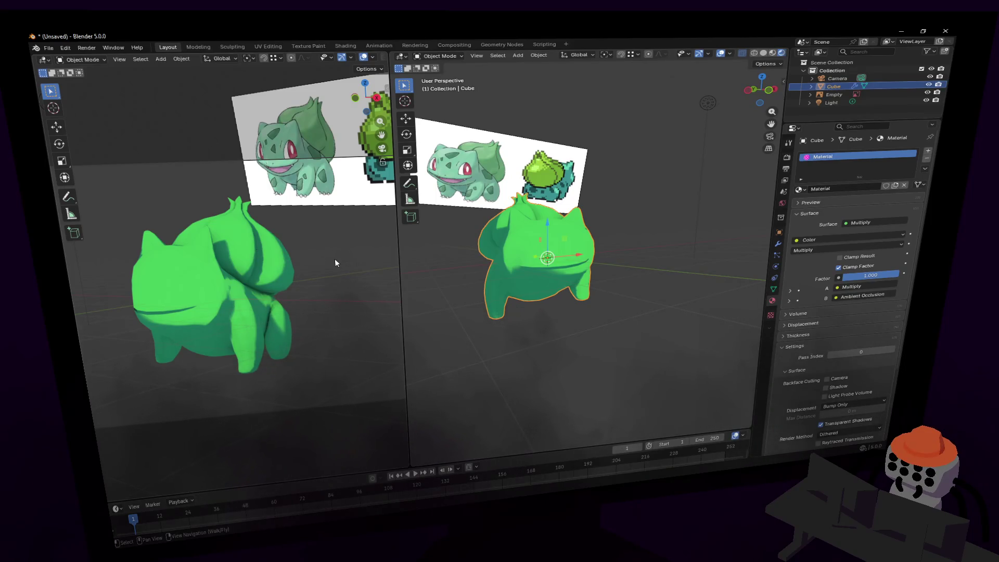
Walk the view closer to the model, enter Edit Mode and select the linked body geometry.
{"action": "middle_click_drag", "start_coordinate": [324, 271], "coordinate": [312, 288], "text": "shift"}
{"action": "key", "text": "shift+grave"}
{"action": "key", "text": "w"}
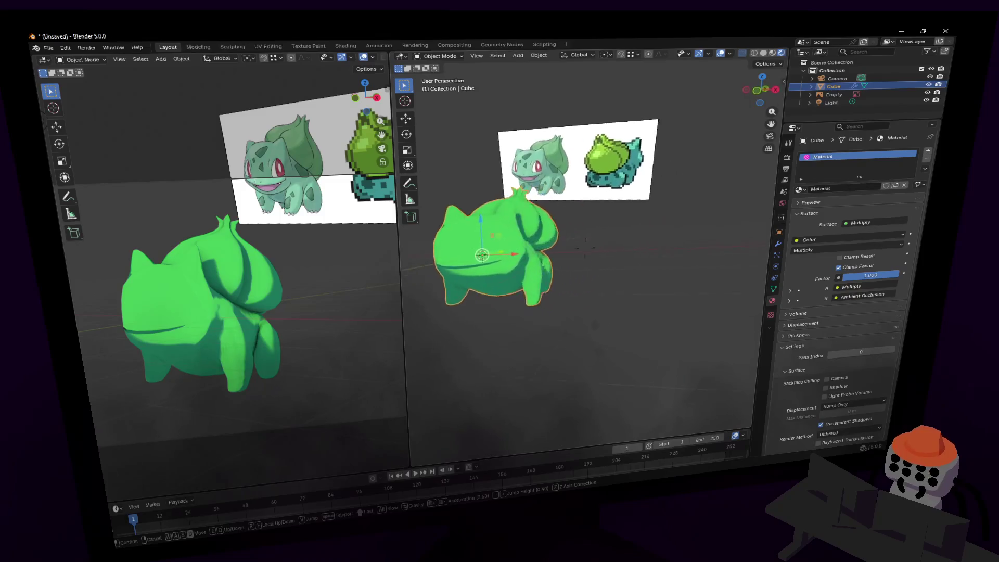
{"action": "key", "text": "Return"}
{"action": "key", "text": "Tab"}
{"action": "left_click", "coordinate": [707, 198]}
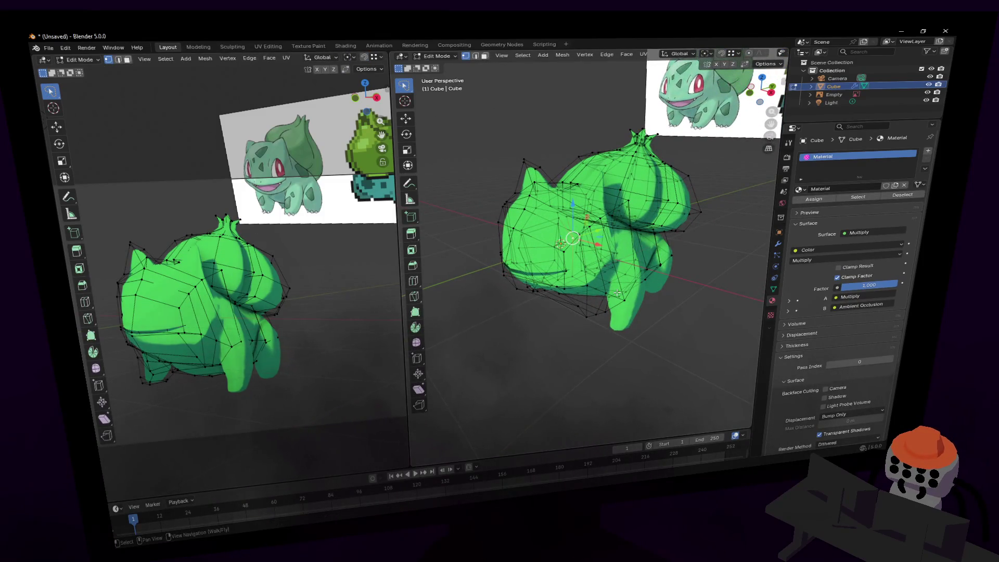
{"action": "key", "text": "l"}
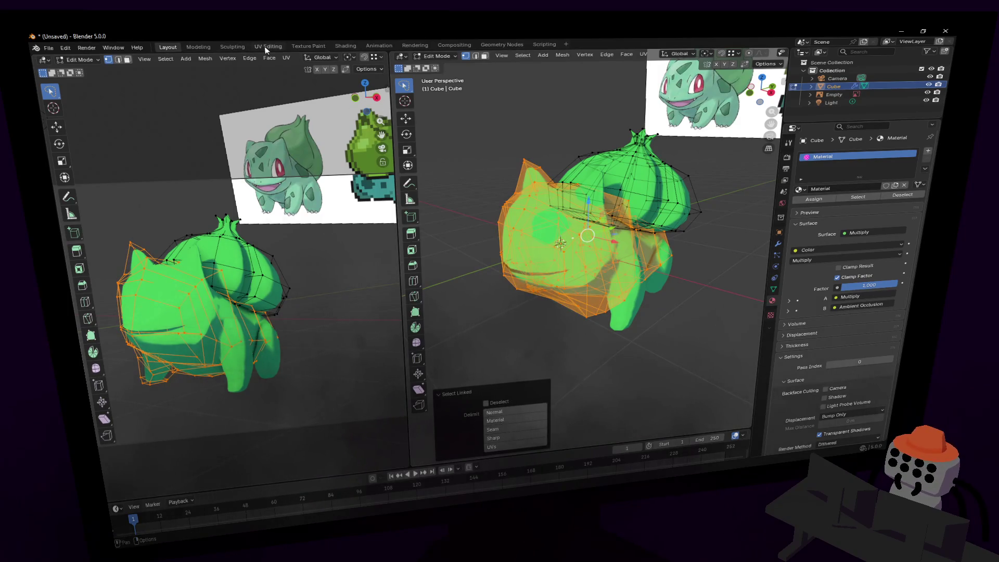
In UV Editing, slide the body's UV island onto another palette.png colour and preview it.
{"action": "left_click", "coordinate": [267, 46]}
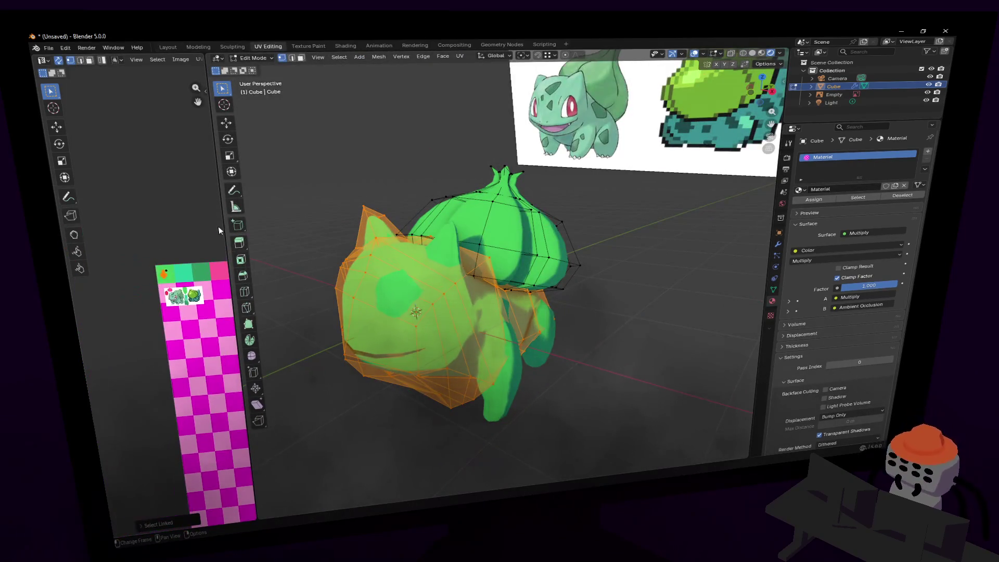
{"action": "left_click_drag", "start_coordinate": [222, 217], "coordinate": [378, 214]}
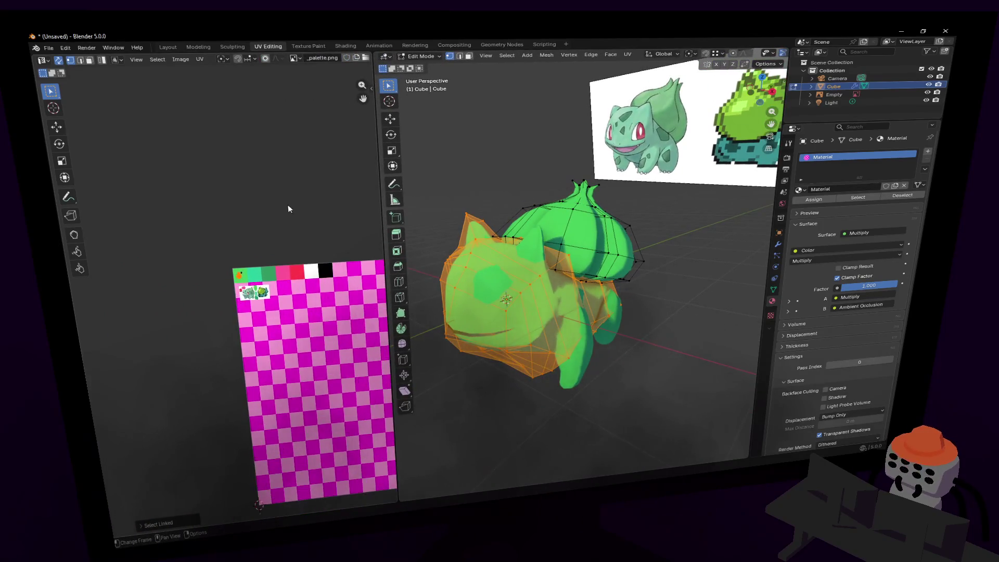
{"action": "scroll", "coordinate": [231, 260], "scroll_direction": "up", "scroll_amount": 6}
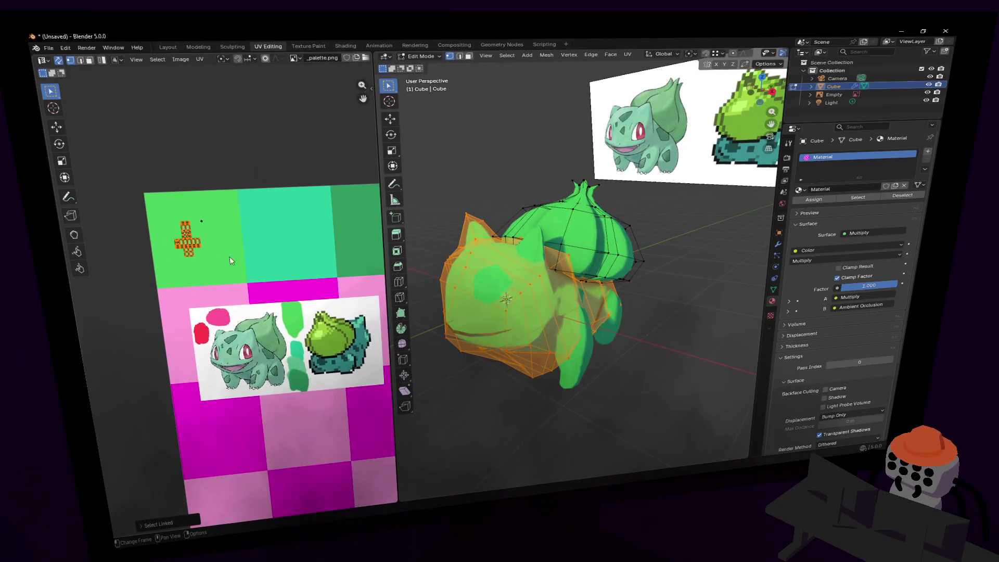
{"action": "left_click_drag", "start_coordinate": [187, 239], "coordinate": [294, 229]}
{"action": "key", "text": "Tab"}
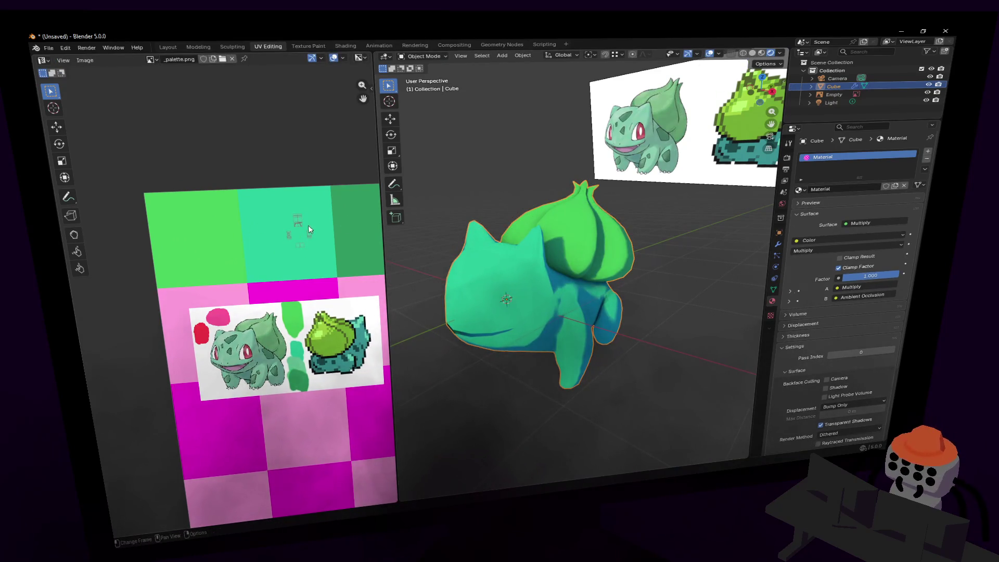
{"action": "middle_click_drag", "start_coordinate": [310, 229], "coordinate": [249, 239]}
{"action": "key", "text": "Tab"}
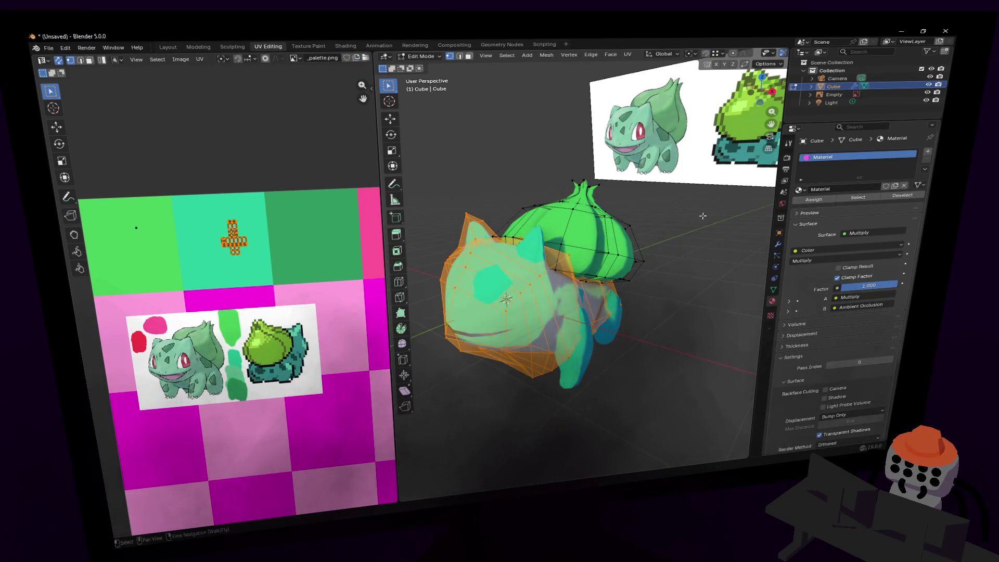
Leave Edit Mode and walk around to view Bulbasaur's front and side.
{"action": "key", "text": "Tab"}
{"action": "key", "text": "shift+grave"}
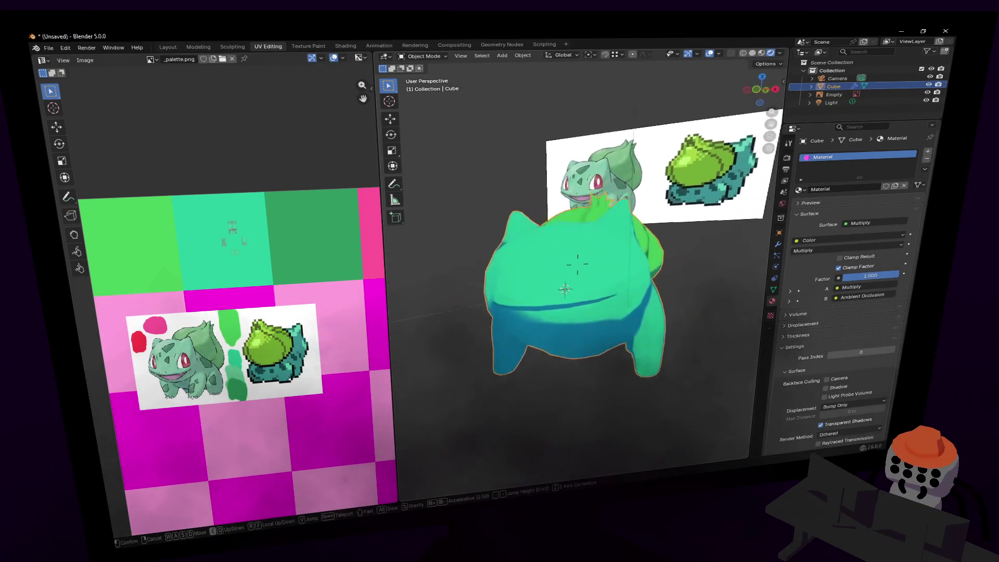
{"action": "left_click", "coordinate": [538, 270]}
{"action": "key", "text": "Tab"}
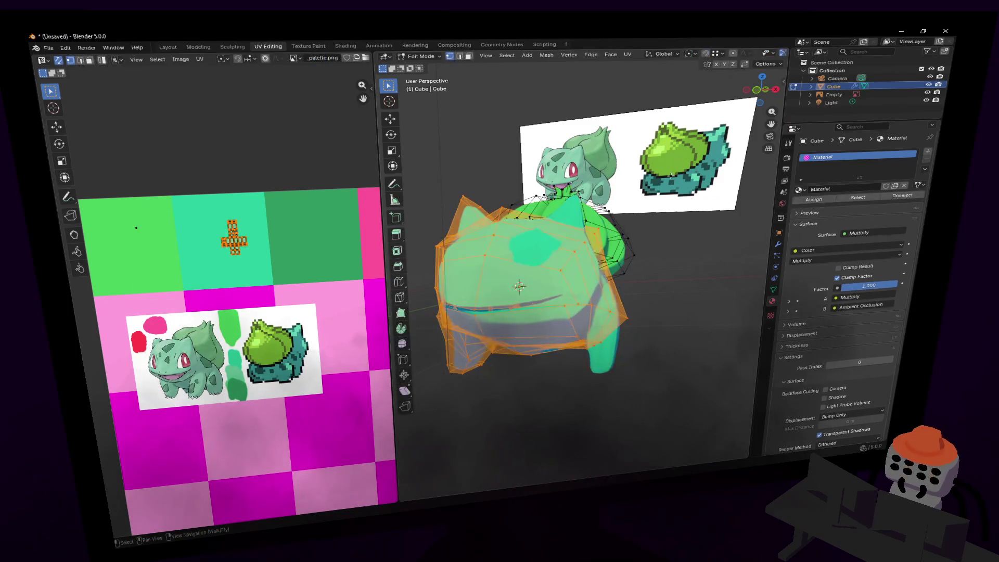
{"action": "key", "text": "Tab"}
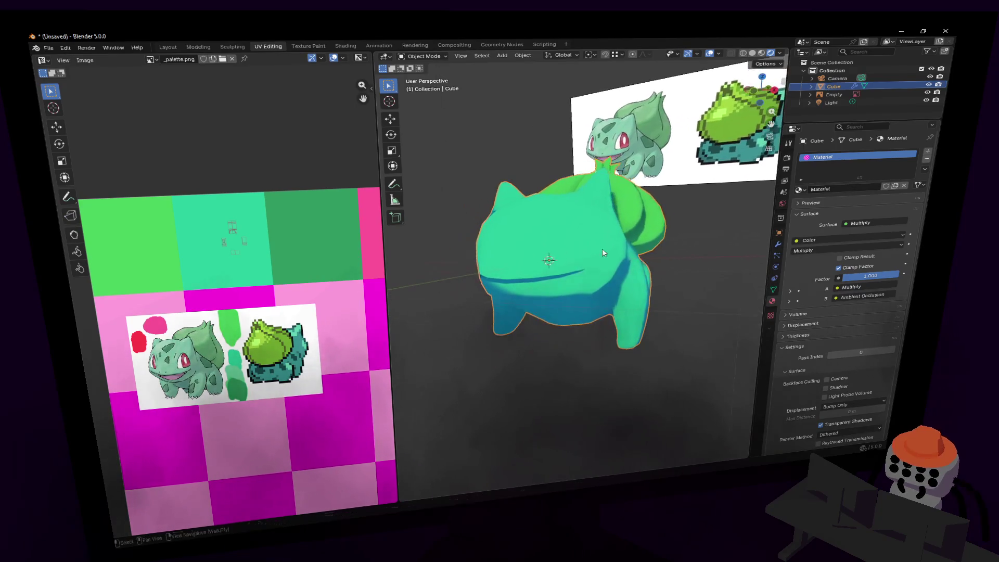
{"action": "key", "text": "shift+grave"}
Walk around the textured Bulbasaur once more, then switch to _palette.png in Paint.NET.
{"action": "left_click", "coordinate": [578, 262]}
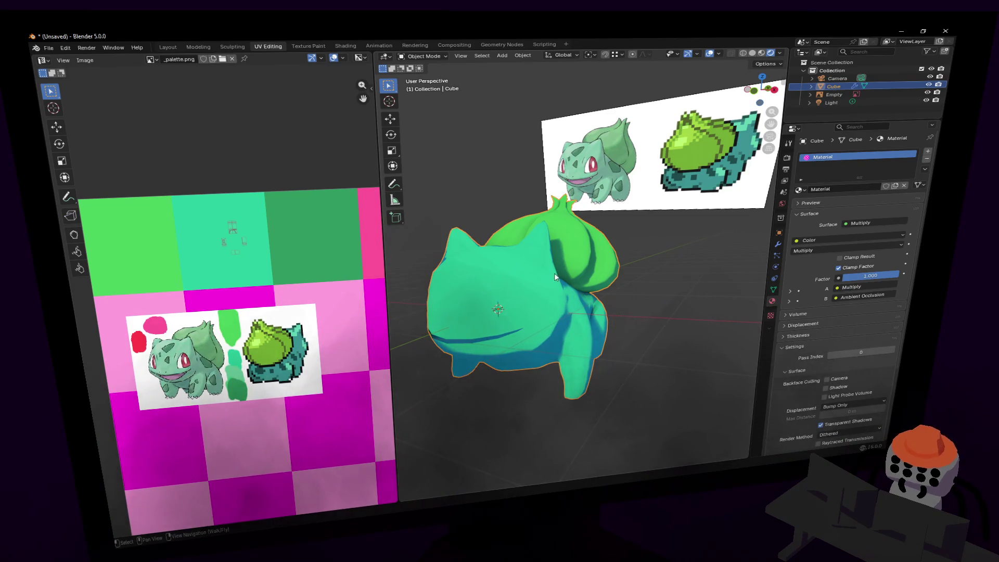
{"action": "middle_click_drag", "start_coordinate": [554, 272], "coordinate": [577, 260], "text": "shift"}
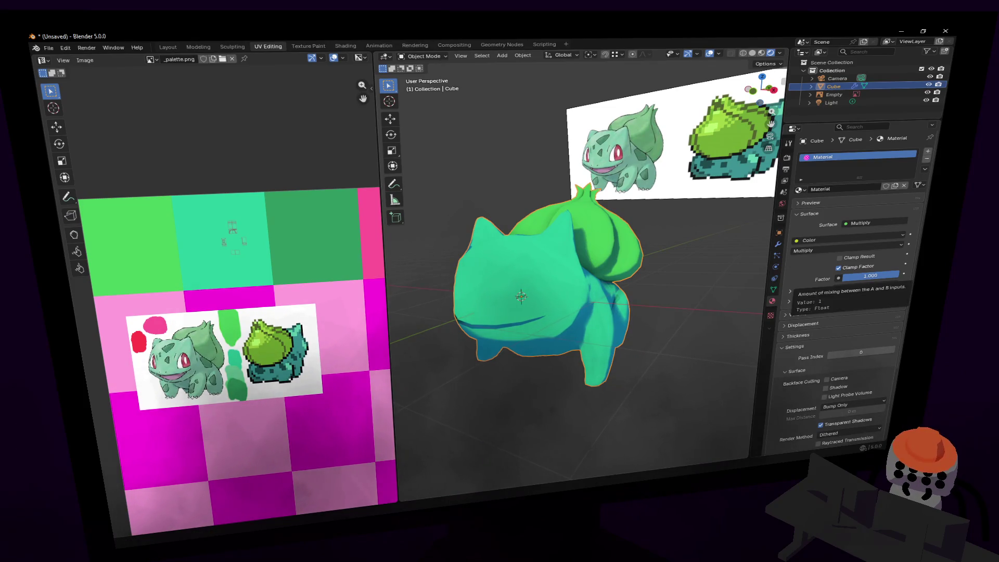
{"action": "key", "text": "shift+grave"}
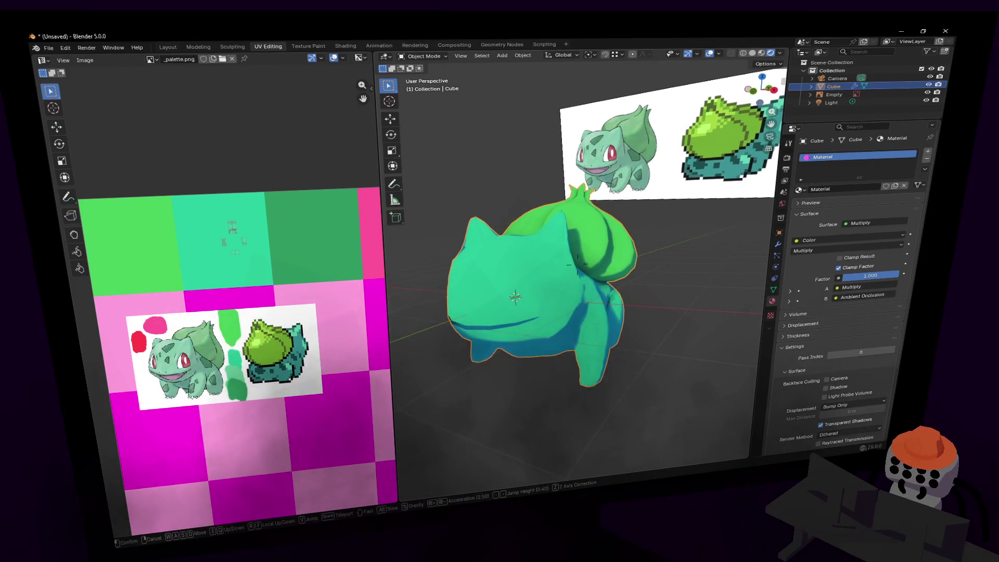
{"action": "key", "text": "q"}
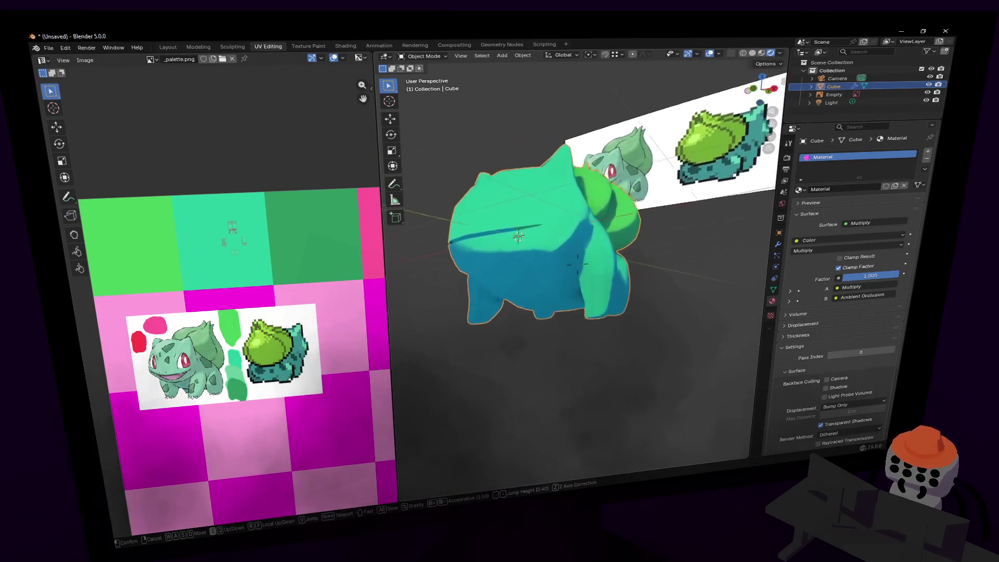
{"action": "key", "text": "e"}
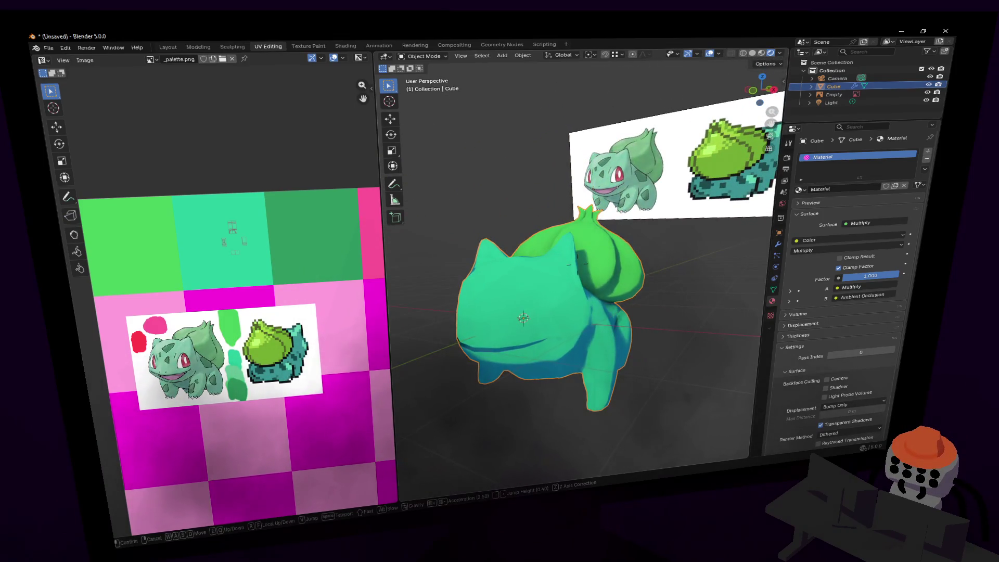
{"action": "key", "text": "Return"}
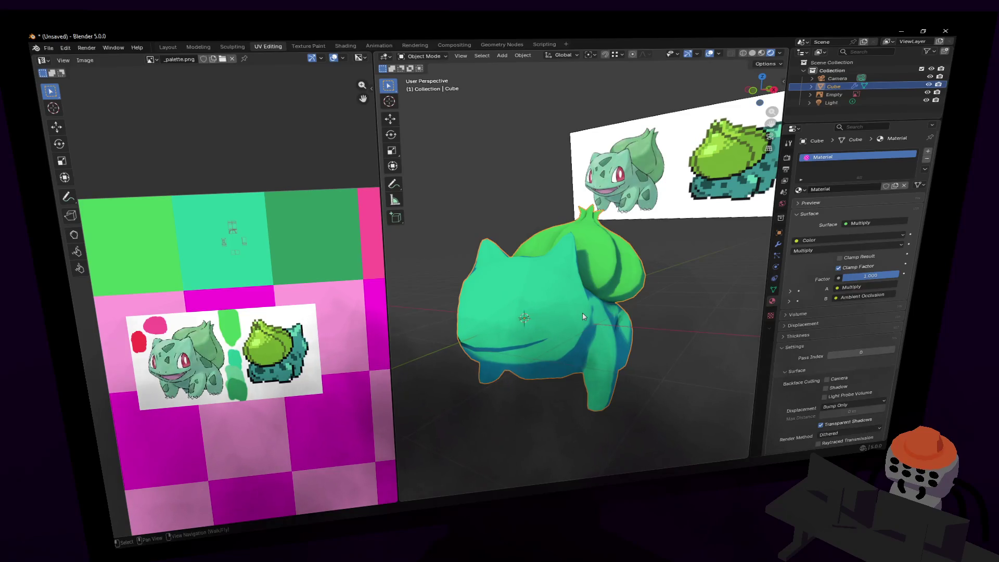
{"action": "key", "text": "alt+Tab"}
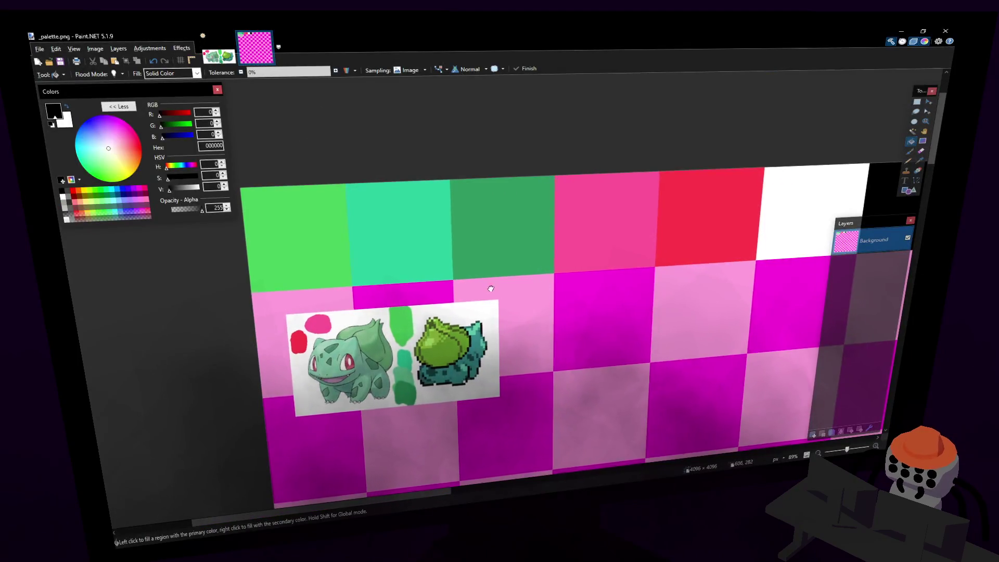
Sample the teal palette colour and flood-fill a magenta cell with it.
{"action": "scroll", "coordinate": [416, 283], "scroll_direction": "right", "scroll_amount": 3}
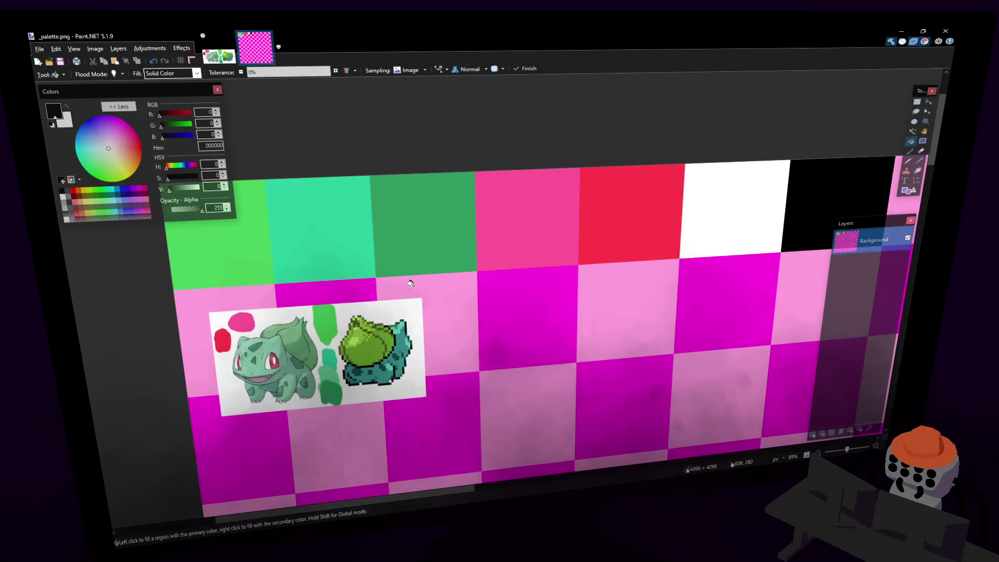
{"action": "scroll", "coordinate": [363, 259], "scroll_direction": "up", "scroll_amount": 3, "text": "ctrl"}
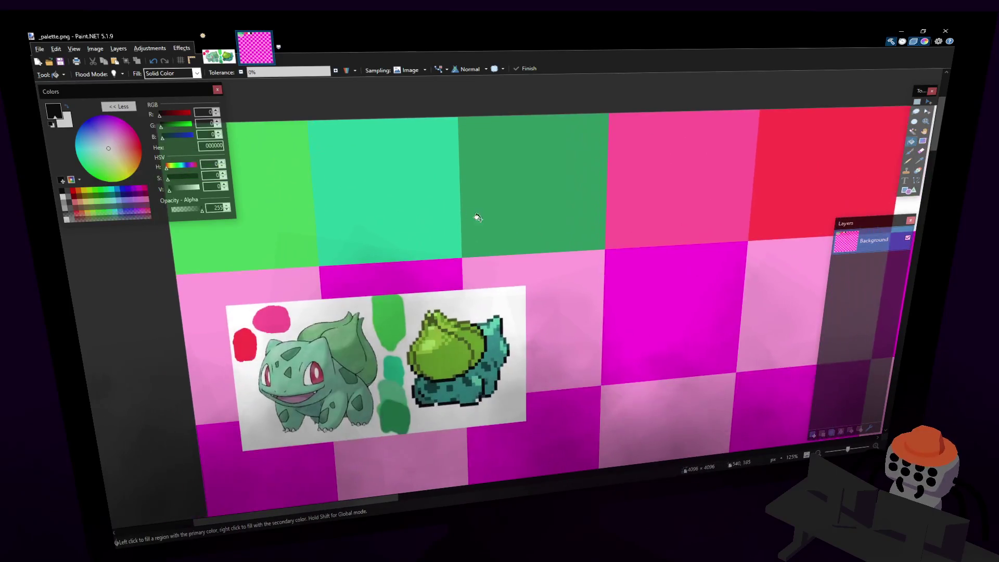
{"action": "left_click", "coordinate": [912, 109]}
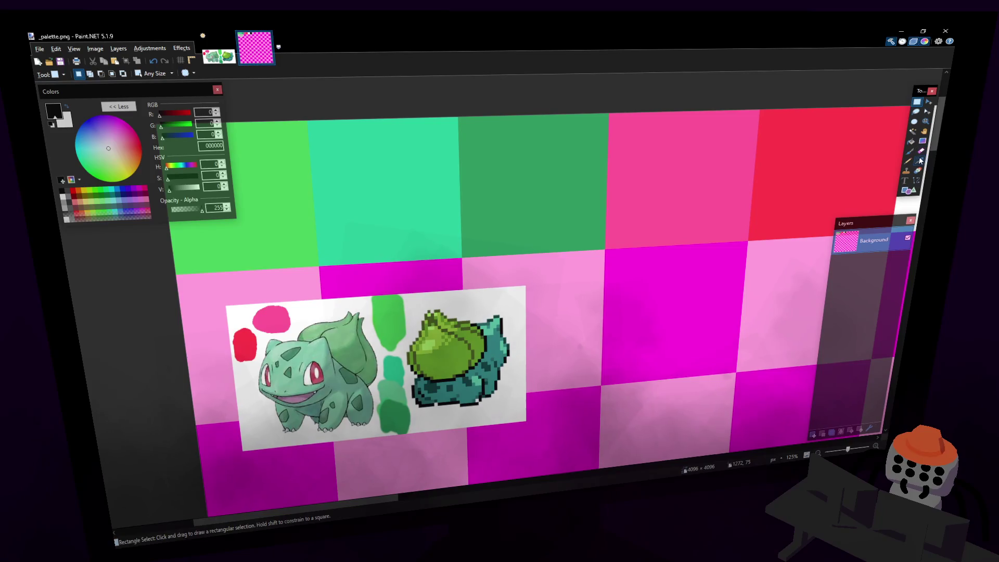
{"action": "left_click", "coordinate": [919, 161]}
{"action": "left_click", "coordinate": [434, 175]}
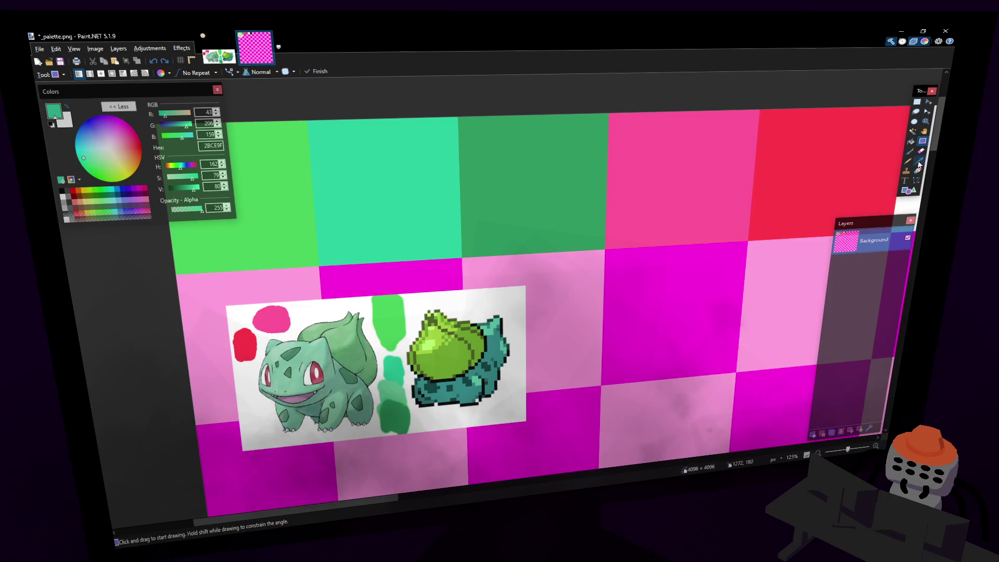
{"action": "key", "text": "k"}
{"action": "left_click", "coordinate": [445, 177]}
{"action": "key", "text": "f"}
{"action": "left_click", "coordinate": [653, 284]}
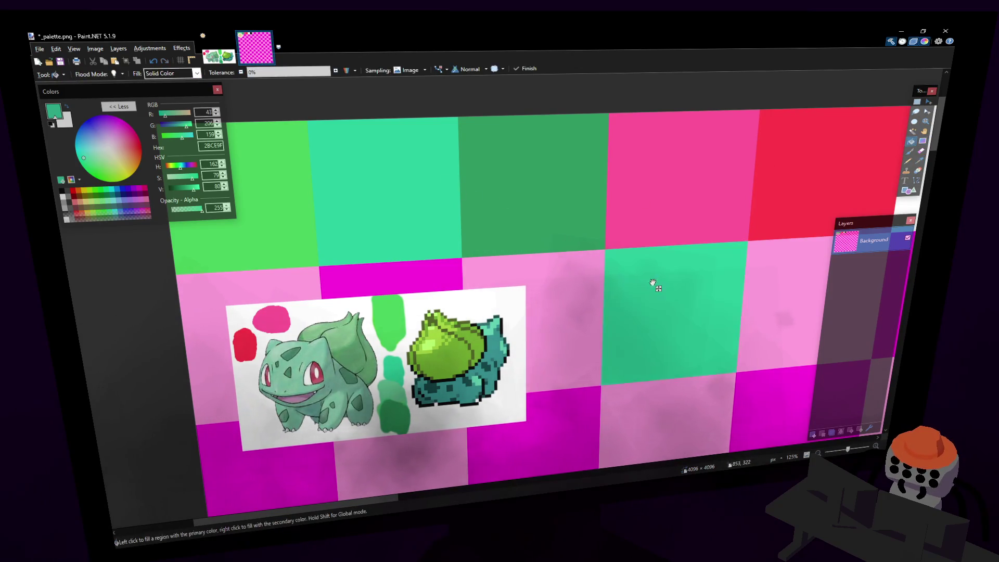
Sample the dark green and paint the first spots in the new teal cell.
{"action": "scroll", "coordinate": [419, 219], "scroll_direction": "right", "scroll_amount": 3}
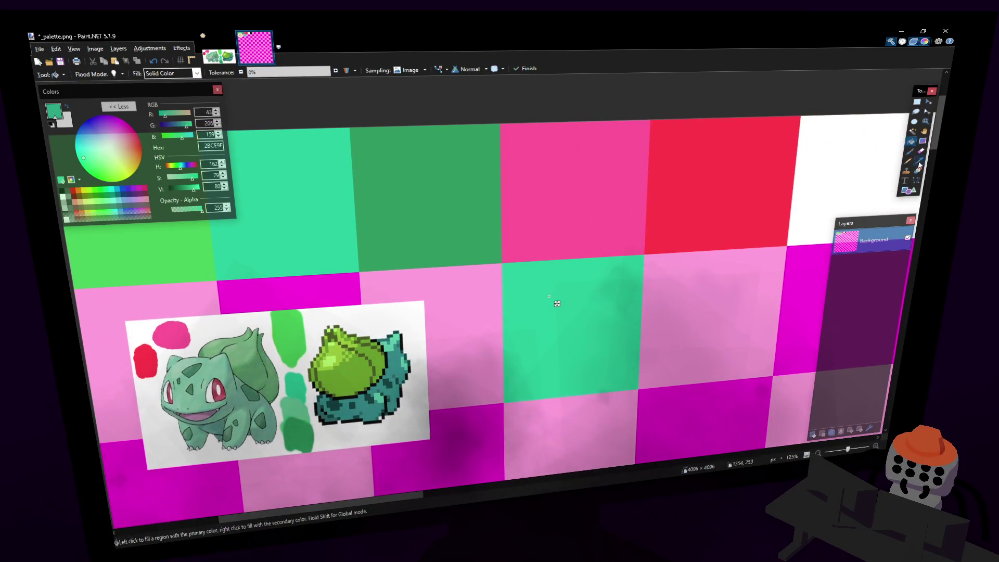
{"action": "key", "text": "k"}
{"action": "left_click", "coordinate": [457, 167]}
{"action": "middle_click_drag", "start_coordinate": [545, 233], "coordinate": [487, 189]}
{"action": "scroll", "coordinate": [548, 260], "scroll_direction": "up", "scroll_amount": 3, "text": "ctrl"}
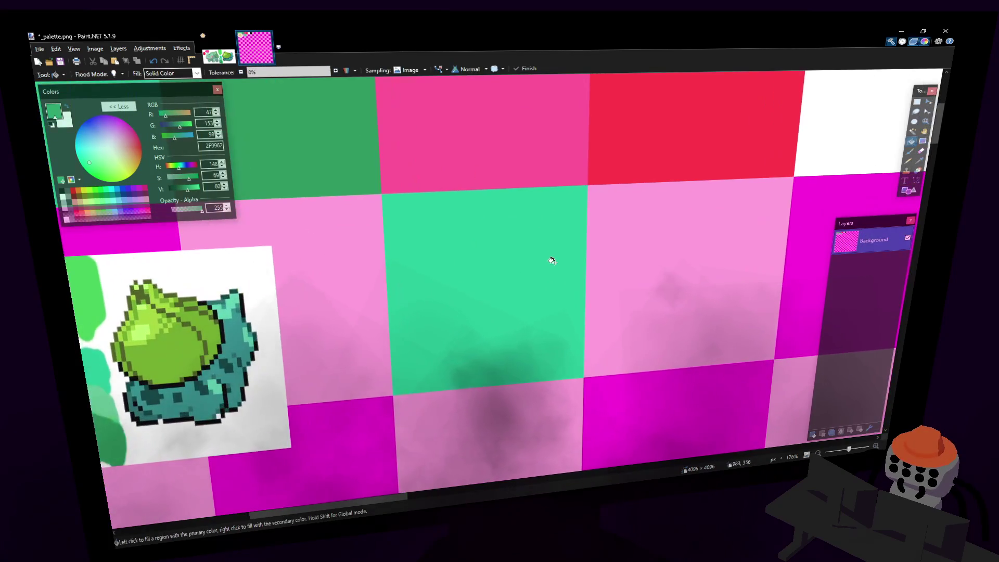
{"action": "key", "text": "b"}
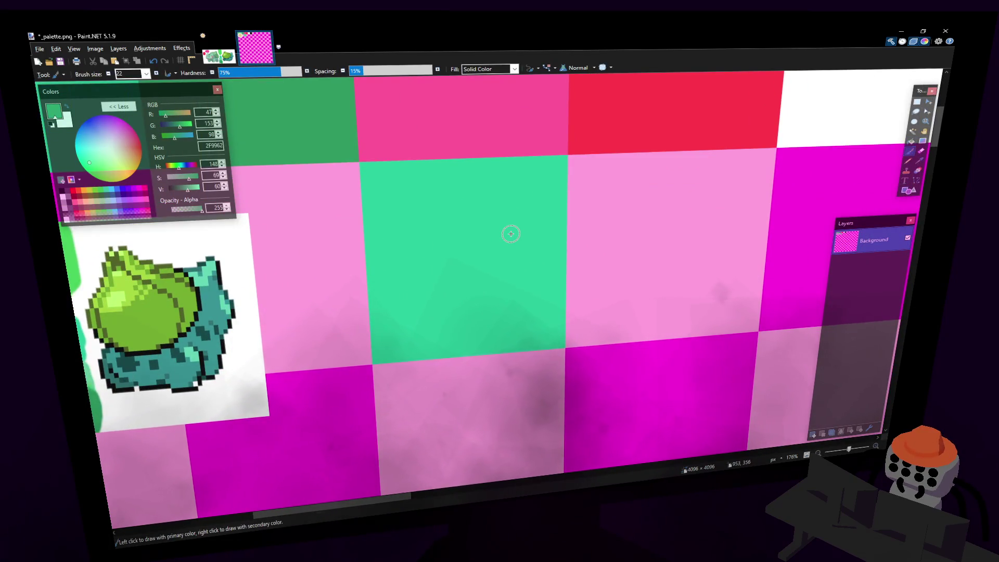
{"action": "mouse_move", "coordinate": [512, 210]}
{"action": "left_mouse_down"}
{"action": "mouse_move", "coordinate": [507, 227]}
{"action": "mouse_move", "coordinate": [505, 213]}
{"action": "left_mouse_up"}
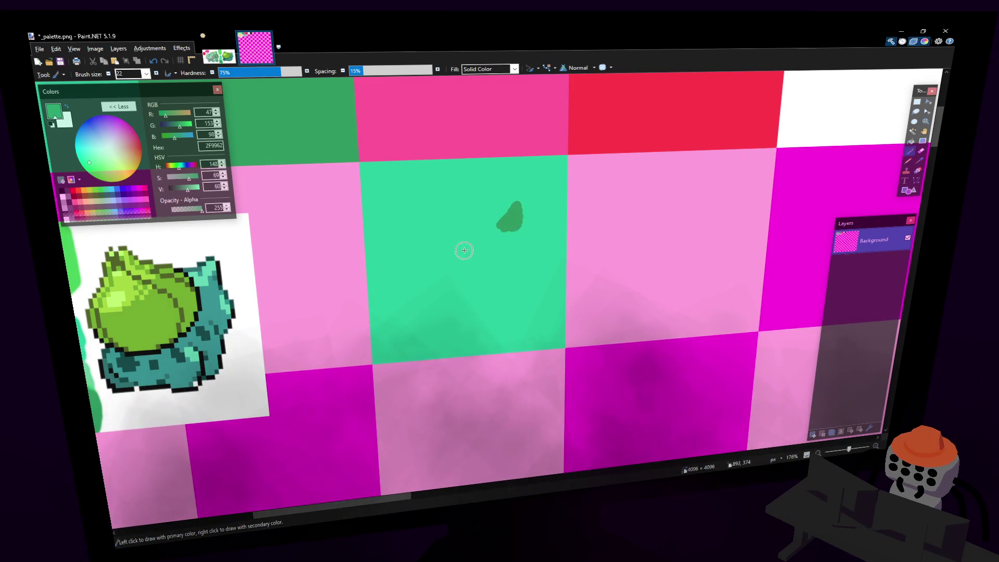
{"action": "mouse_move", "coordinate": [468, 252]}
{"action": "left_mouse_down"}
{"action": "mouse_move", "coordinate": [473, 265]}
{"action": "mouse_move", "coordinate": [494, 252]}
{"action": "left_mouse_up"}
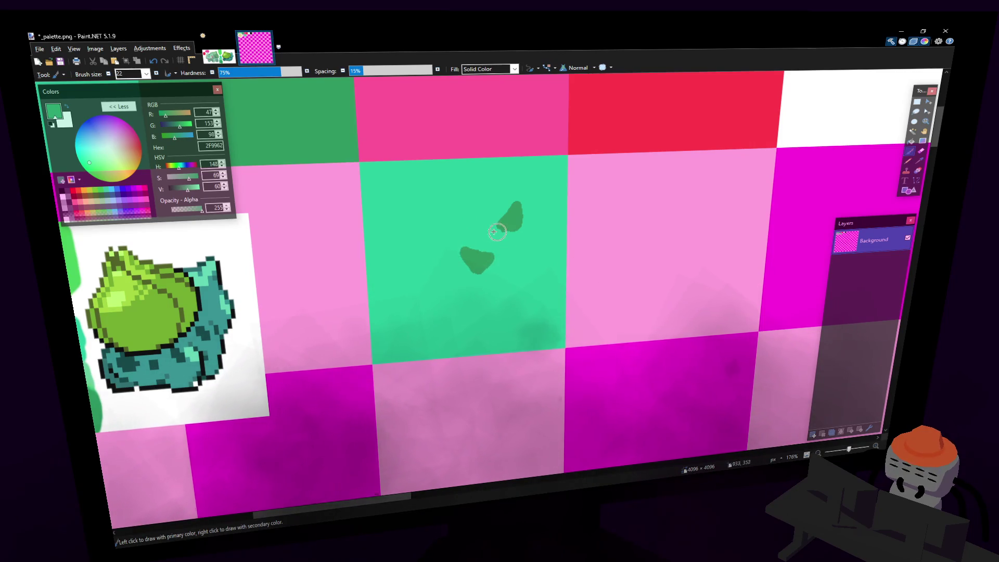
Add more dark-green spots across the left, right and lower parts of the cell.
{"action": "mouse_move", "coordinate": [466, 220]}
{"action": "left_mouse_down"}
{"action": "mouse_move", "coordinate": [453, 213]}
{"action": "mouse_move", "coordinate": [468, 222]}
{"action": "mouse_move", "coordinate": [516, 187]}
{"action": "mouse_move", "coordinate": [504, 175]}
{"action": "mouse_move", "coordinate": [492, 195]}
{"action": "left_mouse_up"}
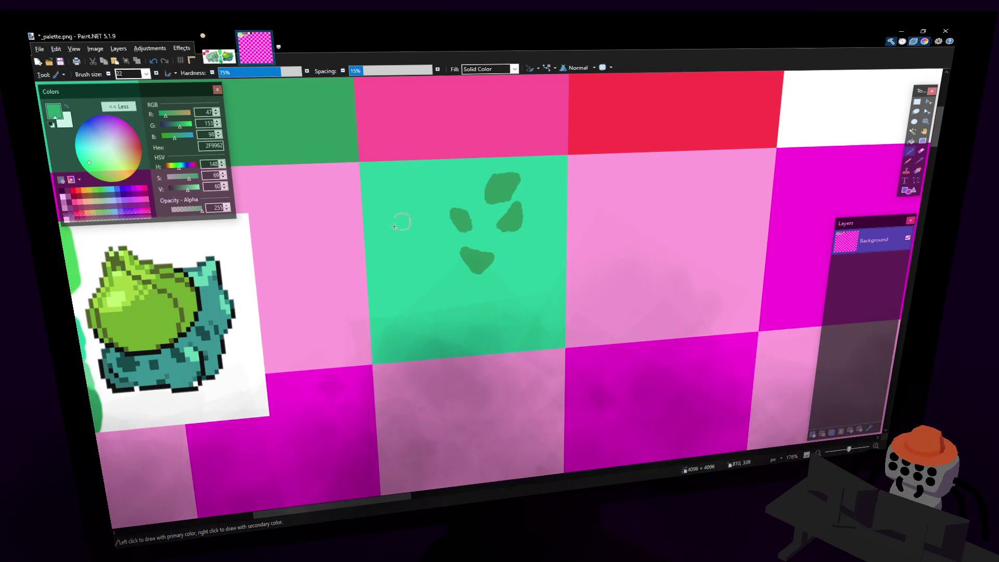
{"action": "mouse_move", "coordinate": [415, 238]}
{"action": "left_mouse_down"}
{"action": "mouse_move", "coordinate": [395, 241]}
{"action": "mouse_move", "coordinate": [422, 257]}
{"action": "mouse_move", "coordinate": [432, 309]}
{"action": "mouse_move", "coordinate": [446, 312]}
{"action": "mouse_move", "coordinate": [440, 286]}
{"action": "mouse_move", "coordinate": [448, 307]}
{"action": "mouse_move", "coordinate": [439, 297]}
{"action": "left_mouse_up"}
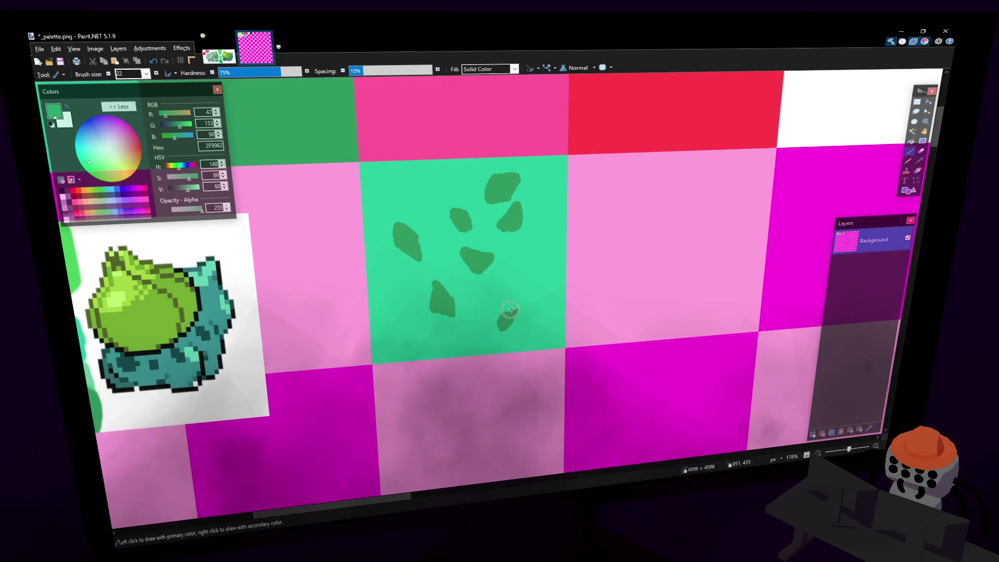
{"action": "mouse_move", "coordinate": [520, 263]}
{"action": "left_mouse_down"}
{"action": "mouse_move", "coordinate": [536, 268]}
{"action": "mouse_move", "coordinate": [530, 276]}
{"action": "left_mouse_up"}
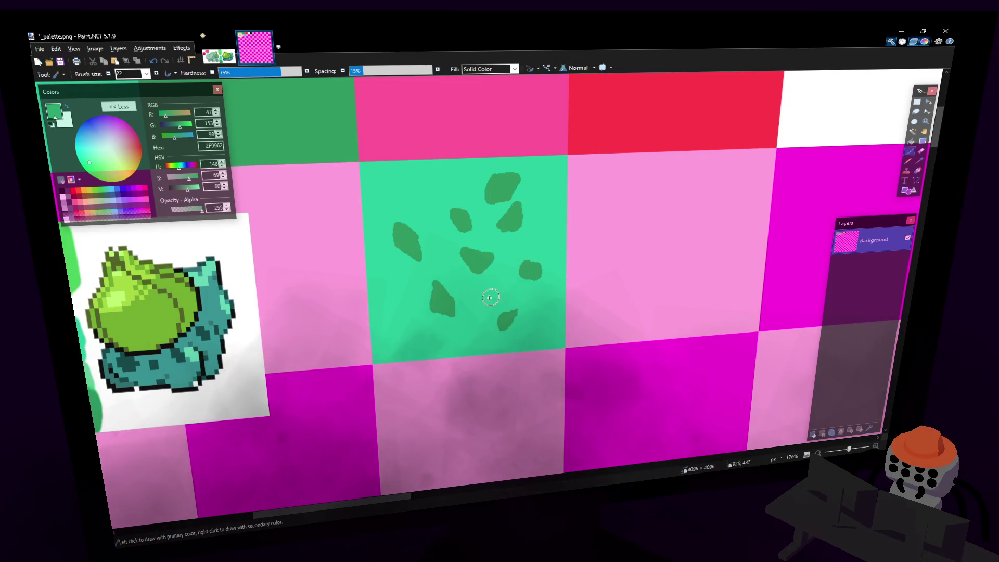
{"action": "left_click_drag", "start_coordinate": [458, 346], "coordinate": [472, 326]}
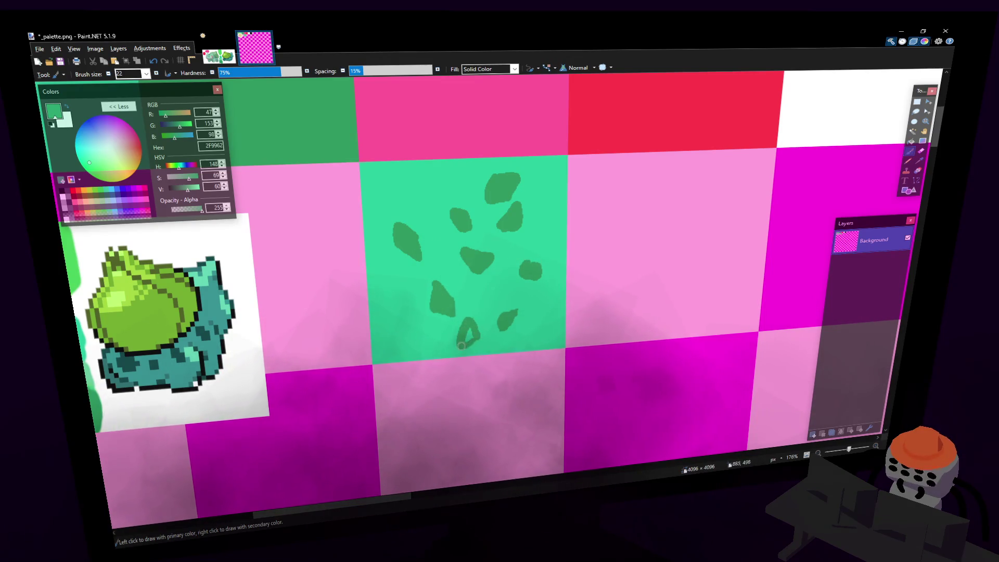
{"action": "mouse_move", "coordinate": [407, 345]}
{"action": "left_mouse_down"}
{"action": "mouse_move", "coordinate": [399, 342]}
{"action": "mouse_move", "coordinate": [421, 333]}
{"action": "mouse_move", "coordinate": [405, 331]}
{"action": "left_mouse_up"}
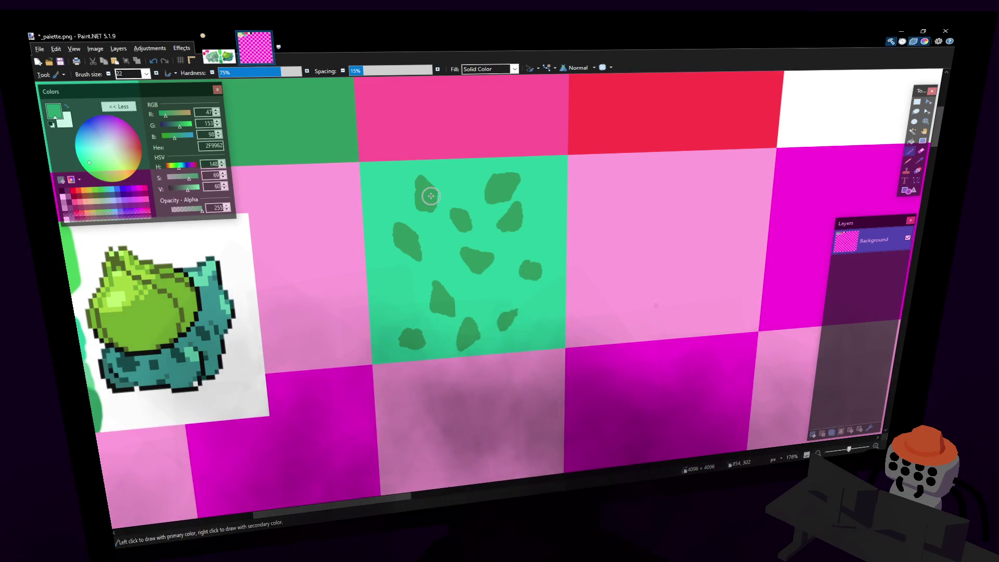
Add a new layer, sample white, undo two stray strokes and shrink the brush.
{"action": "scroll", "coordinate": [541, 225], "scroll_direction": "left", "scroll_amount": 5, "text": "shift"}
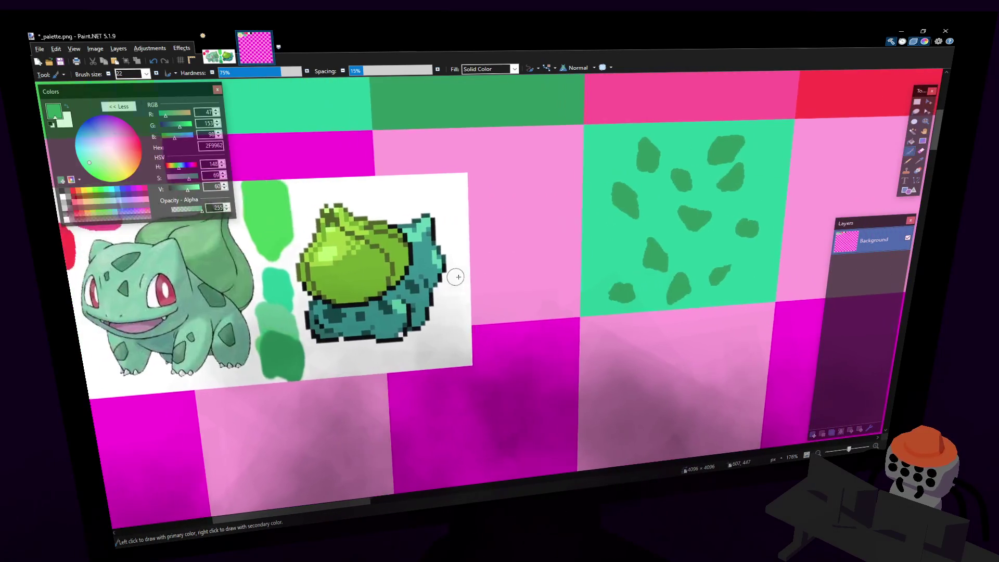
{"action": "scroll", "coordinate": [491, 274], "scroll_direction": "left", "scroll_amount": 1, "text": "shift"}
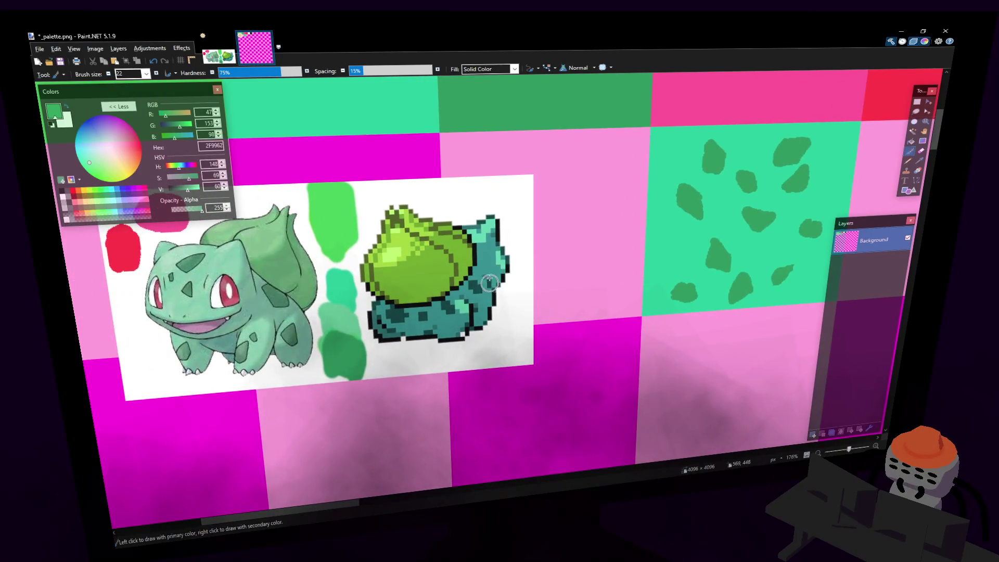
{"action": "scroll", "coordinate": [489, 283], "scroll_direction": "left", "scroll_amount": 1, "text": "shift"}
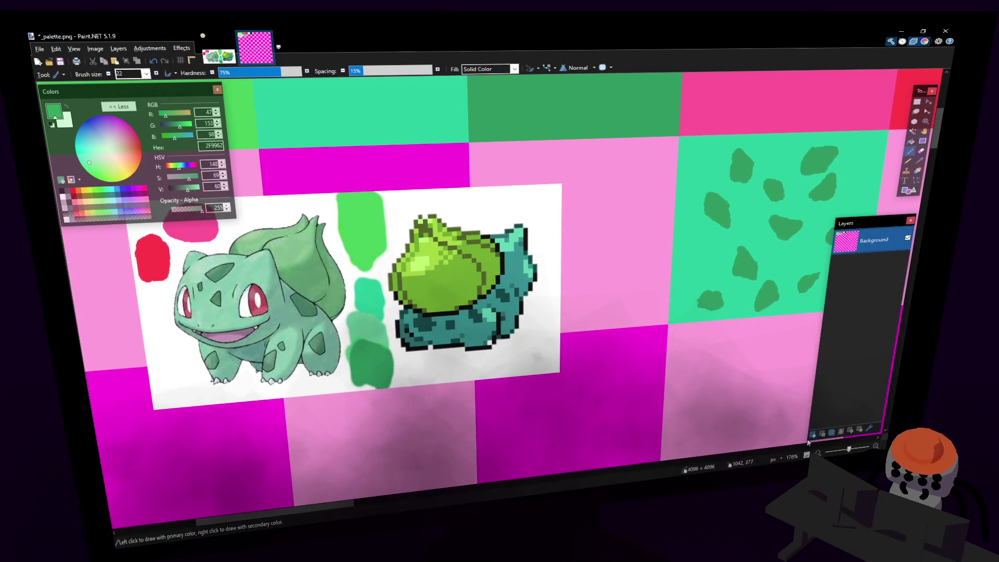
{"action": "left_click", "coordinate": [813, 434]}
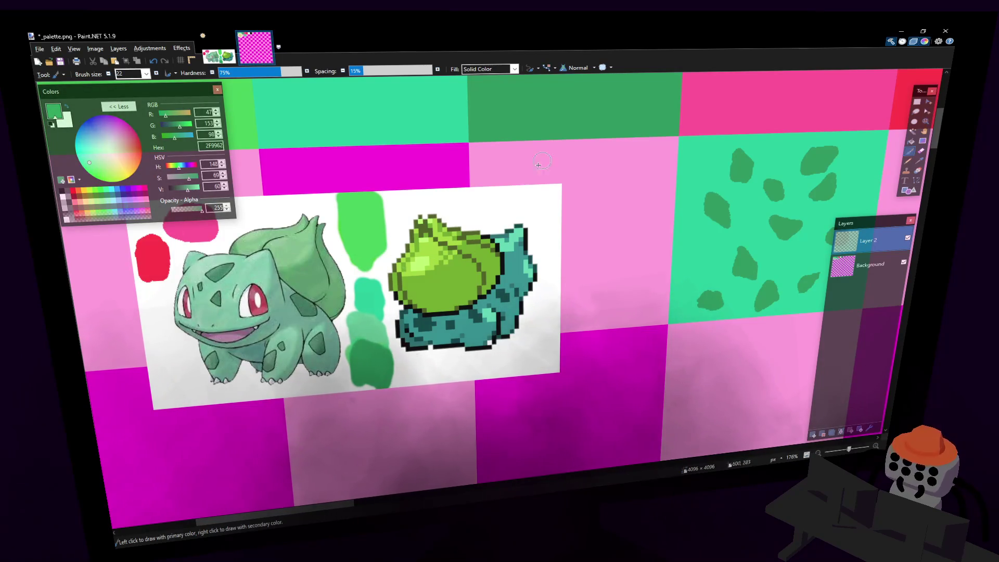
{"action": "key", "text": "k"}
{"action": "left_click", "coordinate": [542, 199]}
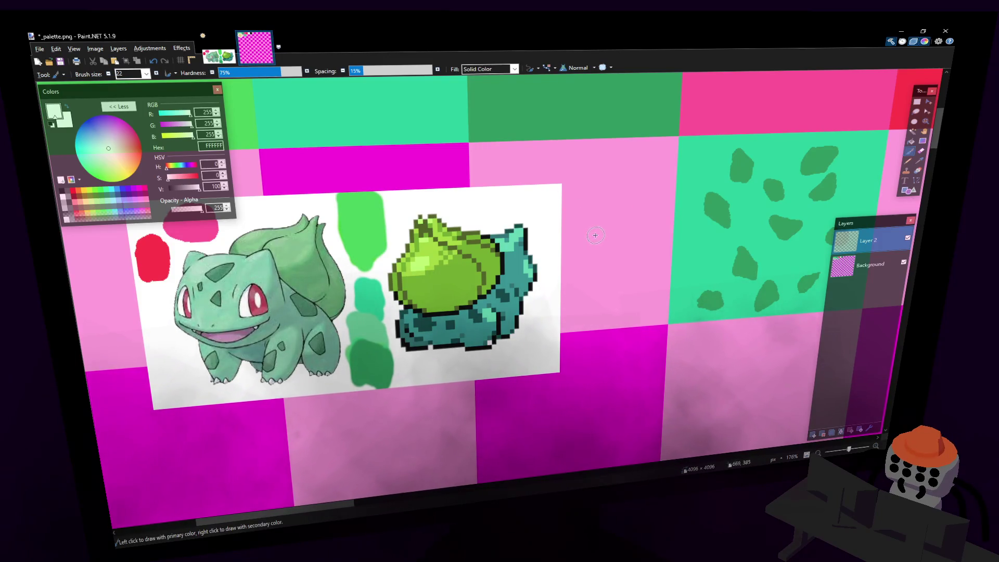
{"action": "key", "text": "ctrl+z"}
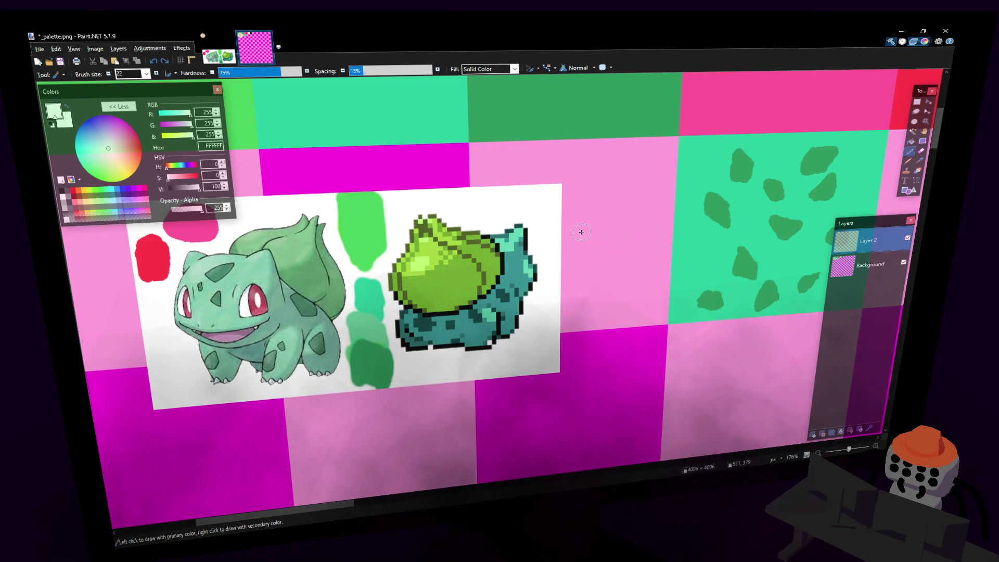
{"action": "key", "text": "ctrl+z"}
{"action": "key", "text": "bracketleft"}
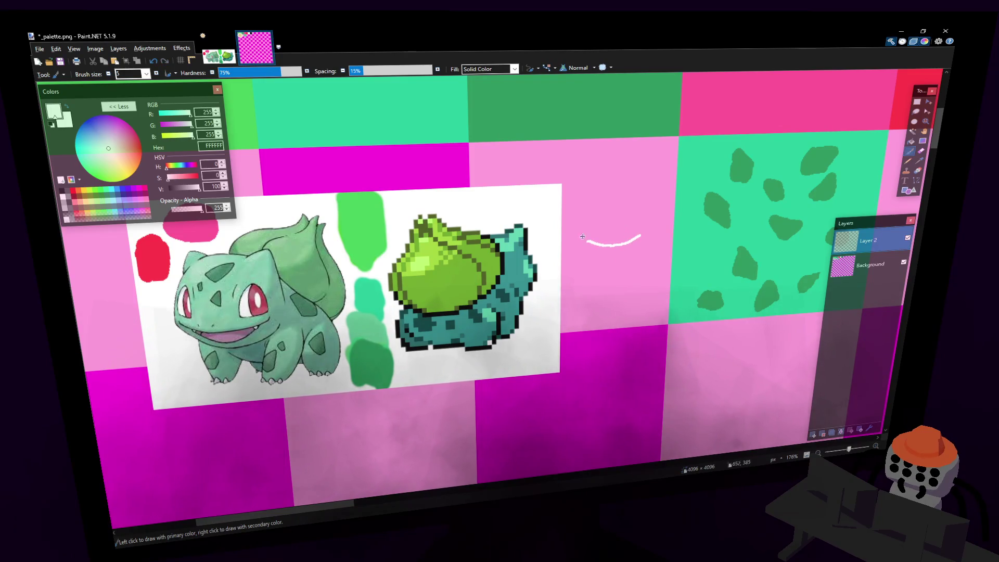
Draw a closed white eye outline on the pink tile and fill it solid white.
{"action": "mouse_move", "coordinate": [587, 241]}
{"action": "left_mouse_down"}
{"action": "mouse_move", "coordinate": [608, 189]}
{"action": "mouse_move", "coordinate": [633, 195]}
{"action": "mouse_move", "coordinate": [641, 237]}
{"action": "left_mouse_up"}
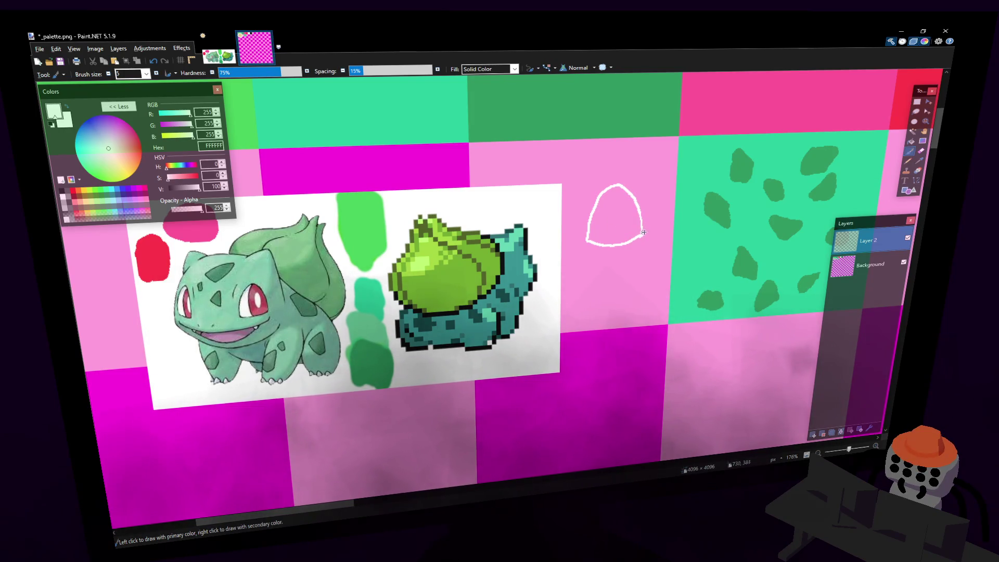
{"action": "key", "text": "f"}
{"action": "left_click", "coordinate": [632, 231]}
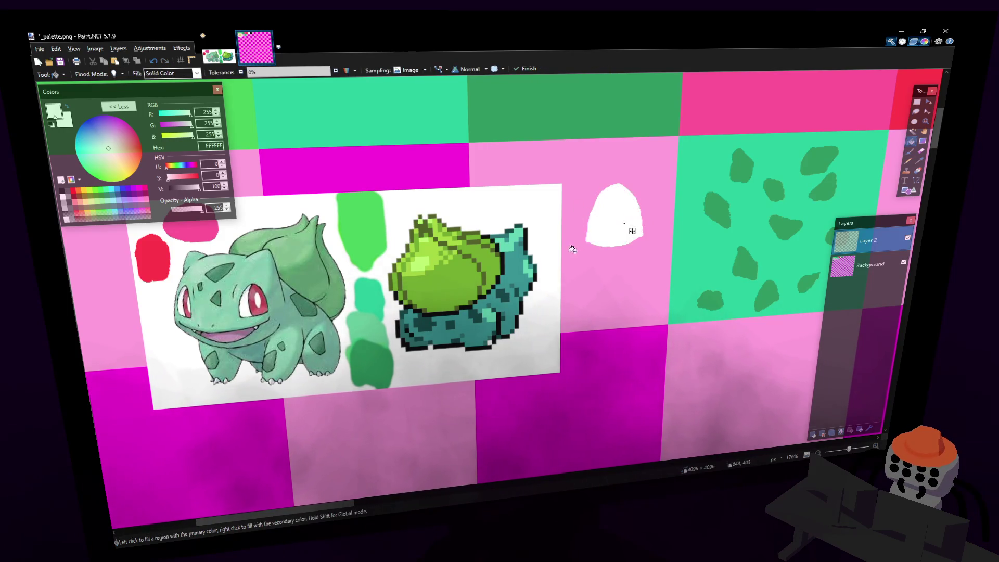
{"action": "middle_click_drag", "start_coordinate": [602, 258], "coordinate": [566, 289]}
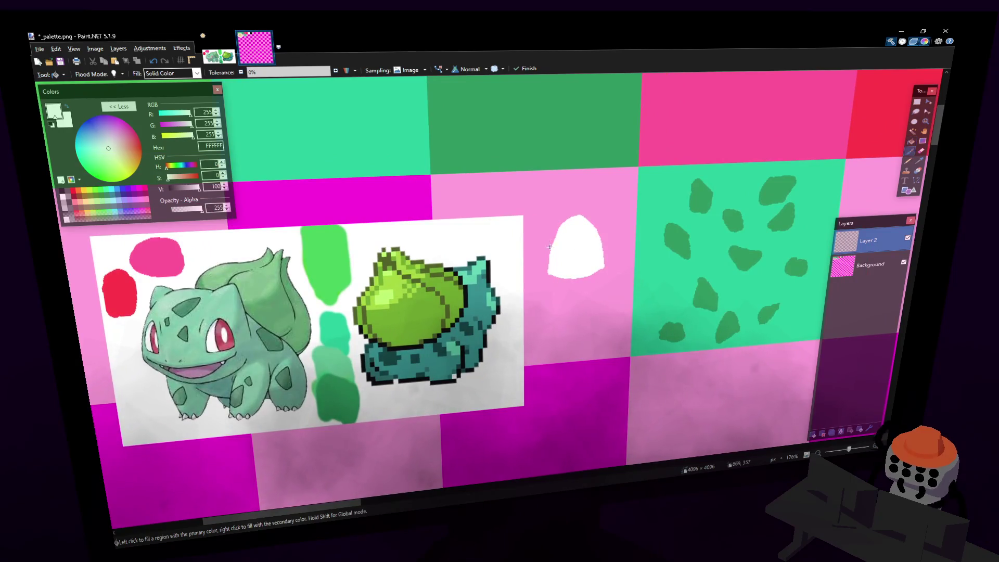
{"action": "key", "text": "b"}
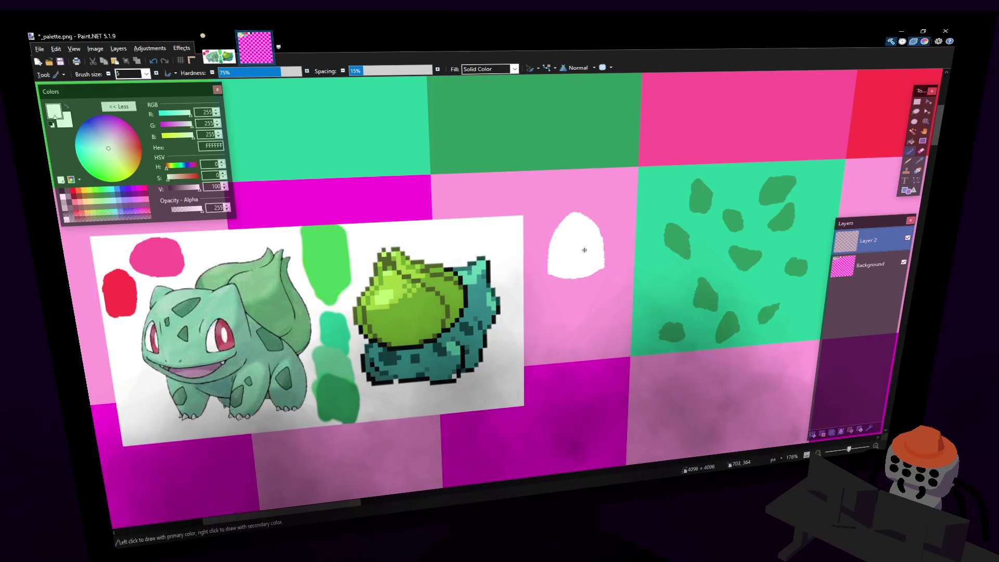
Pick red as the paint colour and Magic Wand-select the white eye shape.
{"action": "key", "text": "k"}
{"action": "left_click", "coordinate": [579, 251]}
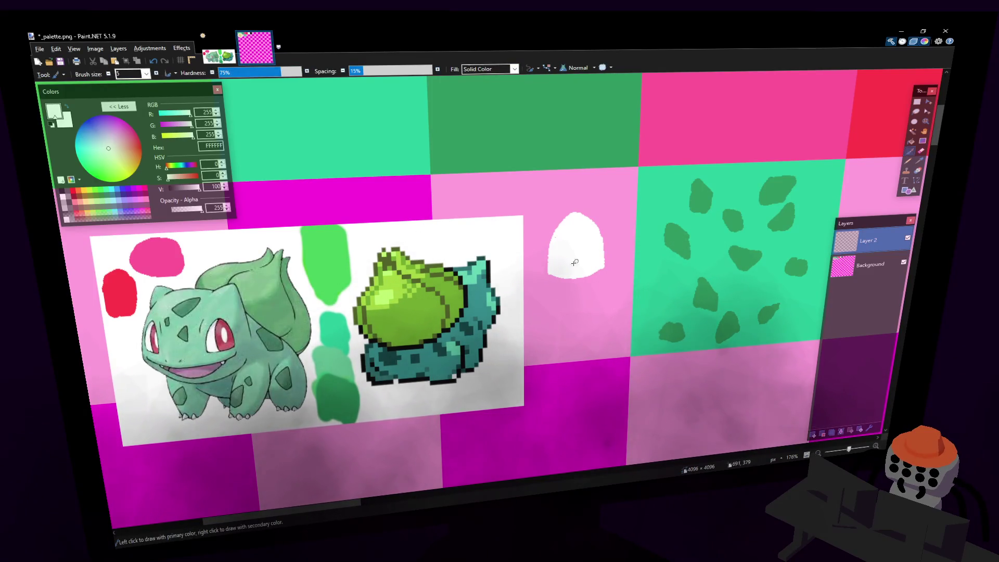
{"action": "key", "text": "k"}
{"action": "left_click", "coordinate": [529, 271]}
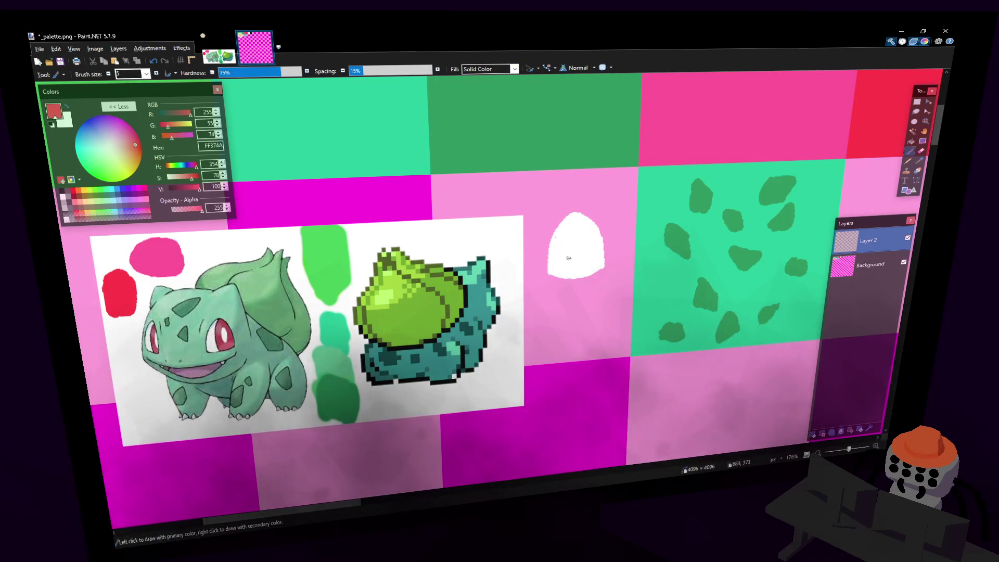
{"action": "key", "text": "s"}
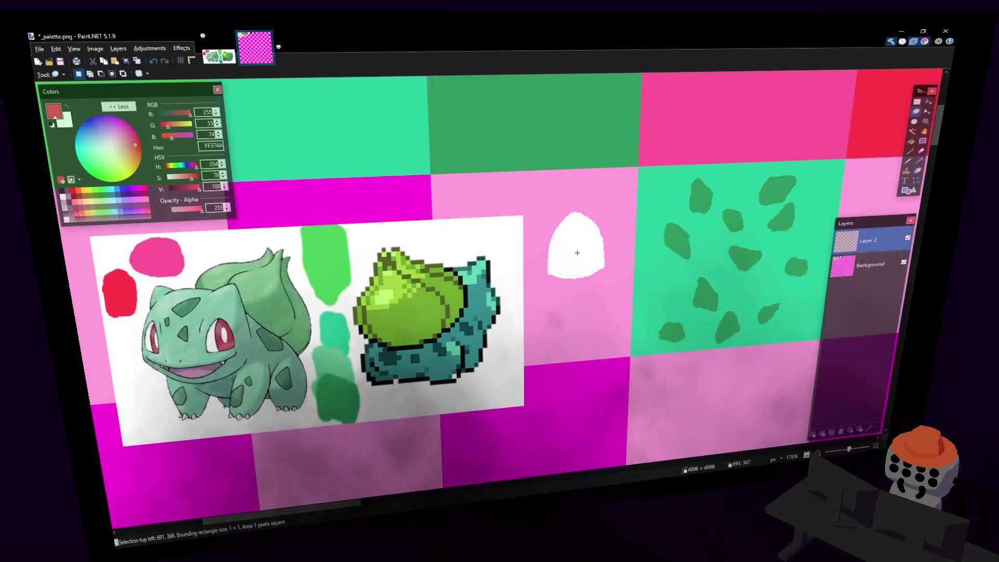
{"action": "key", "text": "s"}
{"action": "key", "text": "s"}
{"action": "left_click", "coordinate": [578, 255]}
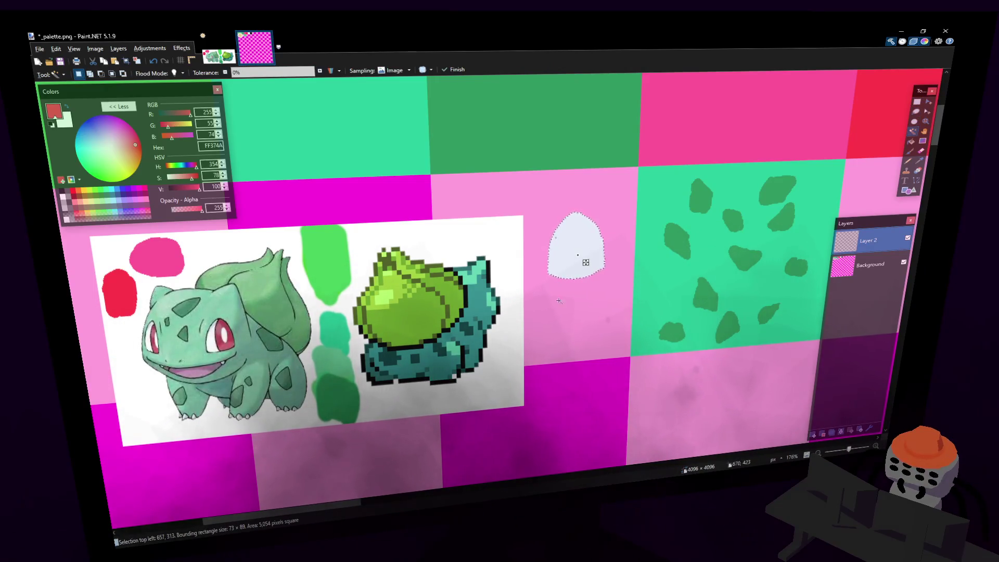
Paint a red O-shaped ring inside the selected white shape with a size-10 brush.
{"action": "key", "text": "b"}
{"action": "key", "text": "bracketright"}
{"action": "key", "text": "bracketright"}
{"action": "key", "text": "bracketright"}
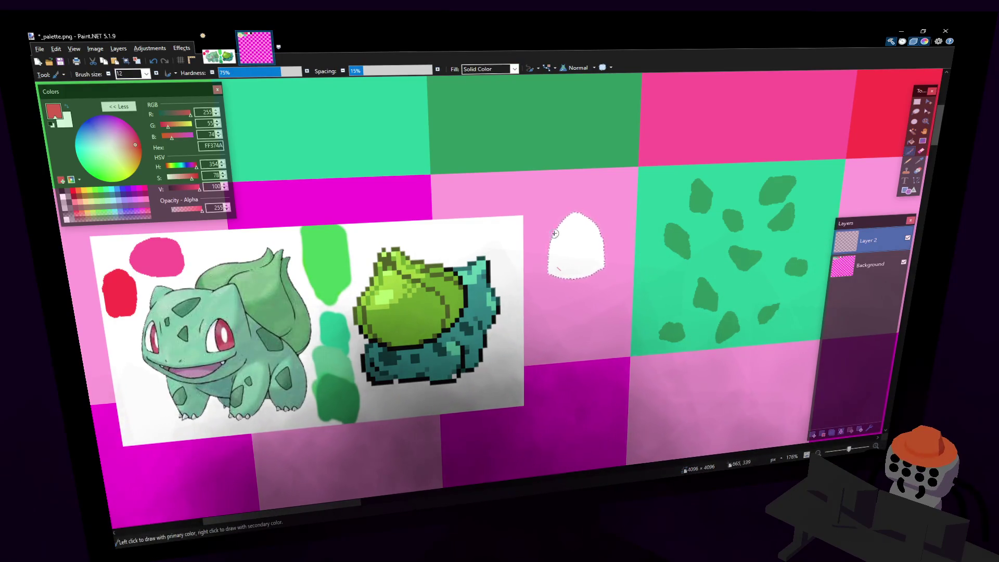
{"action": "left_click_drag", "start_coordinate": [555, 226], "coordinate": [557, 276]}
{"action": "left_click_drag", "start_coordinate": [582, 215], "coordinate": [589, 274]}
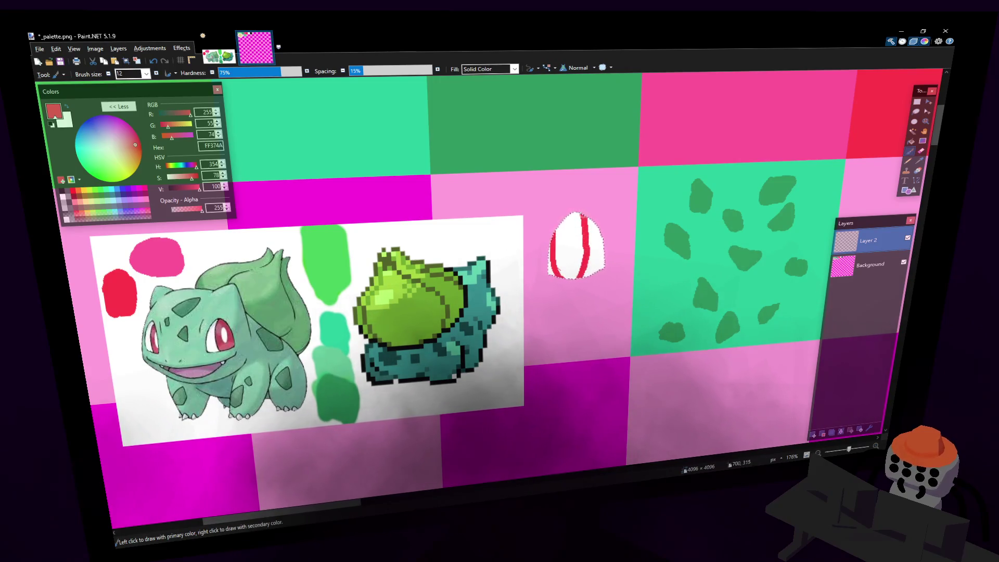
{"action": "mouse_move", "coordinate": [574, 214]}
{"action": "left_mouse_down"}
{"action": "mouse_move", "coordinate": [558, 223]}
{"action": "mouse_move", "coordinate": [553, 244]}
{"action": "mouse_move", "coordinate": [555, 268]}
{"action": "mouse_move", "coordinate": [572, 276]}
{"action": "mouse_move", "coordinate": [579, 218]}
{"action": "mouse_move", "coordinate": [571, 274]}
{"action": "left_mouse_up"}
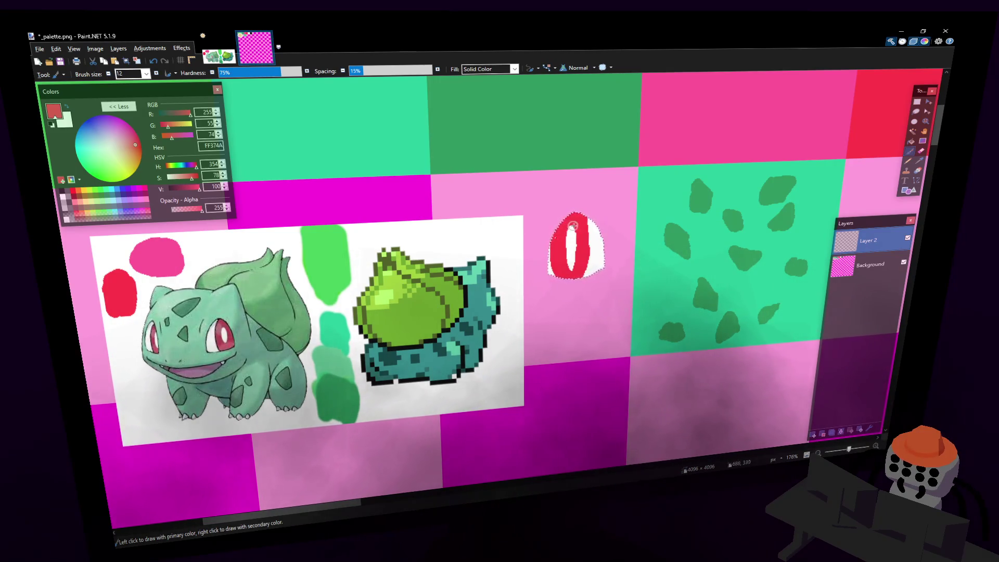
{"action": "left_click_drag", "start_coordinate": [575, 225], "coordinate": [574, 224]}
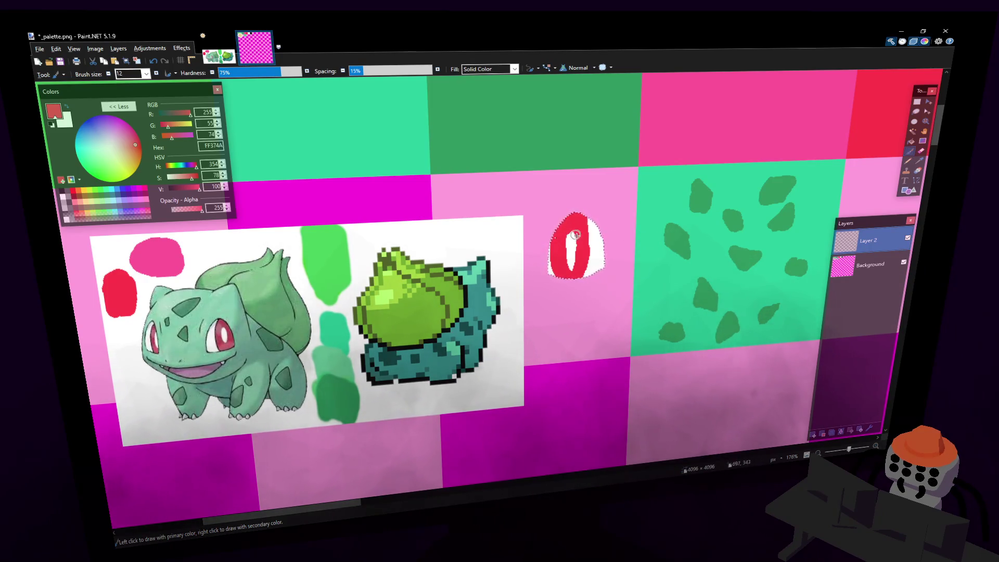
{"action": "left_click_drag", "start_coordinate": [576, 235], "coordinate": [573, 270]}
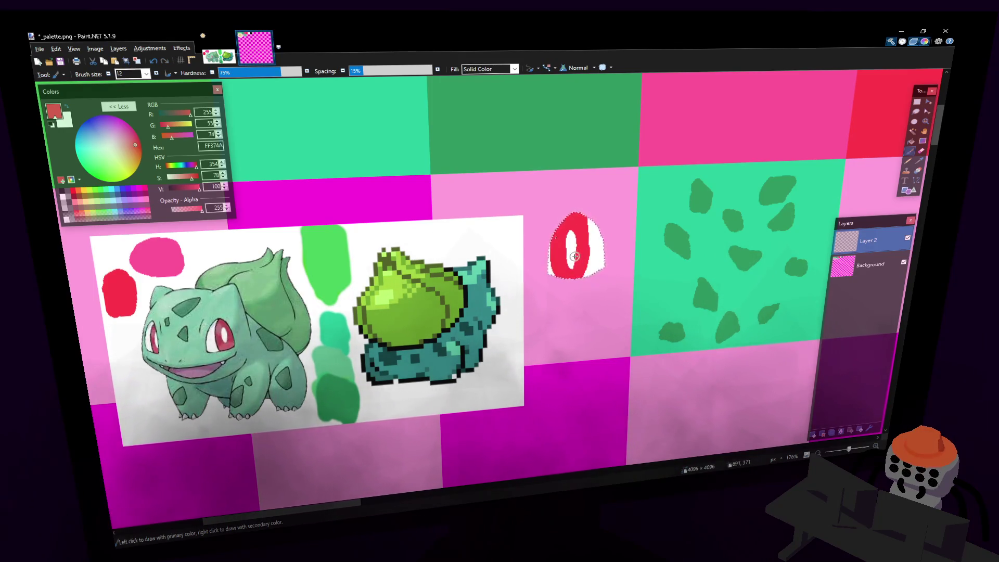
{"action": "left_click", "coordinate": [572, 250], "text": "ctrl"}
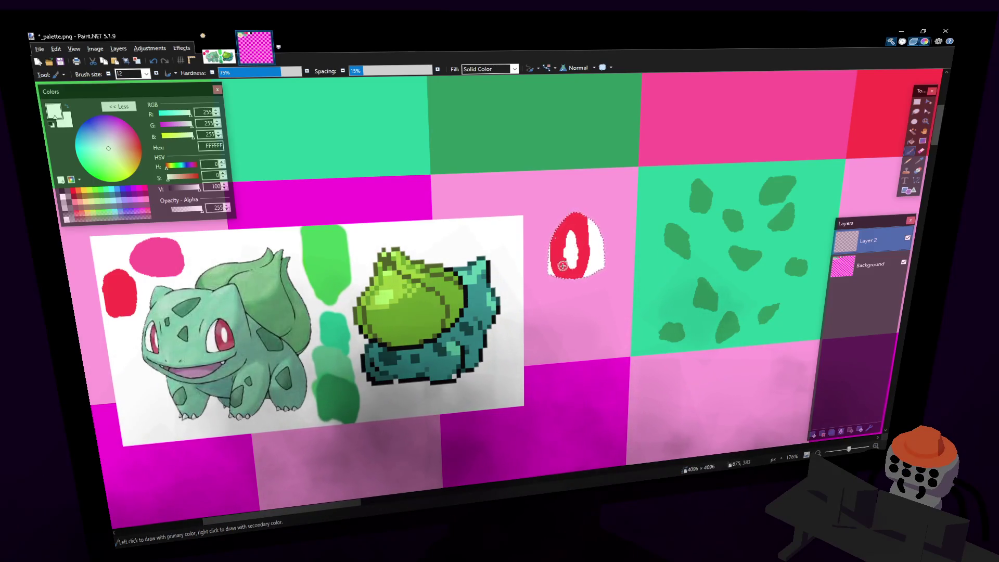
{"action": "left_click", "coordinate": [561, 247], "text": "ctrl"}
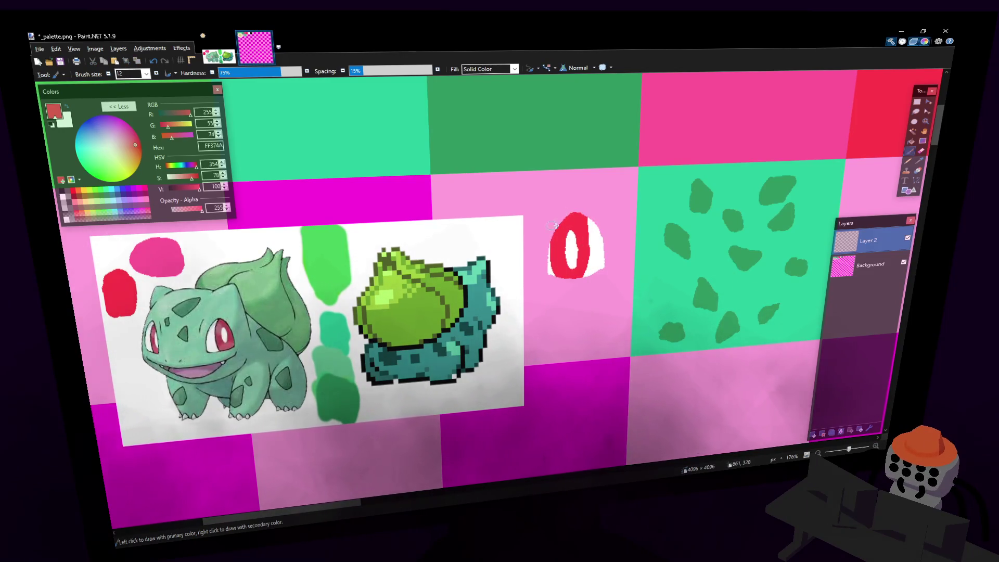
Delete the pink tile around the eye on the Background layer, leaving it transparent.
{"action": "scroll", "coordinate": [582, 248], "scroll_direction": "right", "scroll_amount": 3, "text": "shift"}
{"action": "key", "text": "s"}
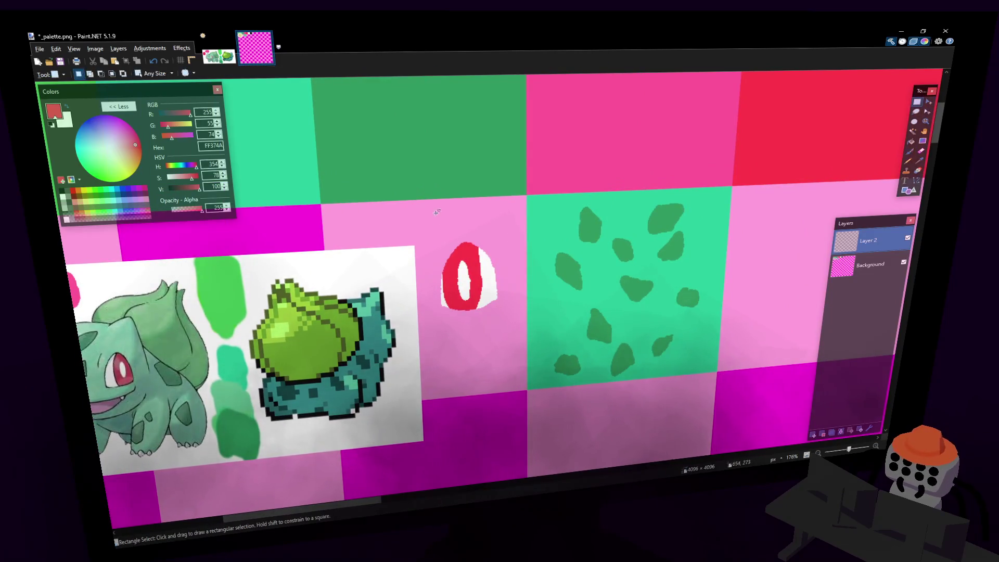
{"action": "mouse_move", "coordinate": [504, 225]}
{"action": "left_mouse_down"}
{"action": "mouse_move", "coordinate": [462, 295]}
{"action": "mouse_move", "coordinate": [424, 328]}
{"action": "left_mouse_up"}
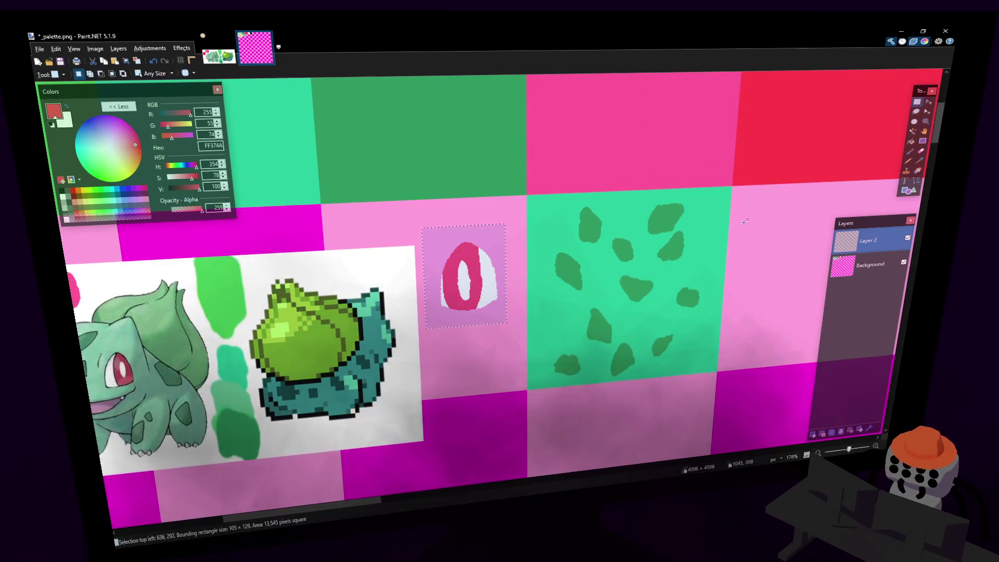
{"action": "left_click", "coordinate": [914, 130]}
{"action": "left_click", "coordinate": [488, 222]}
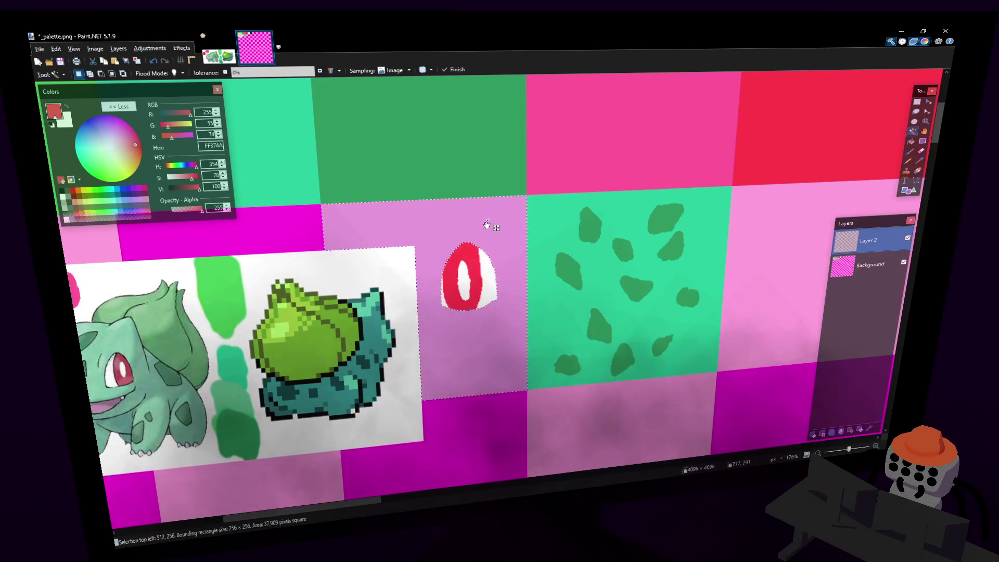
{"action": "key", "text": "ctrl+d"}
{"action": "left_click", "coordinate": [870, 265]}
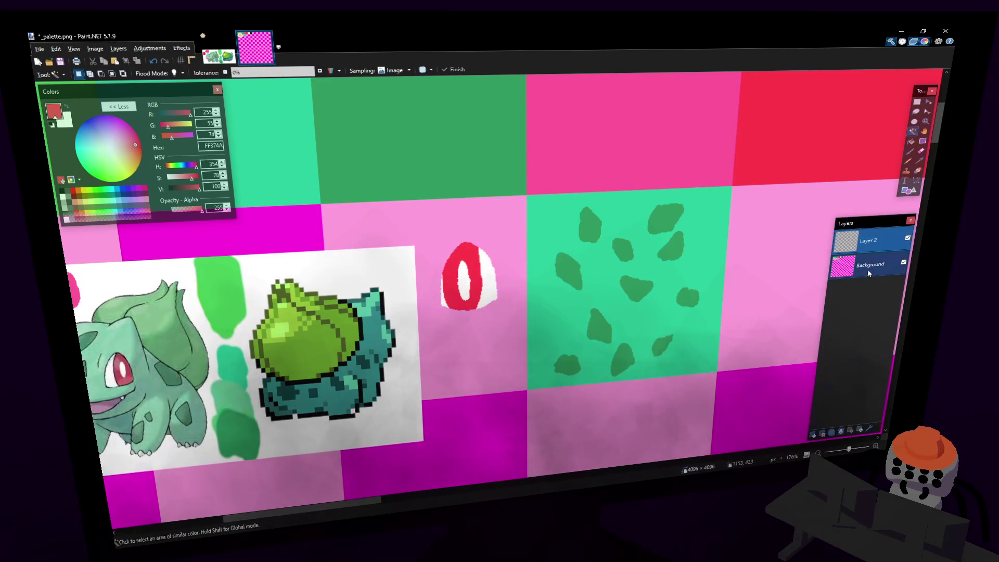
{"action": "left_click", "coordinate": [458, 225]}
{"action": "key", "text": "Delete"}
Merge Layer 2 down into Background and save _palette.png.
{"action": "scroll", "coordinate": [901, 144], "scroll_direction": "down", "scroll_amount": 2, "text": "ctrl"}
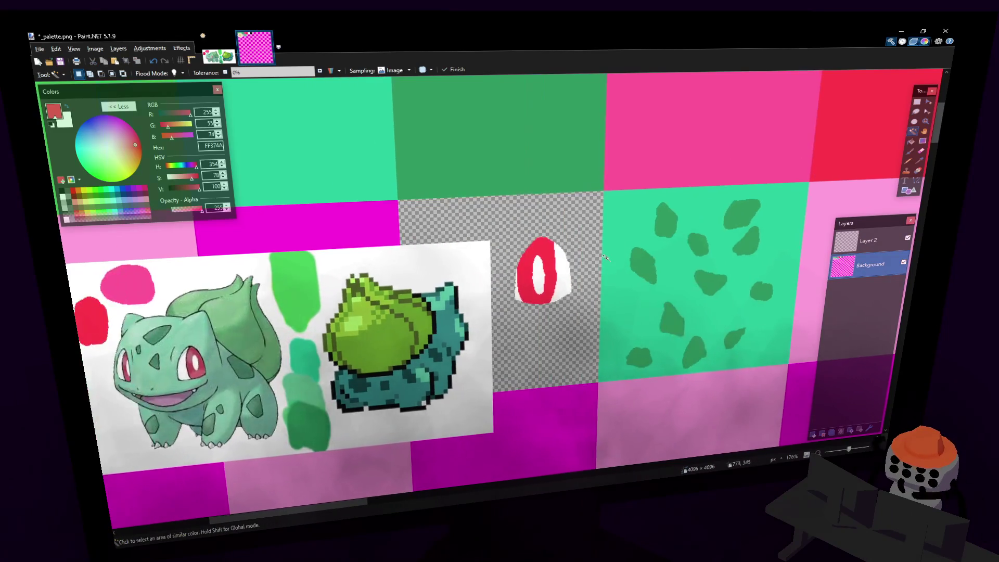
{"action": "left_click", "coordinate": [917, 102]}
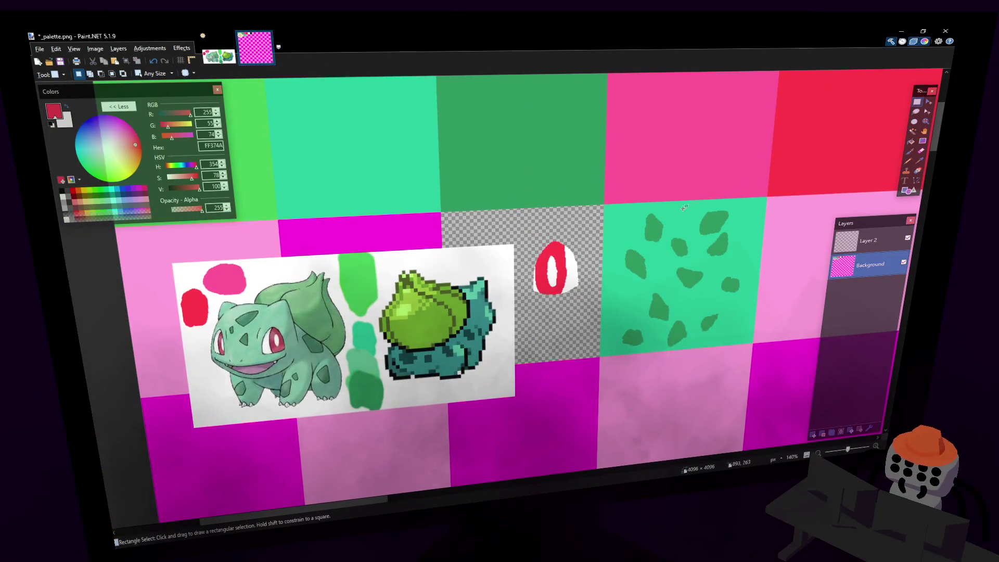
{"action": "scroll", "coordinate": [652, 257], "scroll_direction": "down", "scroll_amount": 1, "text": "ctrl"}
{"action": "scroll", "coordinate": [588, 296], "scroll_direction": "right", "scroll_amount": 2, "text": "shift"}
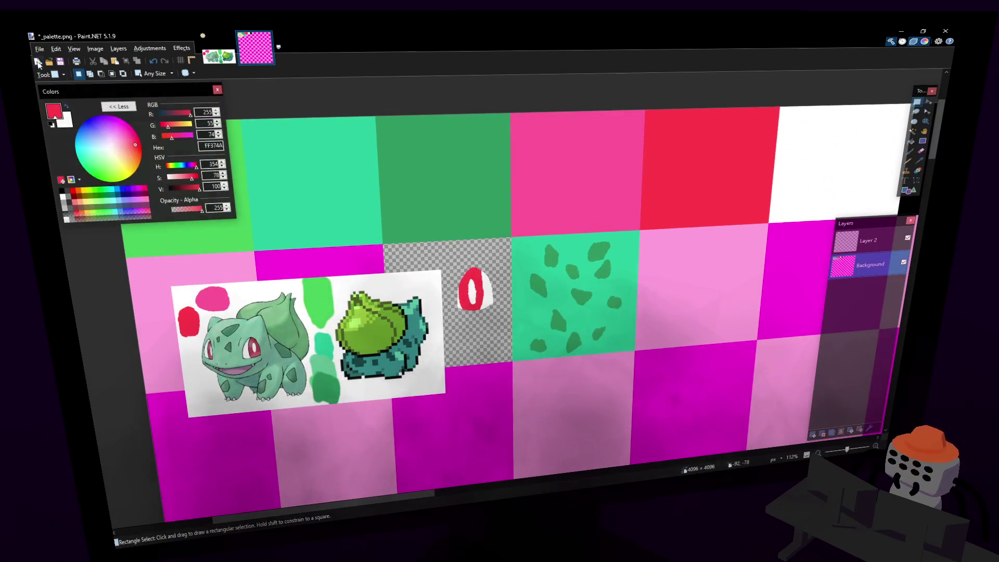
{"action": "left_click", "coordinate": [39, 48]}
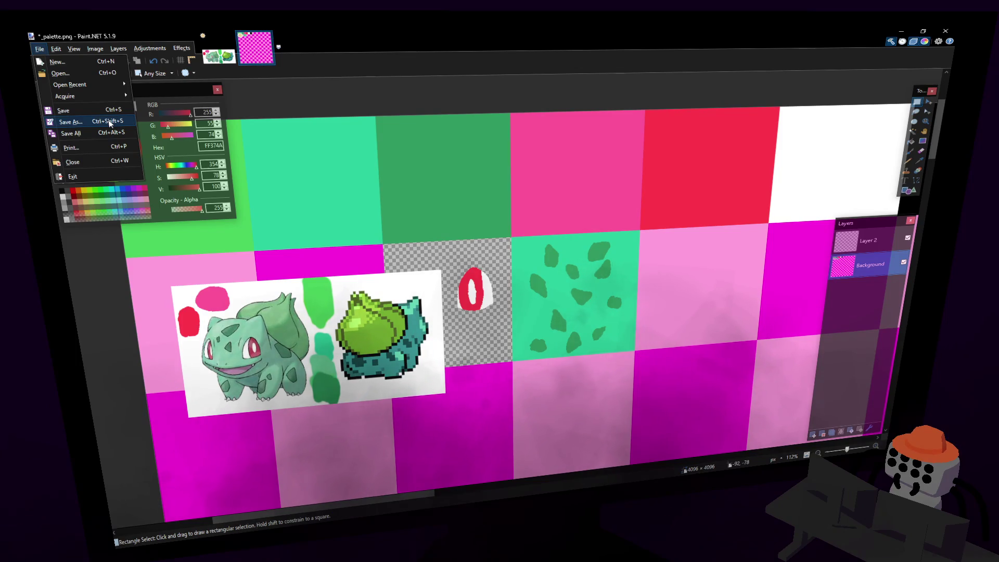
{"action": "key", "text": "Escape"}
{"action": "key", "text": "alt+Page_Up"}
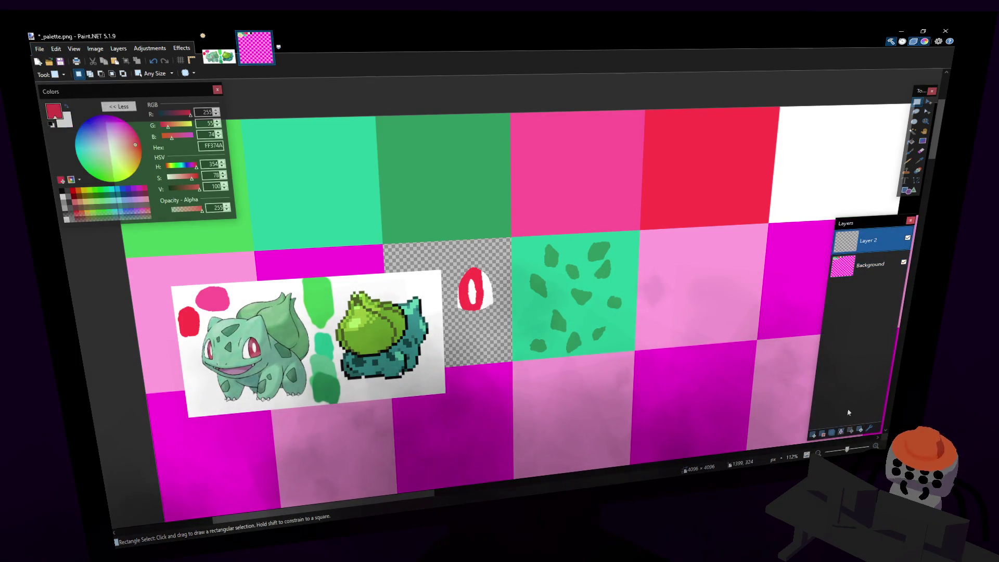
{"action": "left_click", "coordinate": [841, 431]}
{"action": "key", "text": "ctrl+s"}
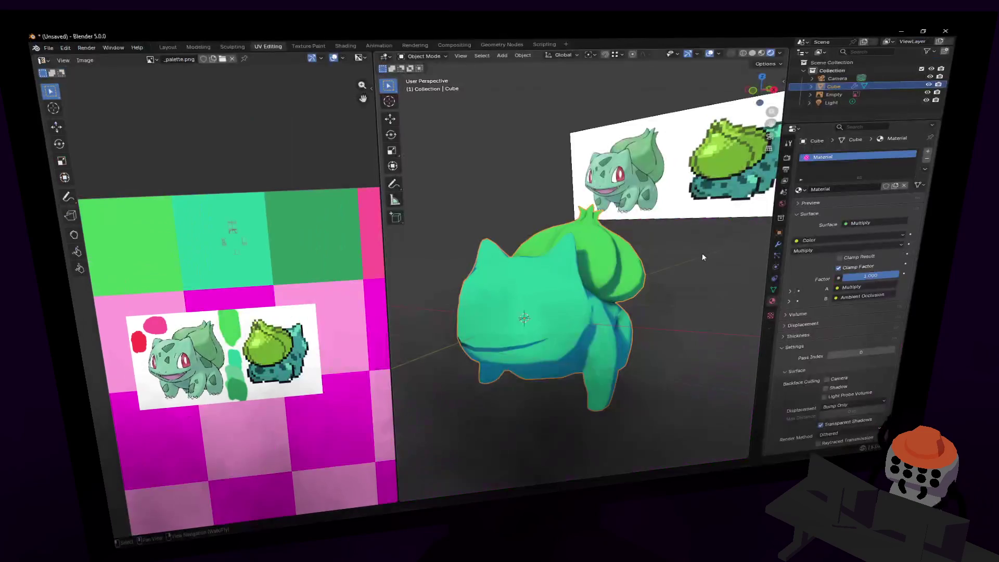
Zoom the UV image onto the eye tile, then return to the Shading workspace viewing Bulbasaur from behind.
{"action": "mouse_move", "coordinate": [295, 308]}
{"action": "middle_mouse_down"}
{"action": "mouse_move", "coordinate": [283, 295]}
{"action": "mouse_move", "coordinate": [289, 303]}
{"action": "mouse_move", "coordinate": [260, 310]}
{"action": "middle_mouse_up"}
{"action": "mouse_move", "coordinate": [279, 343]}
{"action": "middle_mouse_down", "text": "ctrl"}
{"action": "mouse_move", "coordinate": [280, 354]}
{"action": "mouse_move", "coordinate": [275, 322]}
{"action": "middle_mouse_up", "text": "ctrl"}
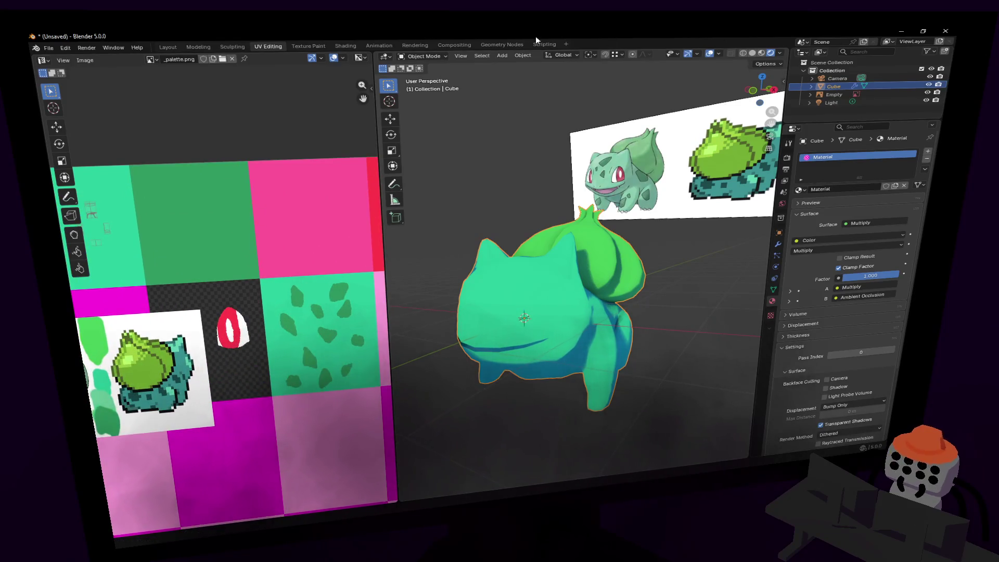
{"action": "key", "text": "ctrl+Page_Down"}
{"action": "key", "text": "ctrl+Page_Down"}
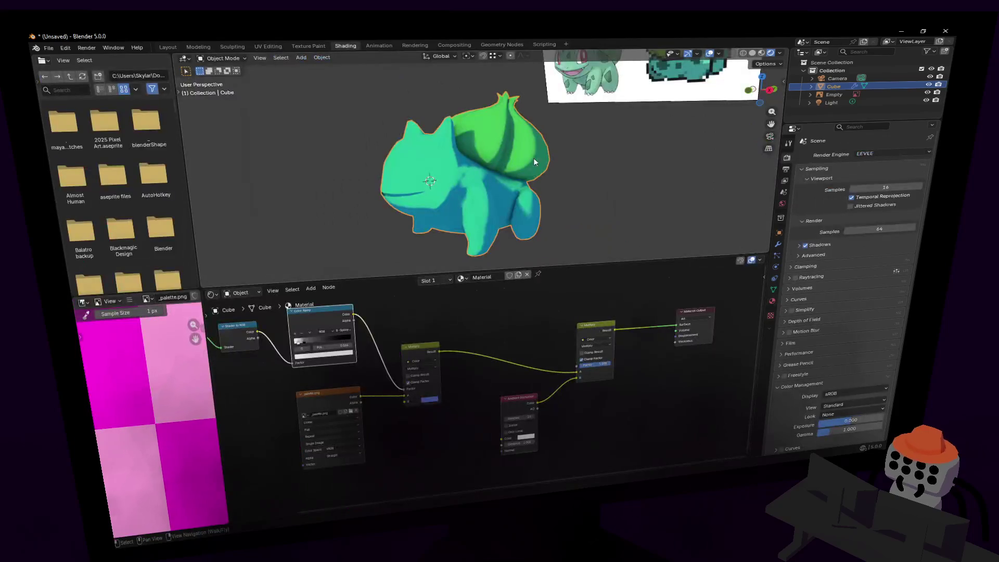
{"action": "middle_click_drag", "start_coordinate": [510, 175], "coordinate": [458, 219]}
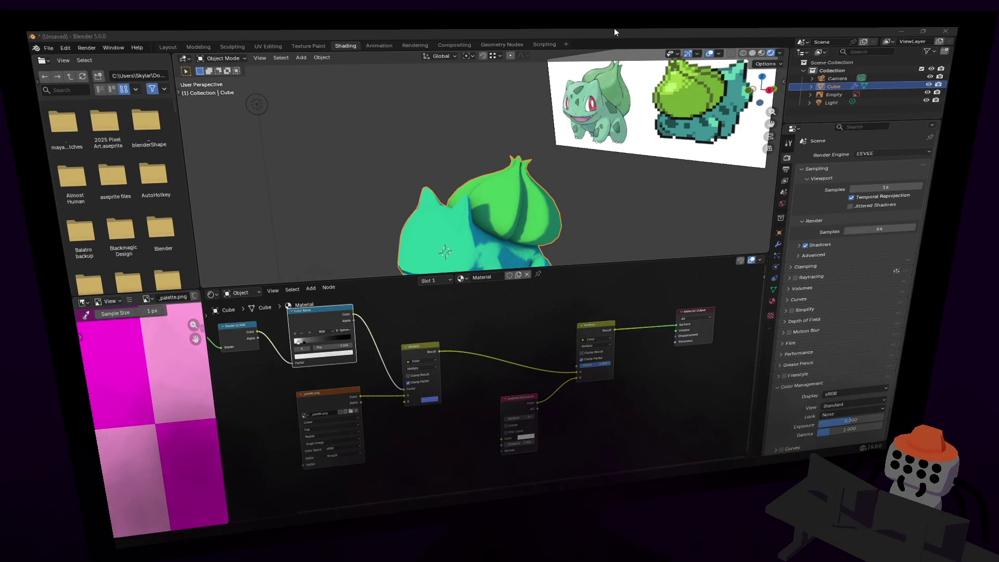
{"action": "key", "text": "KP_Decimal"}
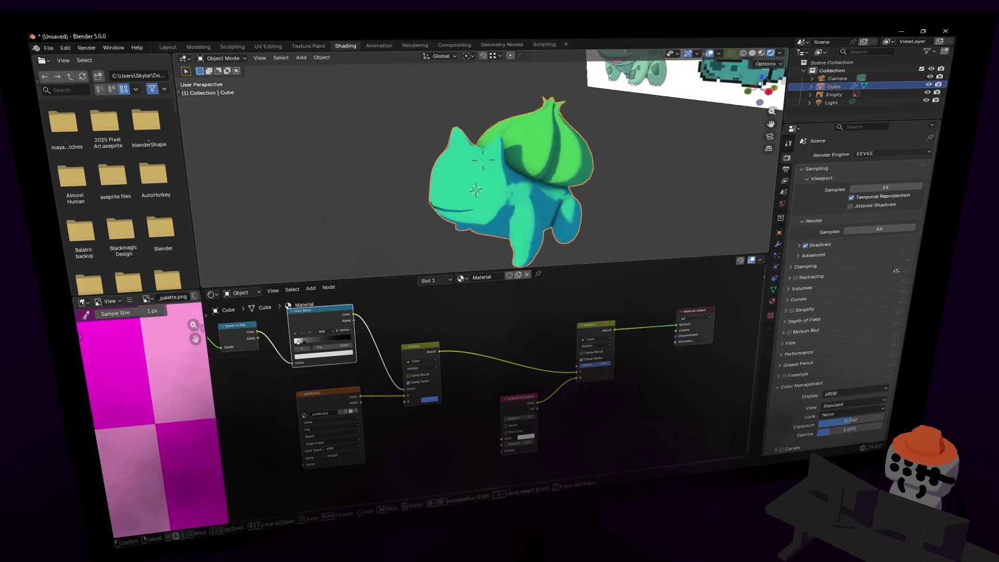
{"action": "key", "text": "Tab"}
{"action": "key", "text": "shift+grave"}
{"action": "key", "text": "w"}
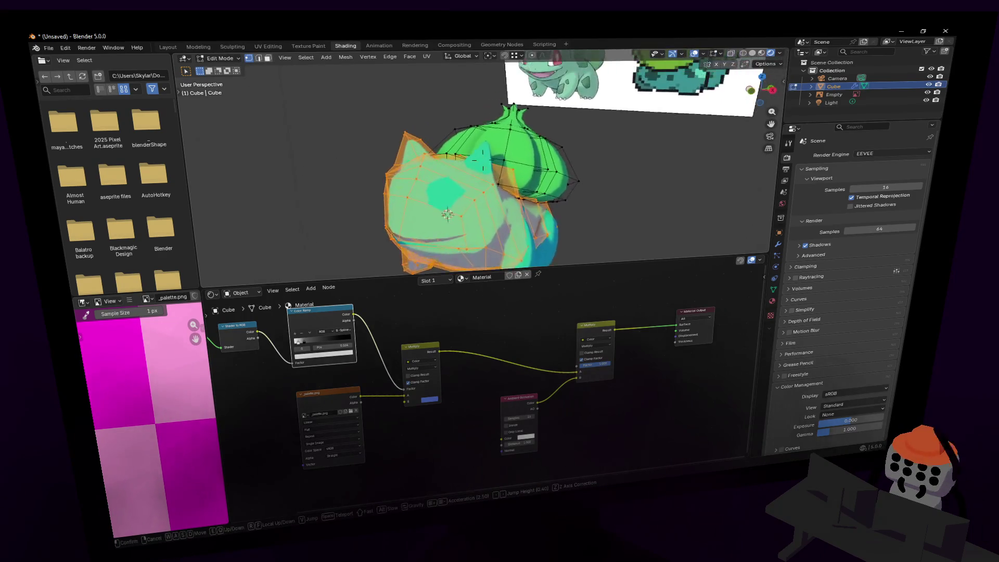
{"action": "left_click", "coordinate": [822, 249]}
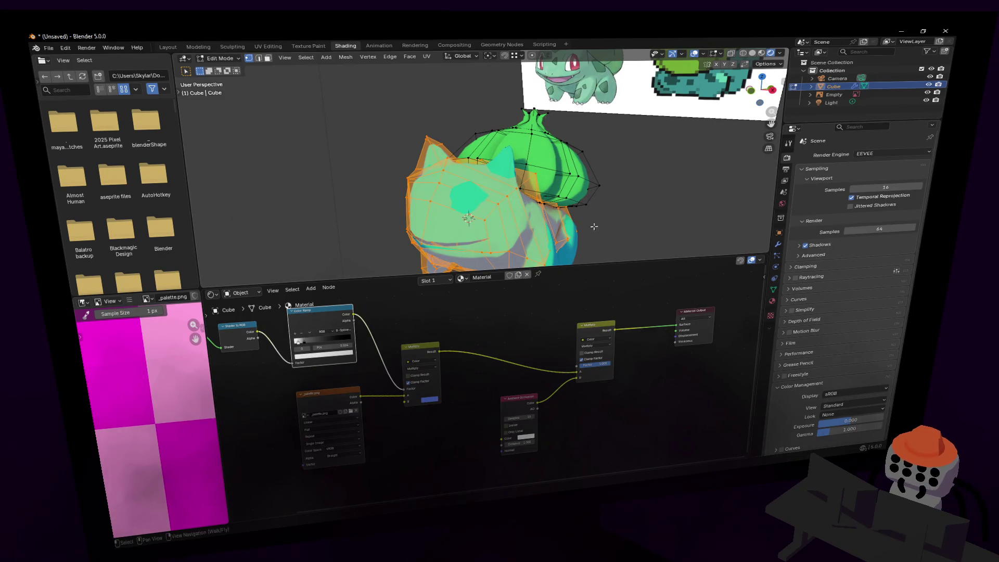
{"action": "key", "text": "Tab"}
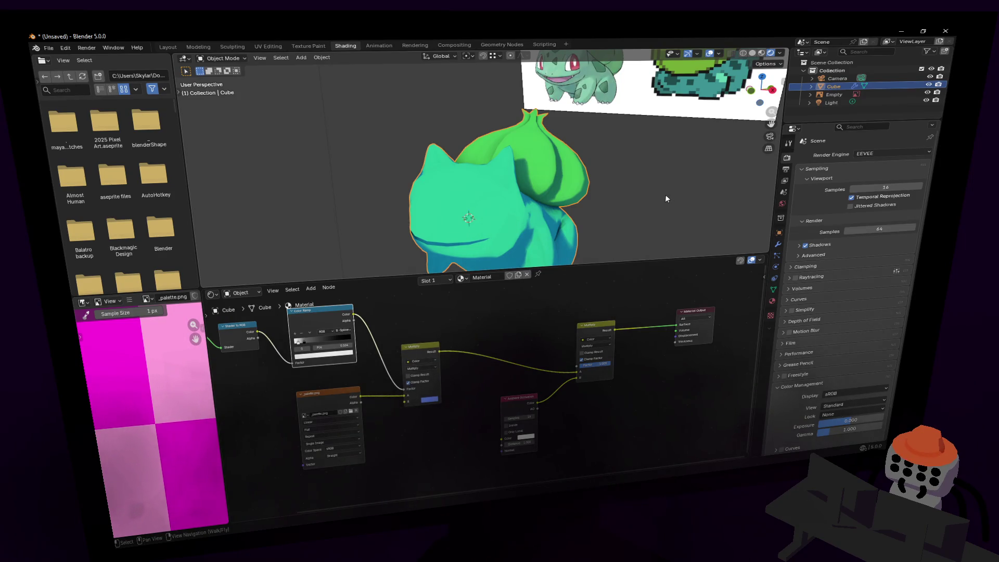
{"action": "key", "text": "shift+grave"}
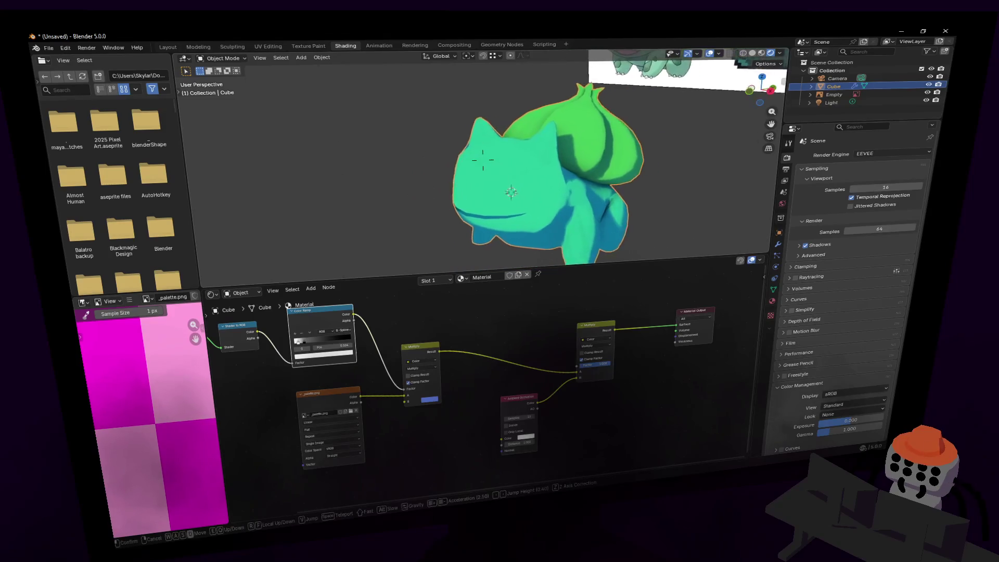
{"action": "left_click", "coordinate": [483, 160]}
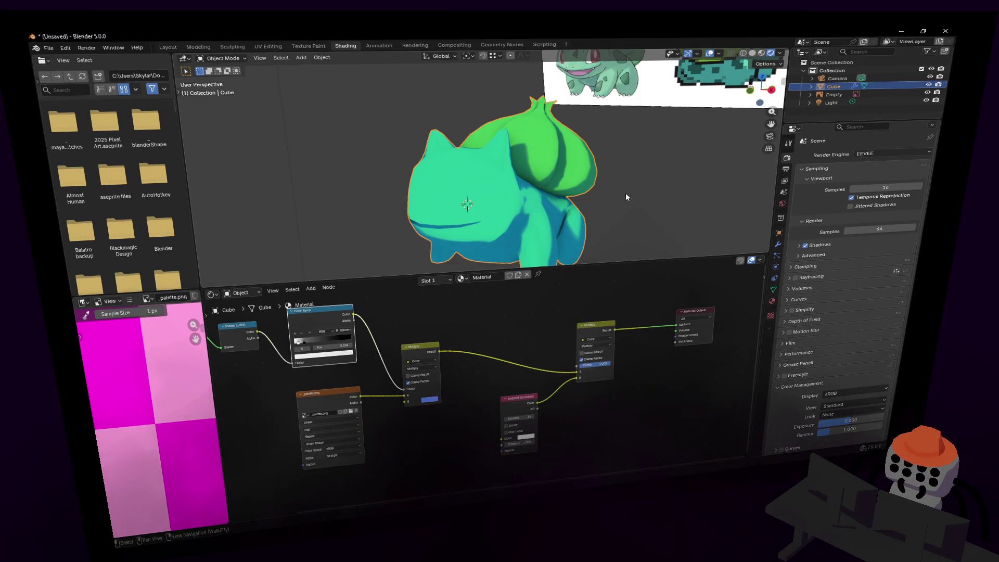
{"action": "mouse_move", "coordinate": [643, 193]}
{"action": "middle_mouse_down"}
{"action": "mouse_move", "coordinate": [612, 197]}
{"action": "mouse_move", "coordinate": [645, 193]}
{"action": "middle_mouse_up"}
{"action": "key", "text": "shift+grave"}
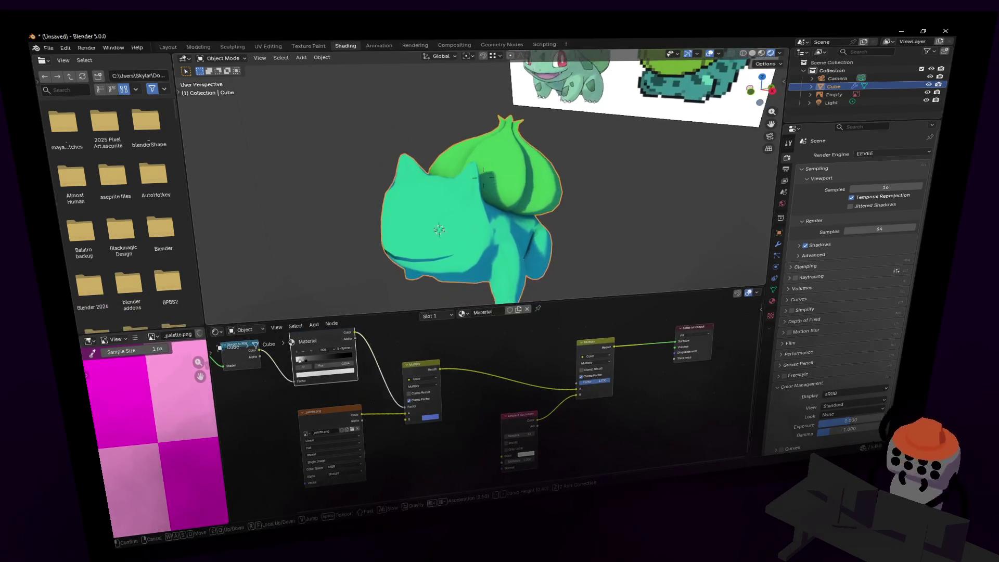
{"action": "left_click", "coordinate": [651, 249]}
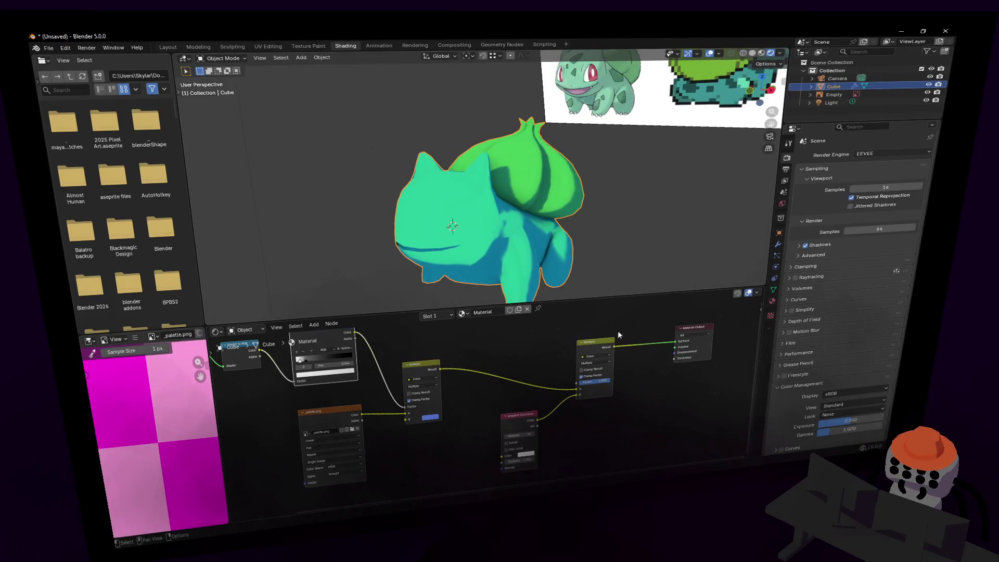
Move the Ambient Occlusion, Multiply and Material Output nodes closer together.
{"action": "left_click_drag", "start_coordinate": [514, 420], "coordinate": [454, 435]}
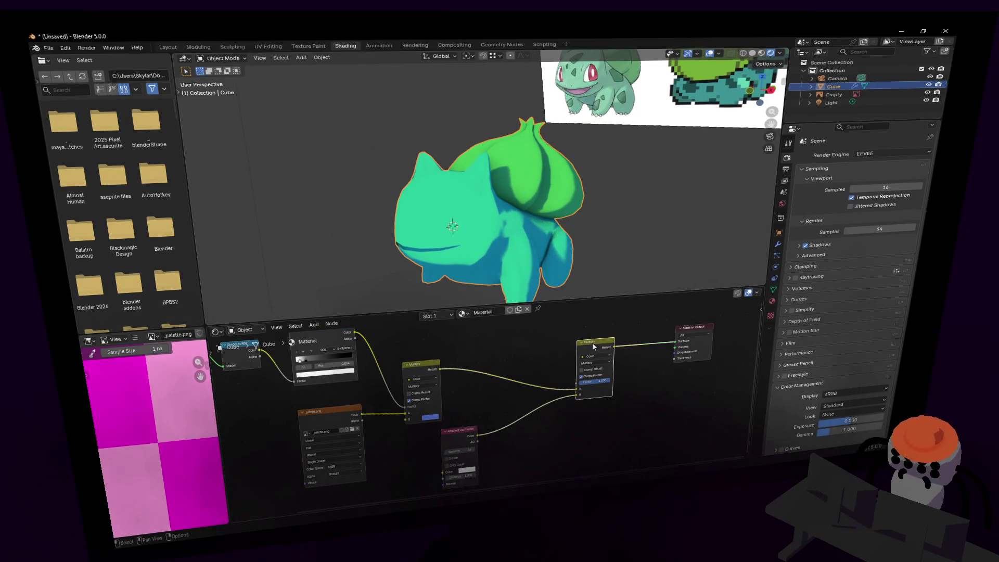
{"action": "left_click_drag", "start_coordinate": [593, 344], "coordinate": [516, 350]}
{"action": "left_click_drag", "start_coordinate": [705, 337], "coordinate": [619, 347]}
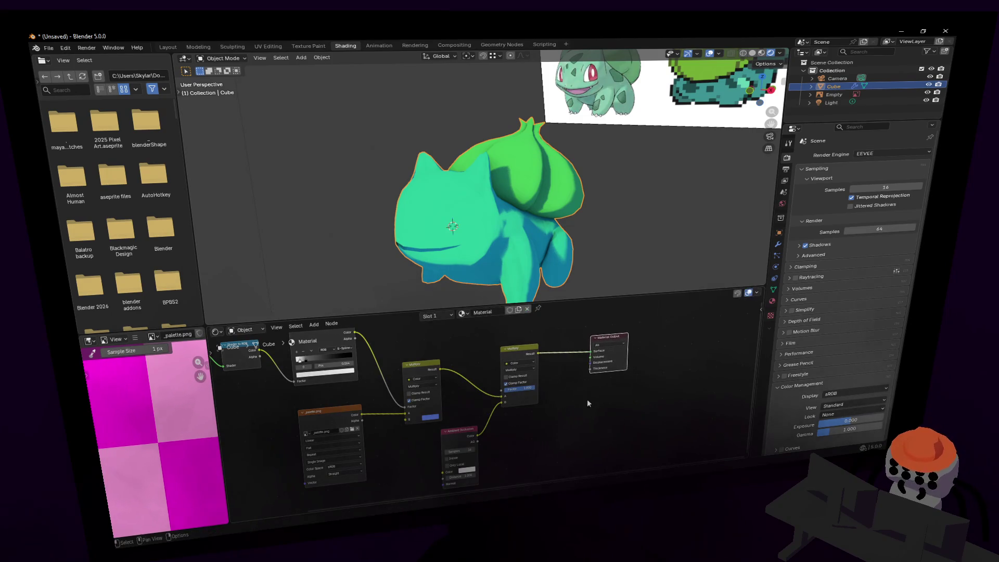
{"action": "scroll", "coordinate": [592, 387], "scroll_direction": "left", "scroll_amount": 5, "text": "ctrl"}
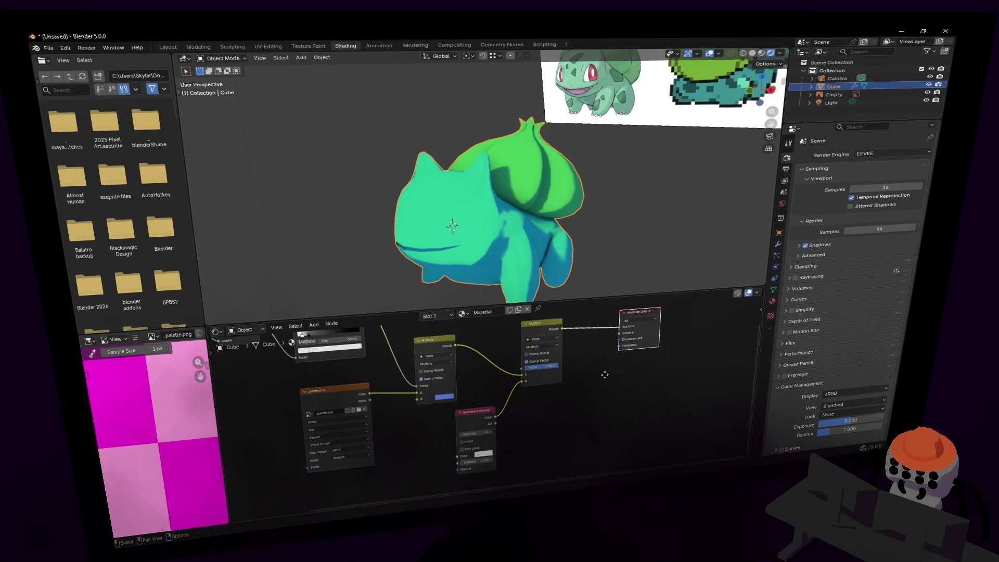
Walk the view closer to Bulbasaur and show the Cube's Object Data properties.
{"action": "key", "text": "shift+grave"}
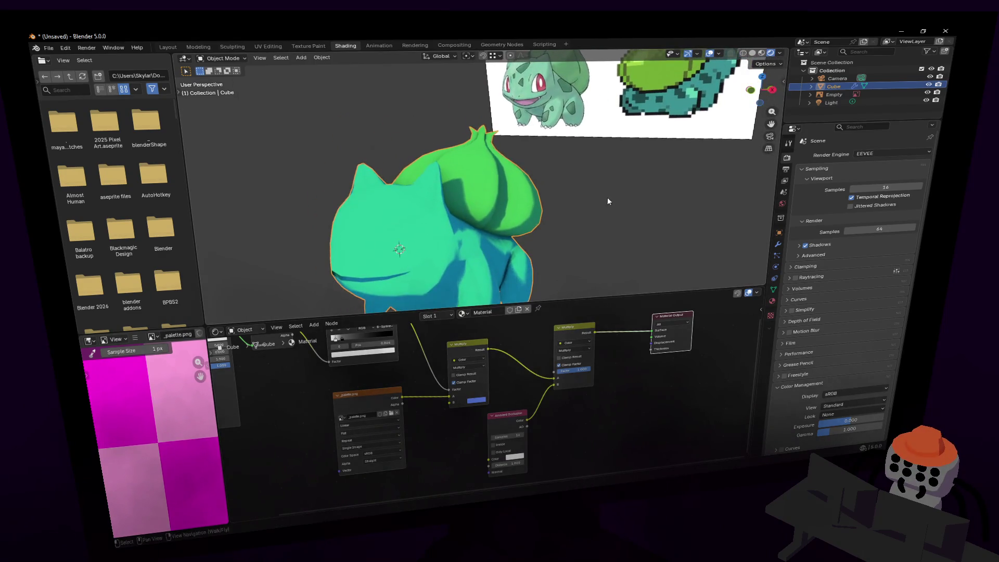
{"action": "key", "text": "a"}
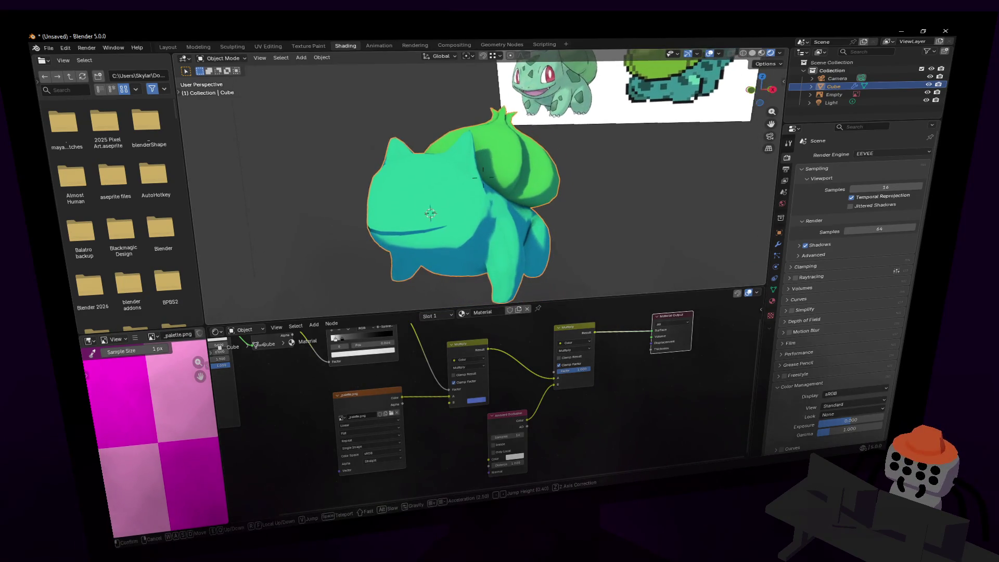
{"action": "key", "text": "Return"}
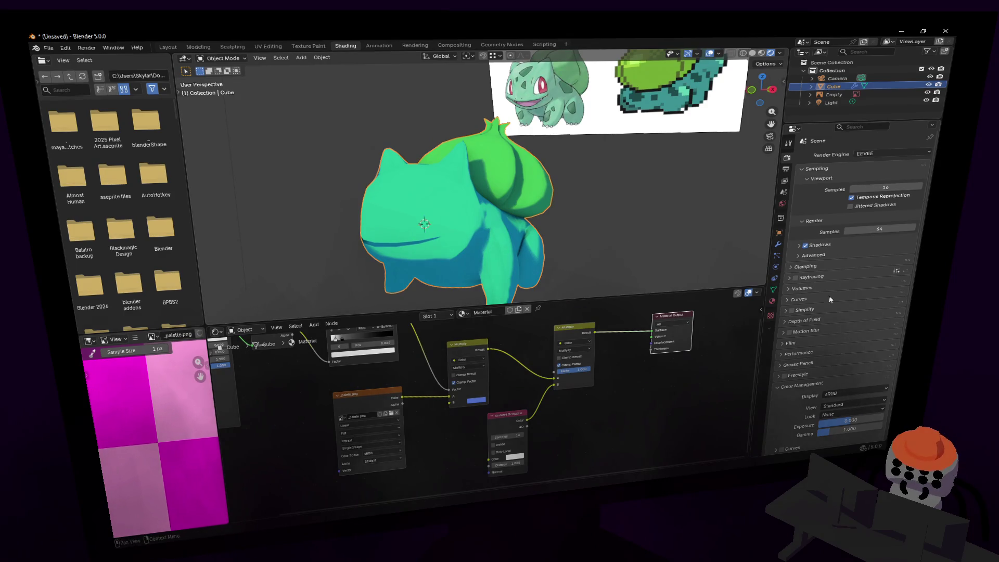
{"action": "left_click", "coordinate": [773, 289]}
Add a second UV map, UVMap.001, and a UV Map node feeding it into the lower palette image.
{"action": "left_click", "coordinate": [810, 289]}
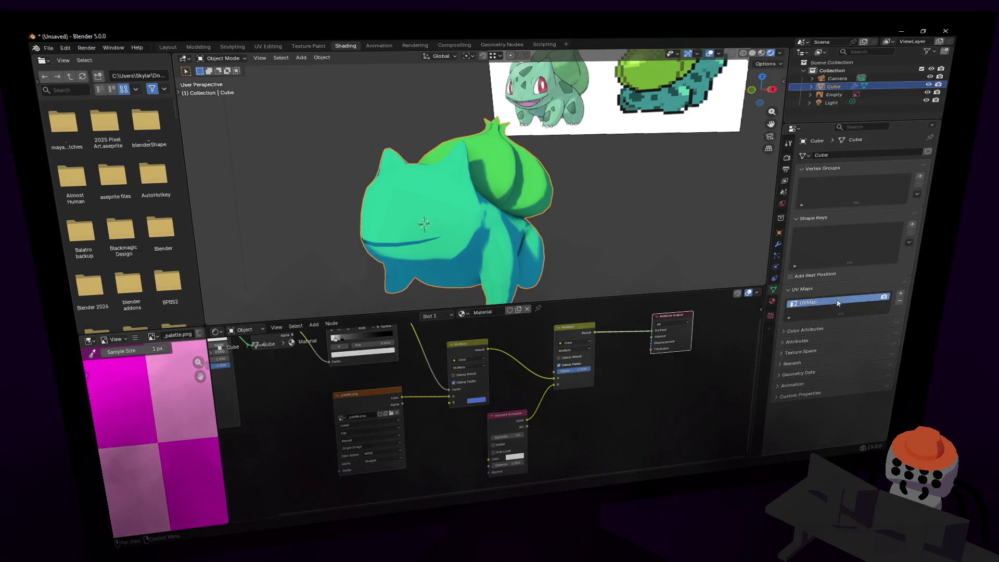
{"action": "left_click", "coordinate": [901, 293]}
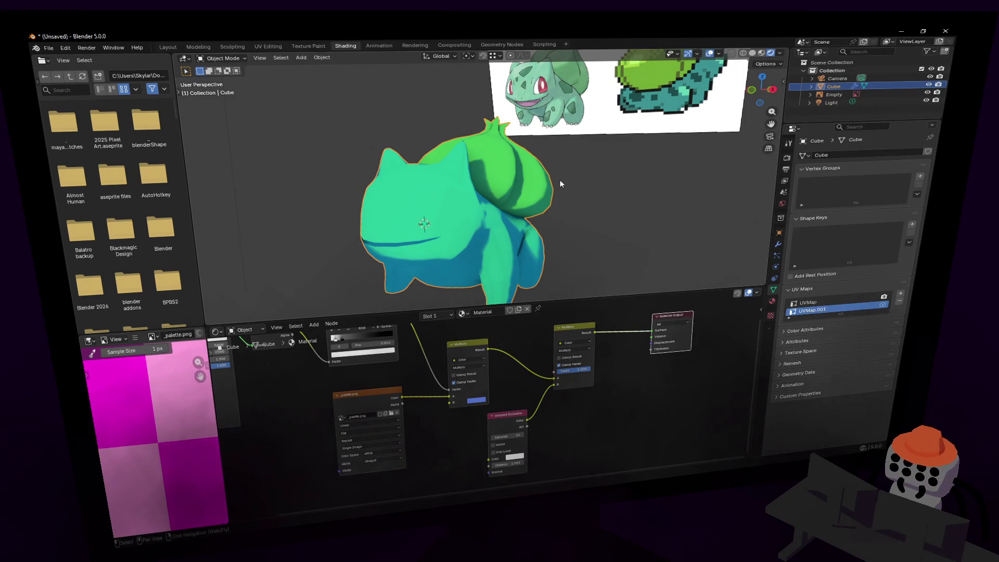
{"action": "key", "text": "shift+a"}
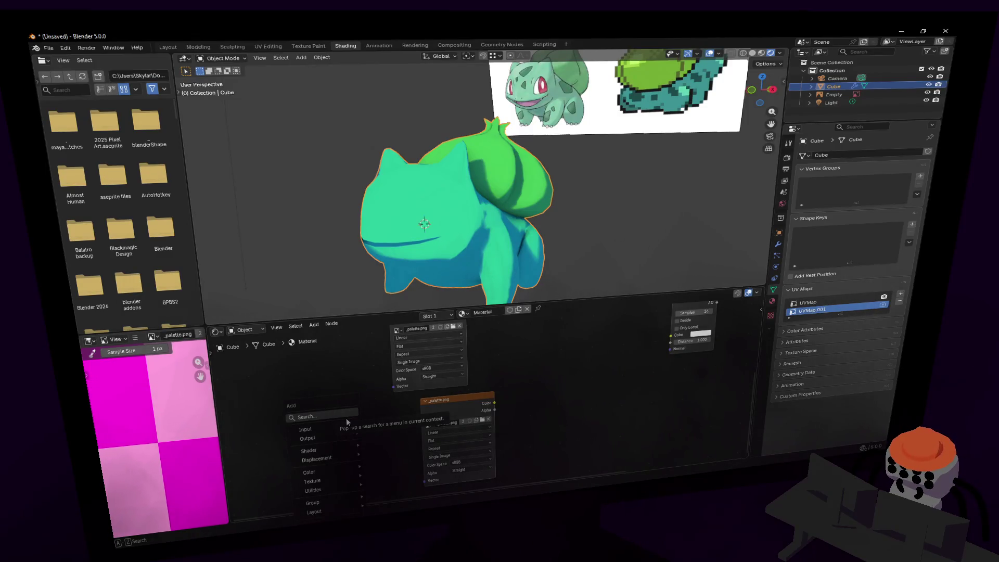
{"action": "type", "text": "uv"}
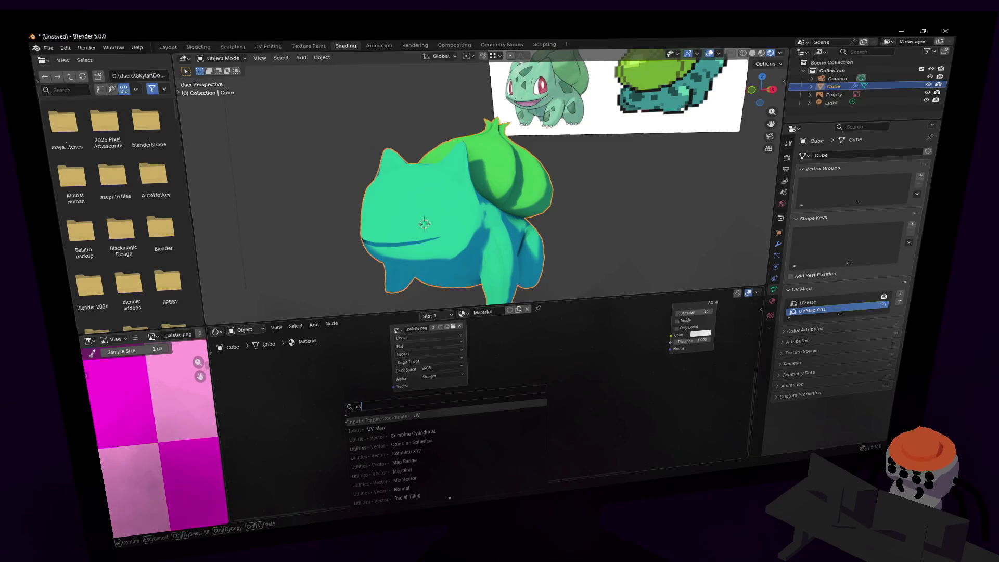
{"action": "key", "text": "Down"}
{"action": "key", "text": "Return"}
{"action": "left_click", "coordinate": [347, 419]}
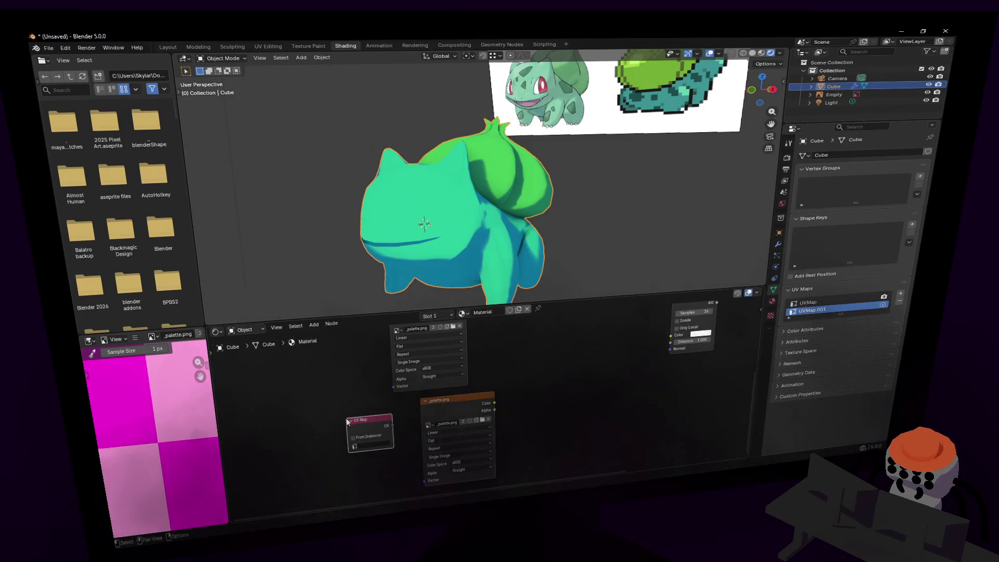
{"action": "left_click", "coordinate": [385, 445]}
{"action": "left_click", "coordinate": [383, 381]}
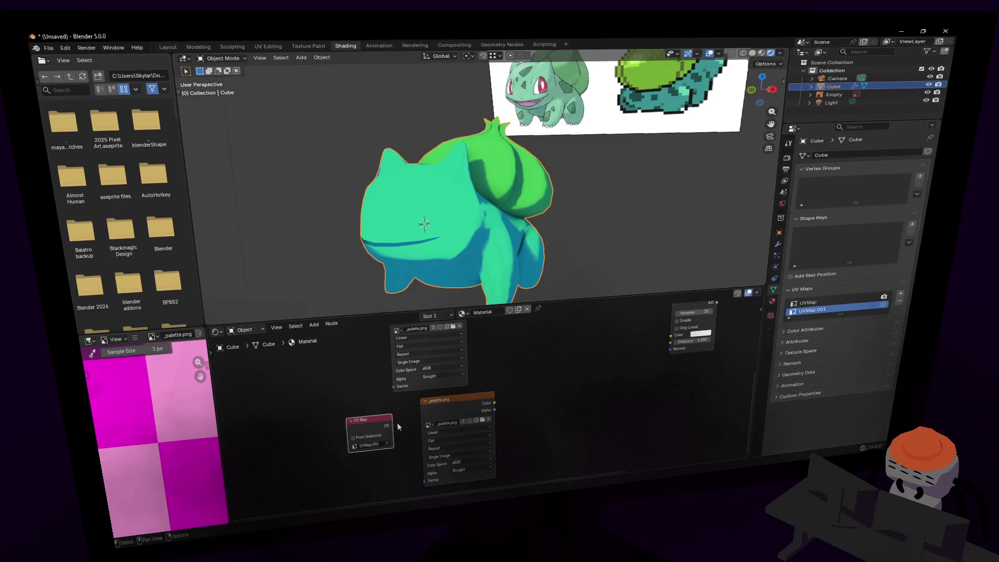
{"action": "left_click_drag", "start_coordinate": [392, 428], "coordinate": [425, 480]}
Duplicate the Multiply node and connect the lower palette colour into its B input.
{"action": "scroll", "coordinate": [482, 432], "scroll_direction": "right", "scroll_amount": 5, "text": "ctrl"}
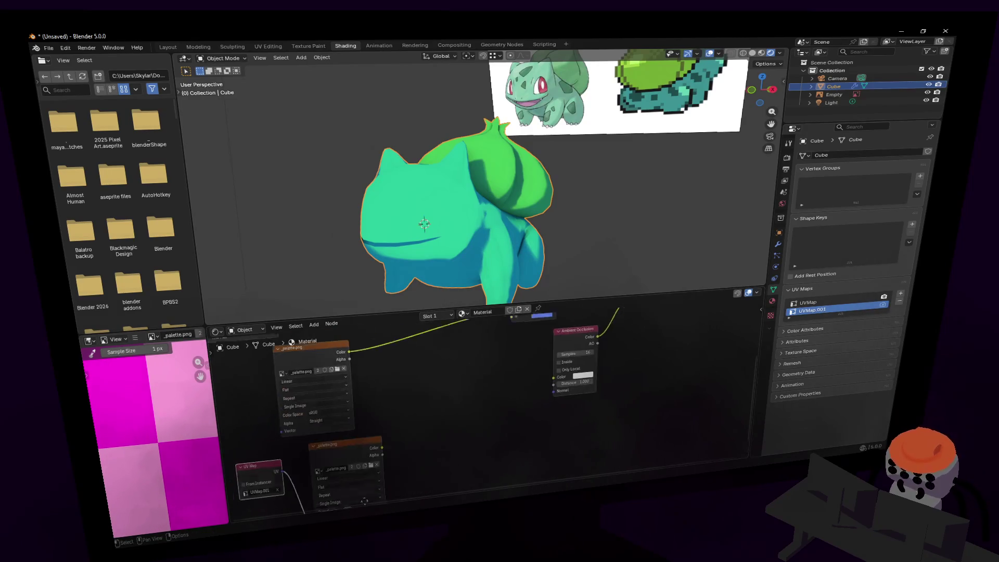
{"action": "middle_click_drag", "start_coordinate": [466, 404], "coordinate": [419, 460]}
{"action": "left_click", "coordinate": [487, 339]}
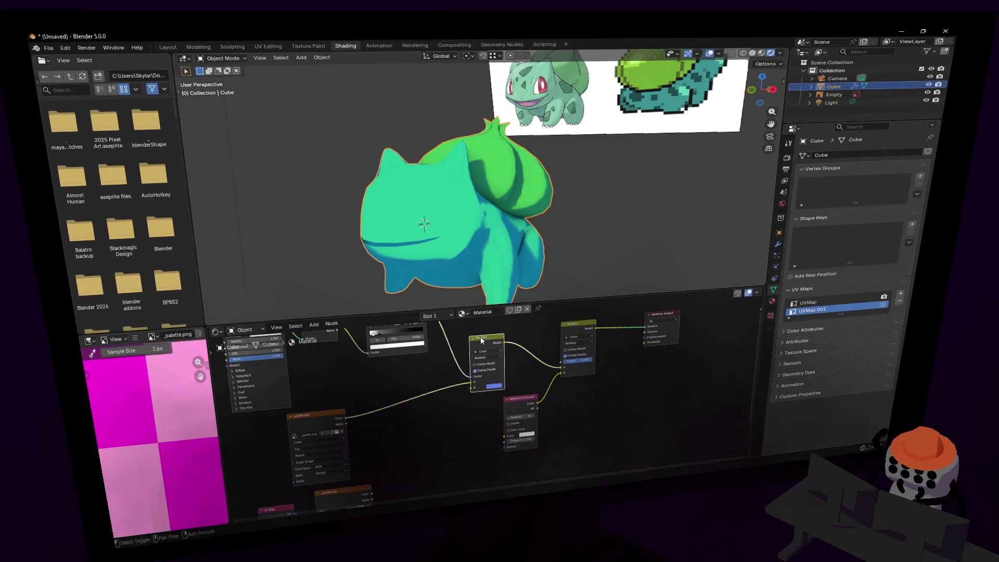
{"action": "key", "text": "shift+d"}
{"action": "left_click", "coordinate": [397, 399]}
{"action": "middle_click_drag", "start_coordinate": [374, 495], "coordinate": [420, 426]}
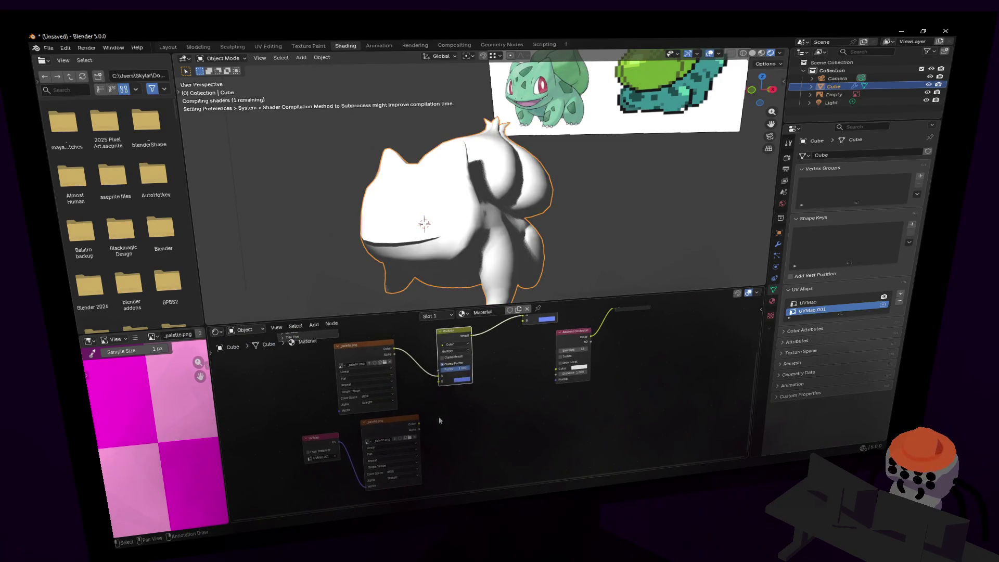
{"action": "left_click", "coordinate": [420, 426]}
{"action": "left_click_drag", "start_coordinate": [419, 424], "coordinate": [439, 382]}
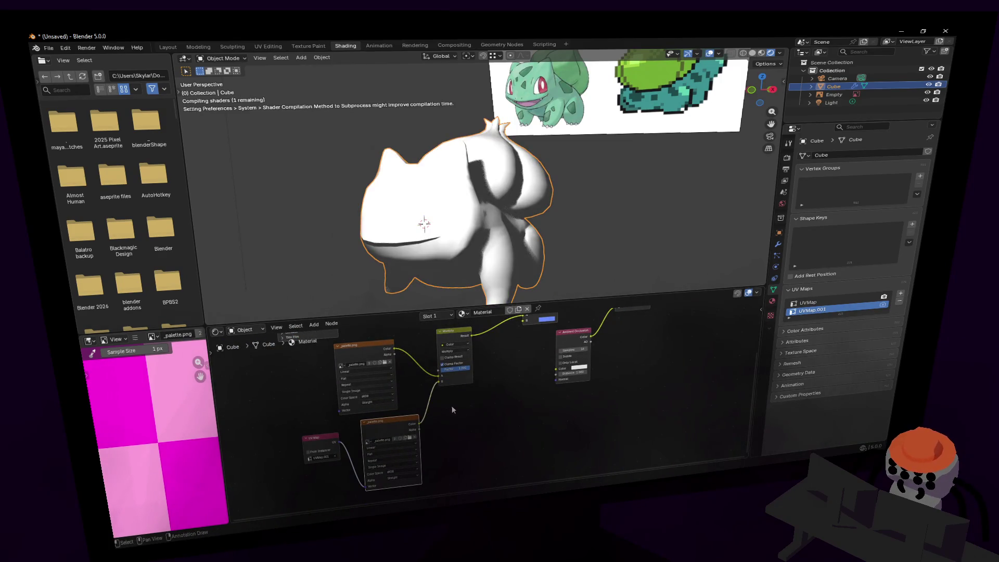
Move the view close to Bulbasaur's face and lower the Multiply Factor to about 0.025.
{"action": "scroll", "coordinate": [445, 395], "scroll_direction": "up", "scroll_amount": 2}
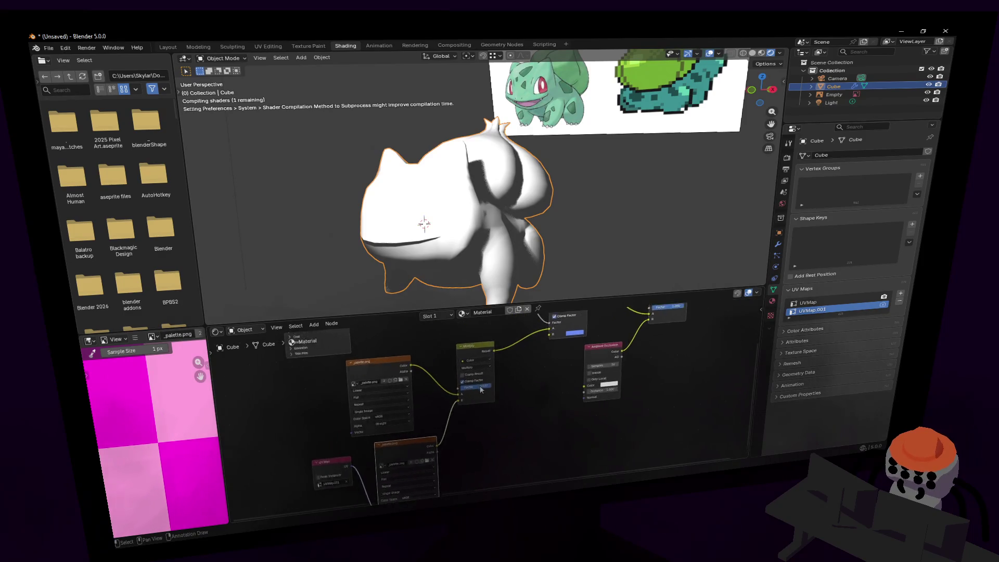
{"action": "key", "text": "shift+grave"}
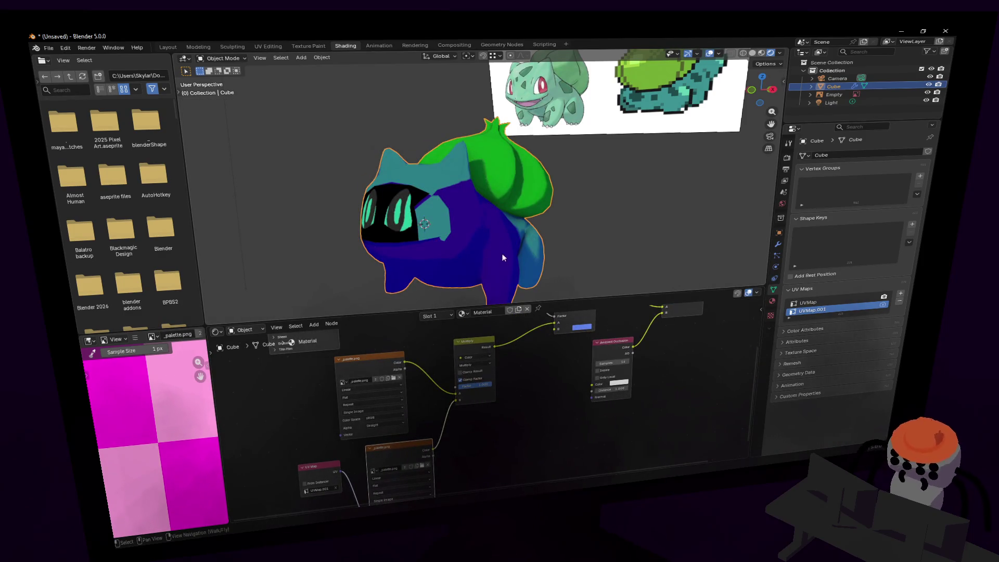
{"action": "key", "text": "w"}
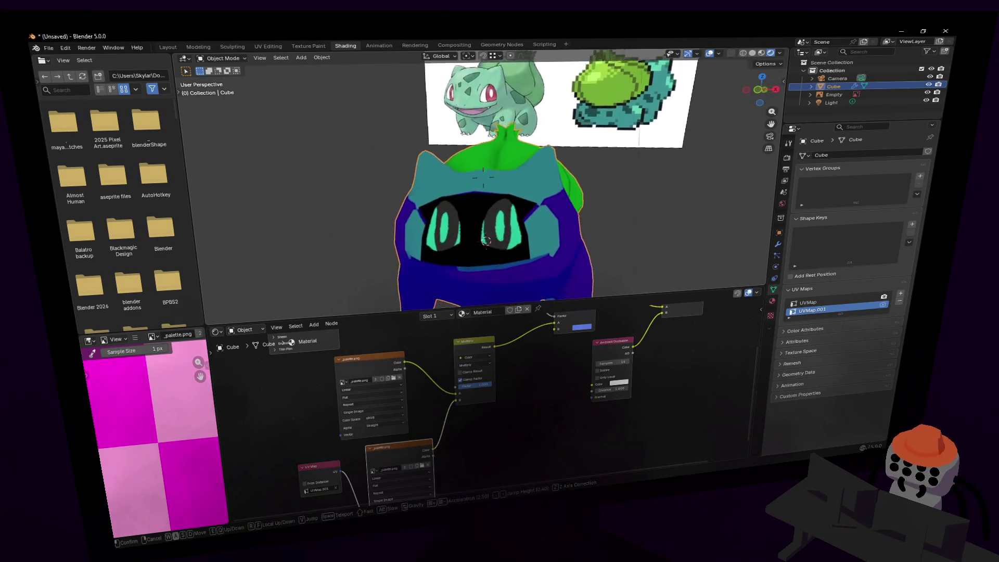
{"action": "left_click", "coordinate": [516, 328]}
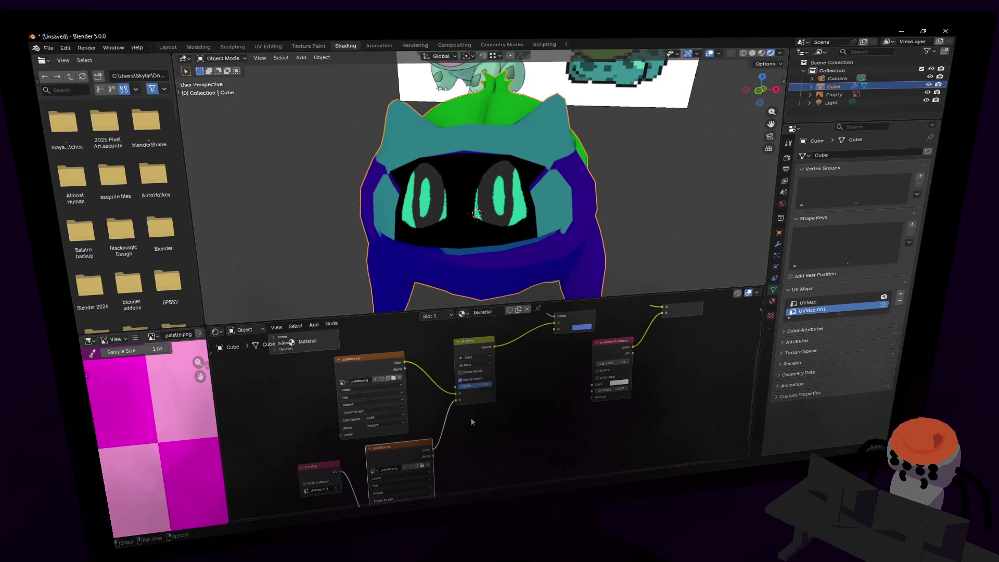
{"action": "middle_click_drag", "start_coordinate": [470, 423], "coordinate": [445, 447]}
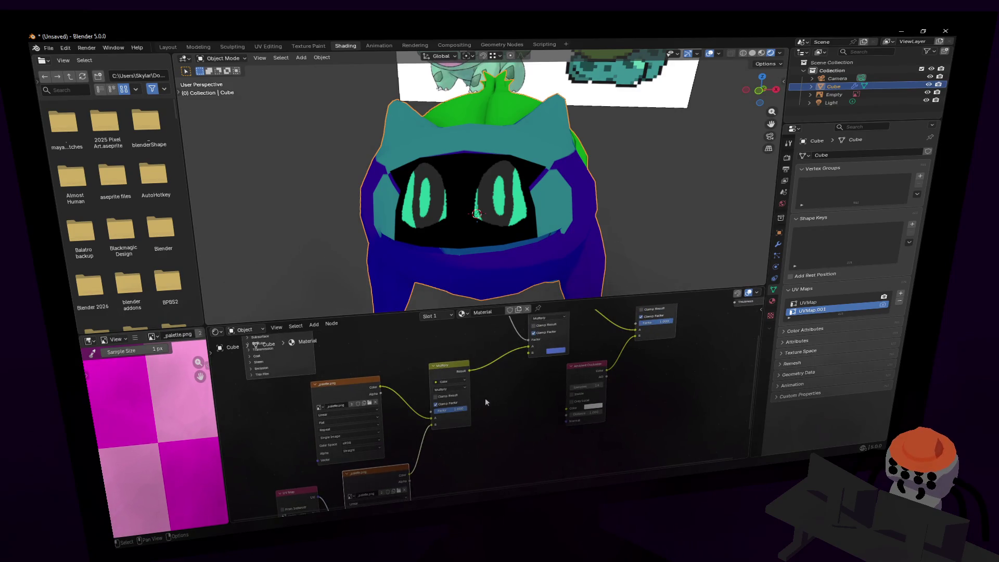
{"action": "left_click_drag", "start_coordinate": [456, 410], "coordinate": [423, 410]}
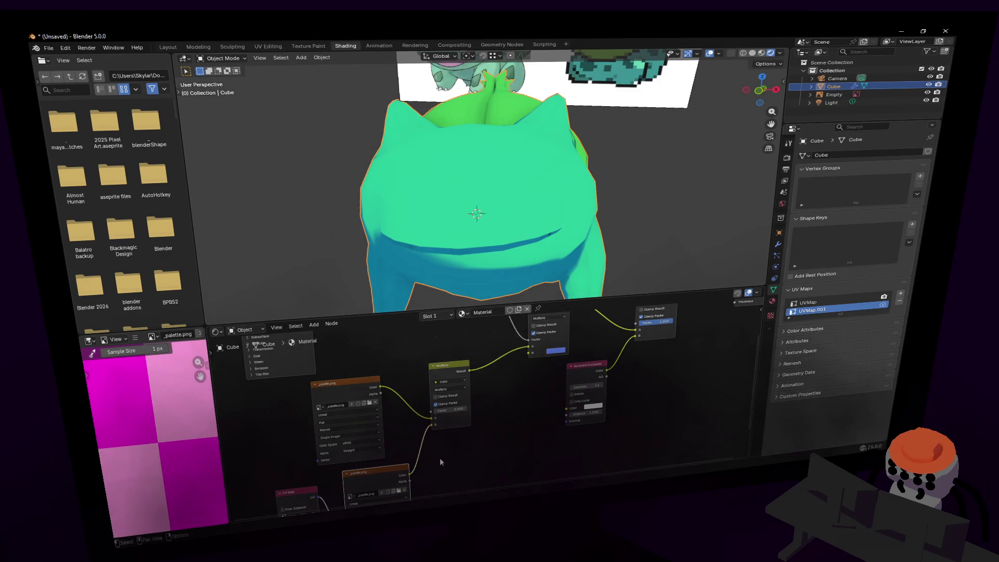
Link the lower palette image's Alpha into the Multiply Factor, then switch the model to Edit Mode.
{"action": "scroll", "coordinate": [440, 461], "scroll_direction": "down", "scroll_amount": 3, "text": "shift"}
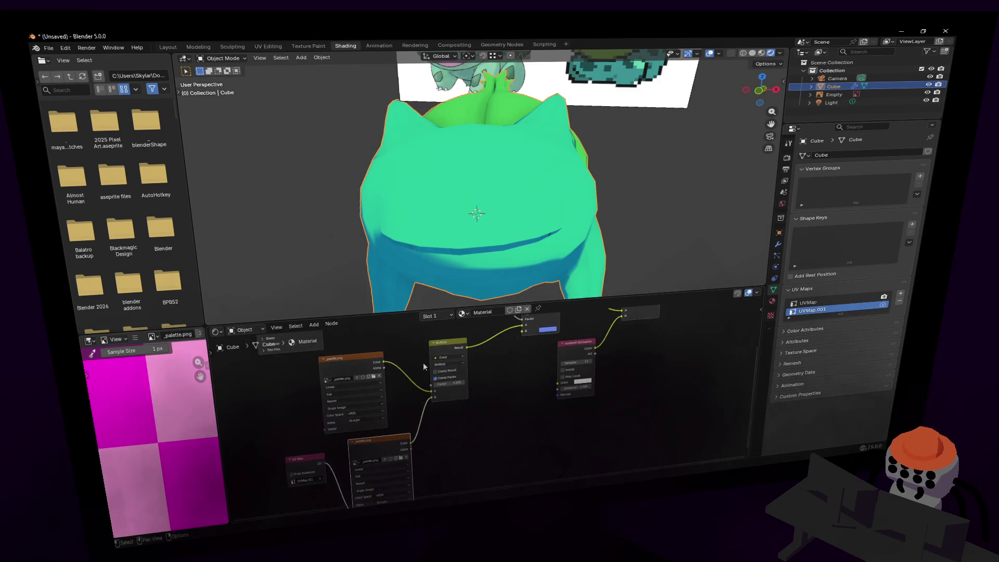
{"action": "scroll", "coordinate": [454, 364], "scroll_direction": "up", "scroll_amount": 1}
{"action": "scroll", "coordinate": [449, 399], "scroll_direction": "up", "scroll_amount": 2, "text": "shift"}
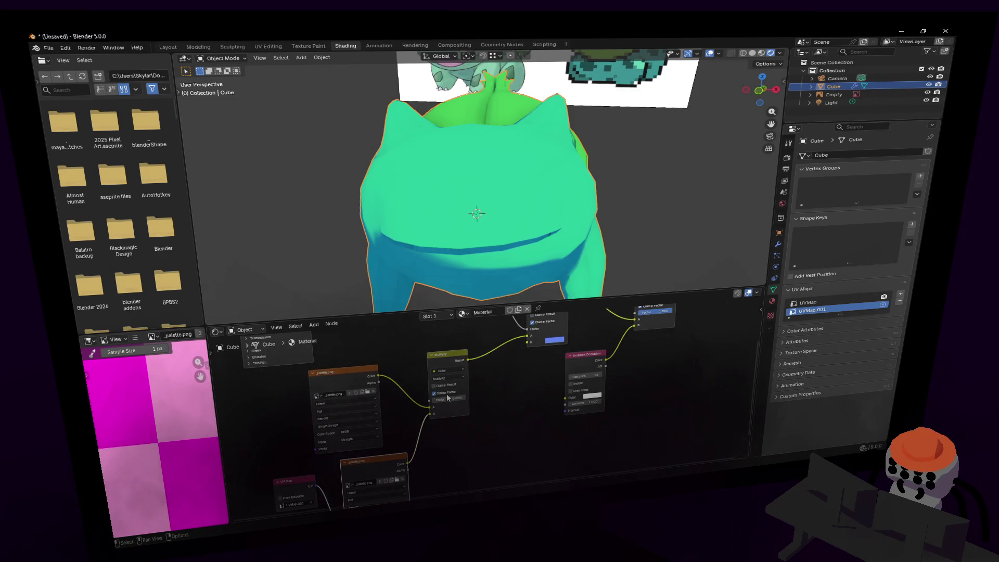
{"action": "scroll", "coordinate": [435, 436], "scroll_direction": "down", "scroll_amount": 3, "text": "shift"}
{"action": "left_click_drag", "start_coordinate": [434, 438], "coordinate": [454, 375]}
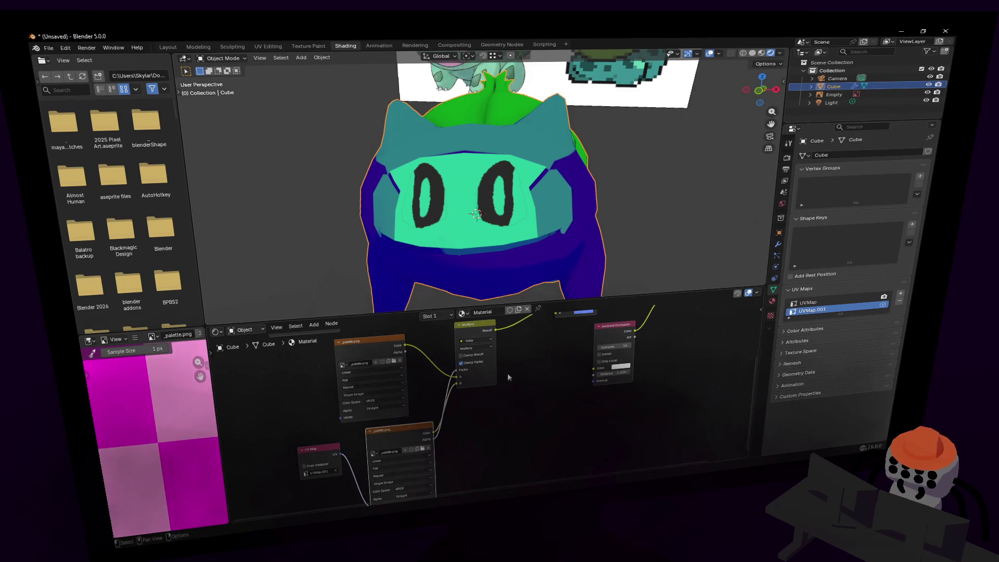
{"action": "mouse_move", "coordinate": [510, 377]}
{"action": "middle_mouse_down"}
{"action": "mouse_move", "coordinate": [446, 404]}
{"action": "mouse_move", "coordinate": [476, 426]}
{"action": "middle_mouse_up"}
{"action": "key", "text": "shift+grave"}
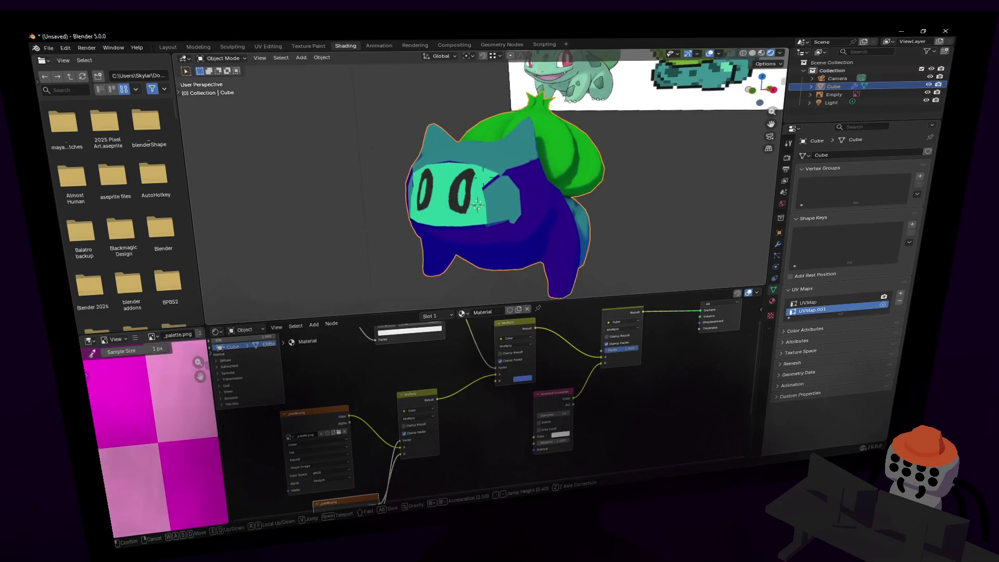
{"action": "left_click", "coordinate": [477, 205]}
{"action": "middle_click_drag", "start_coordinate": [462, 426], "coordinate": [514, 377]}
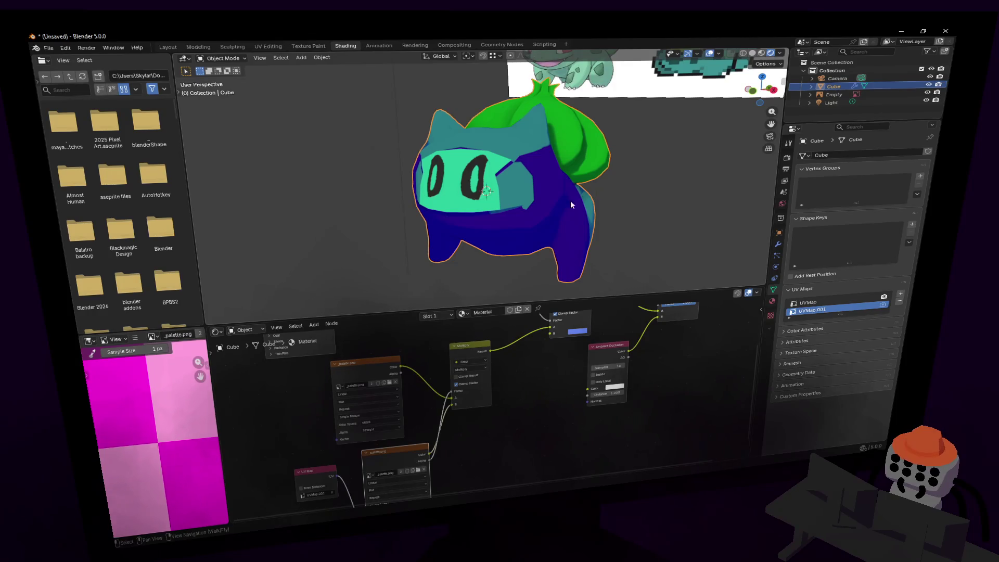
{"action": "key", "text": "shift+grave"}
{"action": "left_click", "coordinate": [487, 191]}
{"action": "key", "text": "Tab"}
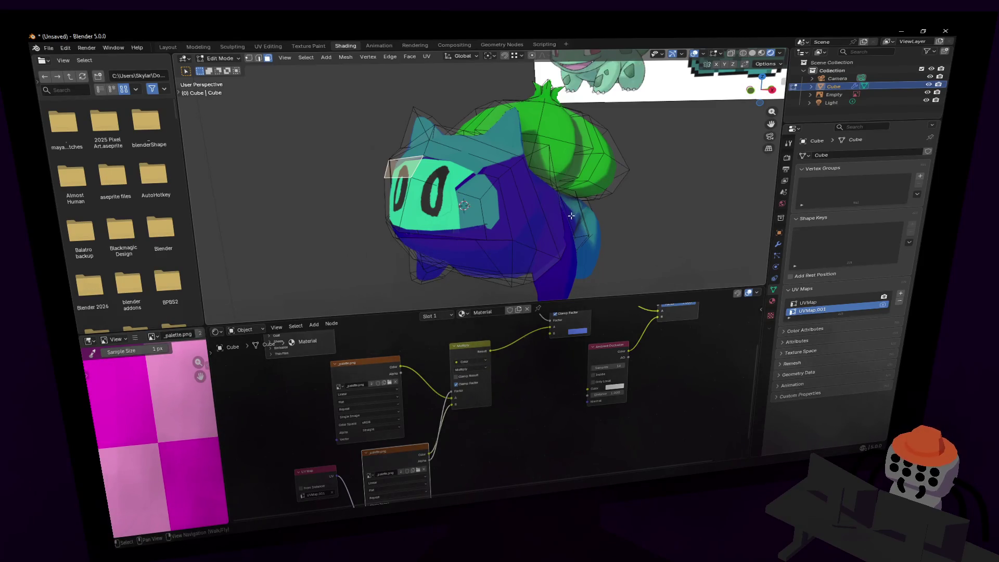
Centre the model in the 3D view and move the UV Map node down-left.
{"action": "middle_click_drag", "start_coordinate": [566, 212], "coordinate": [521, 312], "text": "shift"}
{"action": "key", "text": "KP_Decimal"}
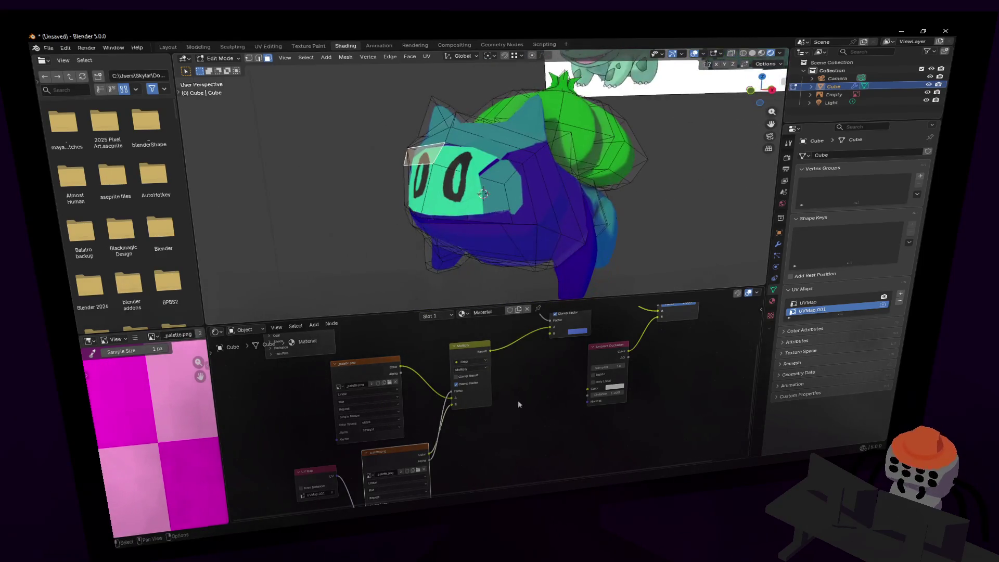
{"action": "mouse_move", "coordinate": [519, 402]}
{"action": "middle_mouse_down"}
{"action": "mouse_move", "coordinate": [518, 346]}
{"action": "mouse_move", "coordinate": [512, 408]}
{"action": "middle_mouse_up"}
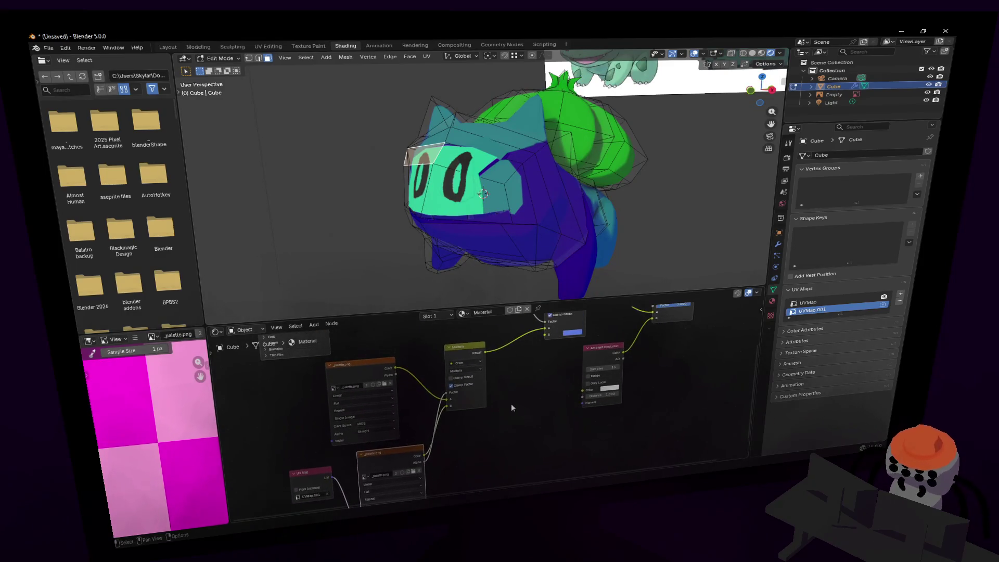
{"action": "left_click_drag", "start_coordinate": [325, 475], "coordinate": [278, 503]}
Select all faces, scale their UVs to 0.427 and move them onto a green palette cell.
{"action": "key", "text": "a"}
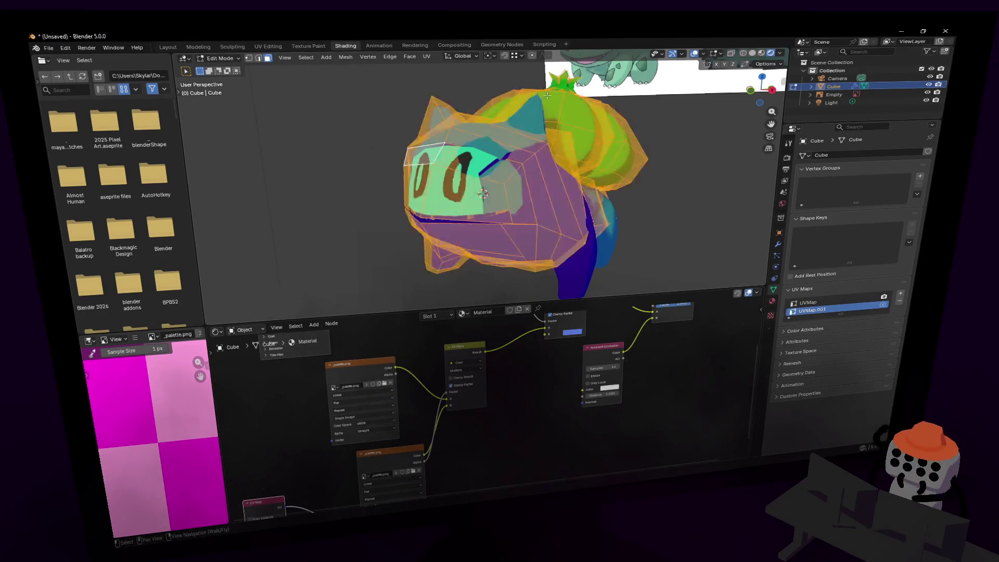
{"action": "left_click", "coordinate": [269, 46]}
{"action": "scroll", "coordinate": [305, 240], "scroll_direction": "down", "scroll_amount": 4}
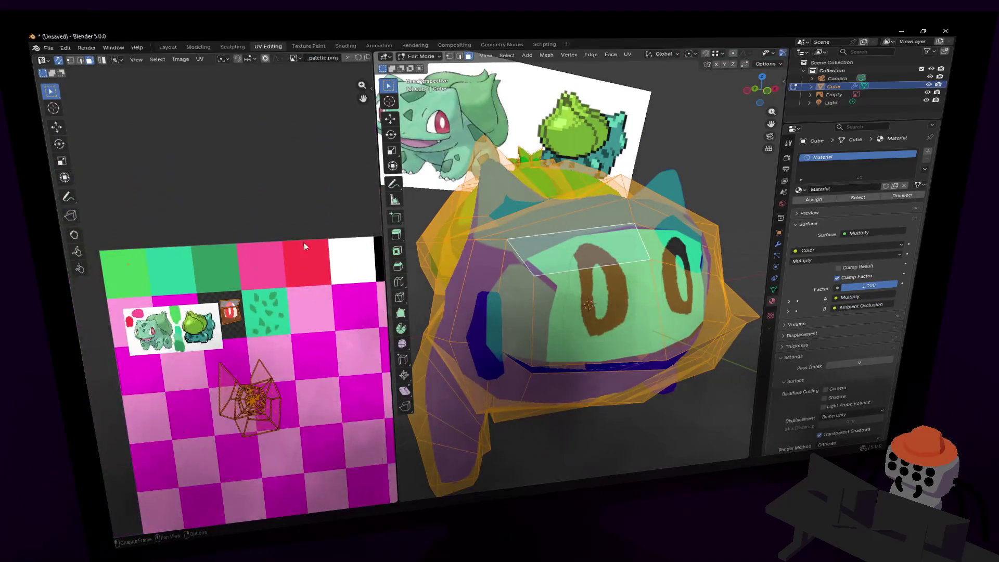
{"action": "key", "text": "s"}
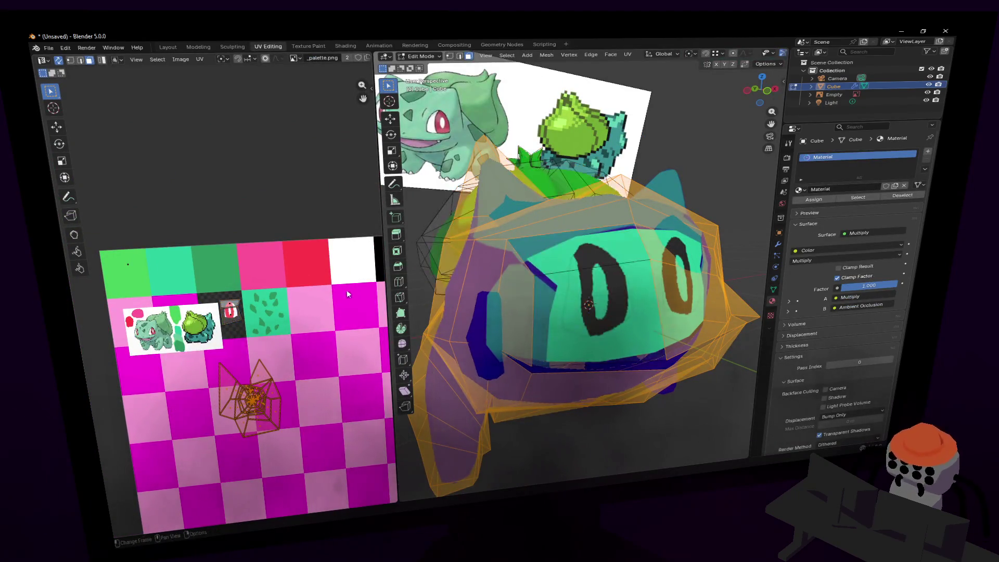
{"action": "left_click", "coordinate": [271, 388]}
{"action": "key", "text": "g"}
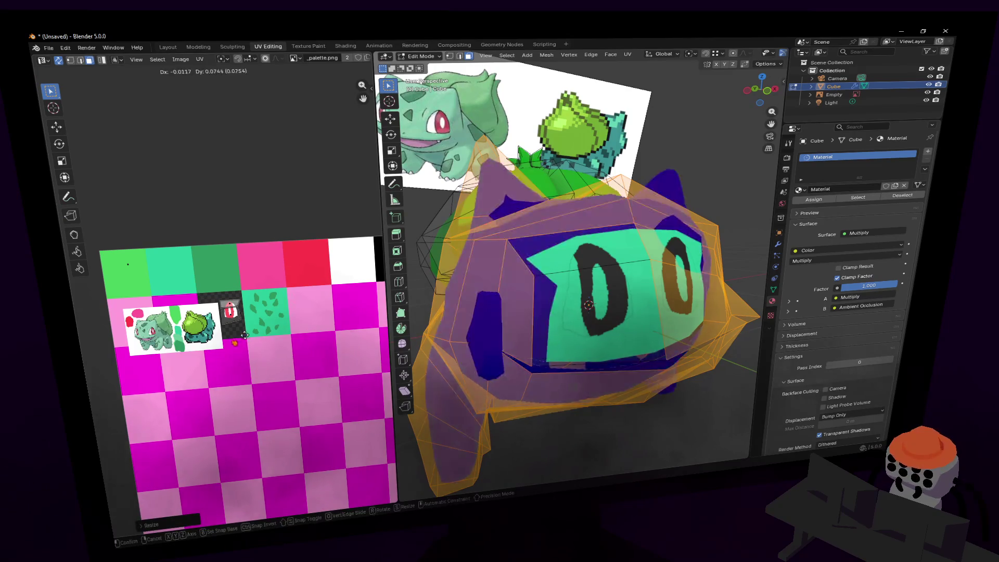
{"action": "left_click", "coordinate": [248, 327]}
{"action": "key", "text": "Tab"}
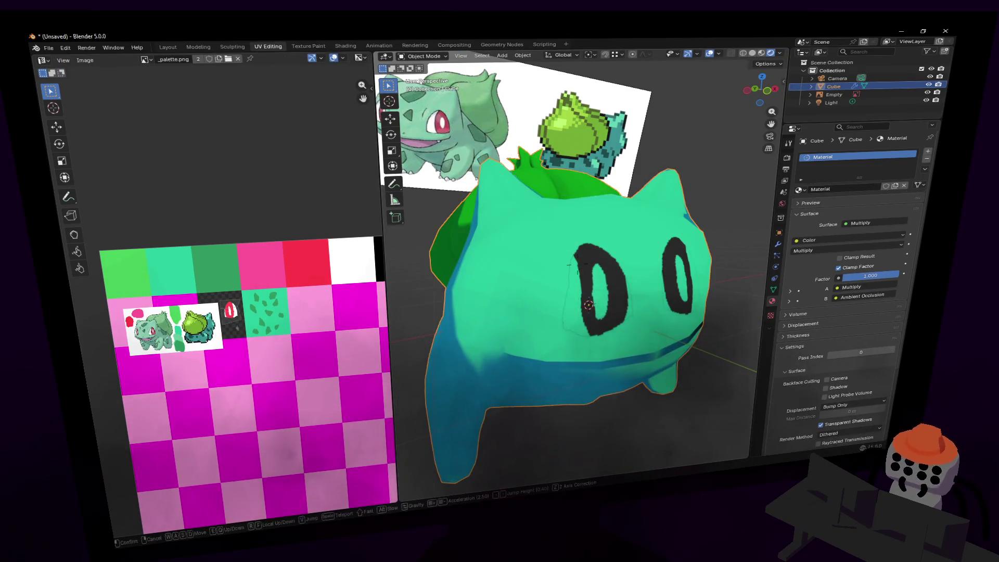
{"action": "key", "text": "shift+grave"}
{"action": "left_click", "coordinate": [703, 180]}
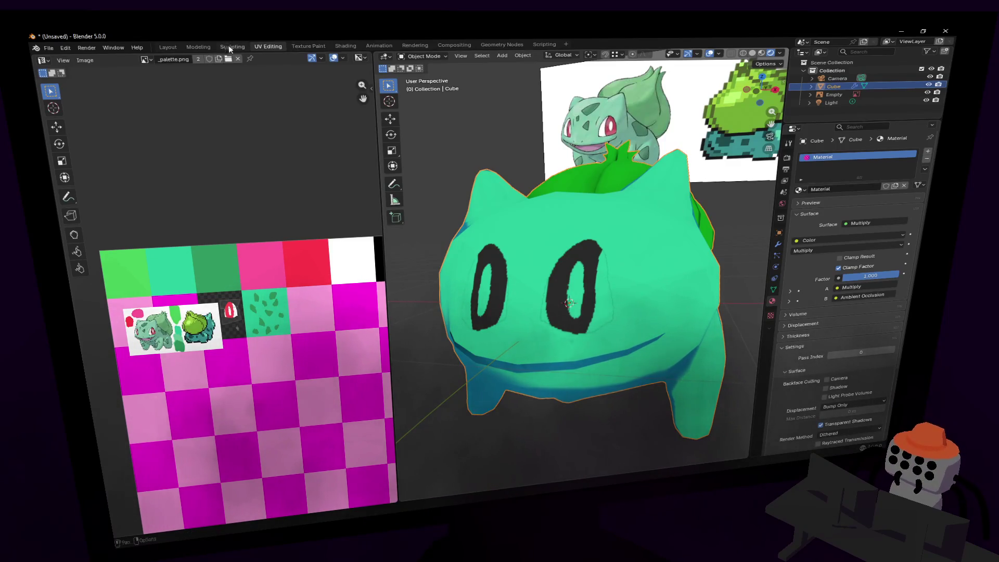
Deselect the mesh in the Modeling workspace and return the model to Object Mode.
{"action": "left_click", "coordinate": [197, 48]}
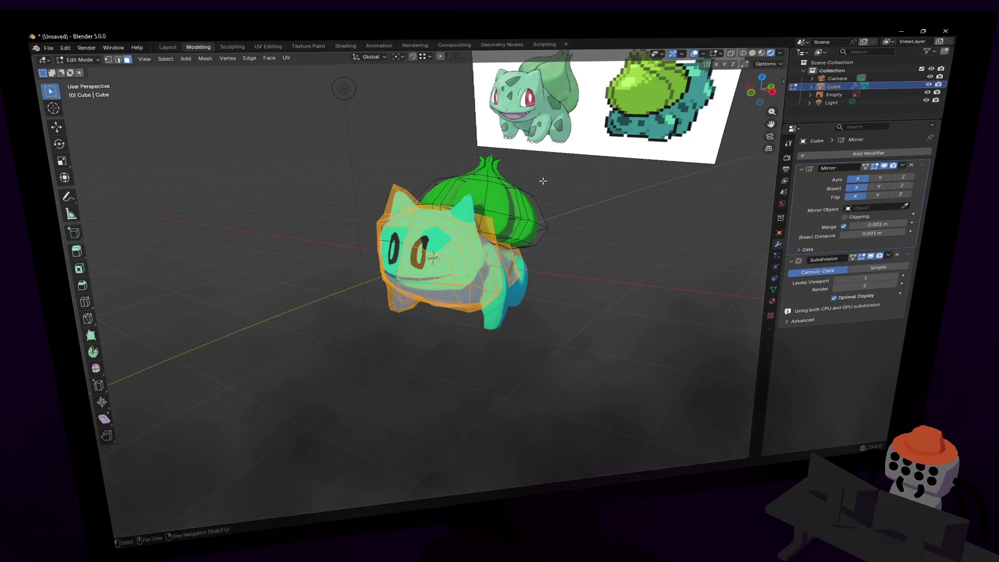
{"action": "left_click", "coordinate": [581, 244]}
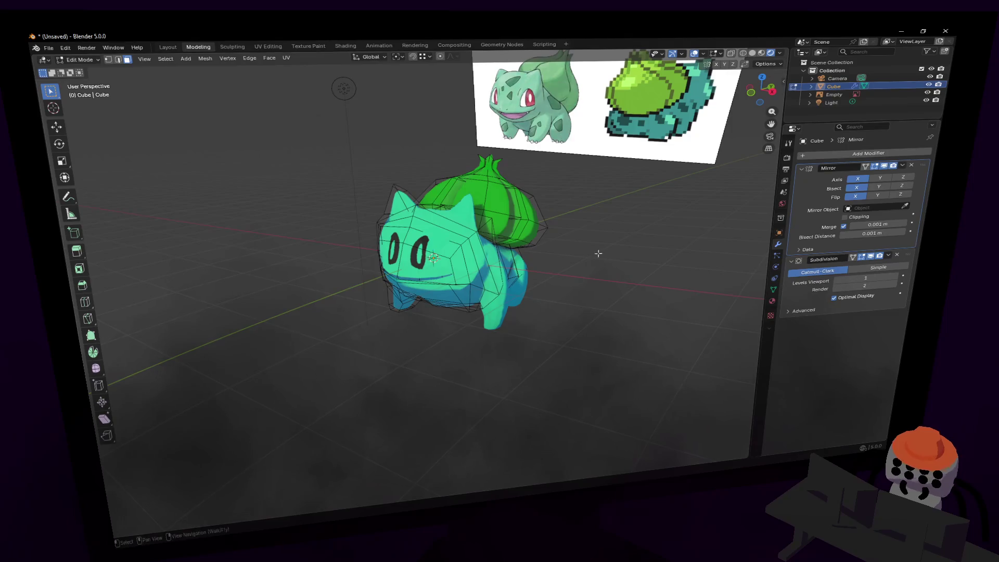
{"action": "key", "text": "shift+grave"}
{"action": "key", "text": "w"}
{"action": "left_click", "coordinate": [455, 250]}
{"action": "key", "text": "Tab"}
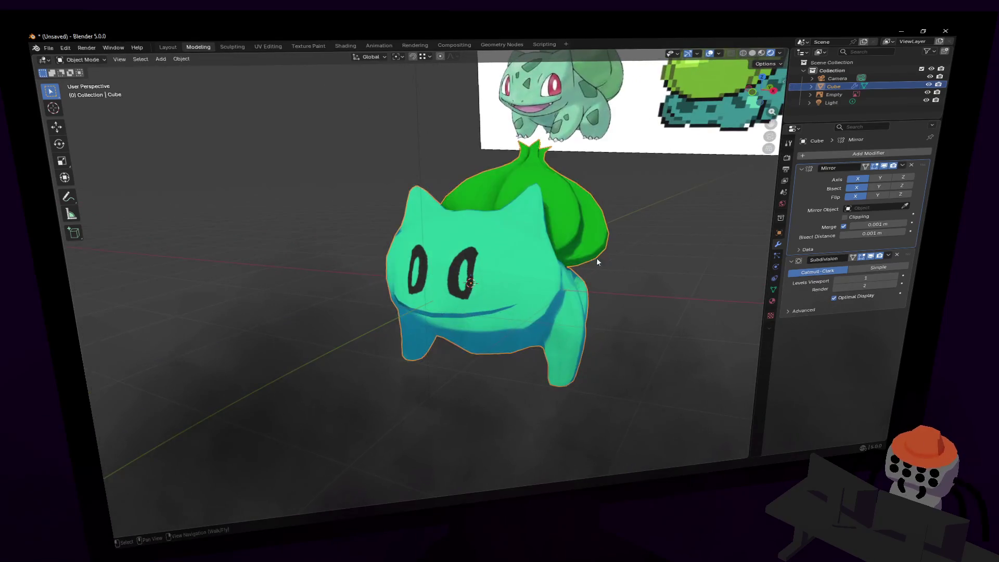
Reposition both _palette.png nodes and turn off Clamp Factor on the Multiply node.
{"action": "left_click", "coordinate": [346, 46]}
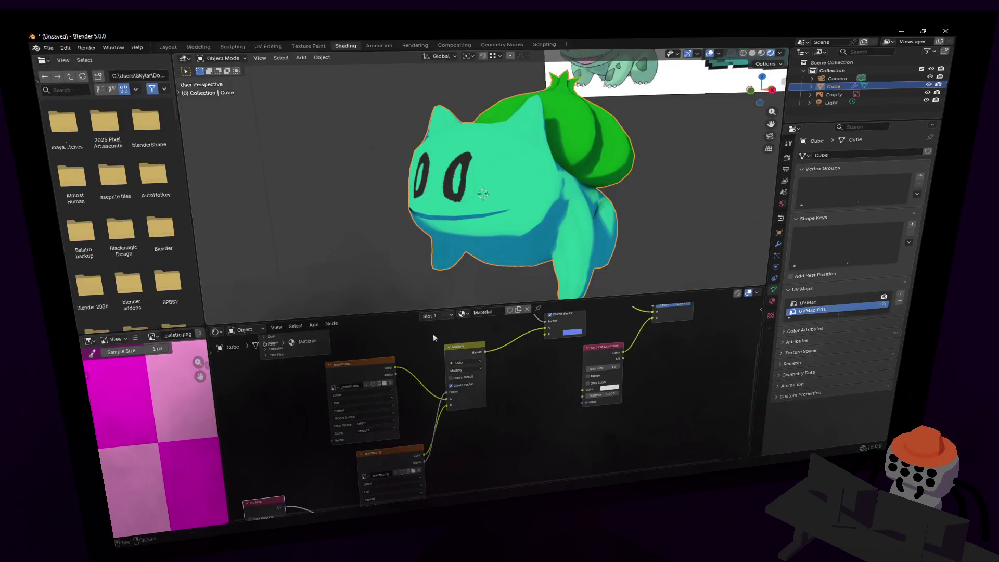
{"action": "middle_click_drag", "start_coordinate": [448, 390], "coordinate": [446, 427]}
{"action": "left_click_drag", "start_coordinate": [335, 389], "coordinate": [354, 359]}
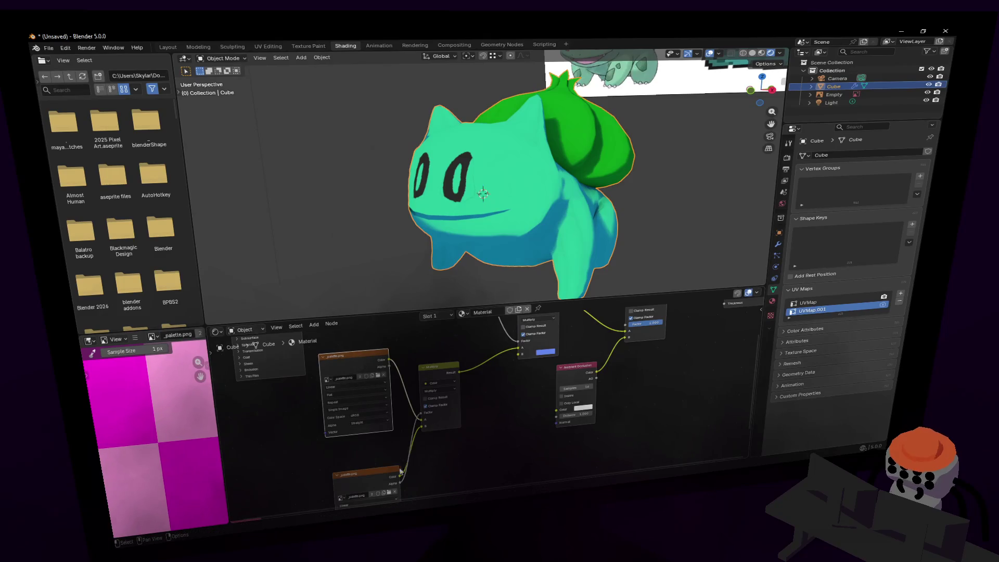
{"action": "left_click_drag", "start_coordinate": [400, 480], "coordinate": [392, 467]}
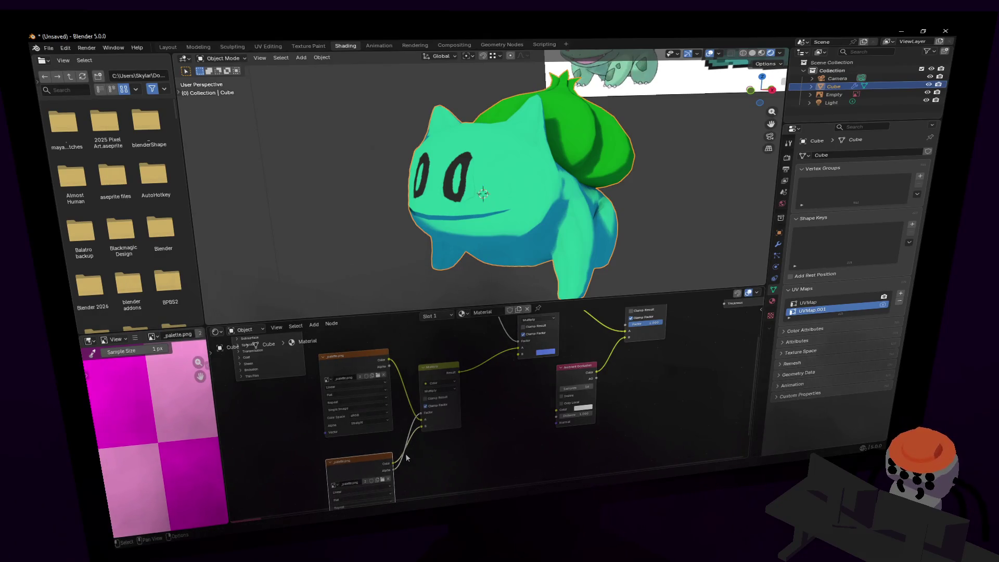
{"action": "middle_click_drag", "start_coordinate": [472, 466], "coordinate": [456, 431]}
{"action": "left_click", "coordinate": [413, 367]}
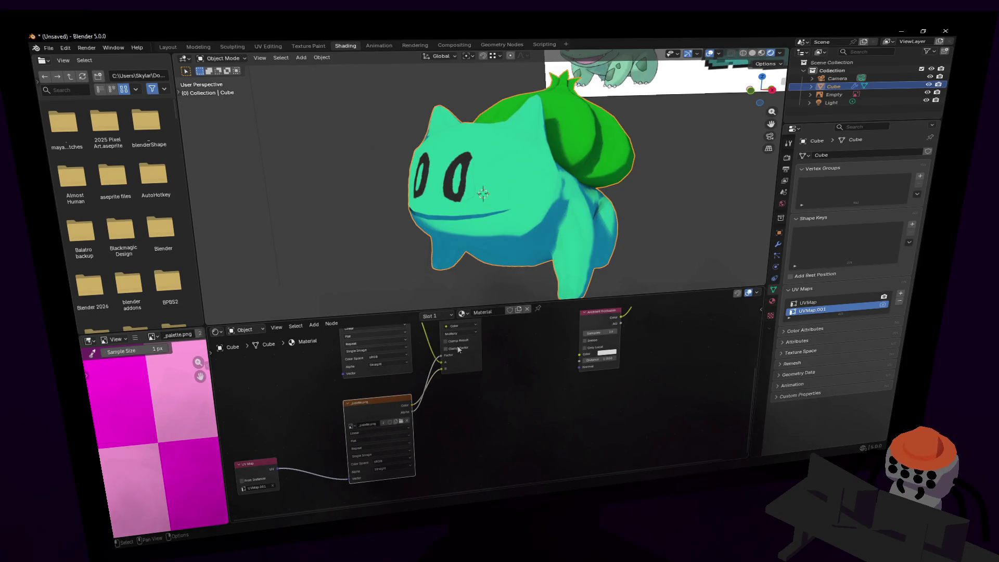
{"action": "mouse_move", "coordinate": [480, 372]}
{"action": "middle_mouse_down"}
{"action": "mouse_move", "coordinate": [489, 438]}
{"action": "mouse_move", "coordinate": [471, 386]}
{"action": "middle_mouse_up"}
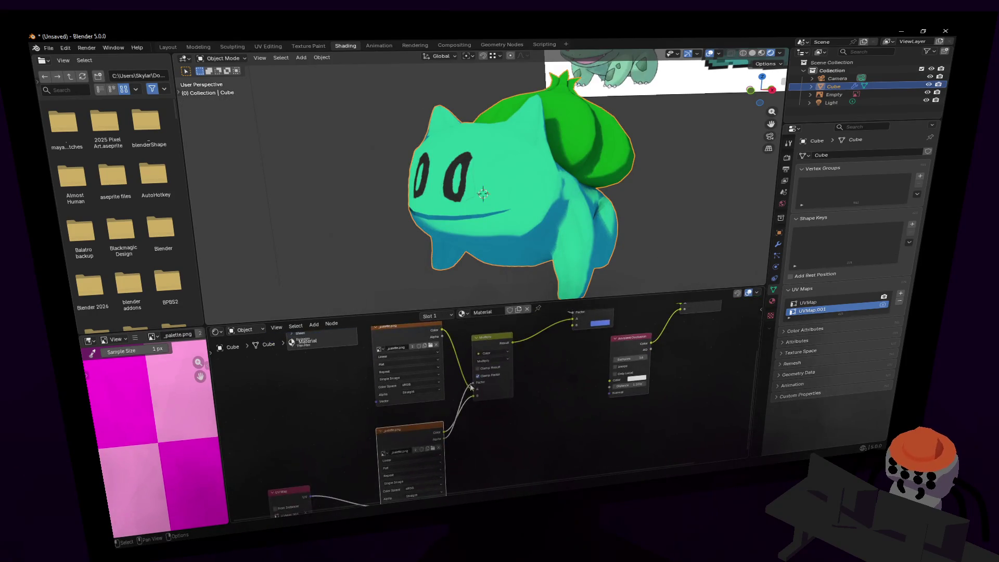
{"action": "mouse_move", "coordinate": [541, 374]}
{"action": "middle_mouse_down"}
{"action": "mouse_move", "coordinate": [500, 426]}
{"action": "mouse_move", "coordinate": [518, 406]}
{"action": "mouse_move", "coordinate": [508, 418]}
{"action": "middle_mouse_up"}
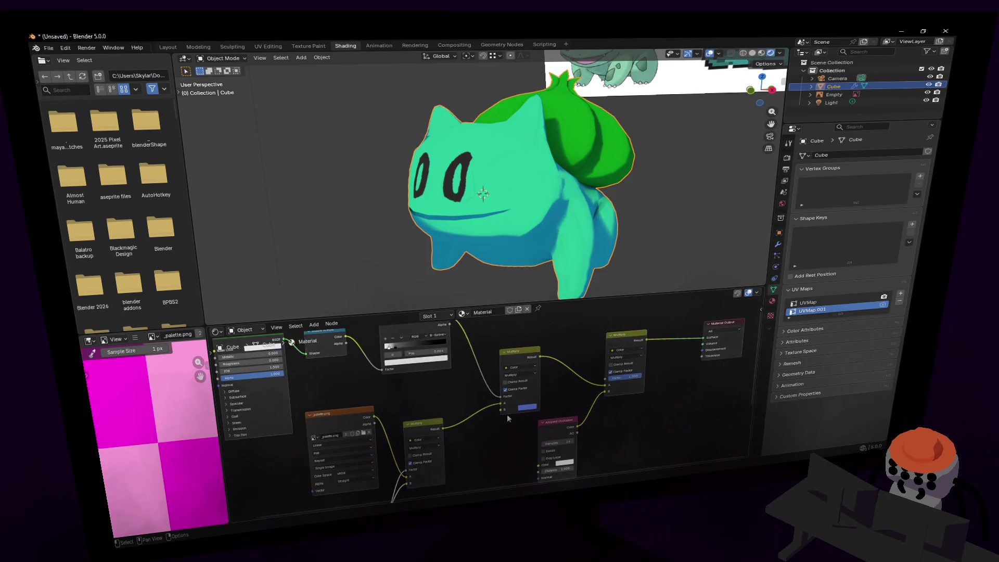
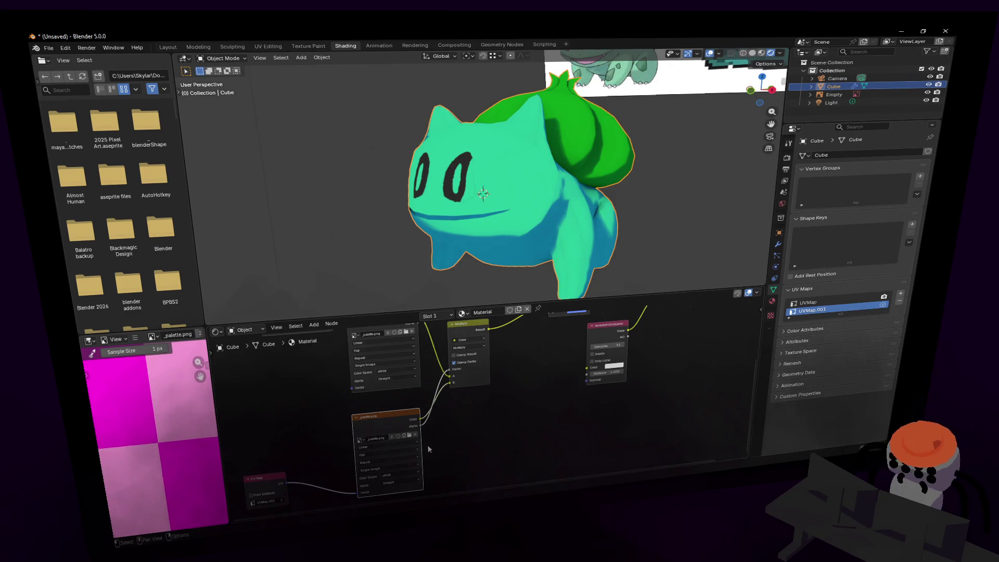
Set the palette Image Texture node's alpha mode to Premultiplied.
{"action": "scroll", "coordinate": [429, 448], "scroll_direction": "up", "scroll_amount": 3}
{"action": "mouse_move", "coordinate": [439, 455]}
{"action": "middle_mouse_down"}
{"action": "mouse_move", "coordinate": [471, 379]}
{"action": "mouse_move", "coordinate": [530, 404]}
{"action": "mouse_move", "coordinate": [509, 393]}
{"action": "mouse_move", "coordinate": [521, 380]}
{"action": "middle_mouse_up"}
{"action": "left_click", "coordinate": [473, 456]}
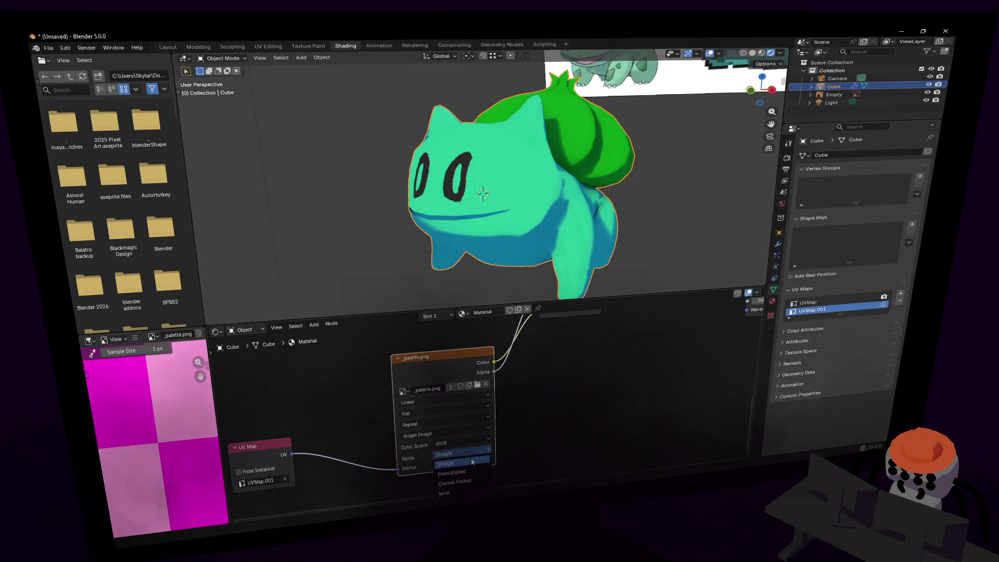
{"action": "left_click", "coordinate": [451, 472]}
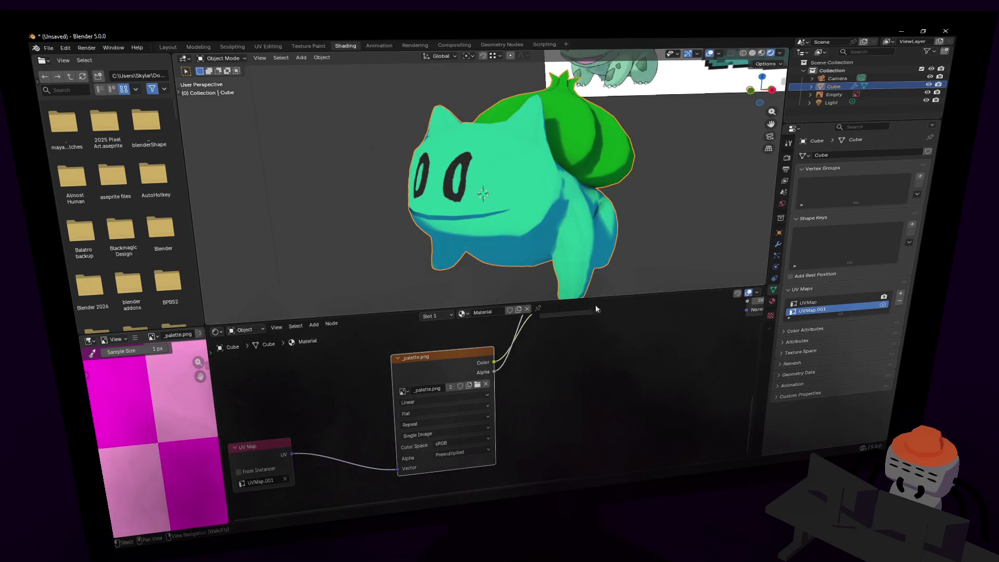
Slide the toon Color Ramp stop to about 0.373, then nudge it slightly right.
{"action": "scroll", "coordinate": [577, 365], "scroll_direction": "down", "scroll_amount": 4}
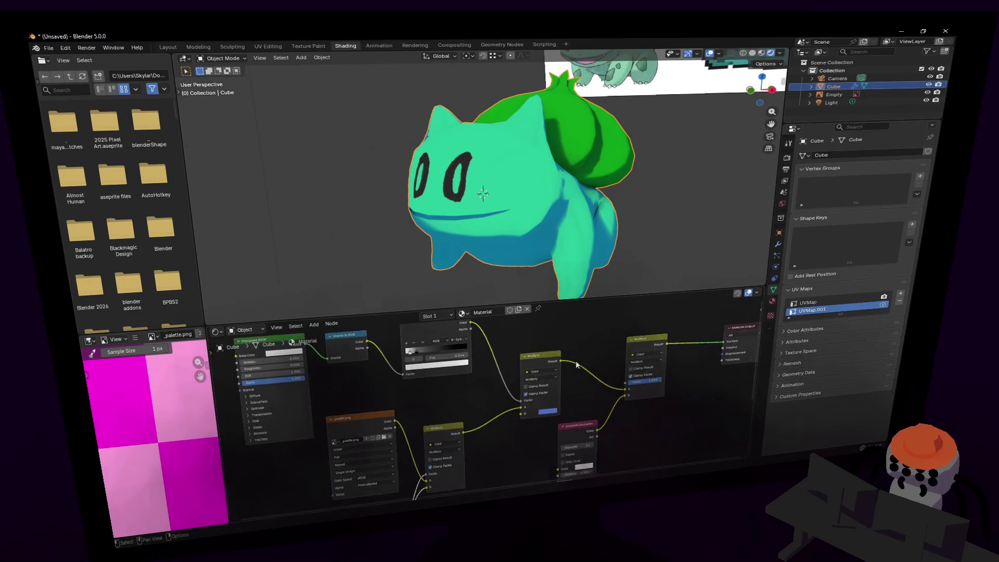
{"action": "middle_click_drag", "start_coordinate": [471, 370], "coordinate": [456, 408]}
{"action": "mouse_move", "coordinate": [398, 395]}
{"action": "left_mouse_down"}
{"action": "mouse_move", "coordinate": [437, 394]}
{"action": "mouse_move", "coordinate": [382, 404]}
{"action": "left_mouse_up"}
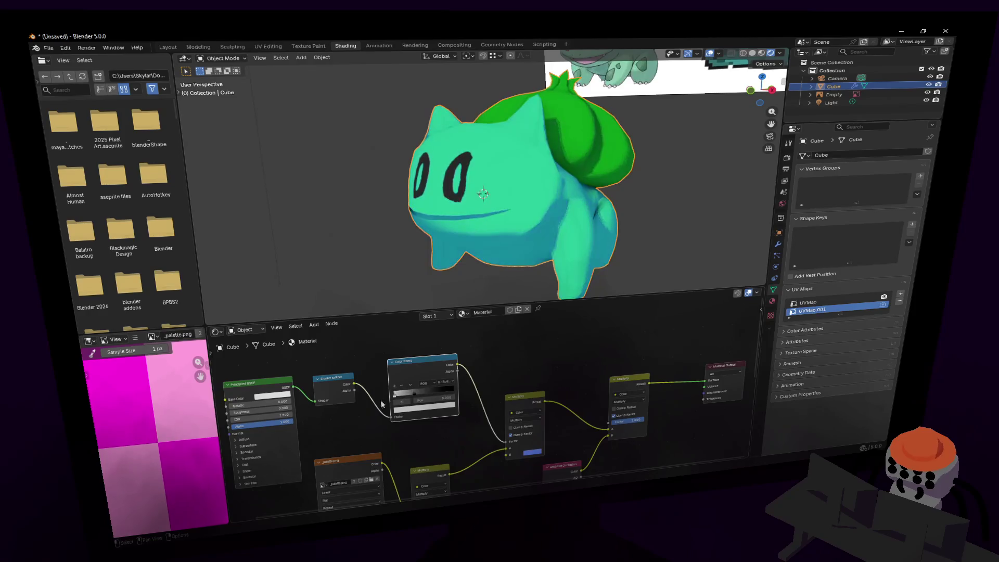
{"action": "scroll", "coordinate": [497, 399], "scroll_direction": "down", "scroll_amount": 2}
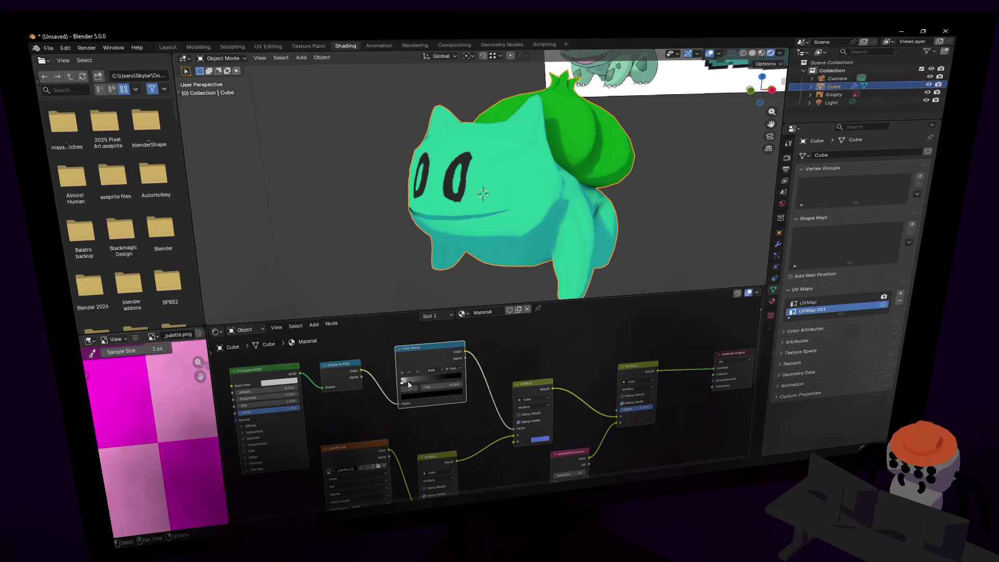
{"action": "left_click_drag", "start_coordinate": [411, 385], "coordinate": [415, 384]}
Try Constant ramp interpolation, revert to B-Spline, and move the stop left to lighten shading.
{"action": "left_click", "coordinate": [449, 369]}
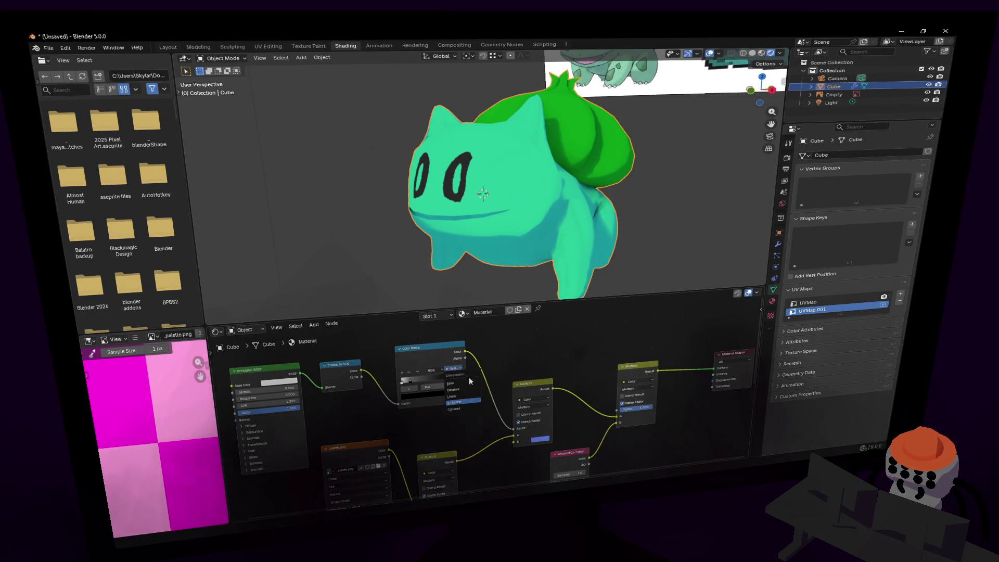
{"action": "left_click", "coordinate": [465, 409]}
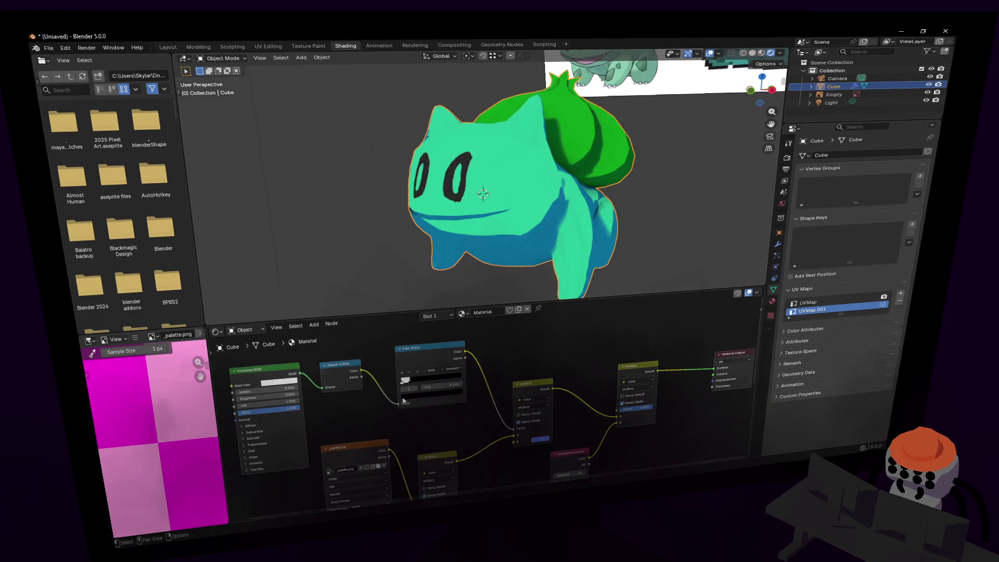
{"action": "left_click", "coordinate": [458, 369]}
{"action": "left_click", "coordinate": [470, 402]}
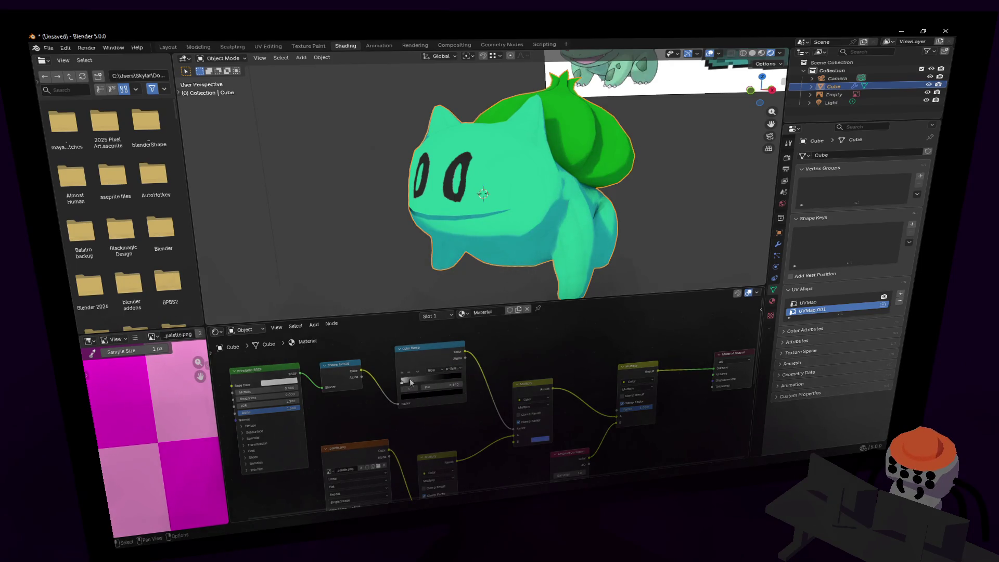
{"action": "left_click_drag", "start_coordinate": [411, 382], "coordinate": [407, 385]}
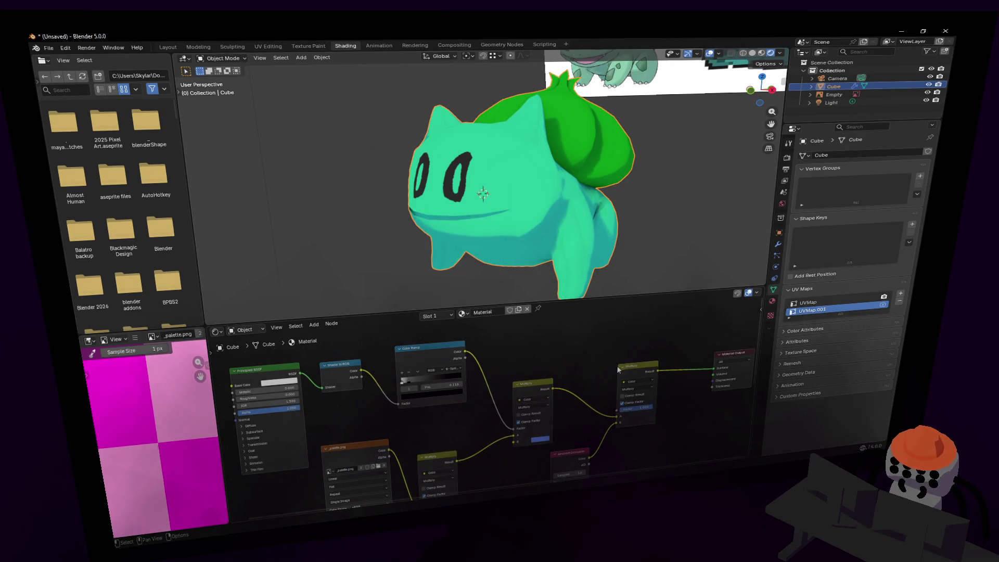
{"action": "scroll", "coordinate": [552, 415], "scroll_direction": "down", "scroll_amount": 3, "text": "shift"}
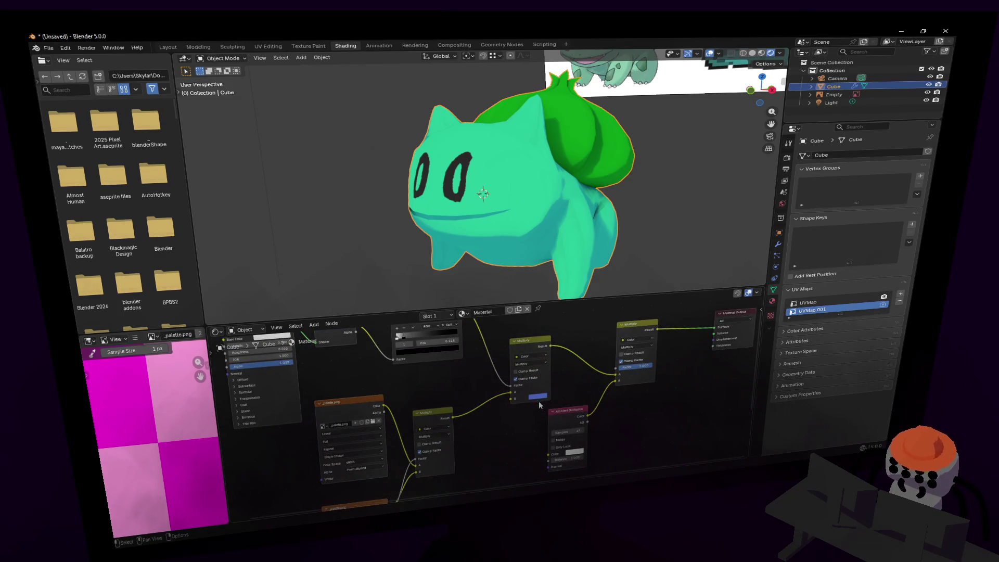
Duplicate the Material Output and place it beside the palette texture to preview it.
{"action": "key", "text": "shift+grave"}
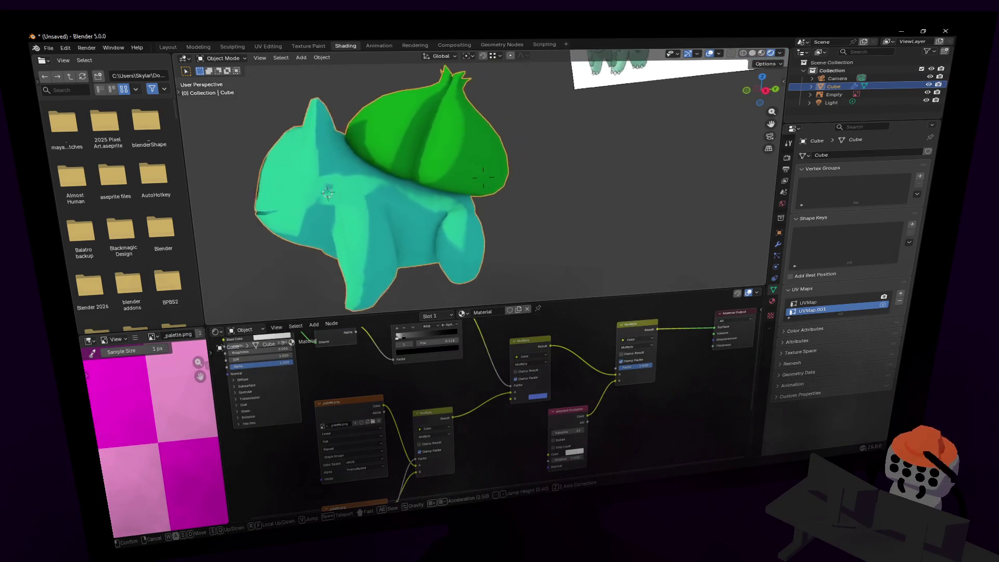
{"action": "left_click", "coordinate": [717, 263]}
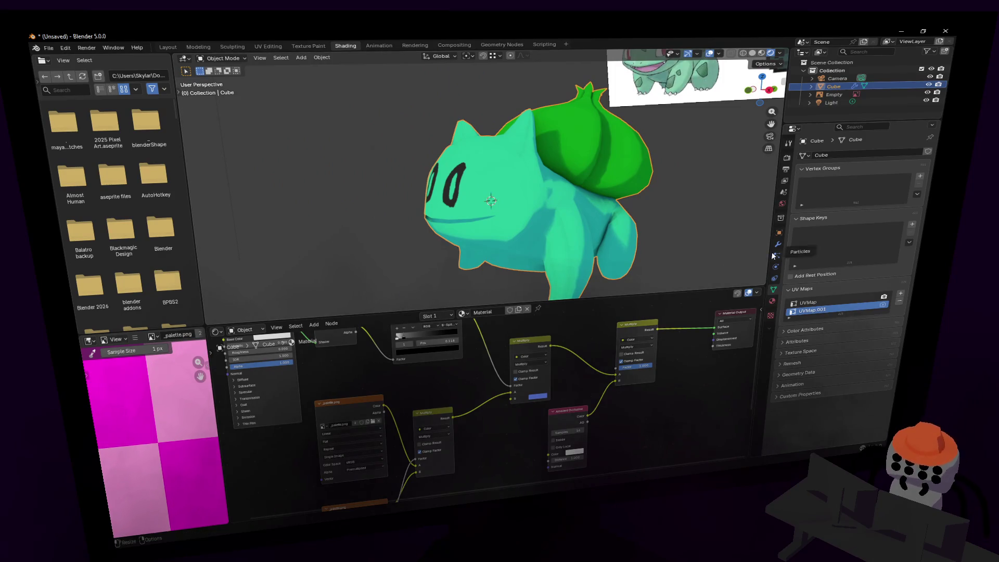
{"action": "mouse_move", "coordinate": [456, 471]}
{"action": "middle_mouse_down"}
{"action": "mouse_move", "coordinate": [475, 400]}
{"action": "mouse_move", "coordinate": [466, 409]}
{"action": "middle_mouse_up"}
{"action": "mouse_move", "coordinate": [429, 443]}
{"action": "middle_mouse_down"}
{"action": "mouse_move", "coordinate": [482, 417]}
{"action": "mouse_move", "coordinate": [596, 401]}
{"action": "middle_mouse_up"}
{"action": "left_click", "coordinate": [556, 346]}
{"action": "key", "text": "shift+d"}
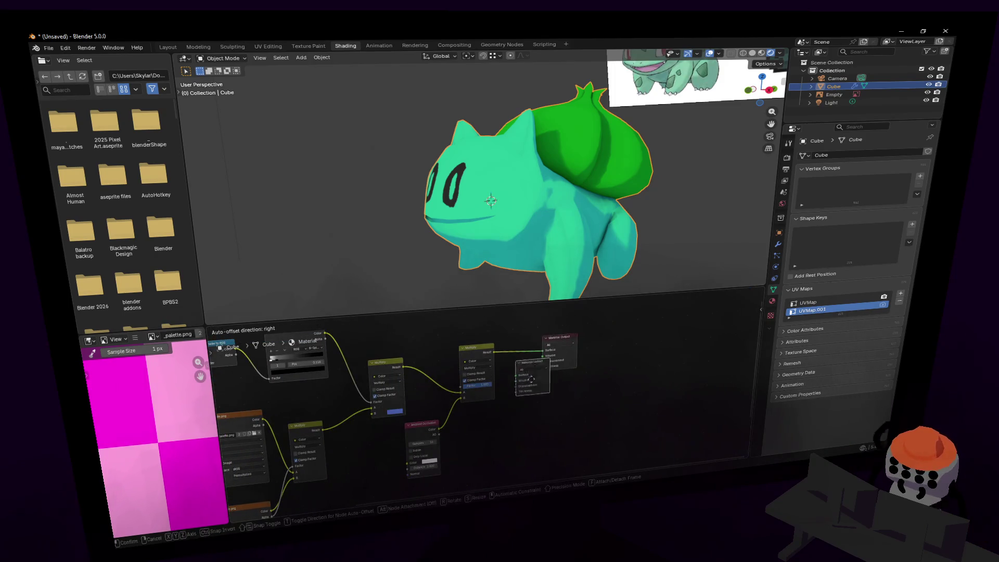
{"action": "left_click", "coordinate": [360, 449]}
{"action": "middle_click_drag", "start_coordinate": [360, 449], "coordinate": [433, 358]}
{"action": "mouse_move", "coordinate": [377, 393]}
{"action": "left_mouse_down"}
{"action": "mouse_move", "coordinate": [359, 438]}
{"action": "mouse_move", "coordinate": [378, 442]}
{"action": "mouse_move", "coordinate": [378, 430]}
{"action": "left_mouse_up"}
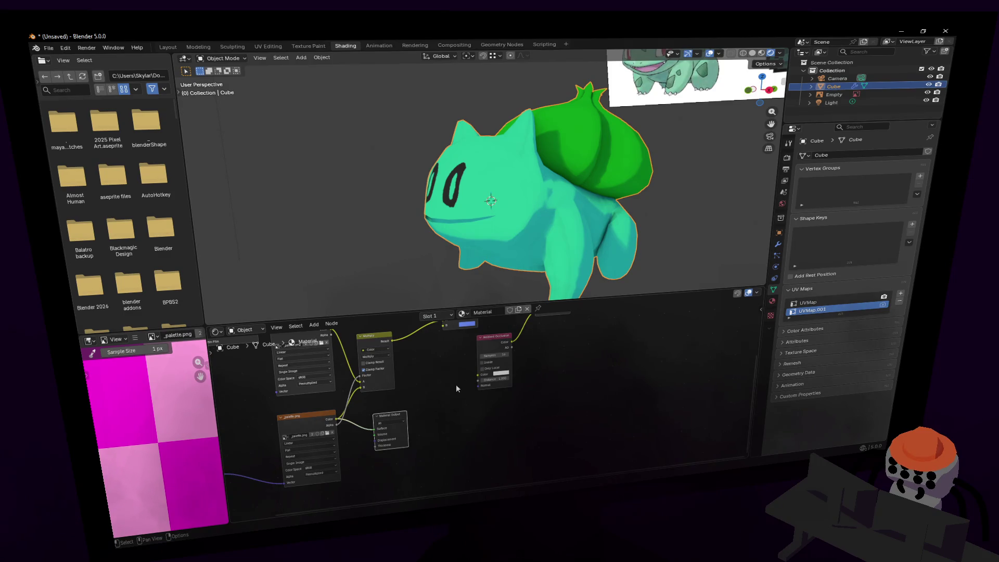
{"action": "middle_click_drag", "start_coordinate": [436, 426], "coordinate": [516, 411]}
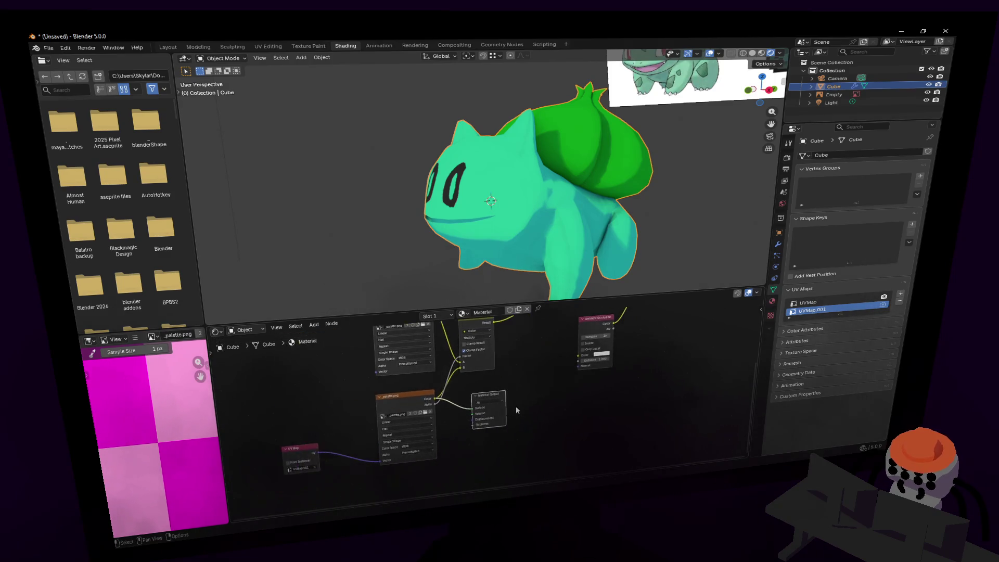
Change the Multiply node's blend mode to Mix so the red-and-white eyes appear.
{"action": "scroll", "coordinate": [515, 364], "scroll_direction": "up", "scroll_amount": 2}
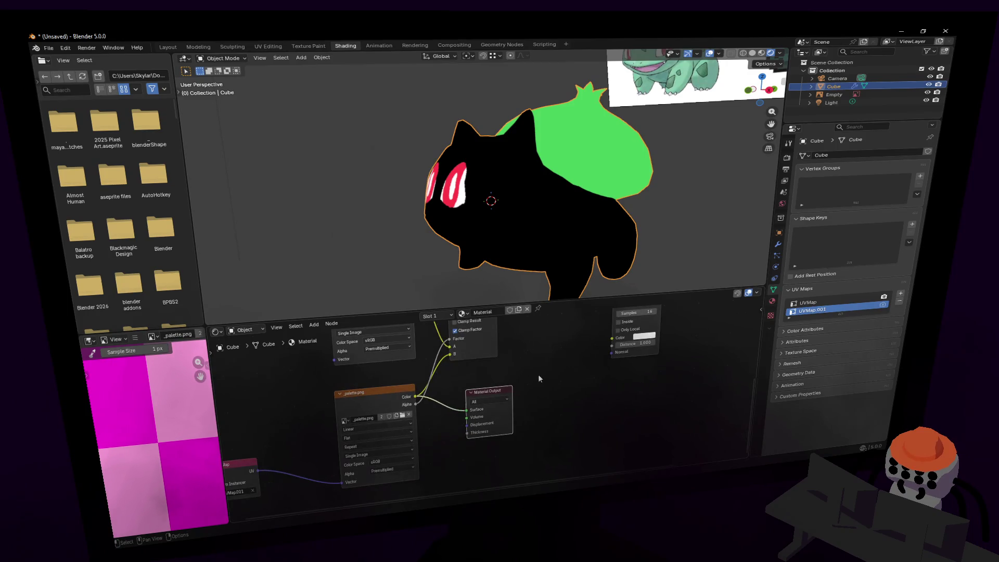
{"action": "middle_click_drag", "start_coordinate": [479, 227], "coordinate": [501, 239]}
{"action": "scroll", "coordinate": [501, 238], "scroll_direction": "up", "scroll_amount": 3}
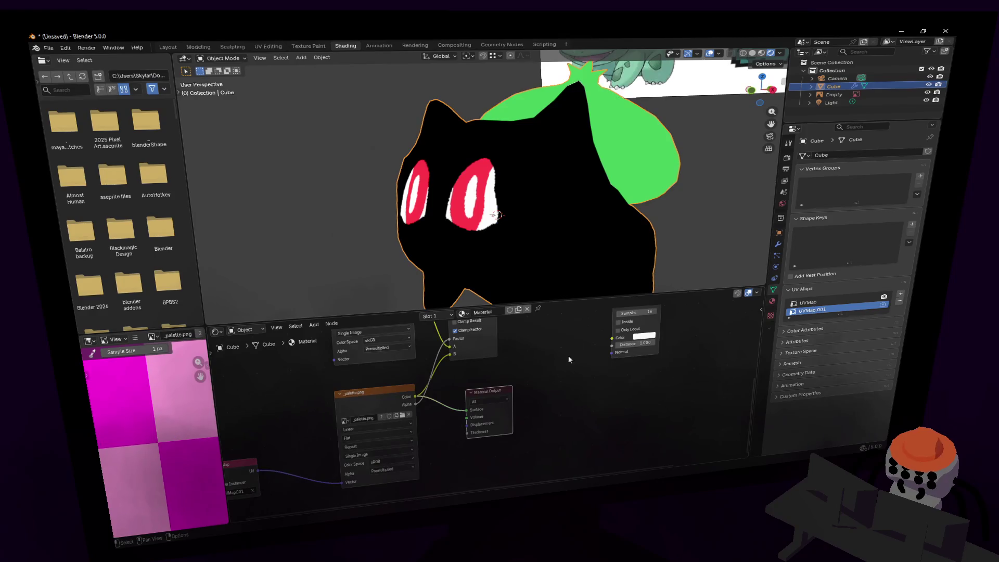
{"action": "middle_click_drag", "start_coordinate": [568, 359], "coordinate": [523, 391]}
{"action": "left_click", "coordinate": [448, 358]}
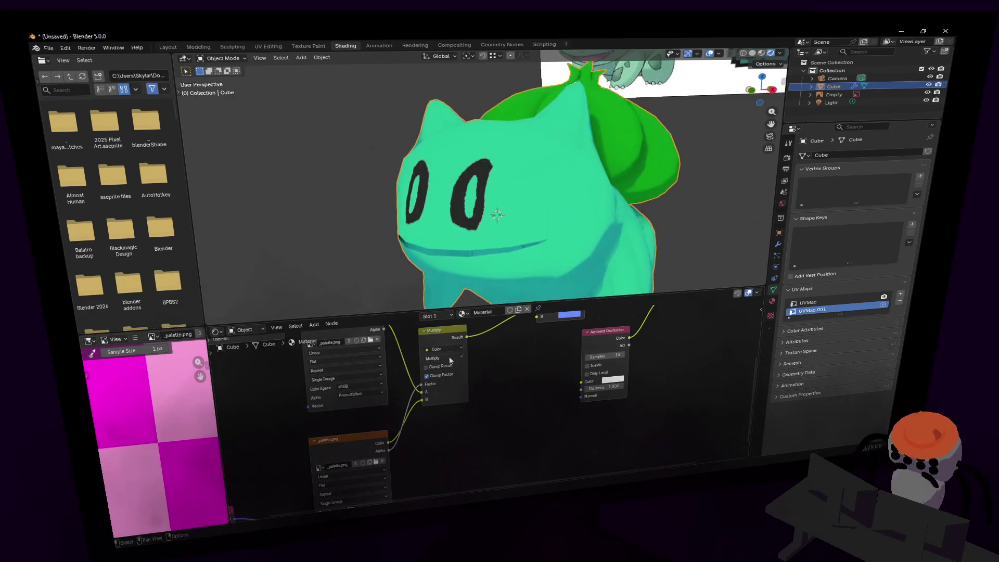
{"action": "left_click", "coordinate": [452, 372]}
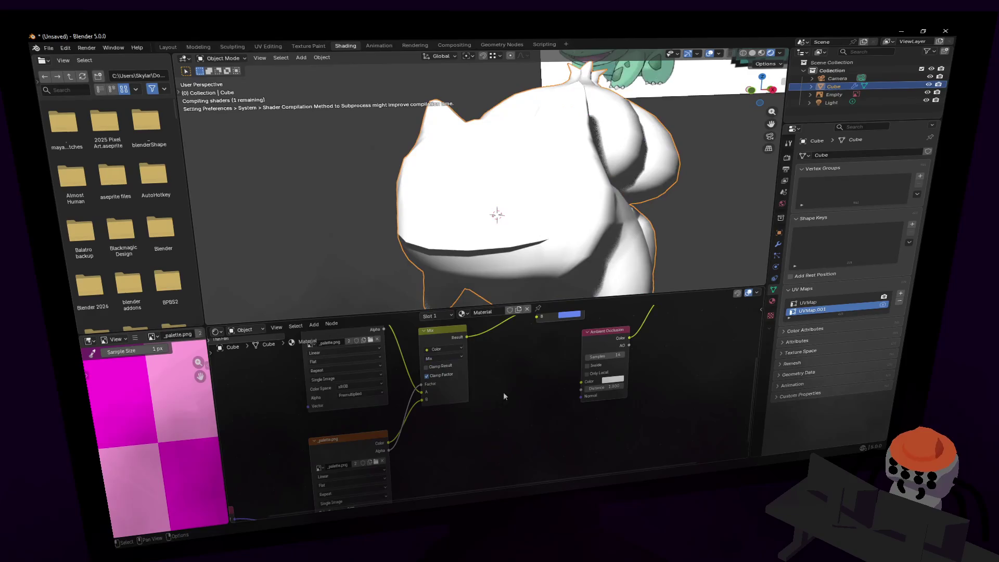
{"action": "middle_click_drag", "start_coordinate": [496, 366], "coordinate": [489, 419]}
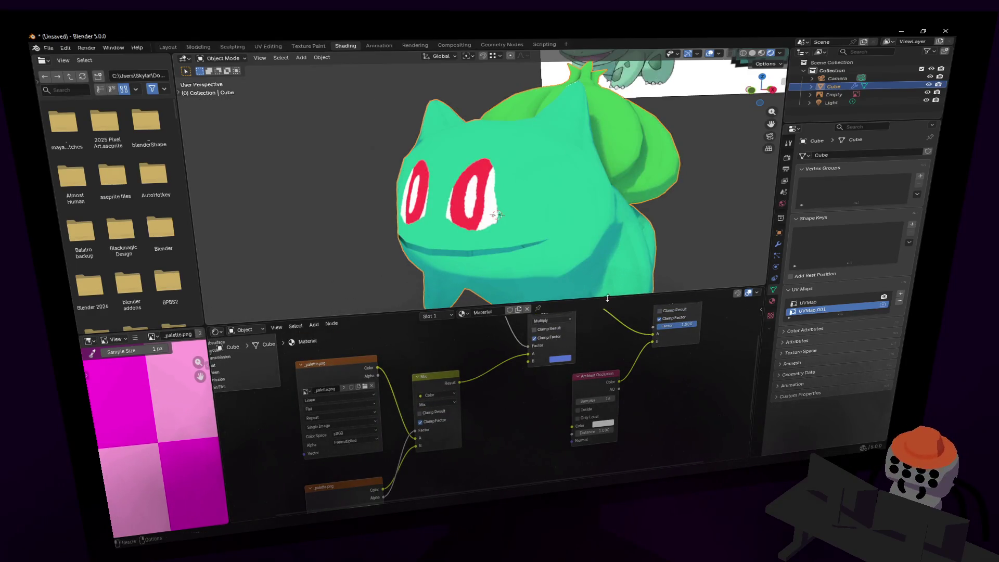
Fly the view close to Bulbasaur's face and enter Edit Mode on the Cube.
{"action": "key", "text": "shift+grave"}
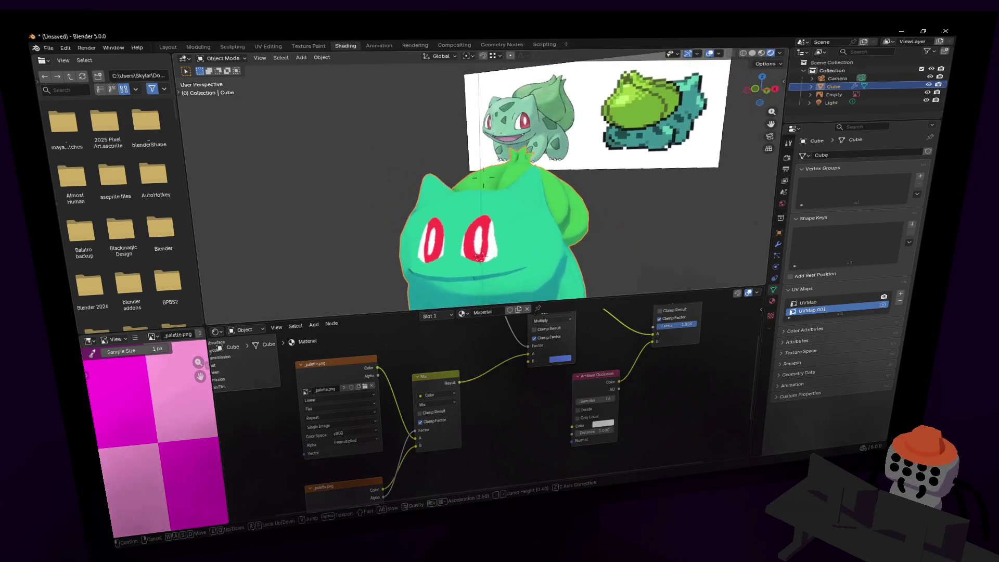
{"action": "left_click", "coordinate": [588, 220]}
{"action": "key", "text": "Tab"}
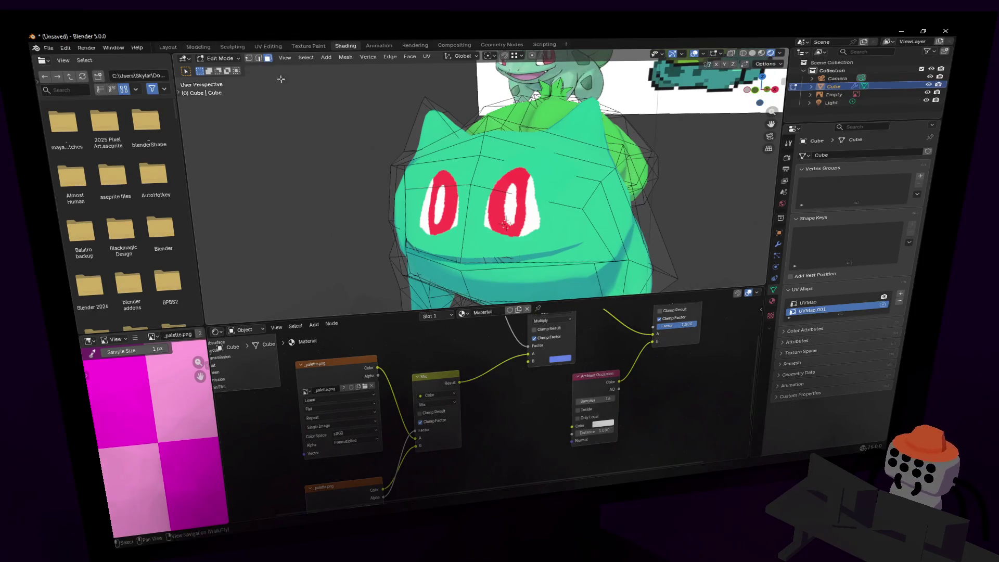
Switch to the UV Editing workspace and zoom in on the palette.
{"action": "left_click", "coordinate": [170, 48]}
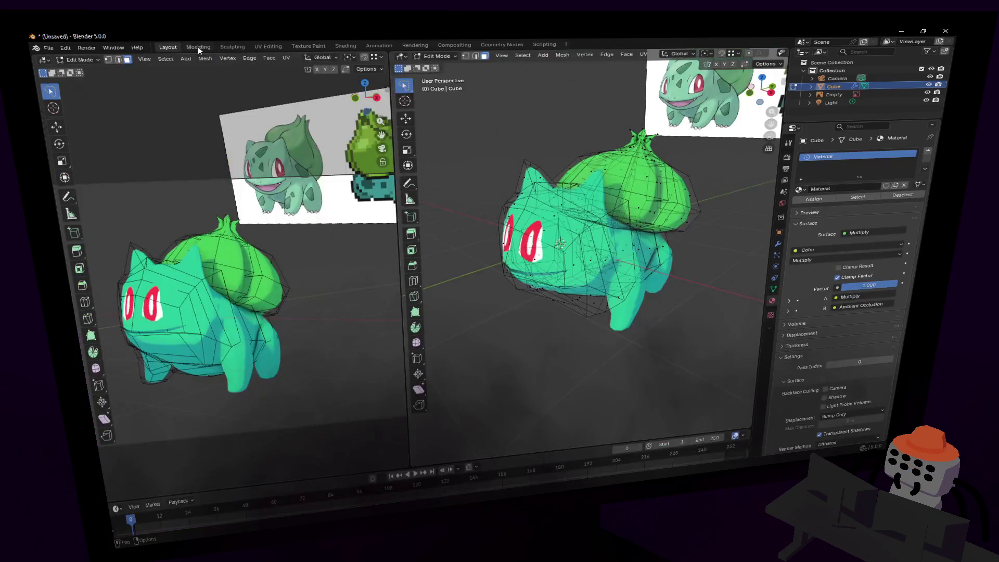
{"action": "left_click", "coordinate": [269, 47]}
{"action": "scroll", "coordinate": [255, 322], "scroll_direction": "up", "scroll_amount": 4}
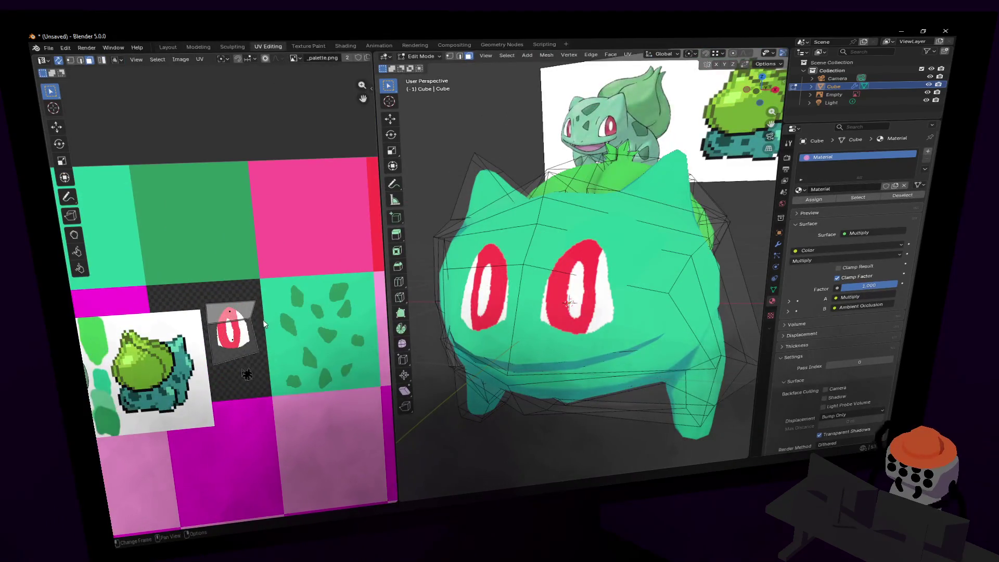
{"action": "key", "text": "b"}
{"action": "key", "text": "Escape"}
{"action": "scroll", "coordinate": [254, 323], "scroll_direction": "up", "scroll_amount": 1, "text": "alt"}
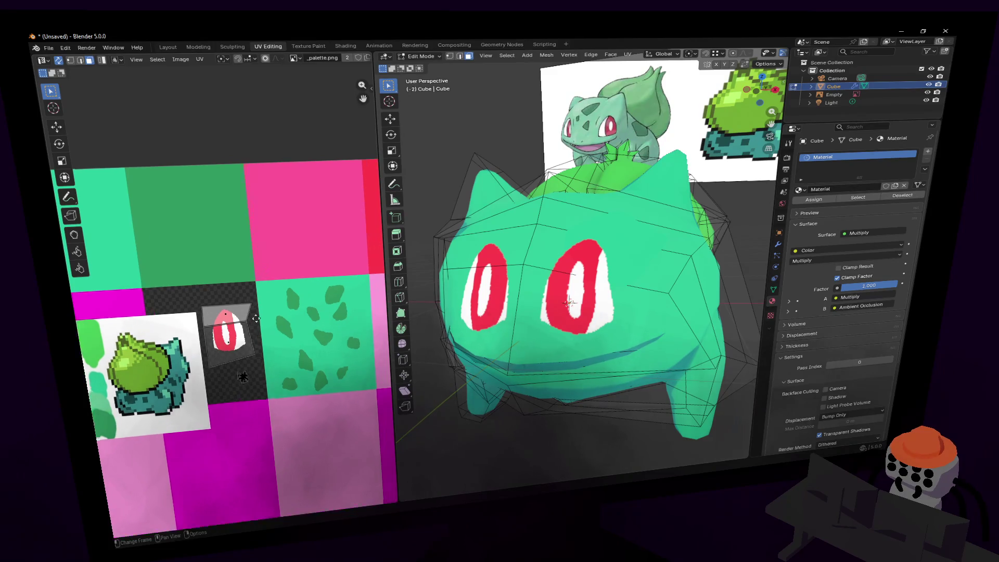
{"action": "scroll", "coordinate": [244, 328], "scroll_direction": "up", "scroll_amount": 1, "text": "alt"}
Box-select the eye island's UV vertices and move them to a new spot.
{"action": "key", "text": "1"}
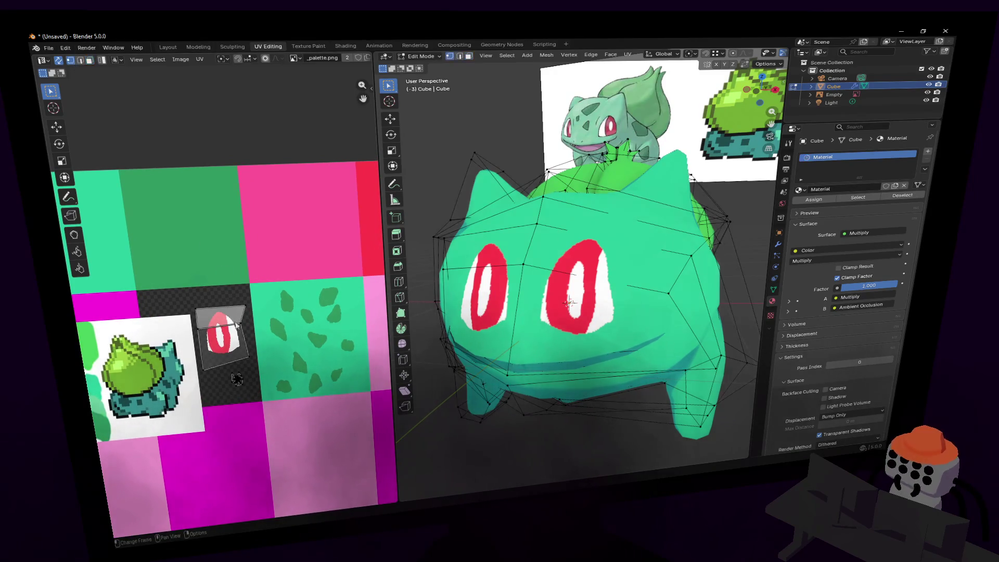
{"action": "key", "text": "b"}
{"action": "left_click_drag", "start_coordinate": [240, 328], "coordinate": [206, 313]}
{"action": "key", "text": "g"}
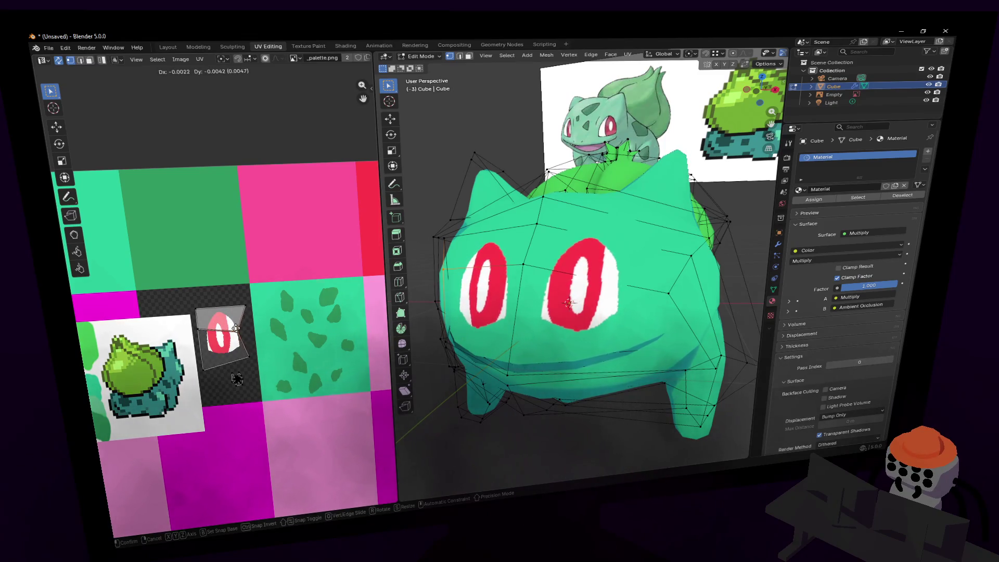
{"action": "left_click", "coordinate": [239, 330]}
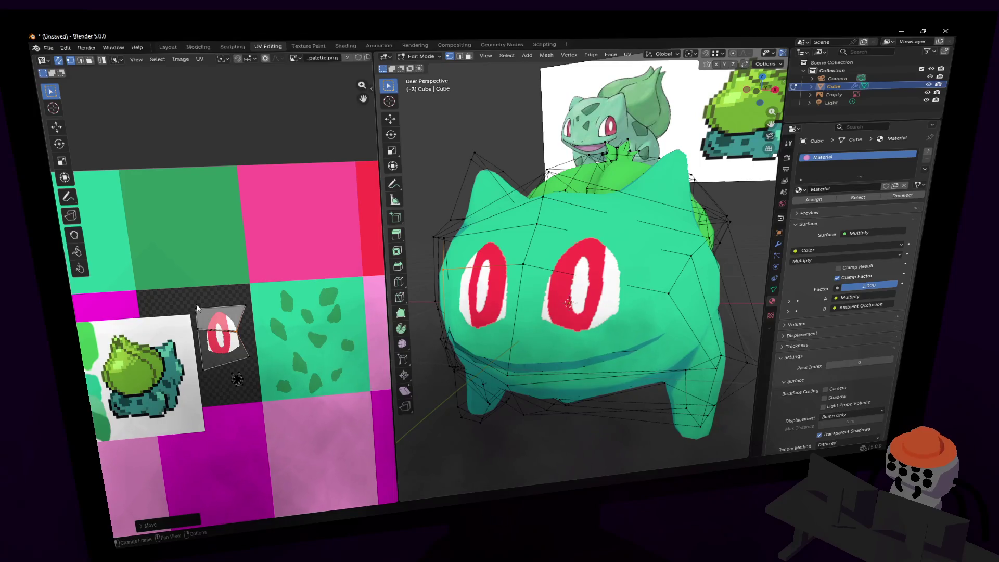
Shift part of the eye UV island slightly right along X and fine-tune it.
{"action": "key", "text": "a"}
{"action": "left_click", "coordinate": [227, 354]}
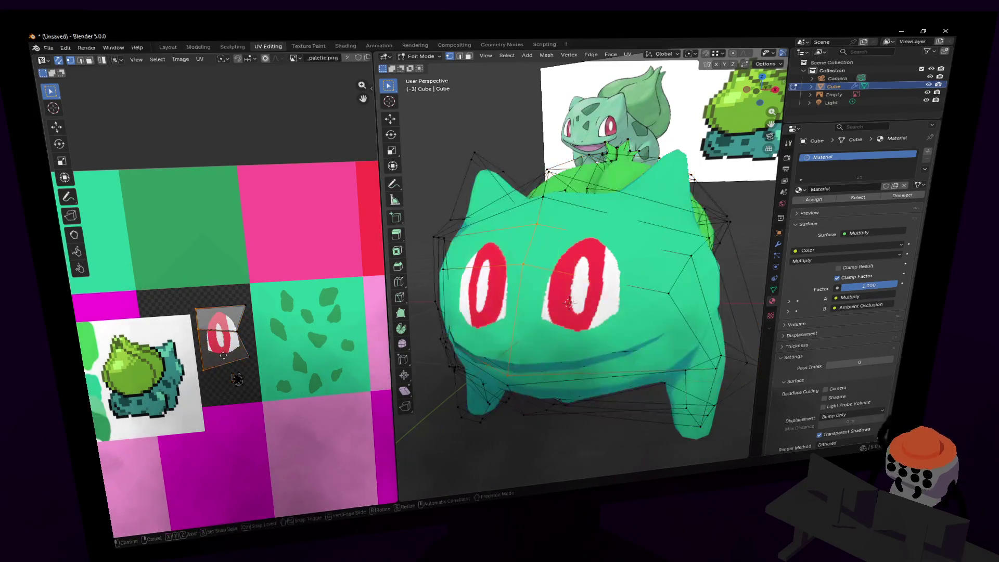
{"action": "key", "text": "g"}
{"action": "key", "text": "x"}
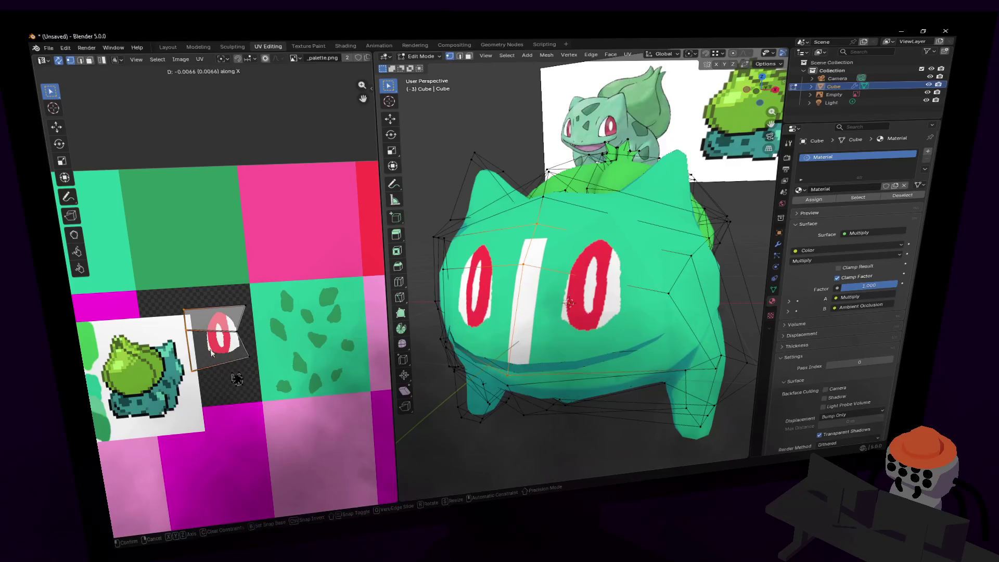
{"action": "left_click", "coordinate": [247, 345]}
{"action": "key", "text": "g"}
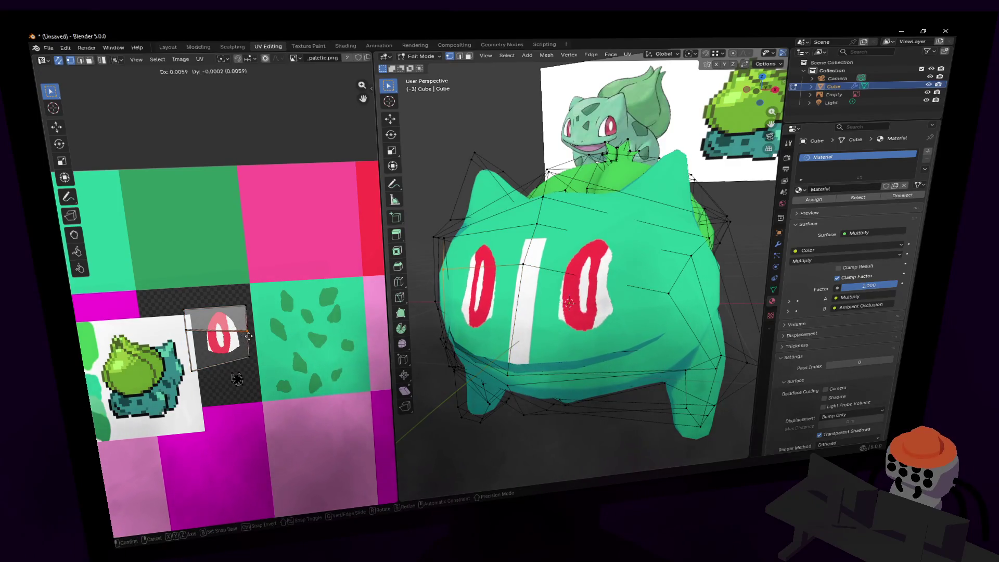
{"action": "left_click", "coordinate": [232, 337]}
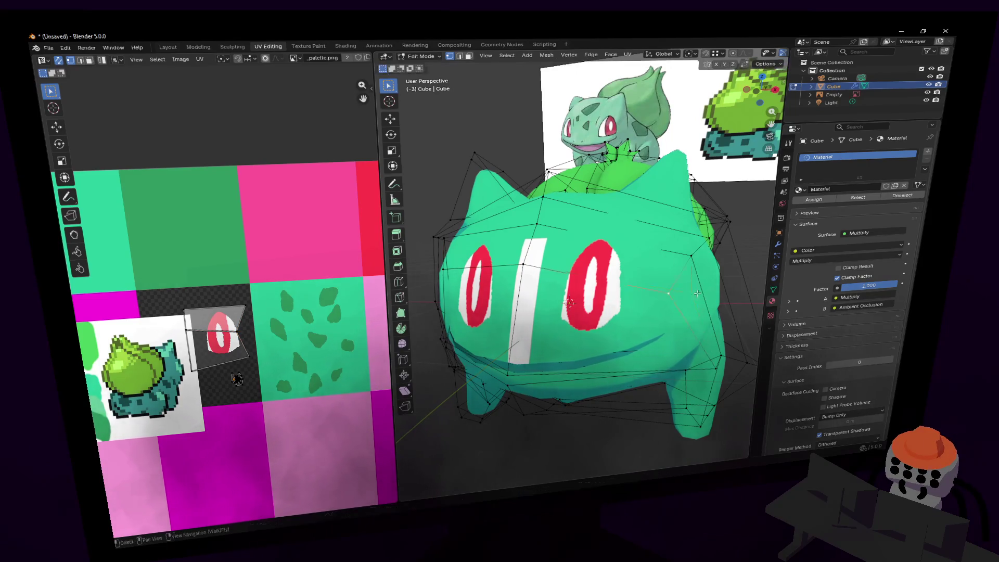
Fly close to the face and try an X-axis edge move, then cancel it.
{"action": "key", "text": "shift+grave"}
{"action": "left_click", "coordinate": [543, 277]}
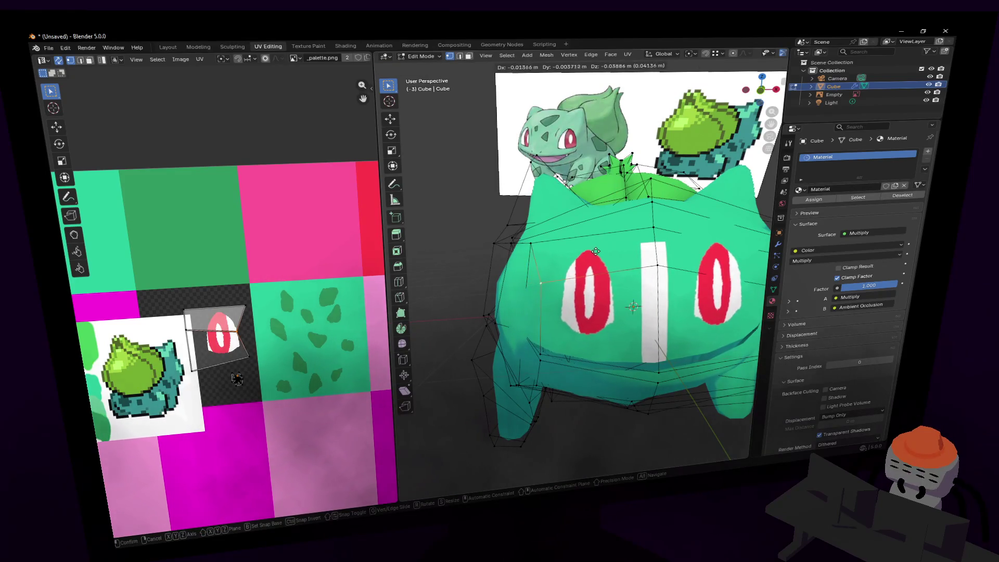
{"action": "key", "text": "2"}
{"action": "key", "text": "g"}
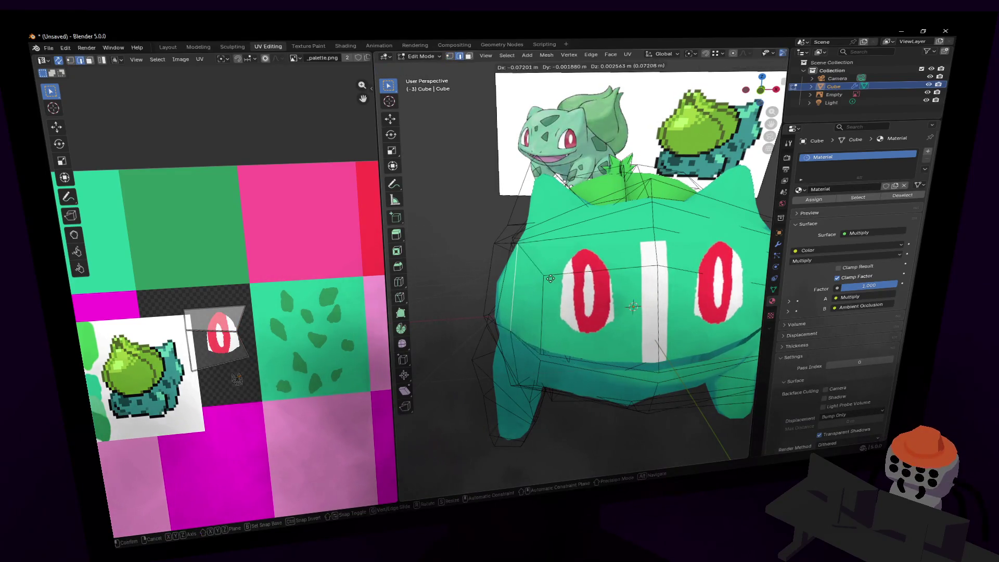
{"action": "key", "text": "x"}
{"action": "key", "text": "Escape"}
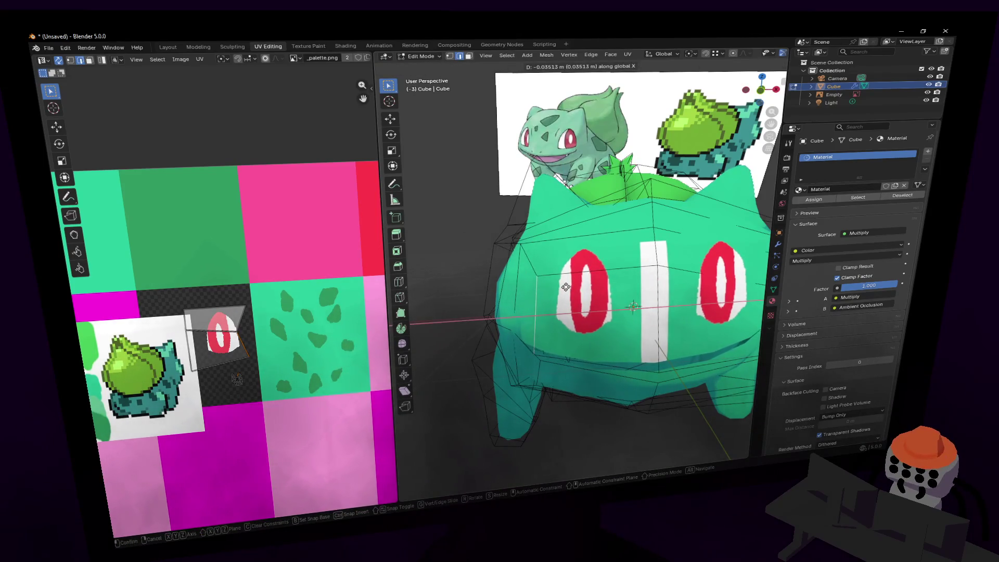
Fly the view around the model, then switch to _palette.png in Paint.NET.
{"action": "key", "text": "shift+grave"}
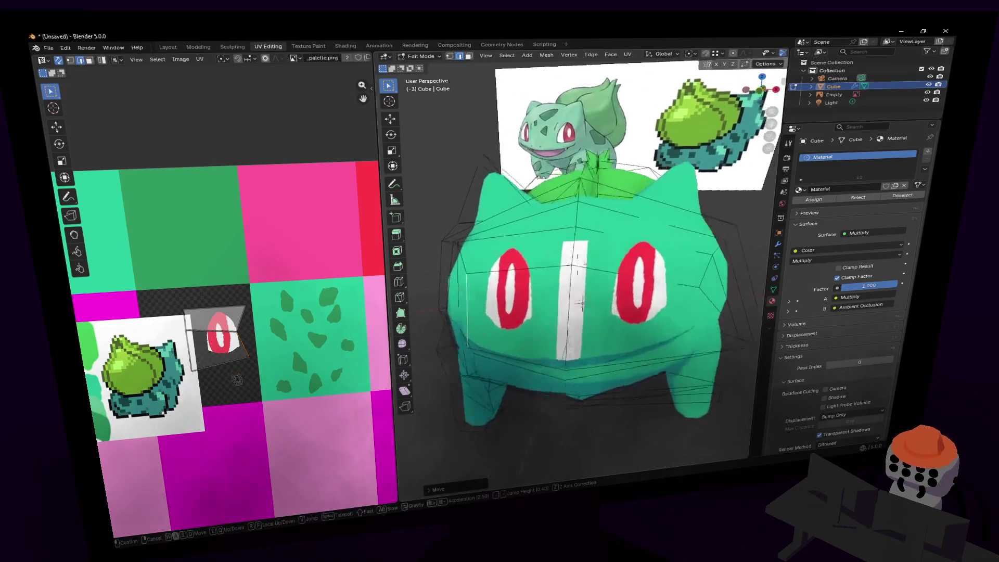
{"action": "key", "text": "Return"}
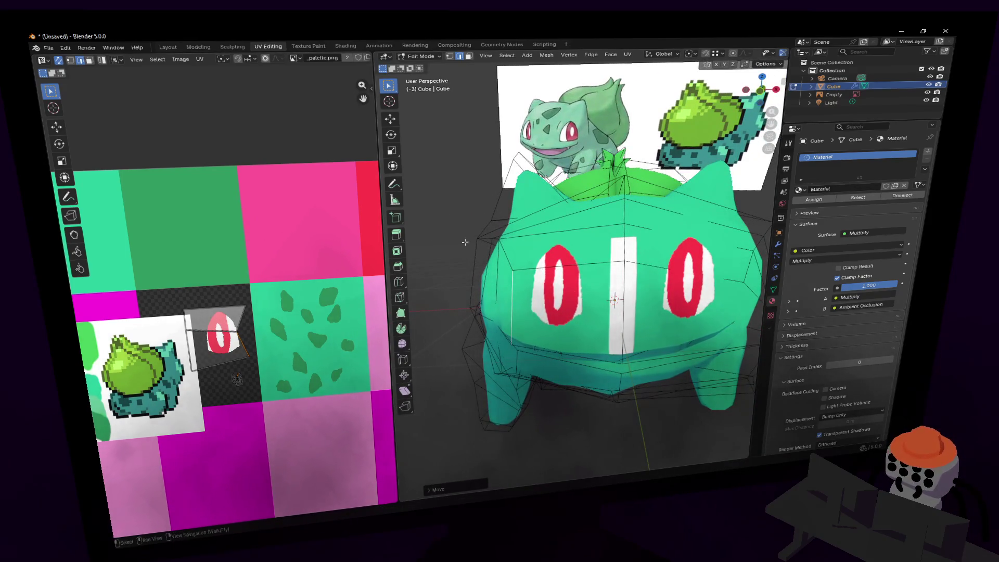
{"action": "key", "text": "shift+grave"}
{"action": "key", "text": "s"}
{"action": "key", "text": "w"}
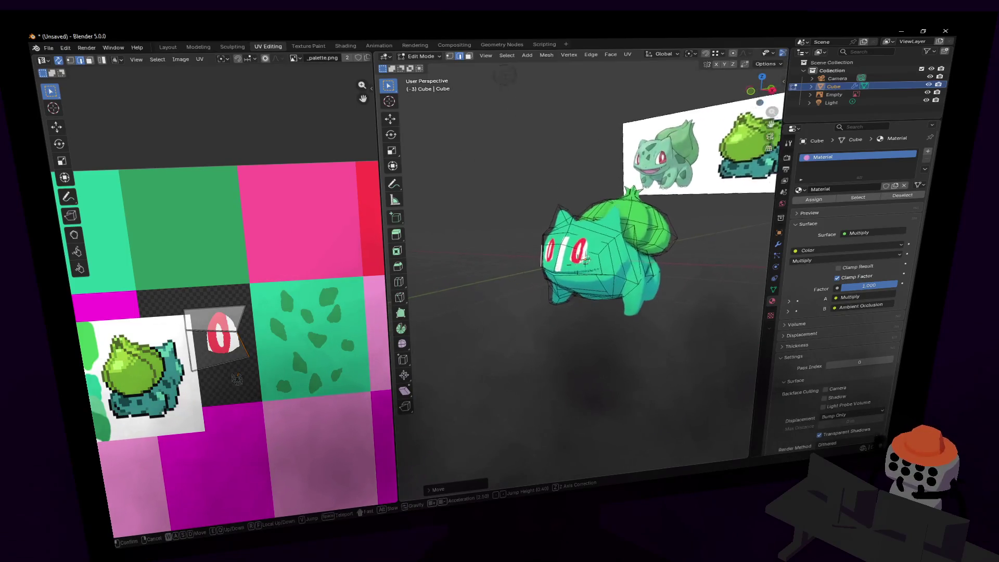
{"action": "key", "text": "Return"}
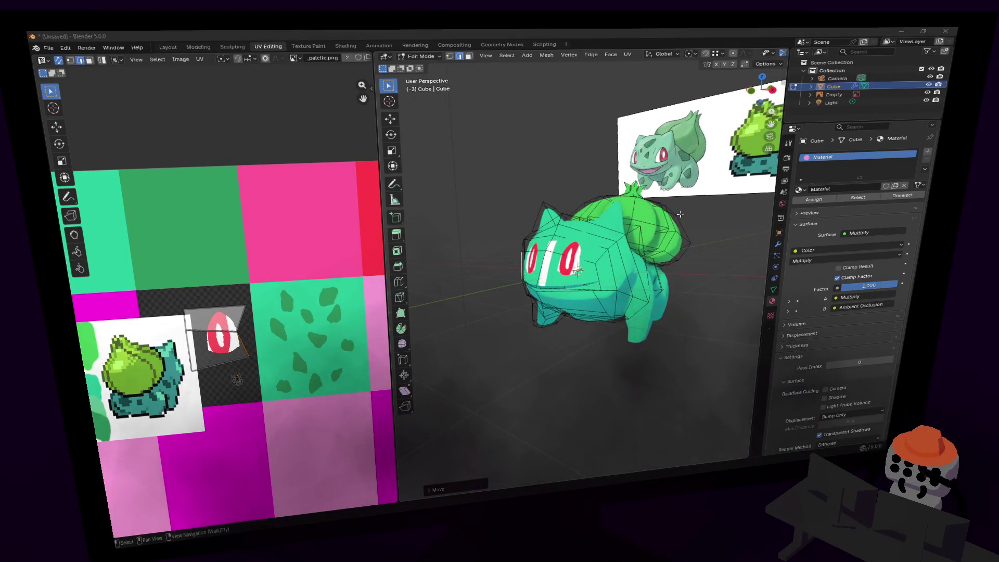
{"action": "key", "text": "alt+Tab"}
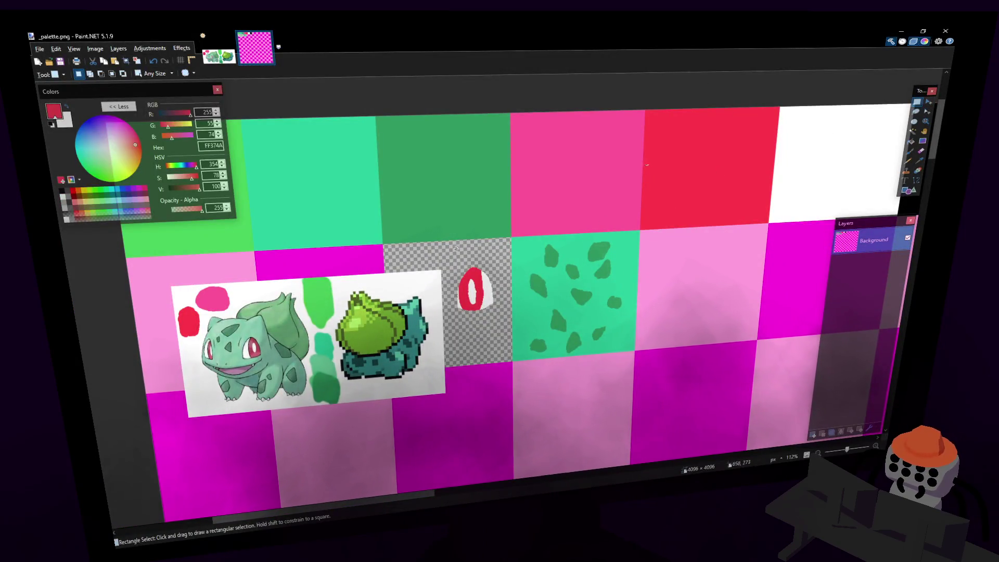
Delete a rectangular part of the white sprite backdrop to transparency.
{"action": "left_click_drag", "start_coordinate": [456, 249], "coordinate": [393, 348]}
{"action": "key", "text": "Delete"}
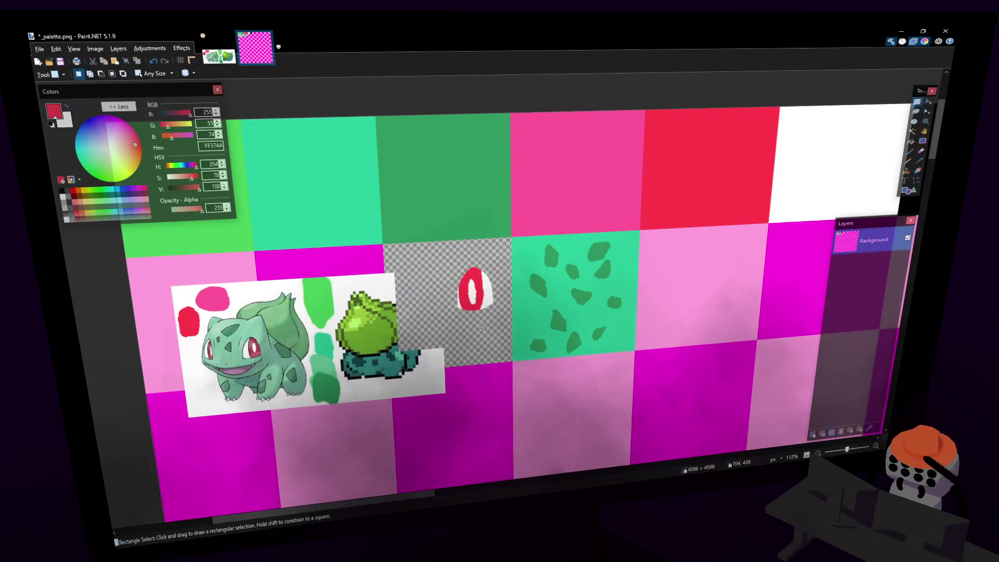
{"action": "scroll", "coordinate": [479, 302], "scroll_direction": "up", "scroll_amount": 2}
{"action": "scroll", "coordinate": [484, 344], "scroll_direction": "up", "scroll_amount": 5, "text": "ctrl"}
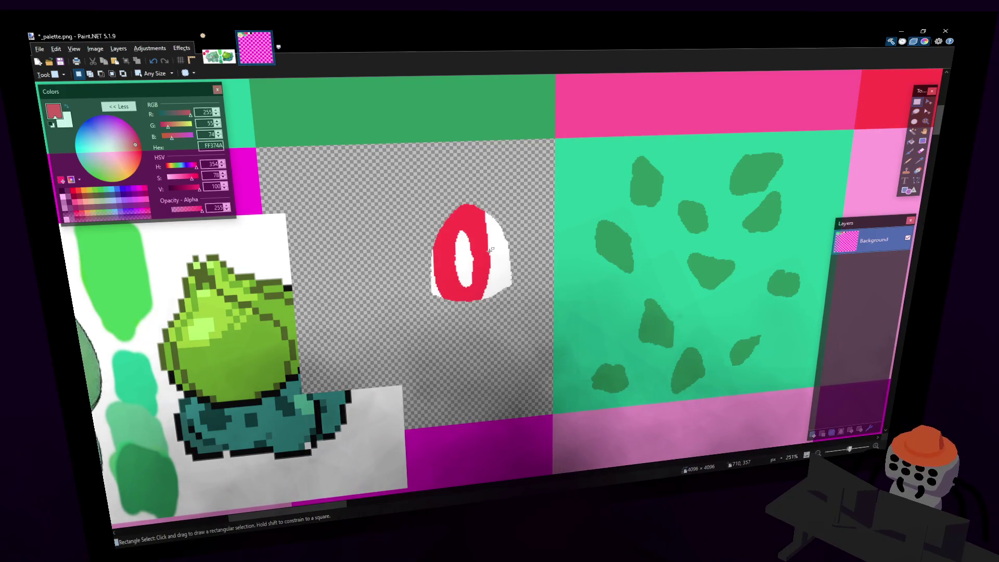
Set black as the primary colour and test a brush stroke on the eye, then undo it.
{"action": "key", "text": "d"}
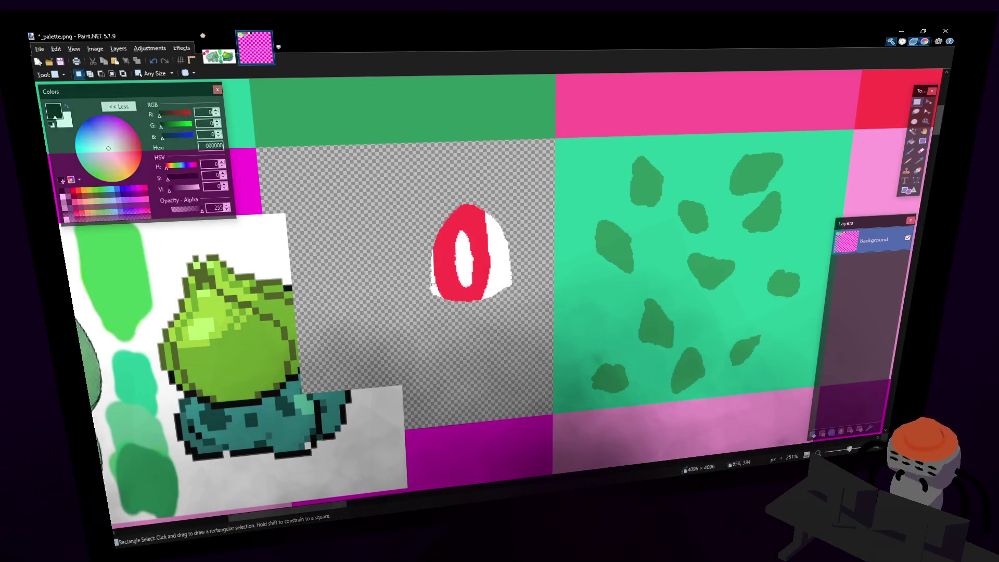
{"action": "key", "text": "b"}
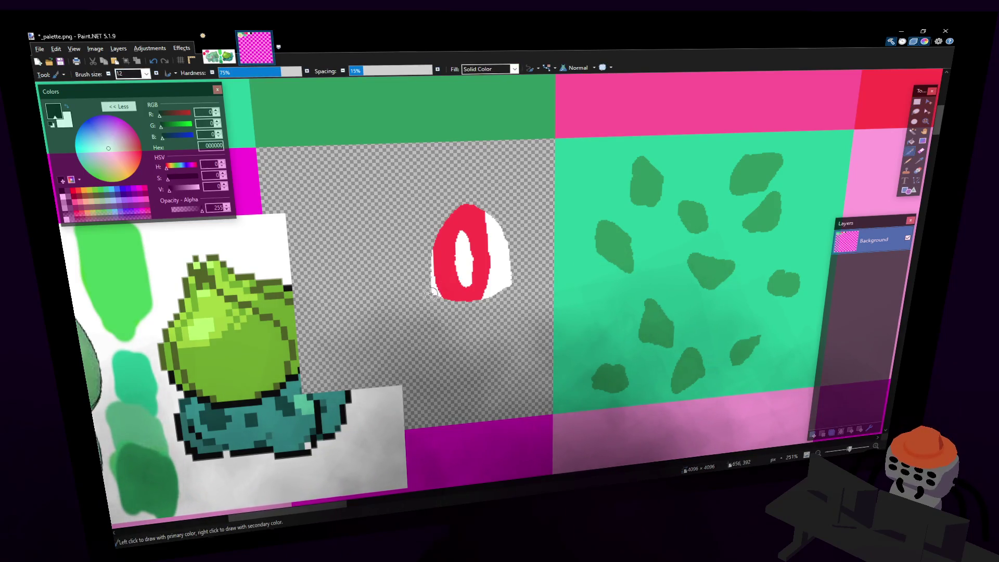
{"action": "left_click_drag", "start_coordinate": [427, 250], "coordinate": [434, 292]}
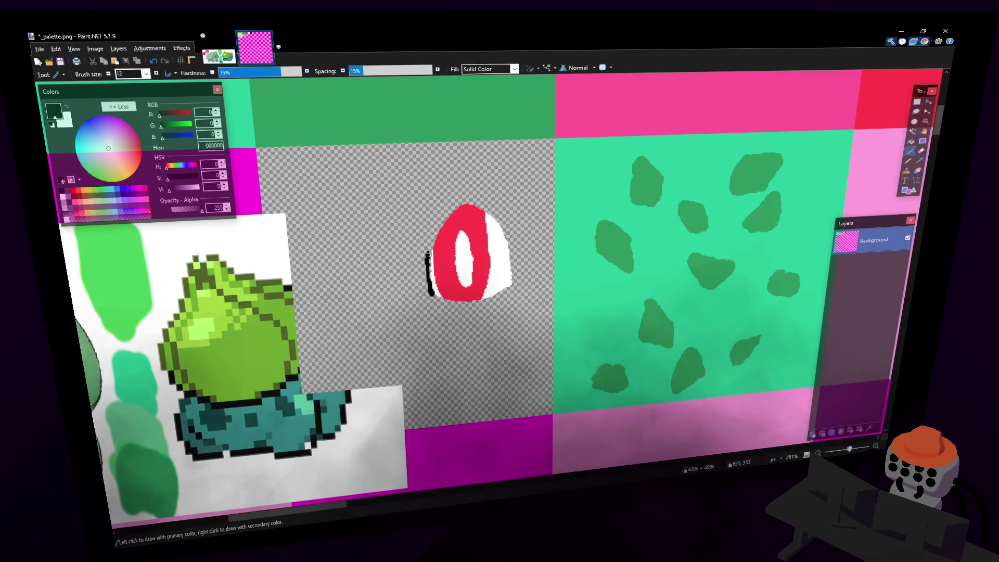
{"action": "key", "text": "ctrl+z"}
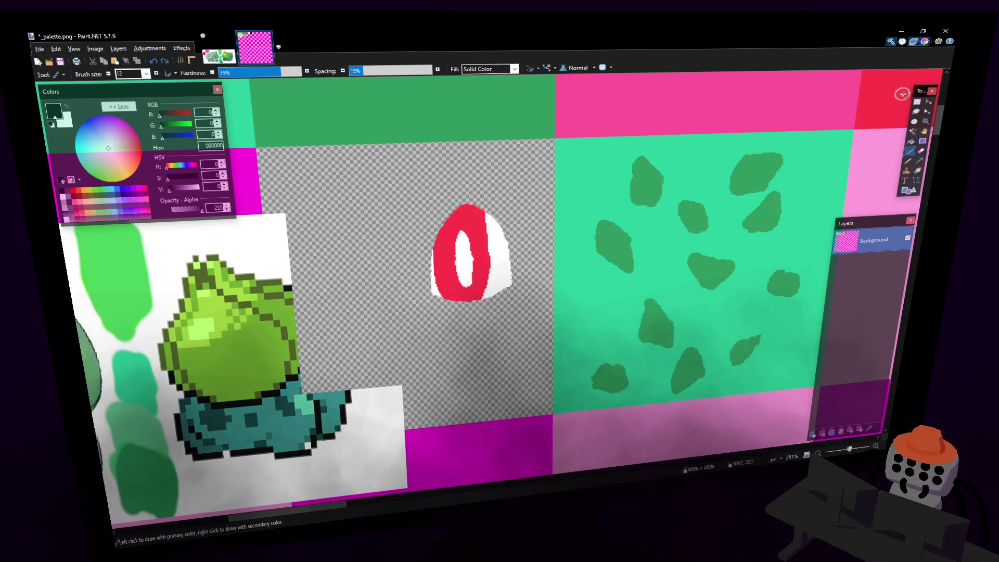
{"action": "left_click", "coordinate": [917, 104]}
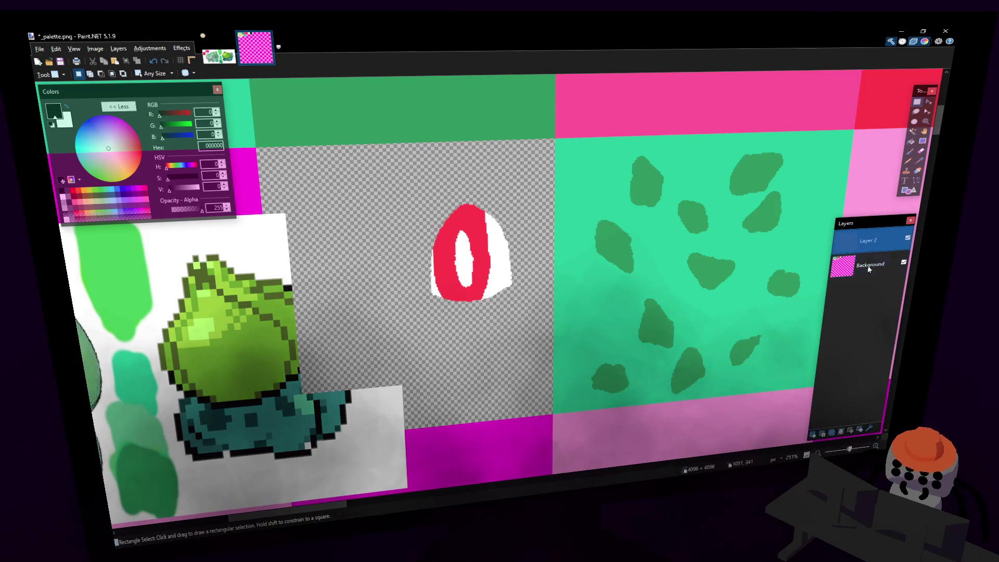
On a new layer, paint a black outline around the eye's left, top and right edges.
{"action": "left_click", "coordinate": [813, 435]}
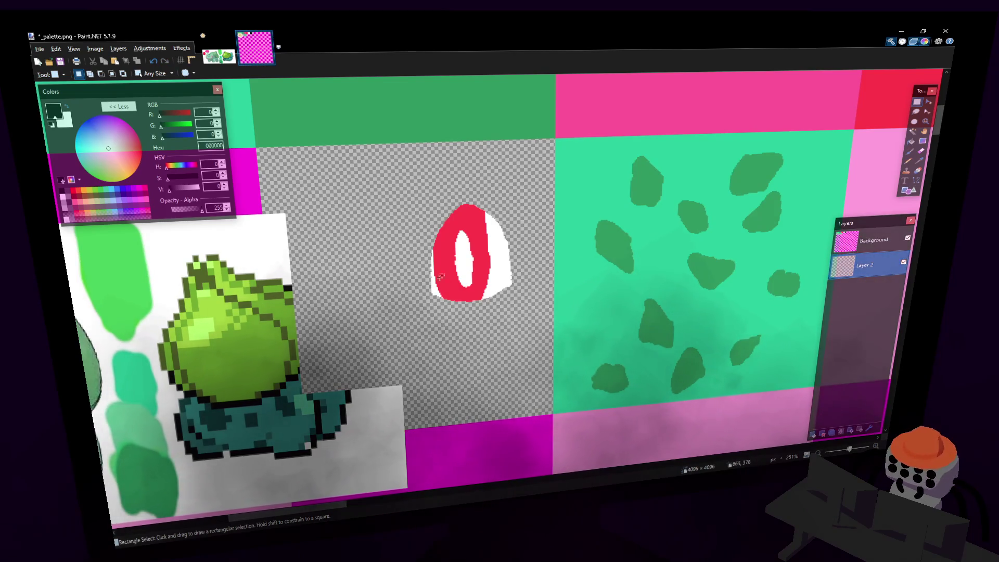
{"action": "key", "text": "b"}
{"action": "mouse_move", "coordinate": [432, 296]}
{"action": "left_mouse_down"}
{"action": "mouse_move", "coordinate": [427, 248]}
{"action": "mouse_move", "coordinate": [440, 228]}
{"action": "mouse_move", "coordinate": [489, 210]}
{"action": "mouse_move", "coordinate": [512, 234]}
{"action": "mouse_move", "coordinate": [502, 221]}
{"action": "left_mouse_up"}
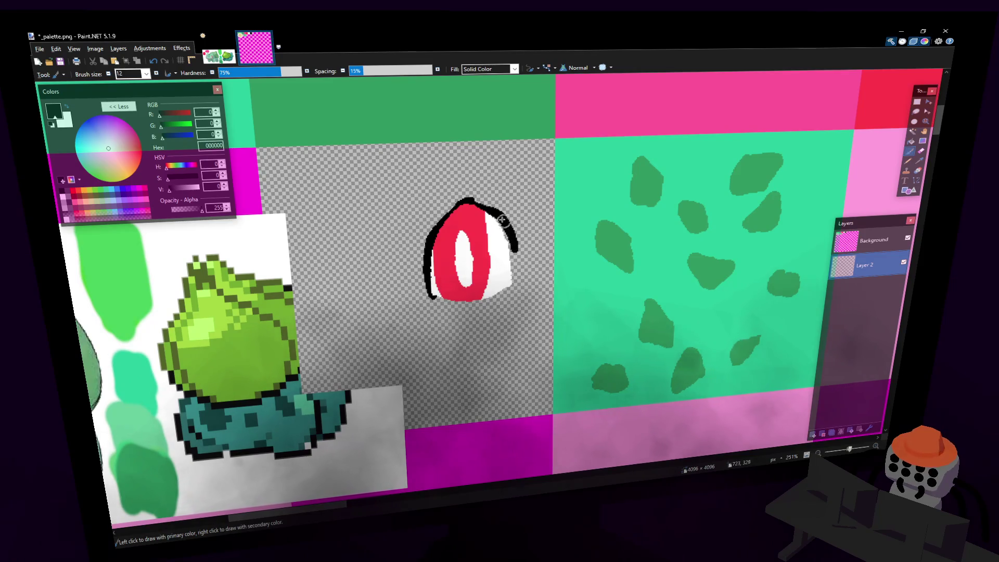
{"action": "key", "text": "ctrl+z"}
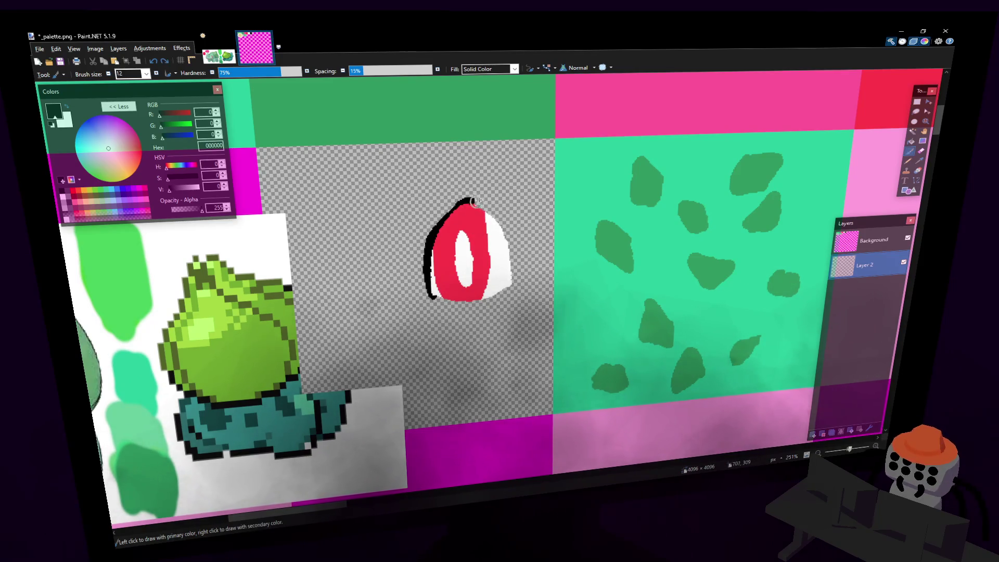
{"action": "key", "text": "ctrl+z"}
{"action": "mouse_move", "coordinate": [428, 288]}
{"action": "left_mouse_down"}
{"action": "mouse_move", "coordinate": [454, 209]}
{"action": "mouse_move", "coordinate": [473, 201]}
{"action": "mouse_move", "coordinate": [505, 233]}
{"action": "left_mouse_up"}
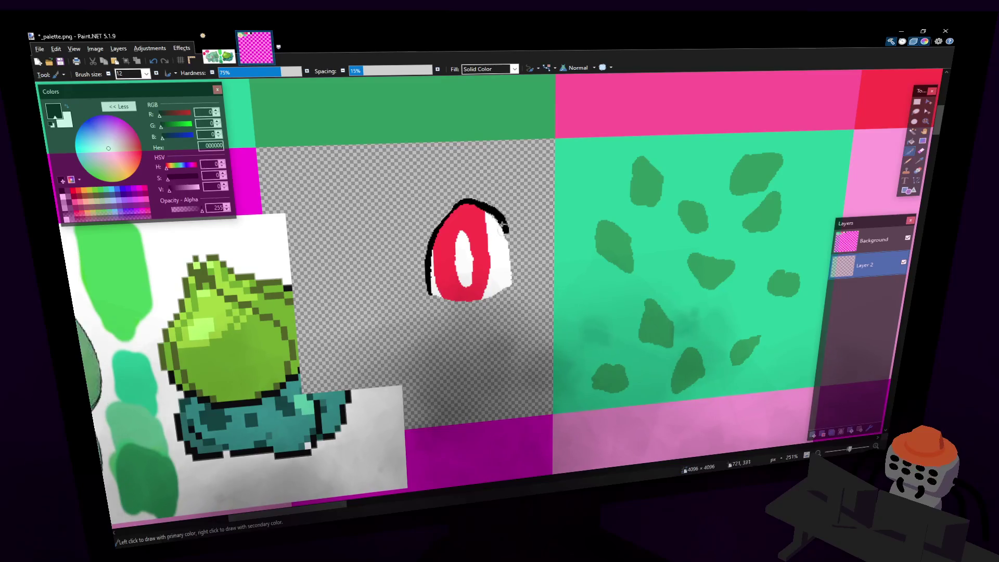
{"action": "key", "text": "ctrl+z"}
{"action": "left_click_drag", "start_coordinate": [470, 204], "coordinate": [506, 235]}
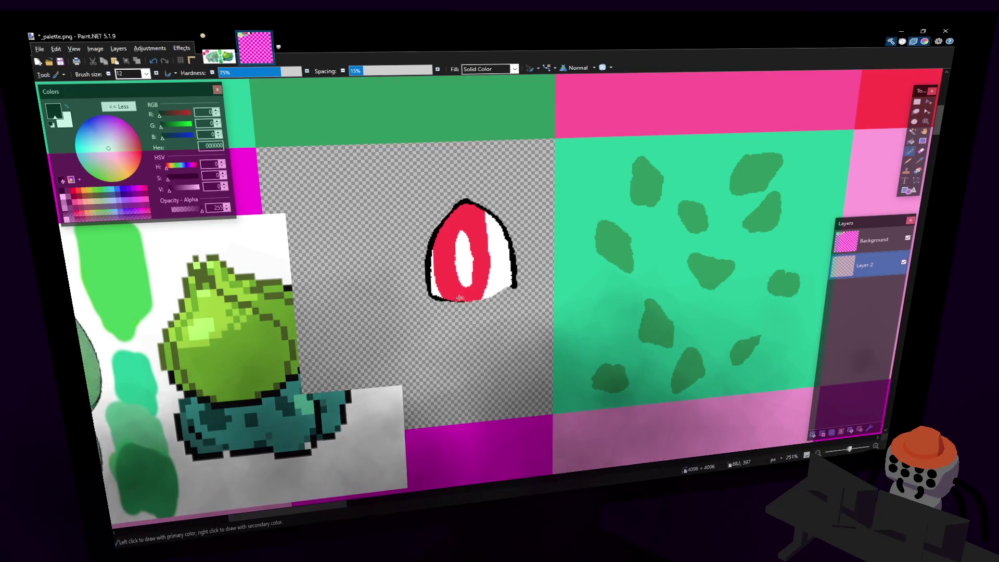
{"action": "left_click_drag", "start_coordinate": [447, 299], "coordinate": [508, 290]}
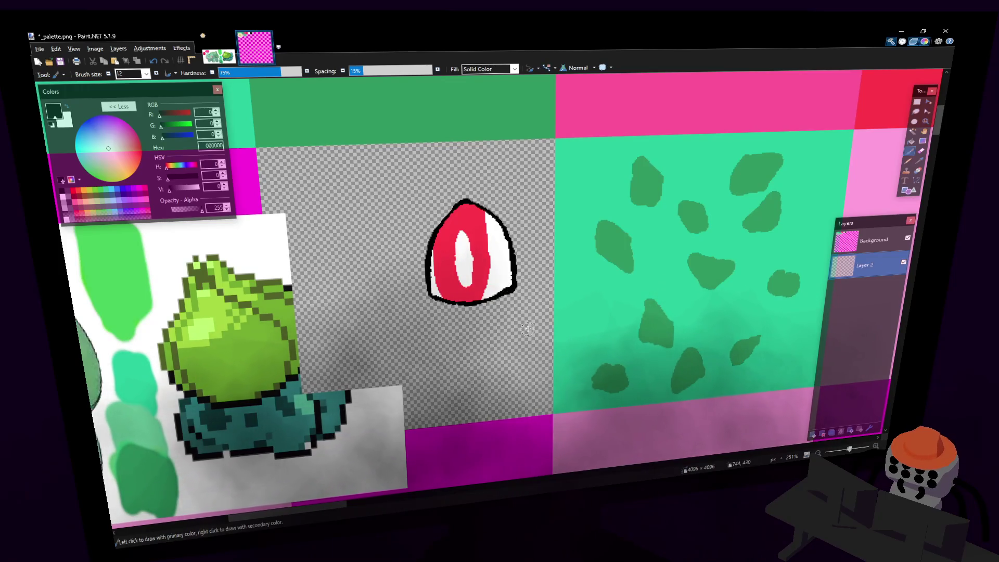
{"action": "scroll", "coordinate": [457, 208], "scroll_direction": "up", "scroll_amount": 2, "text": "ctrl"}
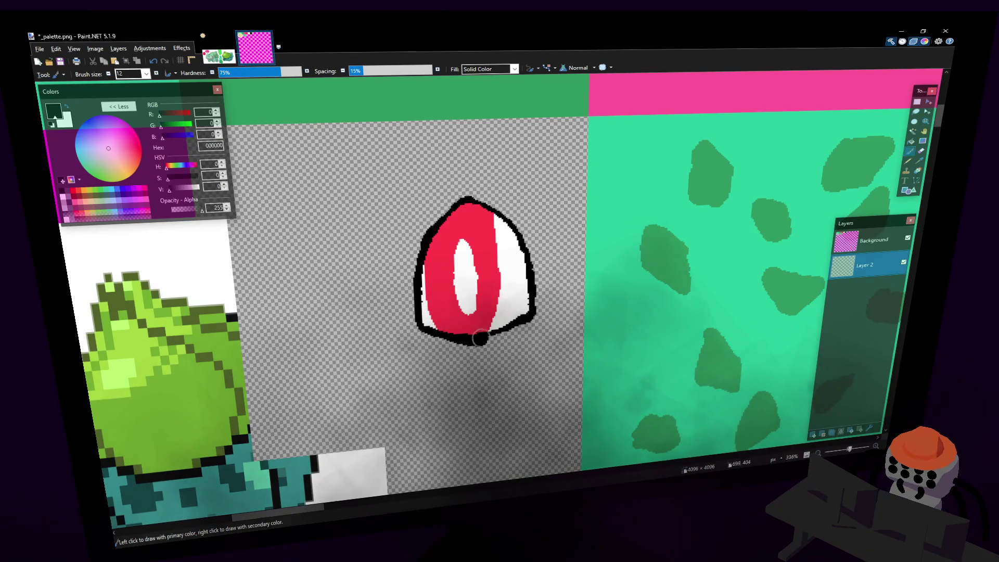
{"action": "key", "text": "ctrl+z"}
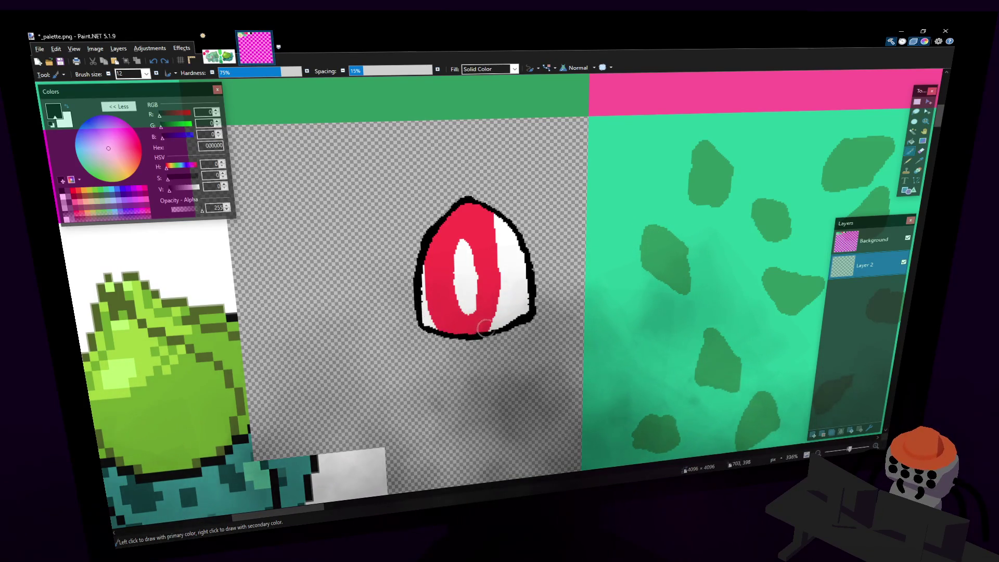
Flatten the layers onto the Background and save _palette.png.
{"action": "key", "text": "e"}
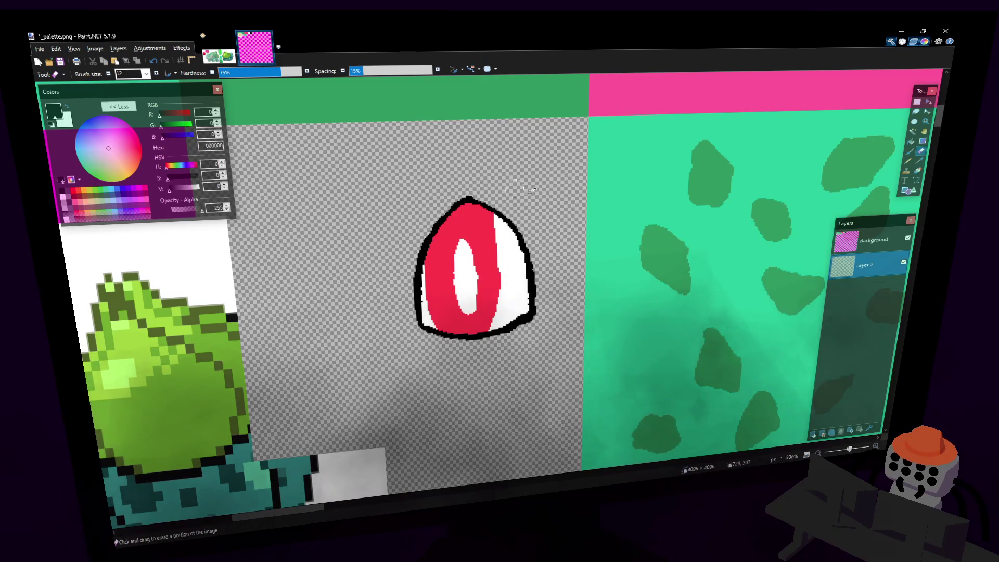
{"action": "scroll", "coordinate": [499, 208], "scroll_direction": "right", "scroll_amount": 2}
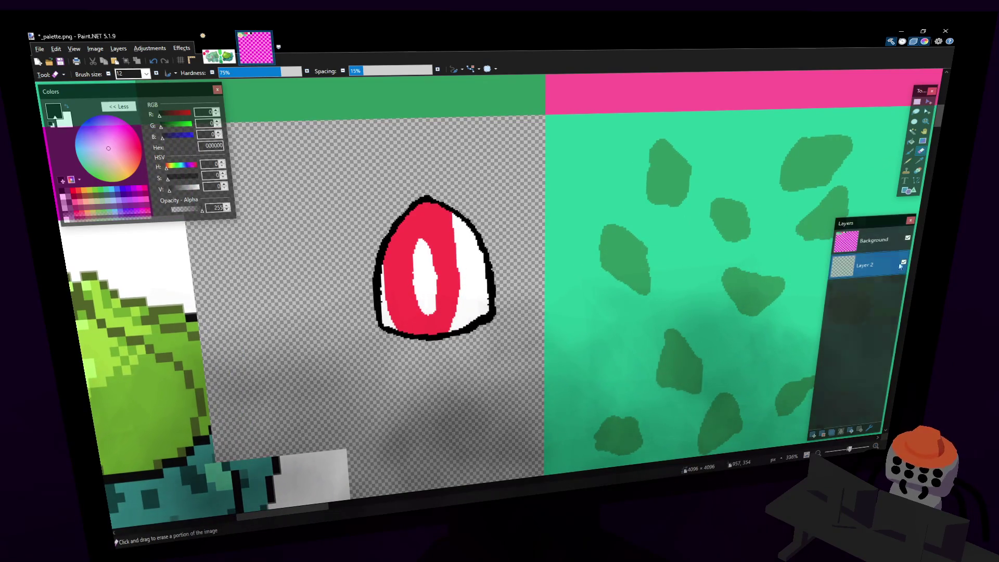
{"action": "key", "text": "alt+Page_Up"}
{"action": "key", "text": "ctrl+shift+f"}
{"action": "key", "text": "ctrl+s"}
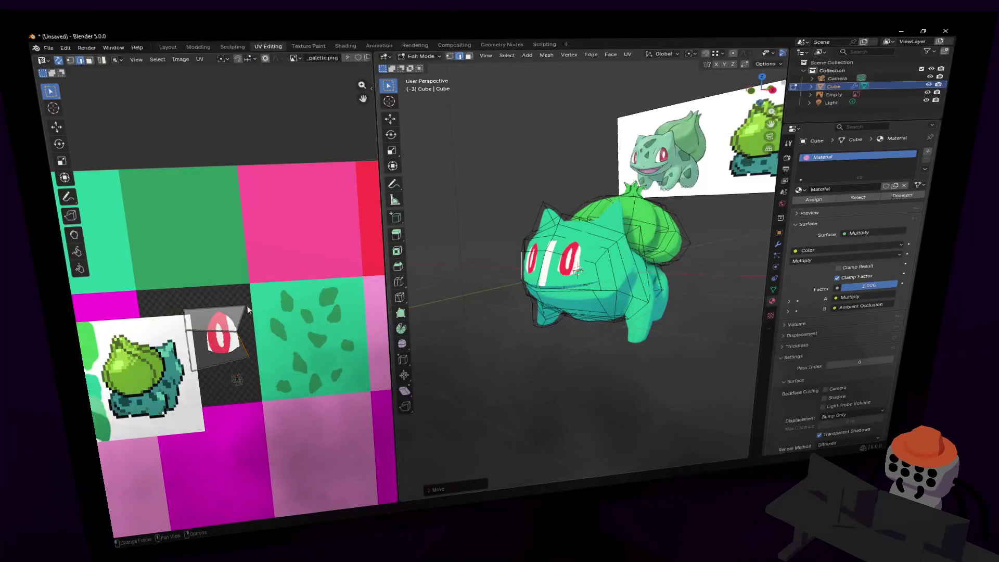
Reload the updated palette texture and fly the view toward Bulbasaur's eyes.
{"action": "scroll", "coordinate": [248, 310], "scroll_direction": "up", "scroll_amount": 1, "text": "shift"}
{"action": "key", "text": "alt+r"}
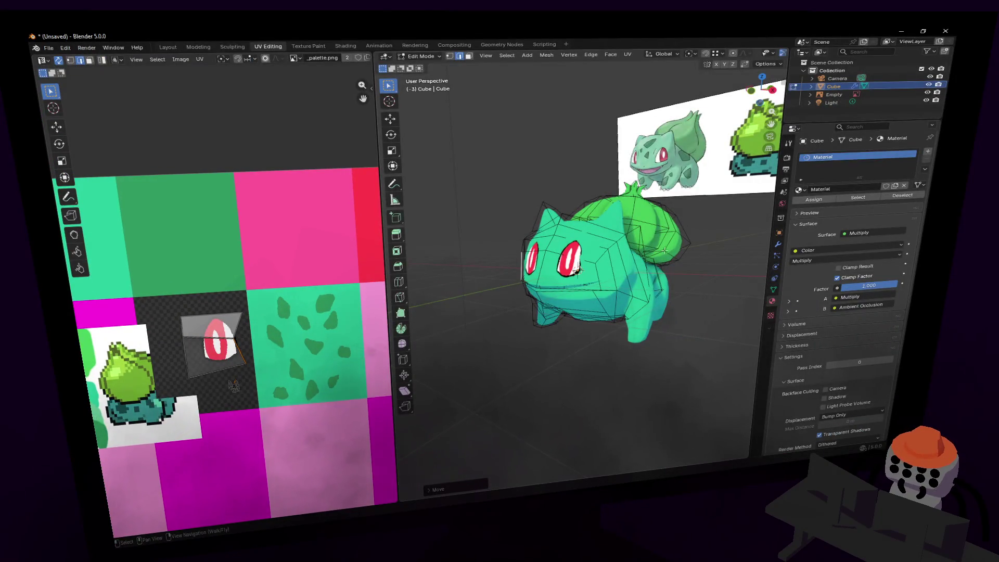
{"action": "key", "text": "w"}
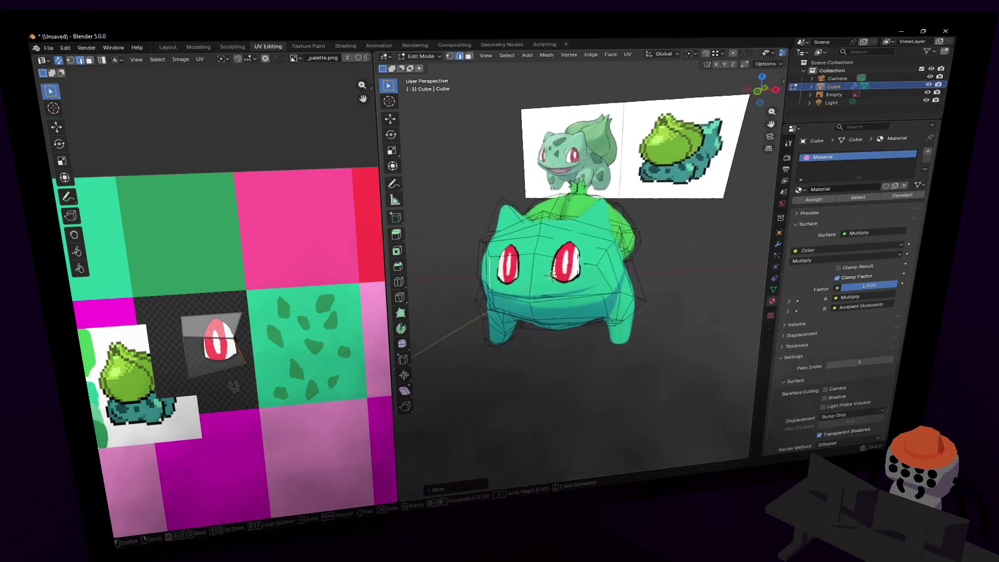
{"action": "key", "text": "w"}
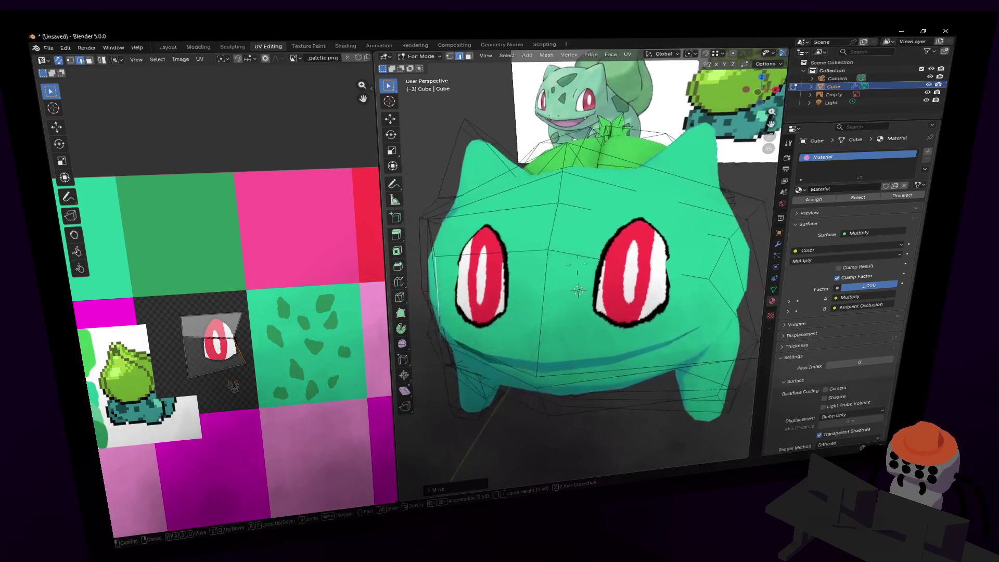
{"action": "left_click", "coordinate": [709, 283]}
In vertex mode, get close to the head and move a face vertex.
{"action": "key", "text": "1"}
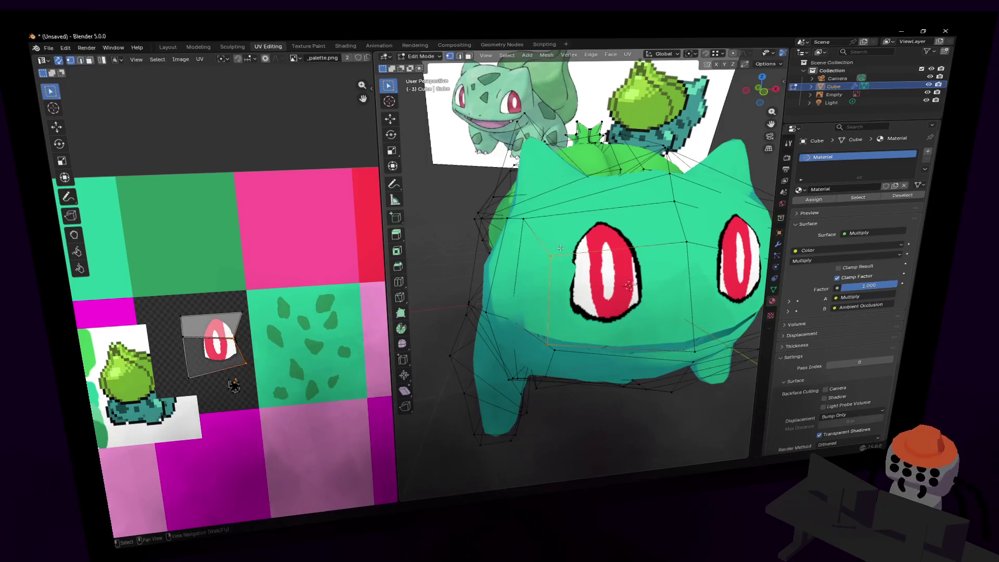
{"action": "key", "text": "shift+grave"}
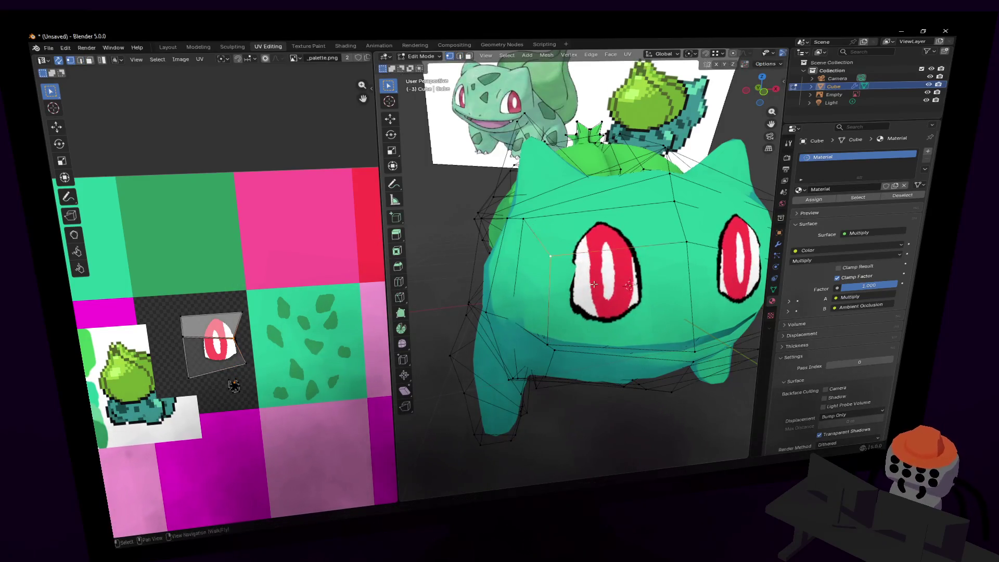
{"action": "key", "text": "w"}
{"action": "key", "text": "s"}
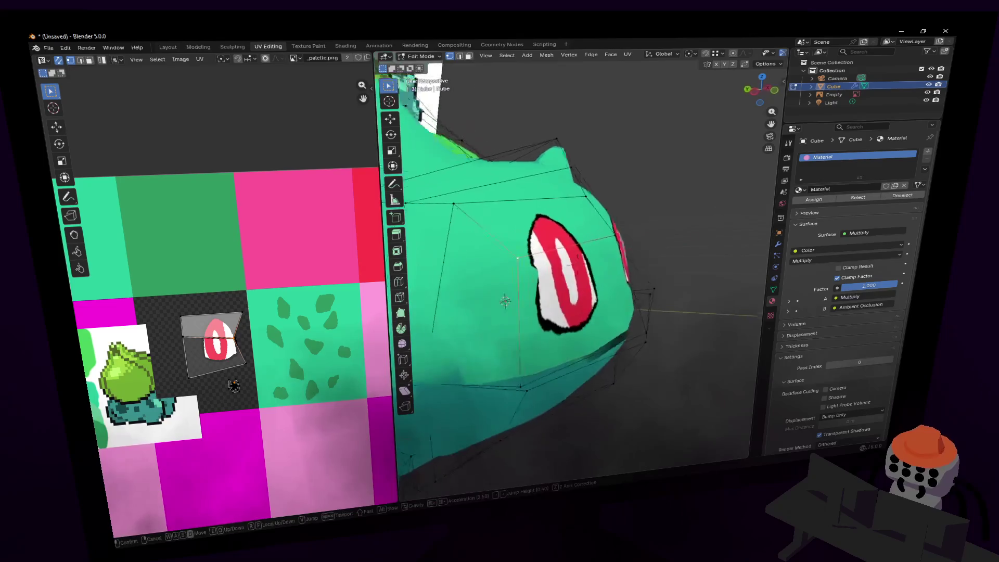
{"action": "left_click", "coordinate": [577, 263]}
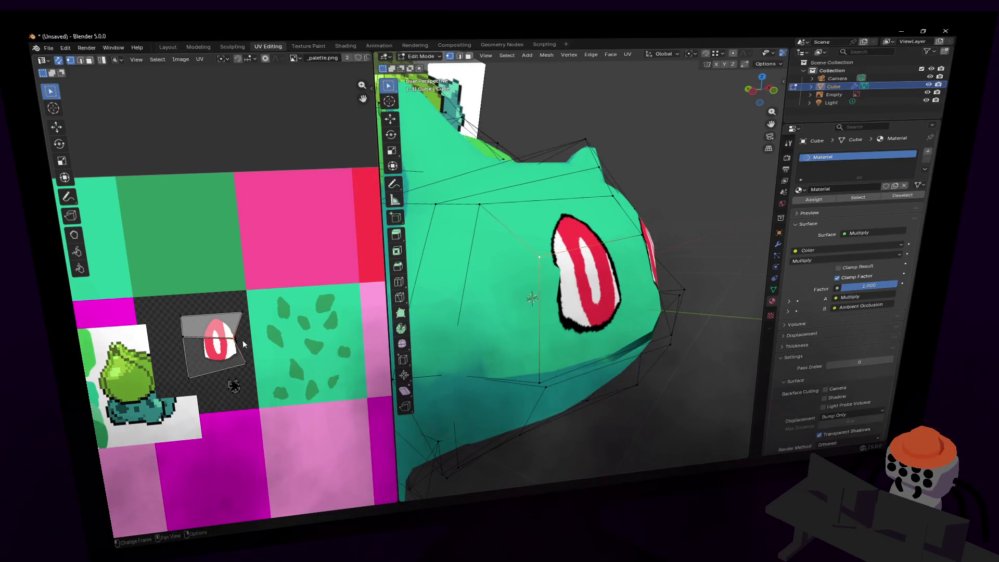
{"action": "key", "text": "shift+grave"}
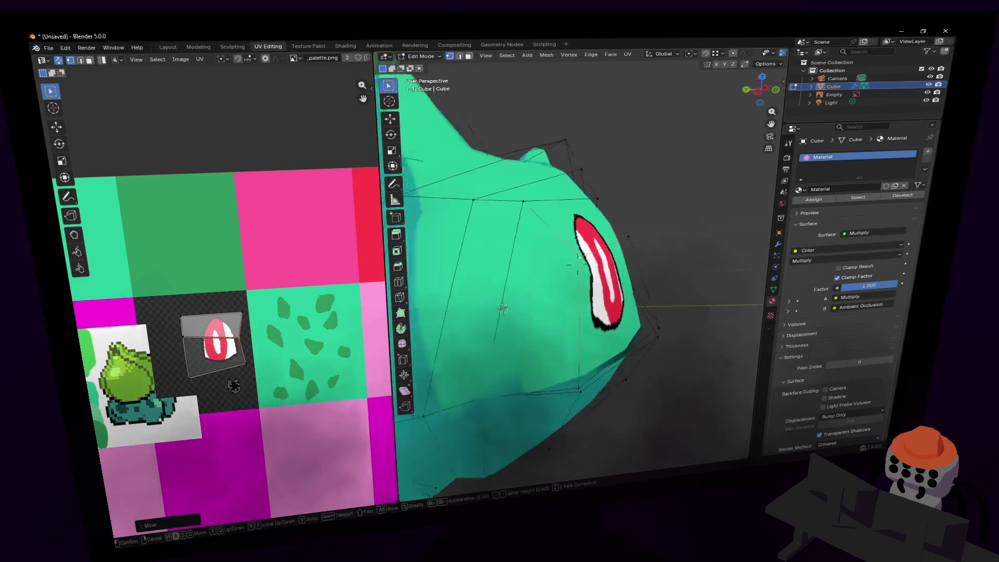
{"action": "left_click", "coordinate": [502, 308]}
{"action": "key", "text": "g"}
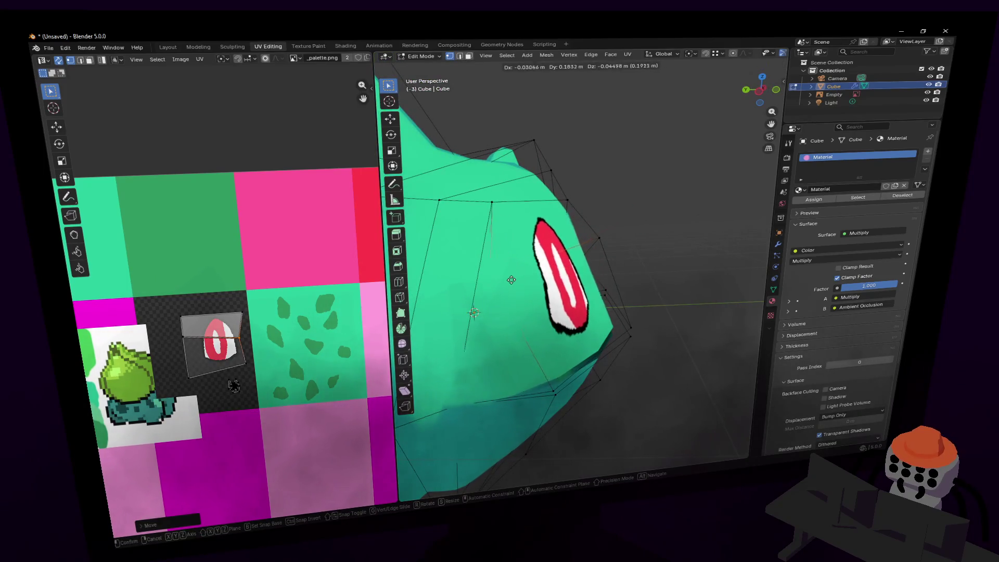
{"action": "left_click", "coordinate": [511, 280]}
From a front view, shift the eye UVs on the palette and reposition one corner point.
{"action": "key", "text": "shift+grave"}
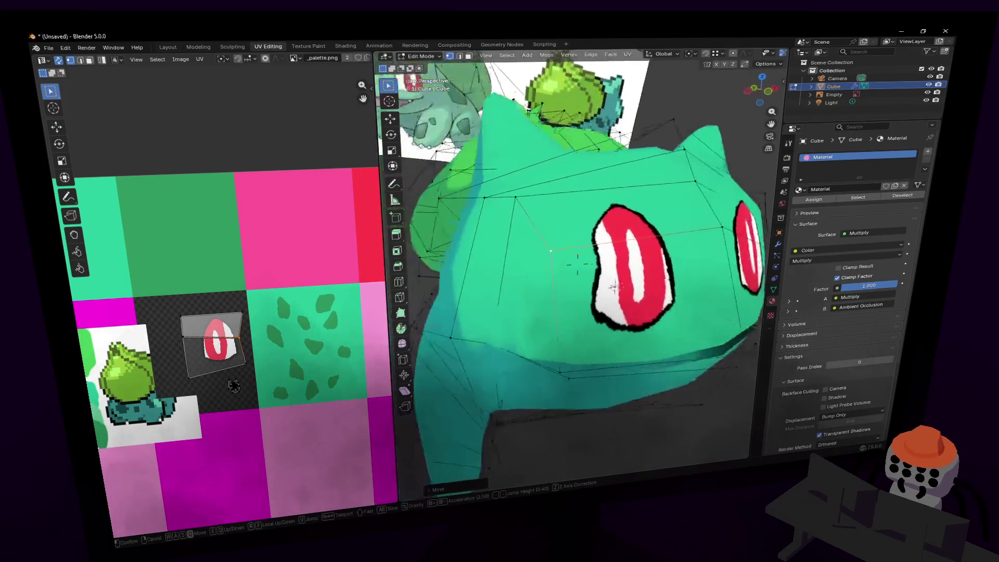
{"action": "key", "text": "s"}
{"action": "left_click", "coordinate": [594, 268]}
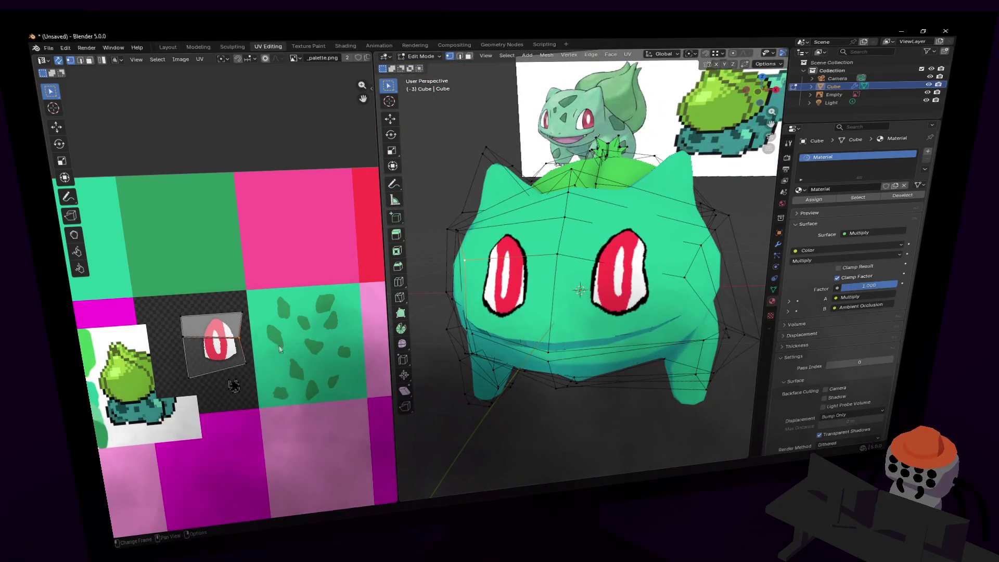
{"action": "key", "text": "g"}
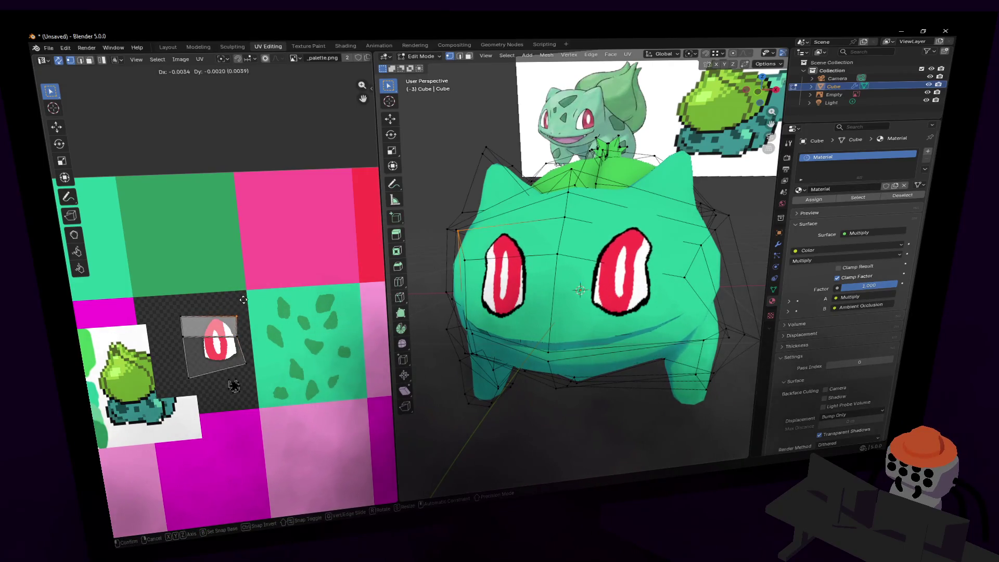
{"action": "left_click", "coordinate": [246, 343]}
{"action": "left_click", "coordinate": [241, 338]}
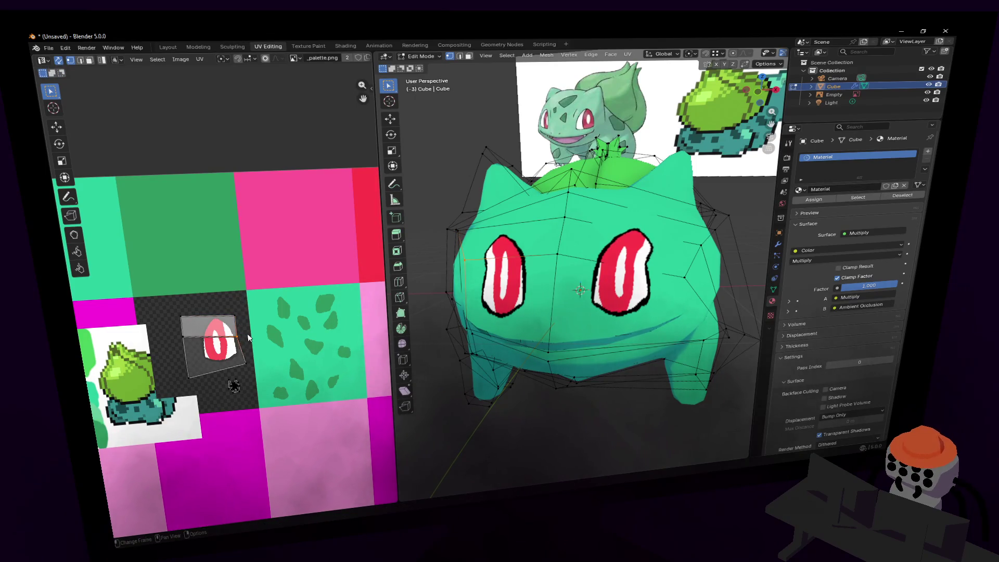
{"action": "key", "text": "g"}
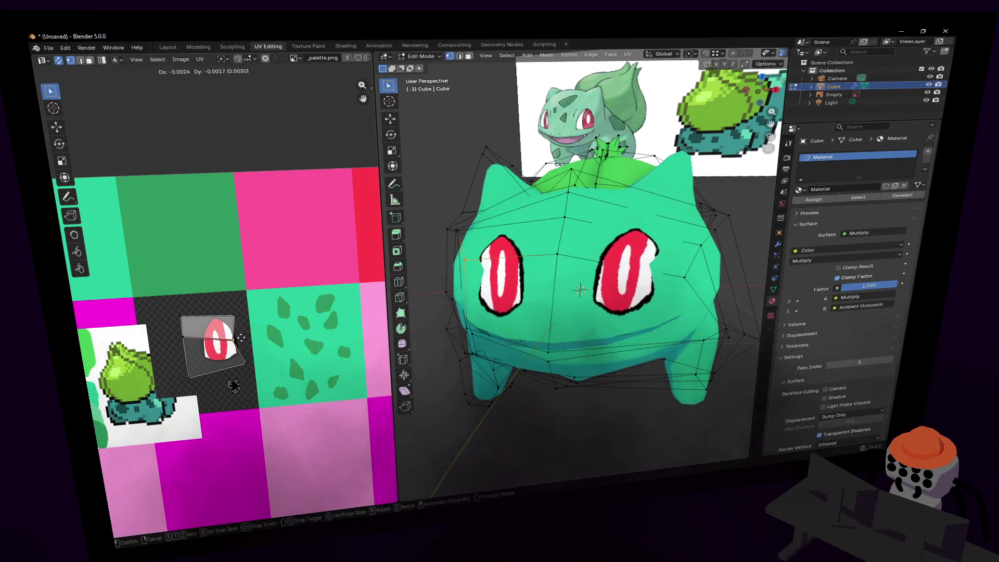
{"action": "left_click", "coordinate": [203, 309]}
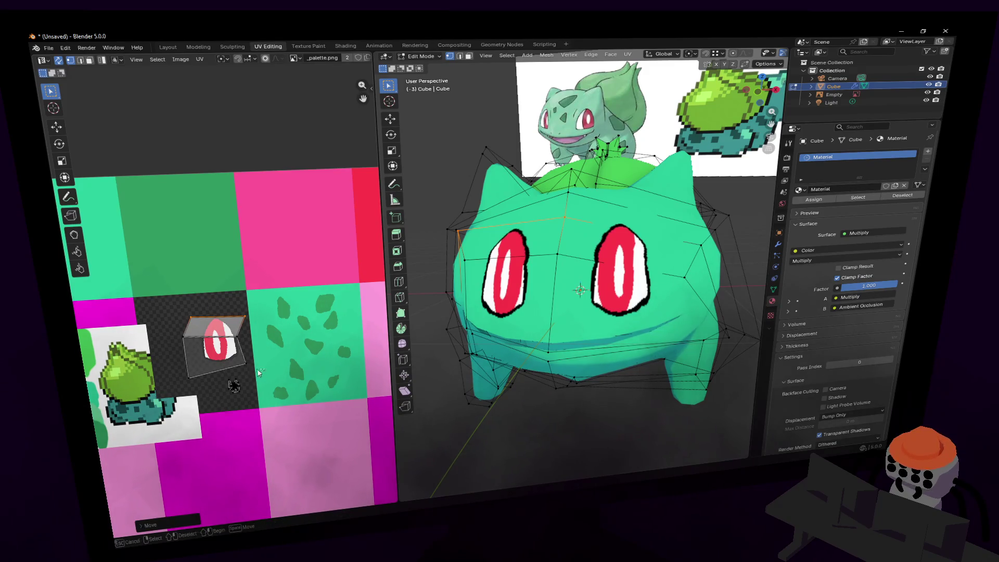
Move the bottom UV edge of the eye quad, then fly the view close to the face.
{"action": "left_click_drag", "start_coordinate": [183, 374], "coordinate": [183, 374]}
{"action": "key", "text": "g"}
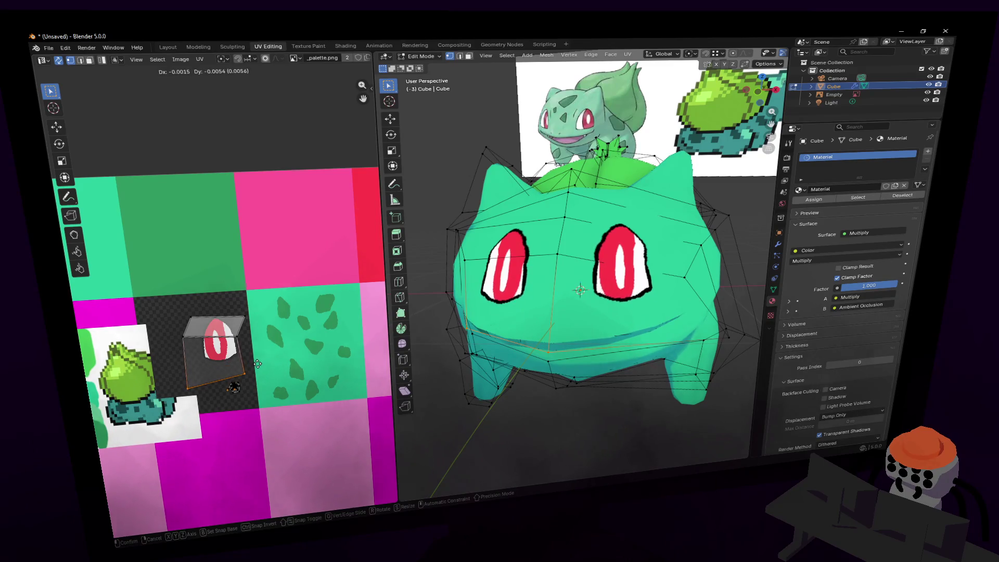
{"action": "left_click", "coordinate": [257, 364]}
{"action": "key", "text": "shift+grave"}
{"action": "key", "text": "s"}
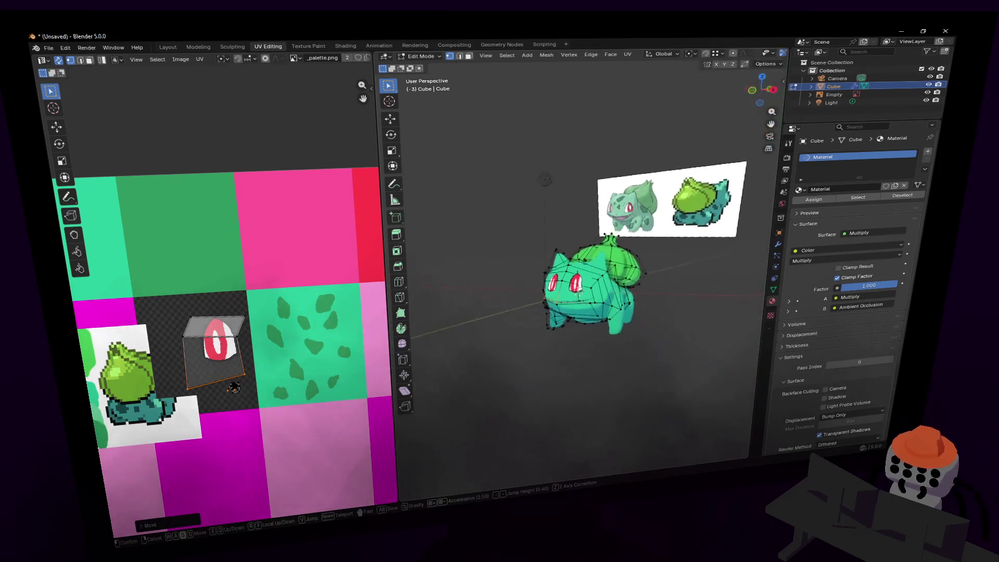
{"action": "key", "text": "space"}
{"action": "key", "text": "s"}
{"action": "key", "text": "Return"}
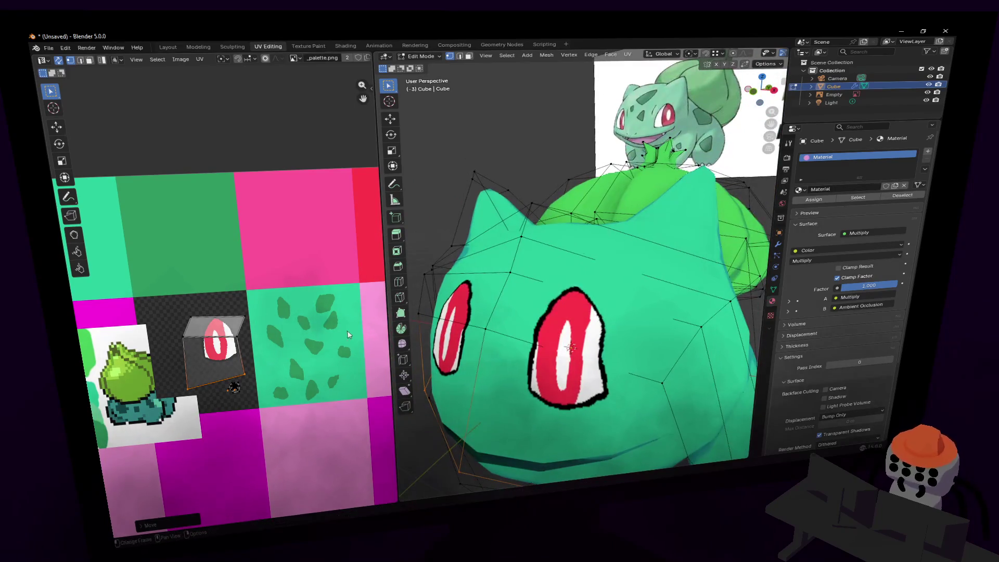
Nudge the eye UVs again and preview the result in Object Mode.
{"action": "key", "text": "g"}
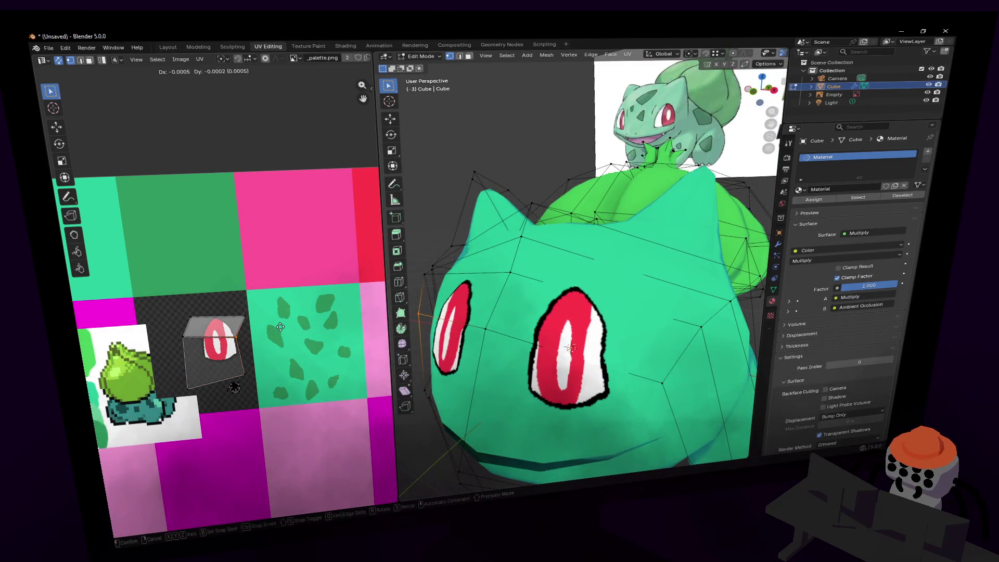
{"action": "left_click", "coordinate": [259, 366]}
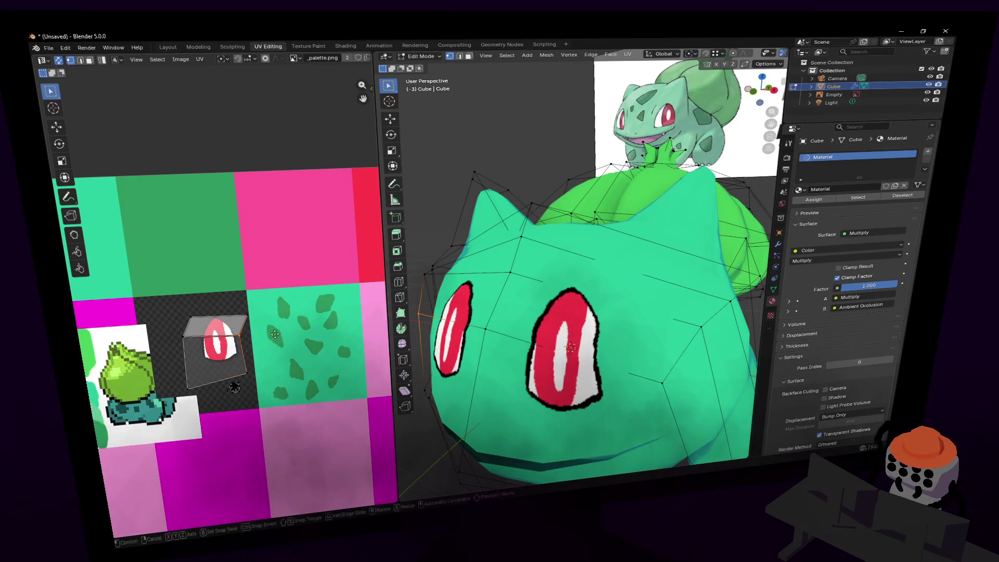
{"action": "key", "text": "shift+grave"}
{"action": "key", "text": "s"}
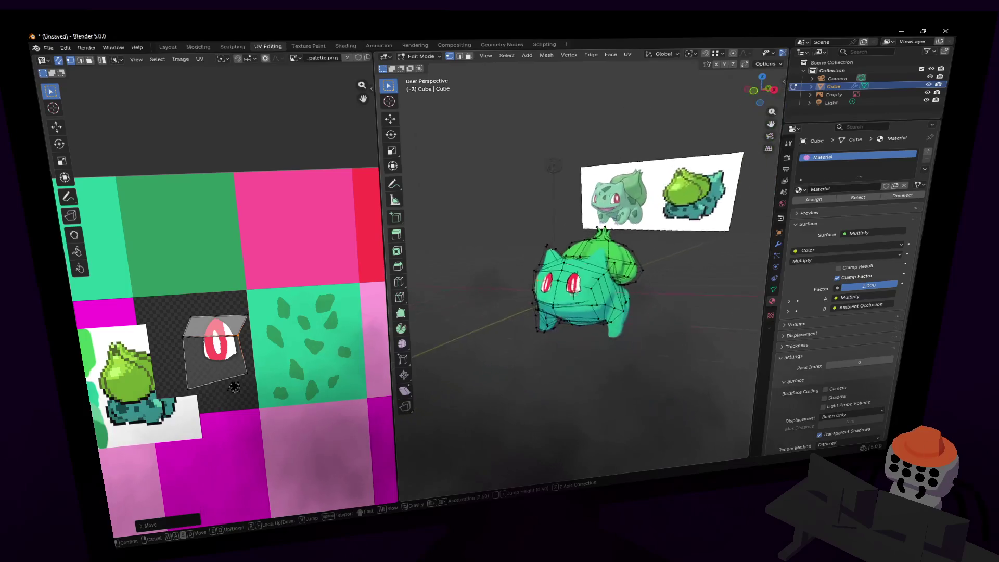
{"action": "key", "text": "Return"}
{"action": "key", "text": "Tab"}
{"action": "left_click", "coordinate": [623, 304]}
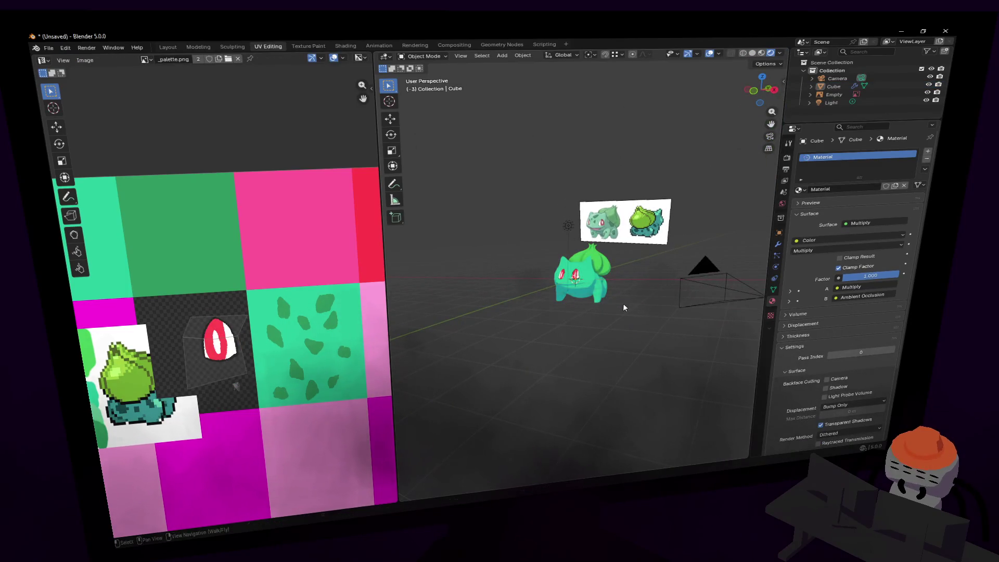
Back in Edit Mode, shift all the mesh's UVs slightly together.
{"action": "key", "text": "shift+grave"}
{"action": "key", "text": "w"}
{"action": "key", "text": "Return"}
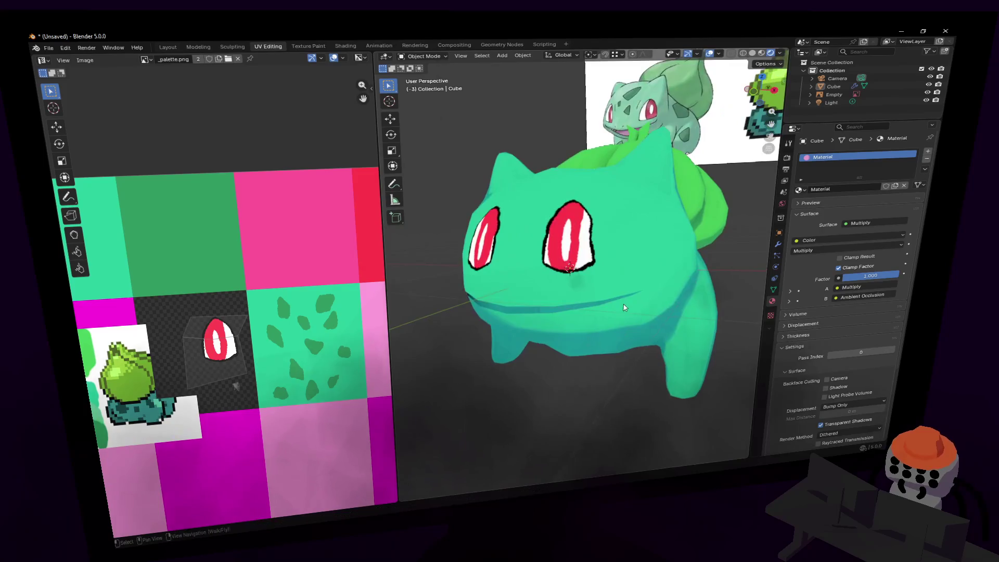
{"action": "key", "text": "Tab"}
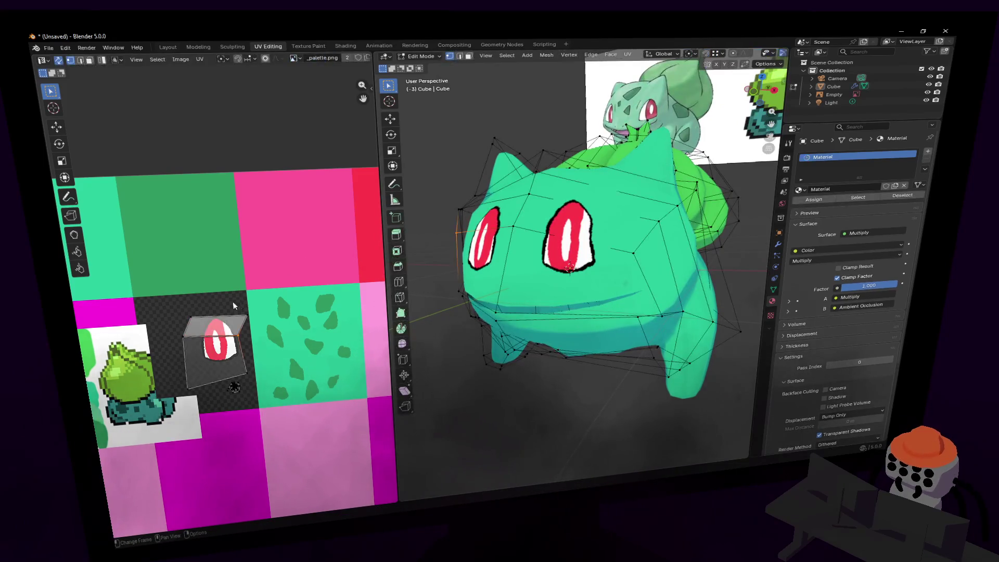
{"action": "key", "text": "a"}
{"action": "key", "text": "g"}
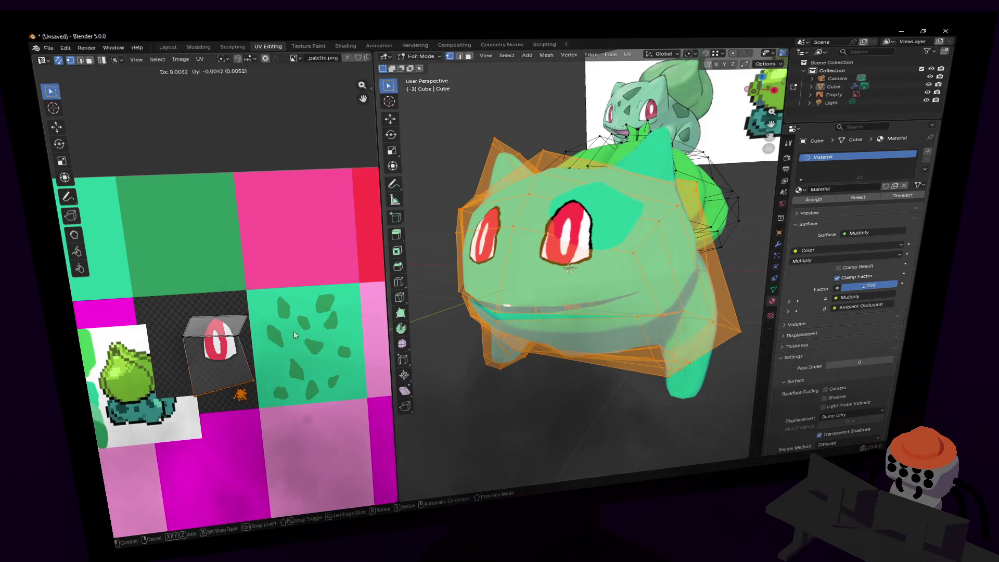
{"action": "left_click", "coordinate": [294, 331]}
Deselect all and move a face vertex from a frontal view, then check the left side.
{"action": "key", "text": "alt+a"}
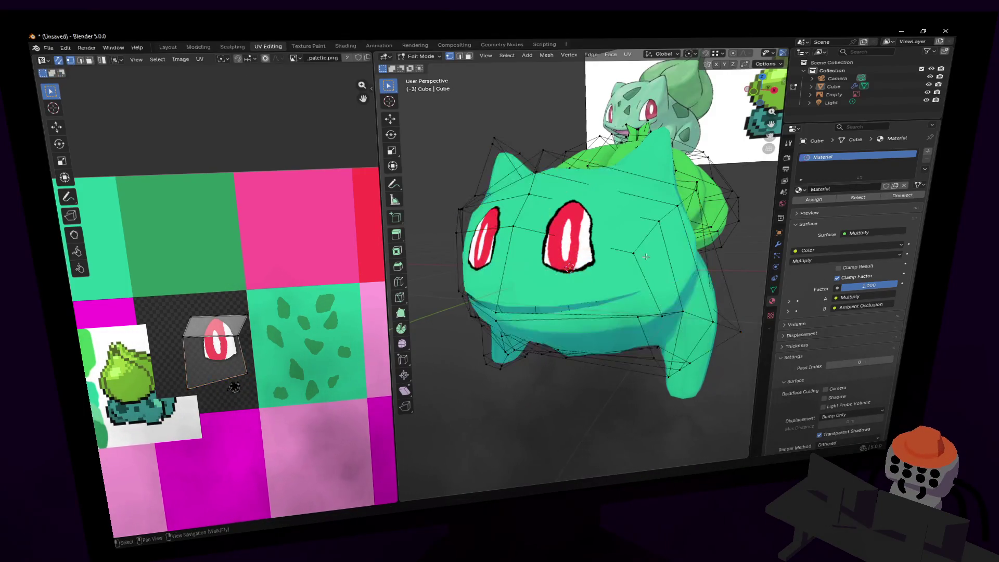
{"action": "middle_click_drag", "start_coordinate": [635, 255], "coordinate": [594, 271]}
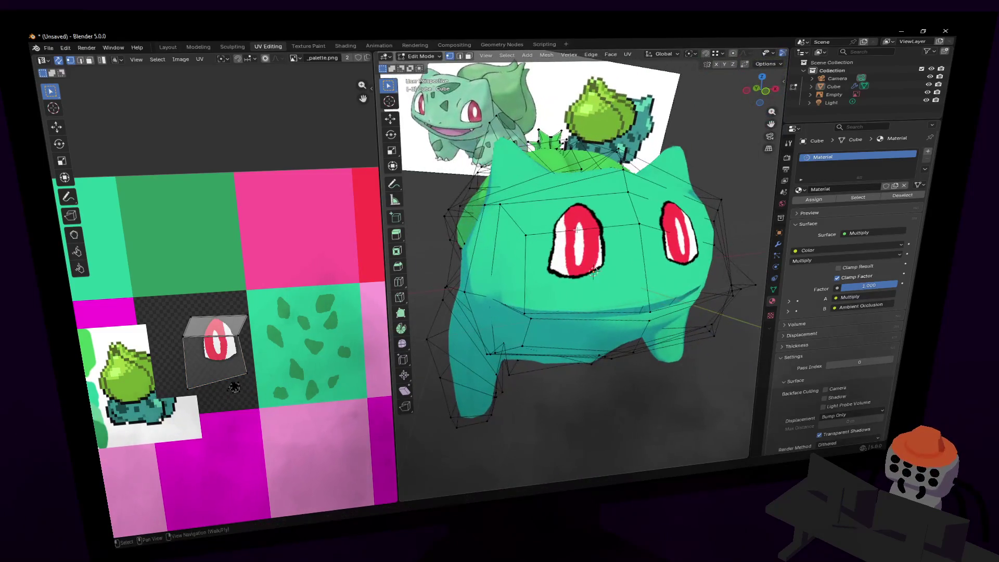
{"action": "key", "text": "g"}
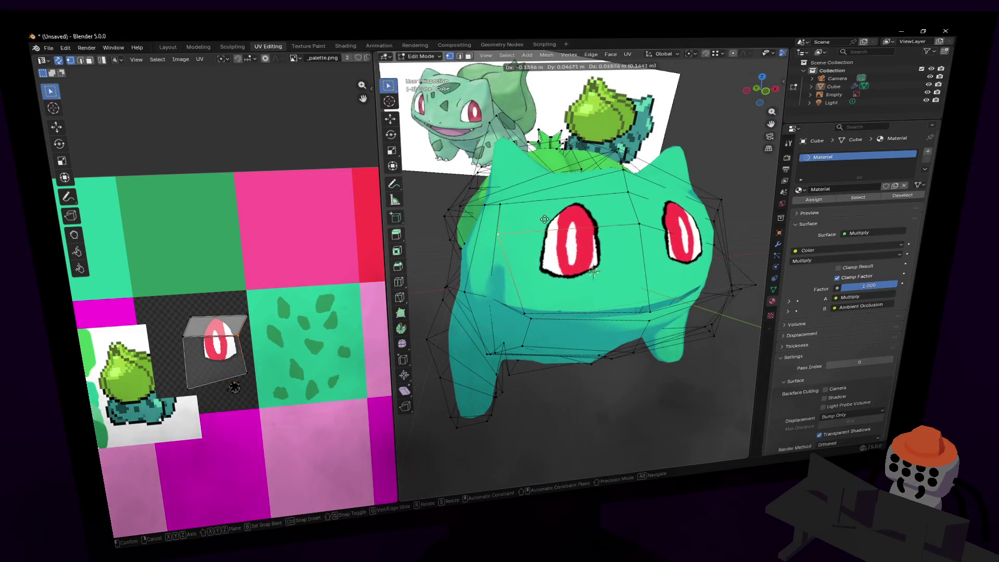
{"action": "left_click", "coordinate": [594, 271]}
{"action": "key", "text": "shift+grave"}
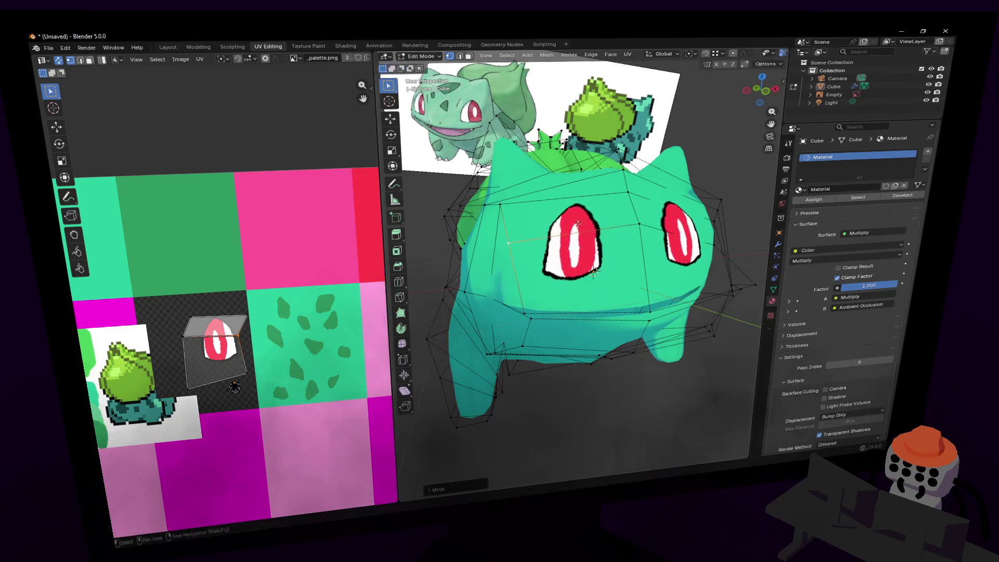
{"action": "key", "text": "w"}
{"action": "key", "text": "s"}
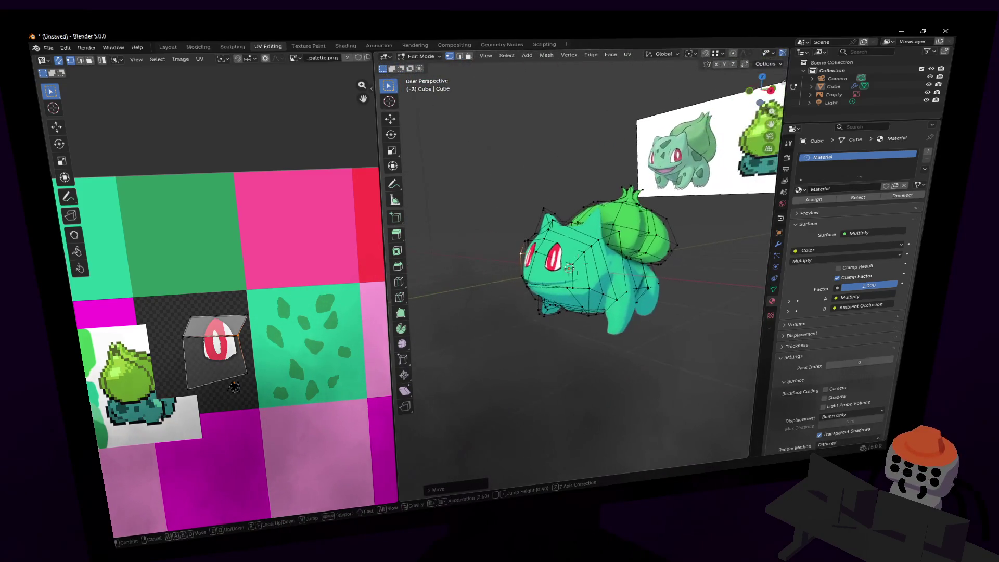
{"action": "left_click", "coordinate": [659, 257]}
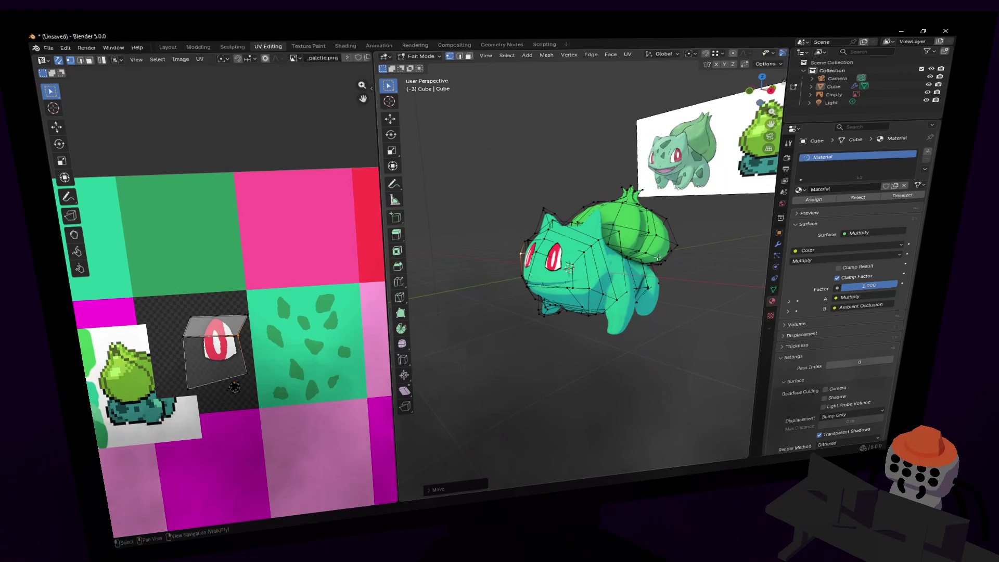
{"action": "left_click", "coordinate": [169, 46]}
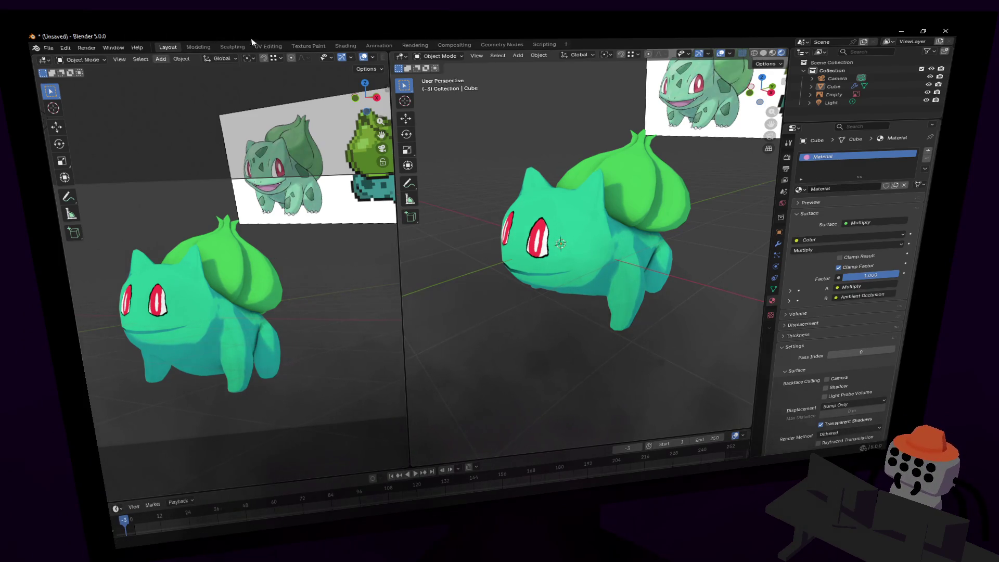
{"action": "left_click", "coordinate": [272, 47]}
{"action": "middle_click_drag", "start_coordinate": [242, 314], "coordinate": [270, 308]}
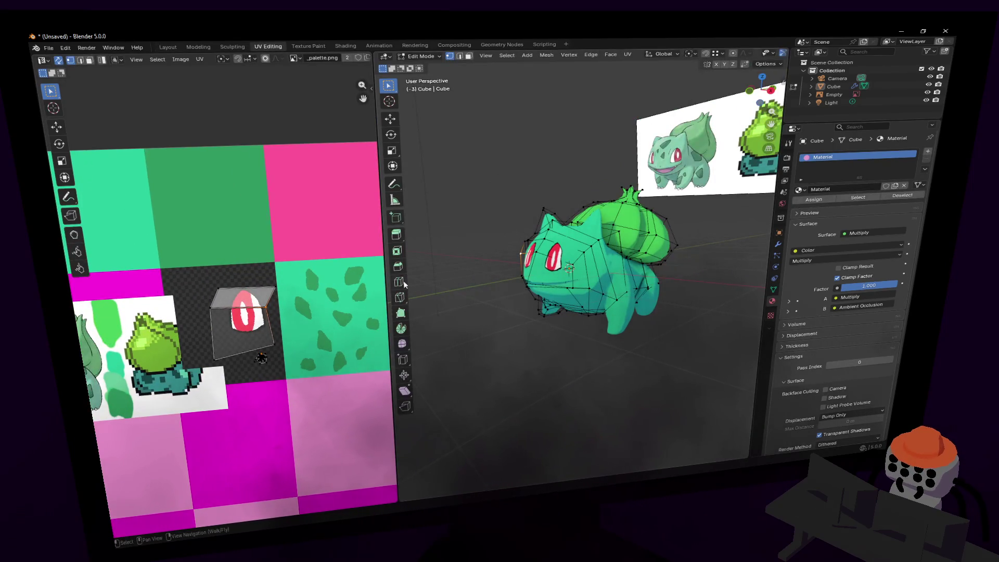
Select the whole Bulbasaur mesh and re-unwrap its UVs.
{"action": "key", "text": "shift+grave"}
{"action": "key", "text": "w"}
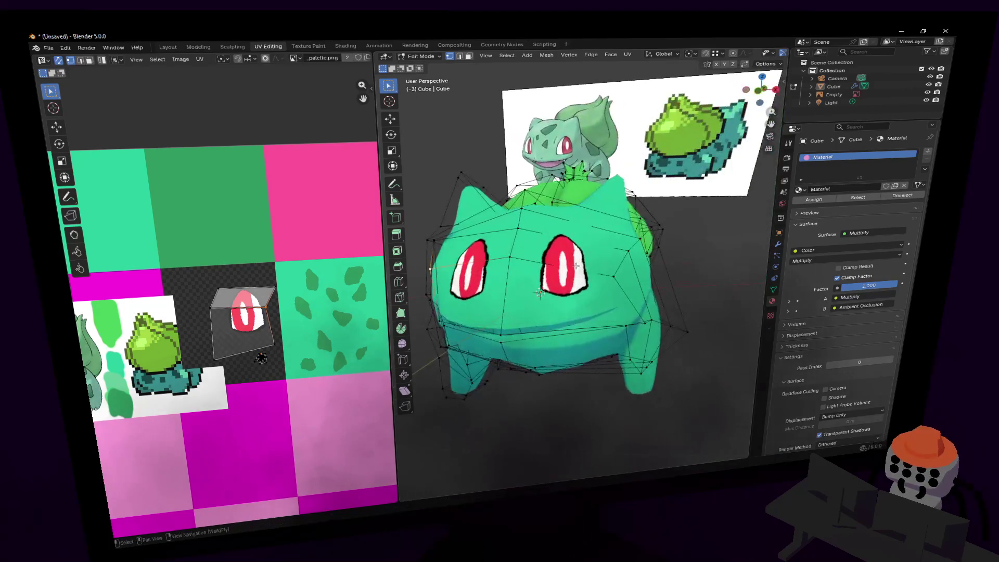
{"action": "key", "text": "a"}
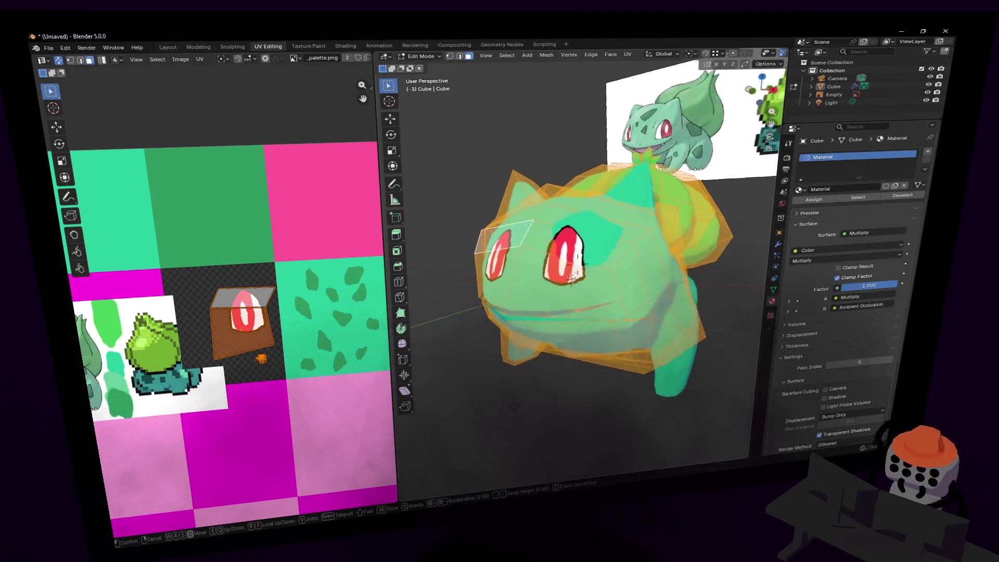
{"action": "left_click", "coordinate": [593, 245]}
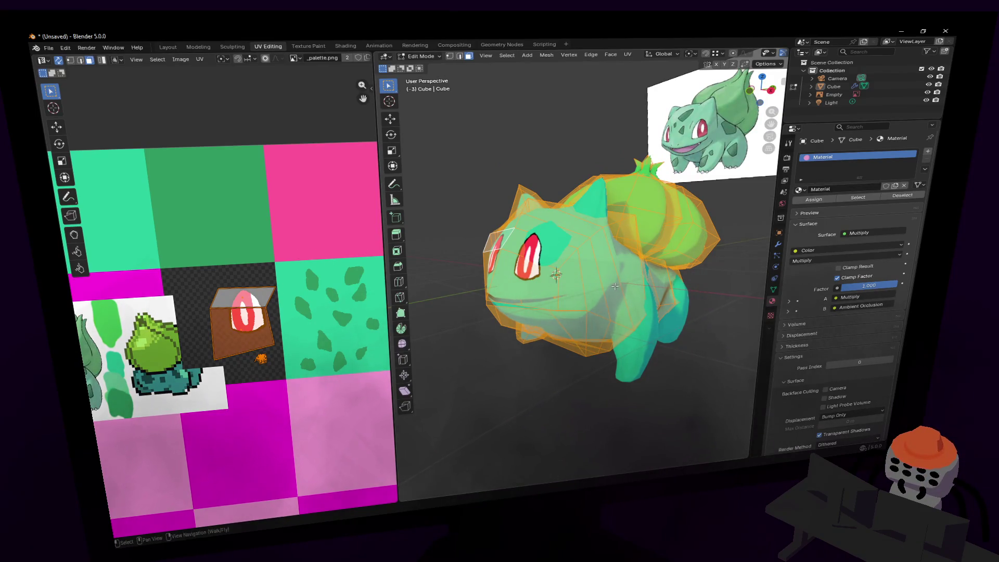
{"action": "key", "text": "u"}
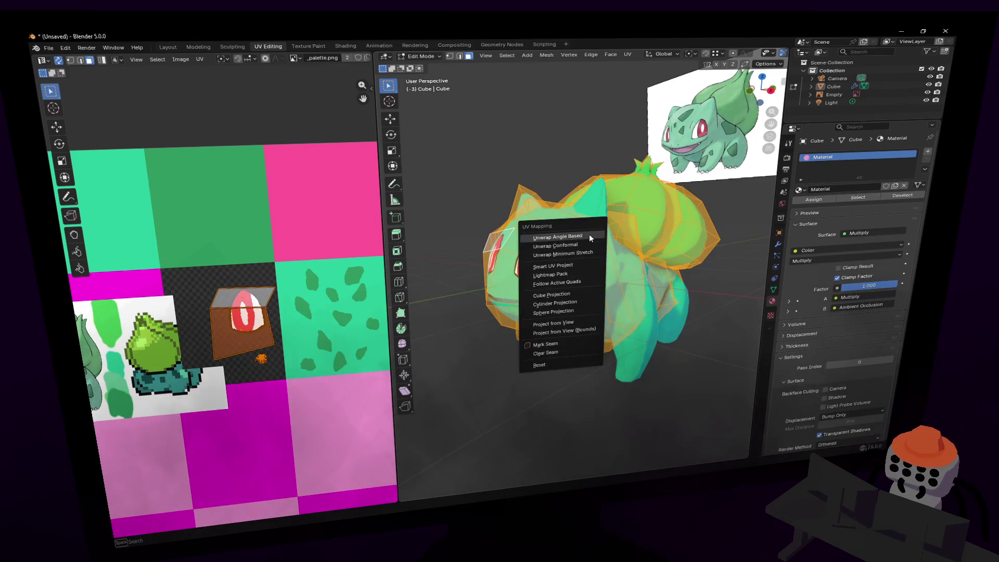
{"action": "left_click", "coordinate": [589, 233]}
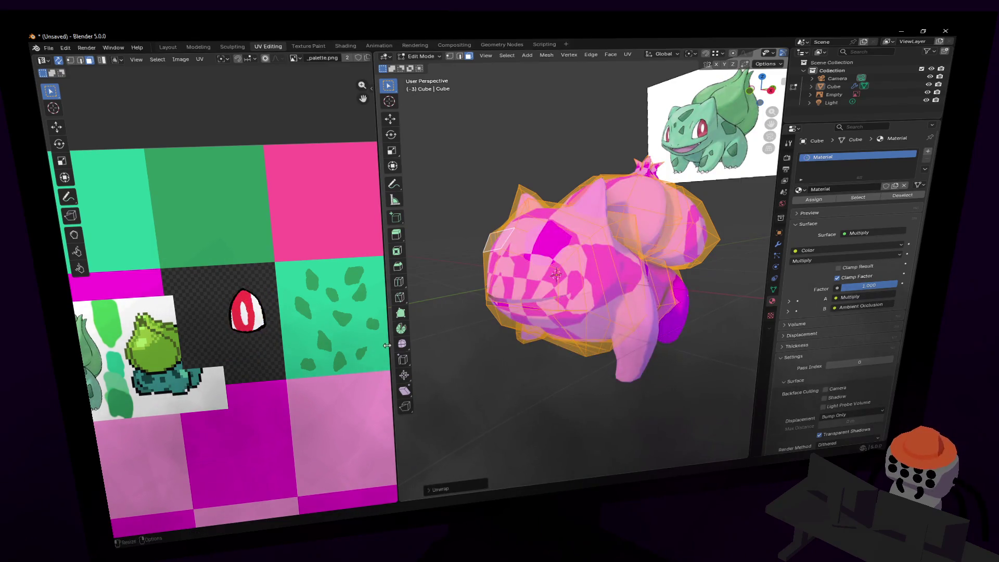
Fit the palette texture in the UV view and shrink all the body UV islands.
{"action": "key", "text": "shift+s"}
{"action": "left_click", "coordinate": [148, 381]}
{"action": "right_click", "coordinate": [148, 381]}
{"action": "key", "text": "Escape"}
{"action": "right_click", "coordinate": [307, 267]}
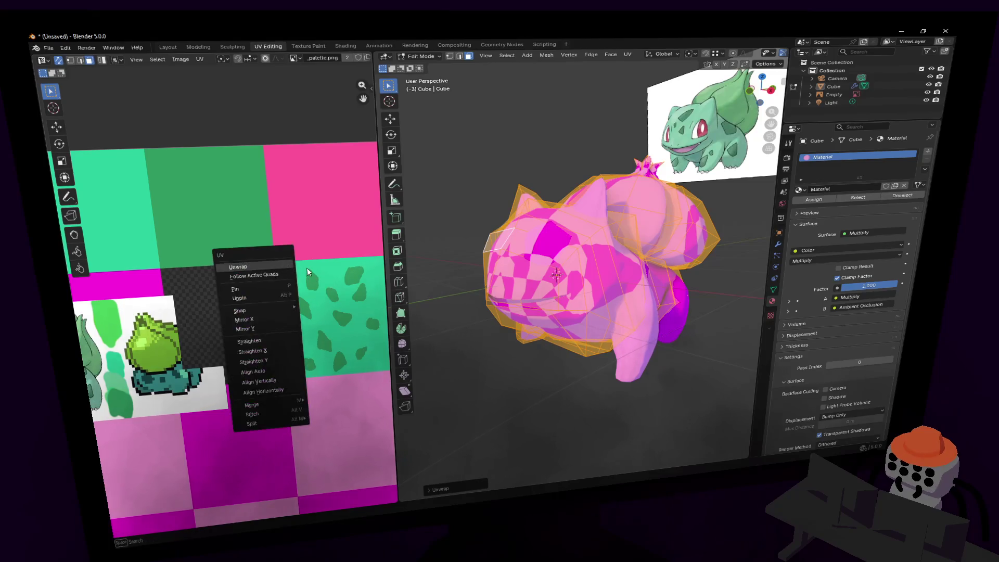
{"action": "key", "text": "Escape"}
{"action": "key", "text": "Home"}
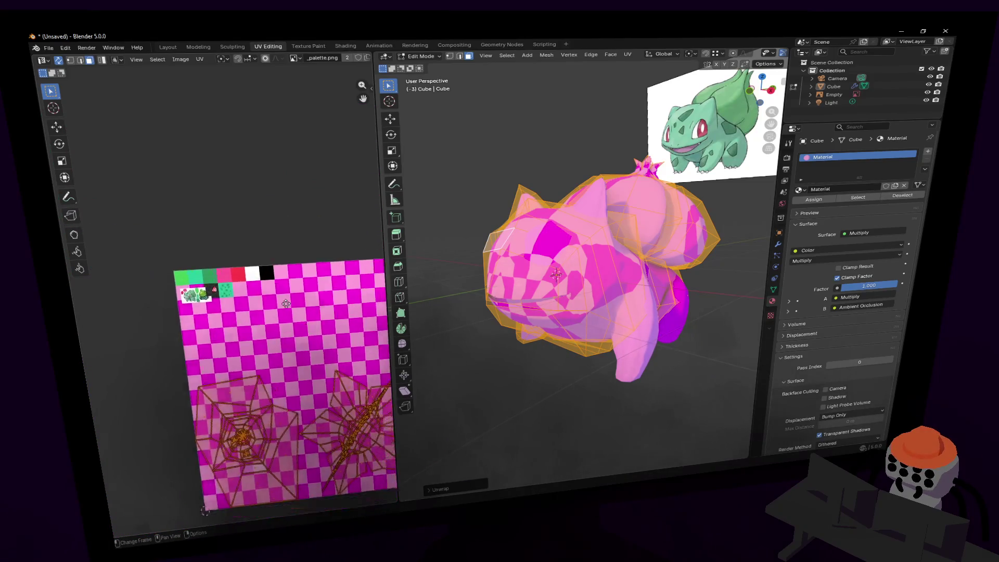
{"action": "key", "text": "s"}
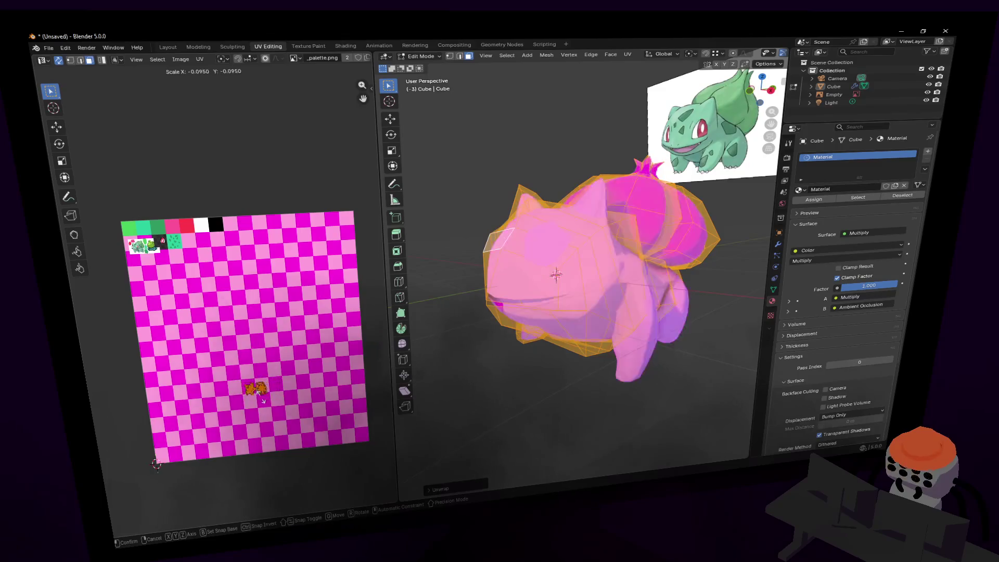
{"action": "left_click", "coordinate": [253, 378]}
Move the shrunken body UVs onto the teal body cell of the palette.
{"action": "left_click_drag", "start_coordinate": [252, 379], "coordinate": [158, 260]}
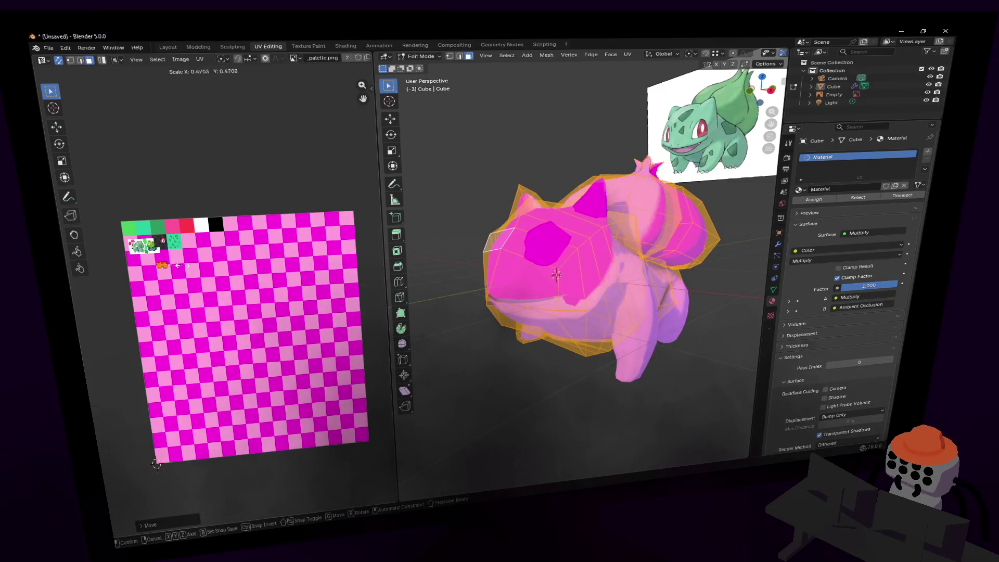
{"action": "scroll", "coordinate": [171, 274], "scroll_direction": "up", "scroll_amount": 3}
{"action": "scroll", "coordinate": [177, 281], "scroll_direction": "down", "scroll_amount": 3}
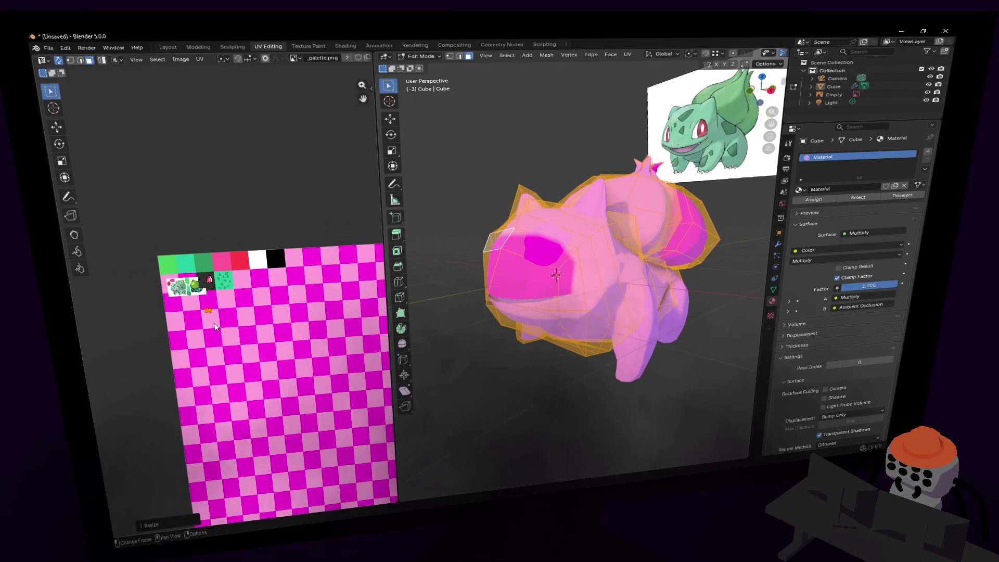
{"action": "scroll", "coordinate": [202, 311], "scroll_direction": "up", "scroll_amount": 1}
{"action": "scroll", "coordinate": [202, 311], "scroll_direction": "up", "scroll_amount": 4}
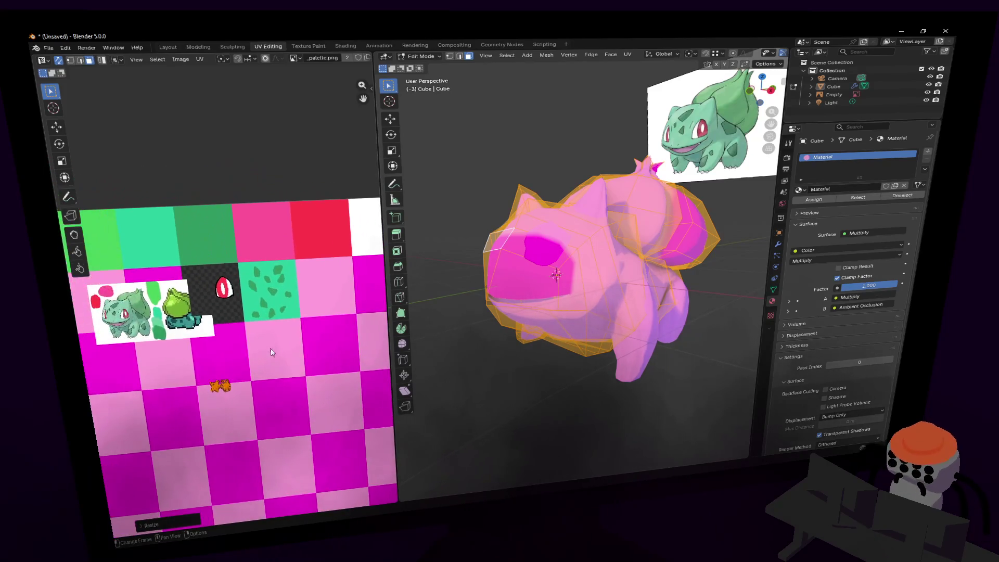
{"action": "scroll", "coordinate": [251, 360], "scroll_direction": "up", "scroll_amount": 1}
{"action": "scroll", "coordinate": [254, 364], "scroll_direction": "up", "scroll_amount": 1}
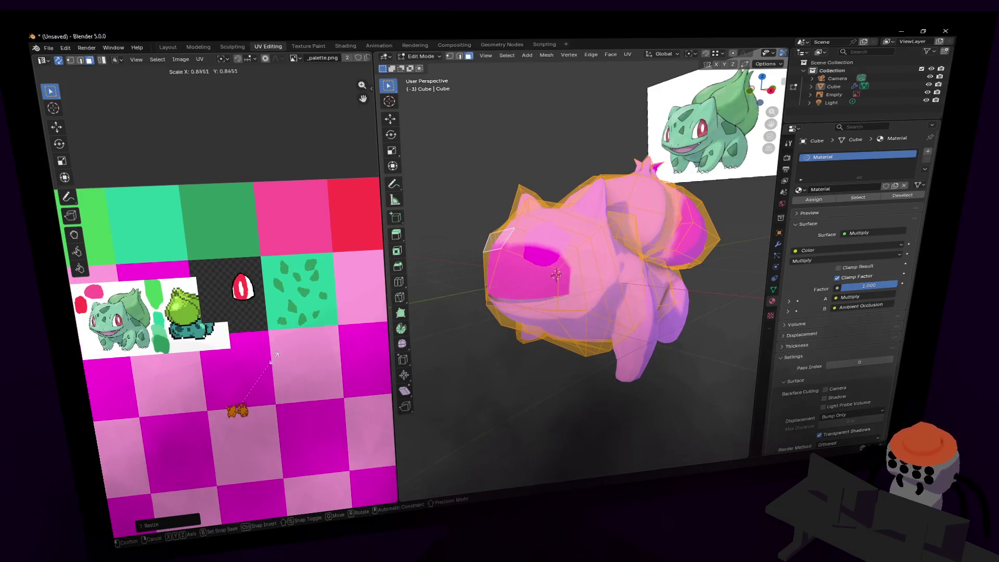
{"action": "left_click_drag", "start_coordinate": [264, 386], "coordinate": [235, 246]}
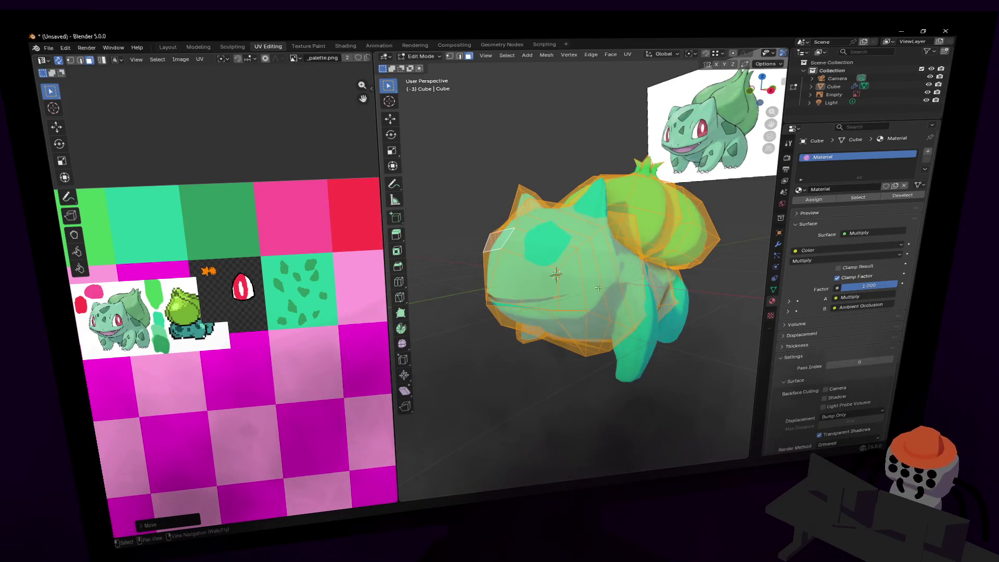
Select the top, front and side faces of Bulbasaur's head.
{"action": "left_click", "coordinate": [562, 223]}
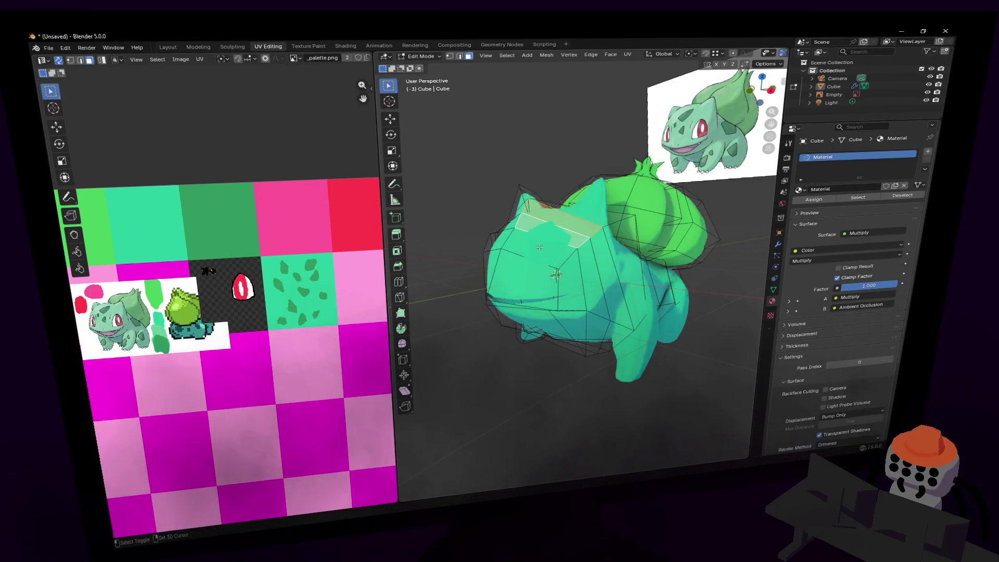
{"action": "left_click", "coordinate": [553, 263], "text": "shift"}
{"action": "left_click", "coordinate": [604, 275], "text": "shift"}
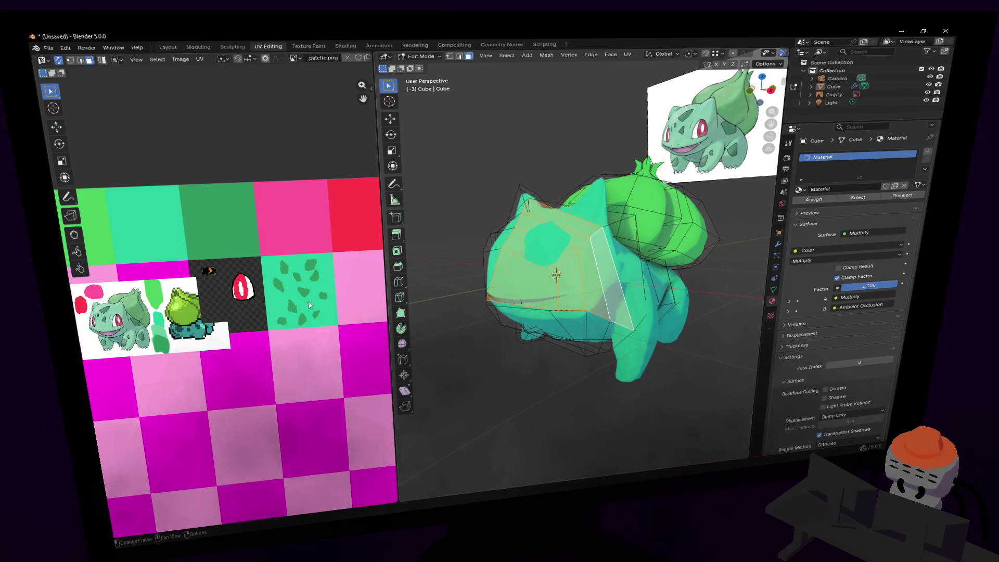
{"action": "mouse_move", "coordinate": [502, 382]}
{"action": "middle_mouse_down"}
{"action": "mouse_move", "coordinate": [534, 271]}
{"action": "mouse_move", "coordinate": [513, 293]}
{"action": "middle_mouse_up"}
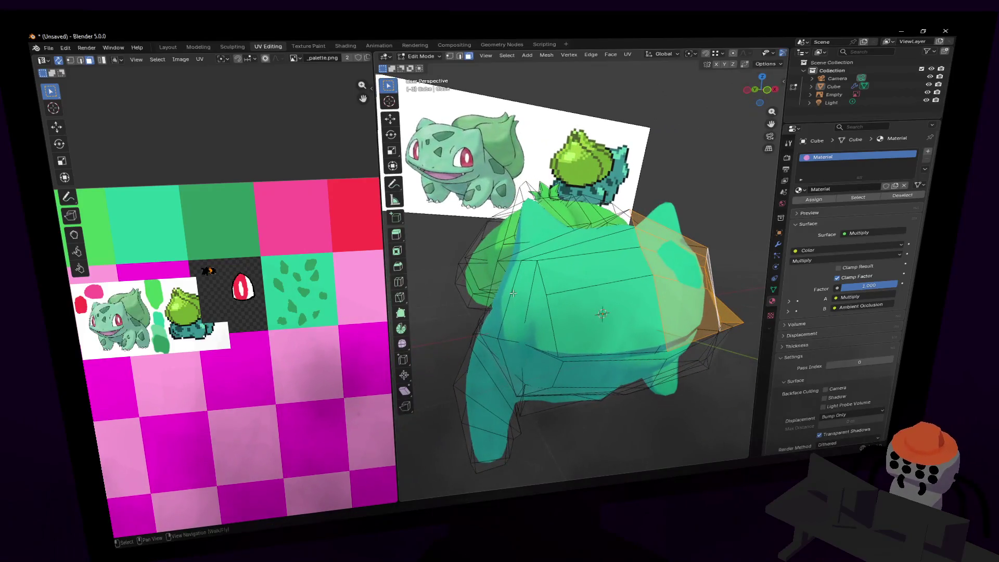
{"action": "left_click", "coordinate": [595, 243]}
{"action": "left_click", "coordinate": [571, 301], "text": "shift"}
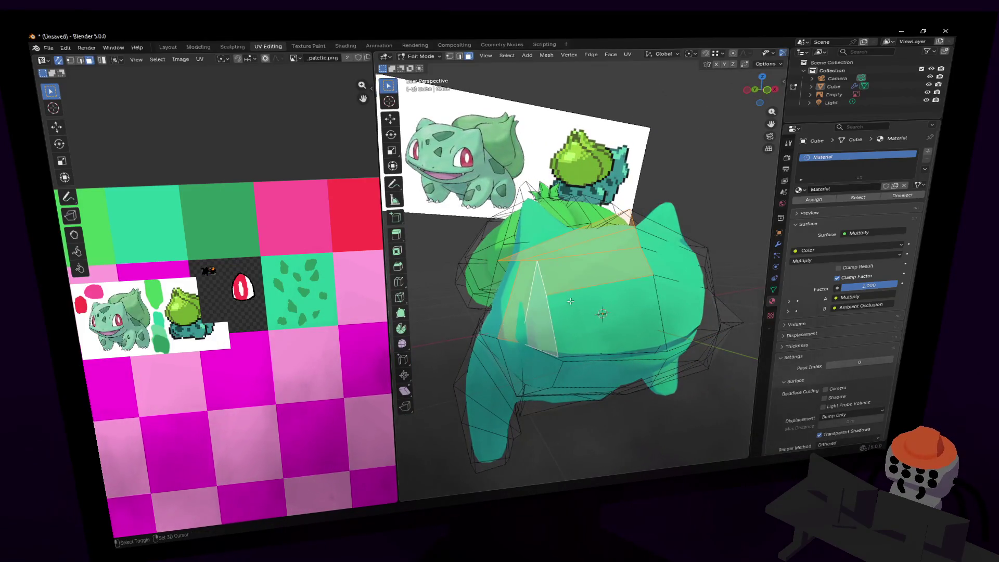
{"action": "left_click", "coordinate": [500, 299], "text": "shift"}
{"action": "left_click", "coordinate": [597, 315], "text": "shift"}
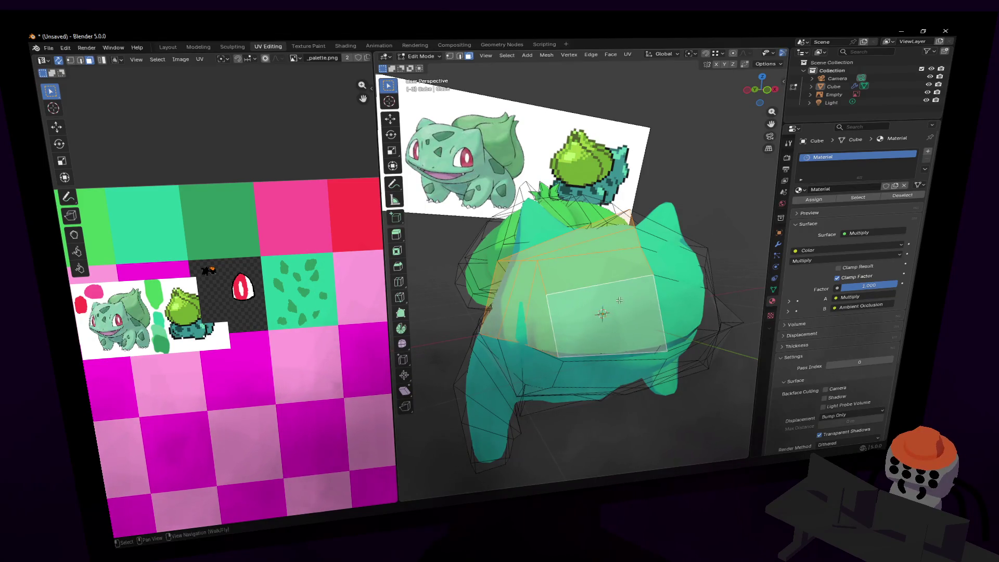
Unwrap the selected head faces, shrink the island and move it onto the palette corner.
{"action": "key", "text": "u"}
{"action": "left_click", "coordinate": [619, 283]}
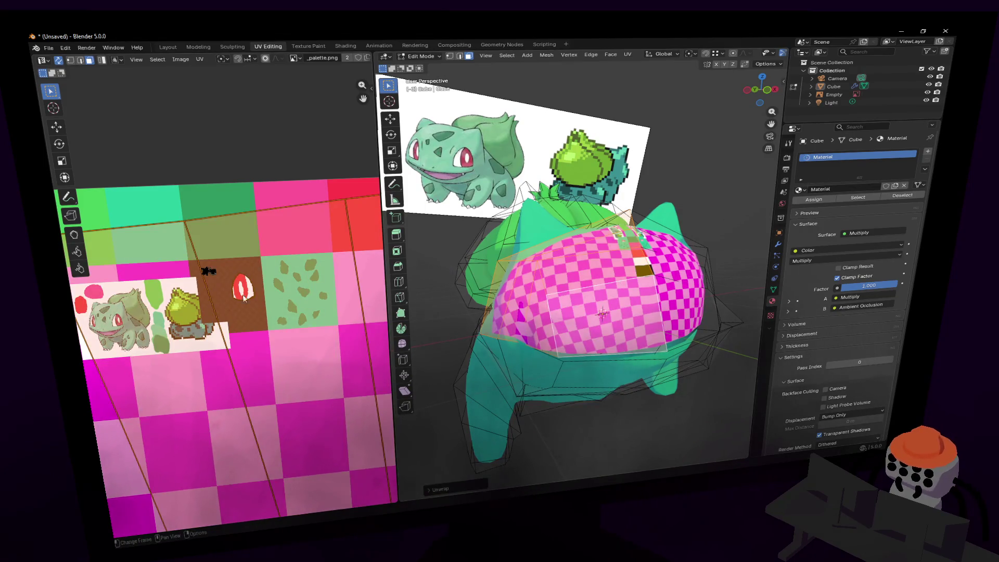
{"action": "scroll", "coordinate": [310, 279], "scroll_direction": "down", "scroll_amount": 6}
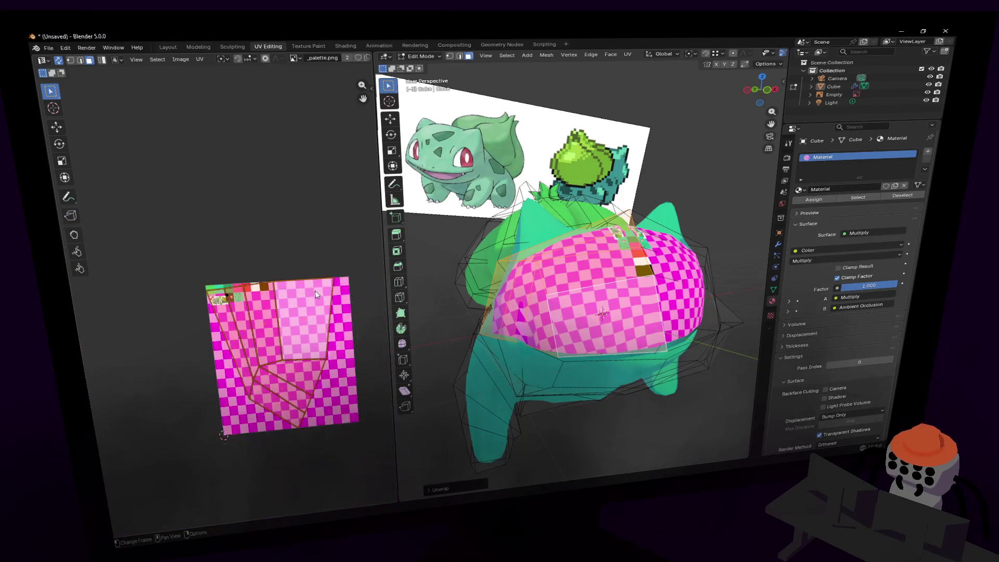
{"action": "key", "text": "s"}
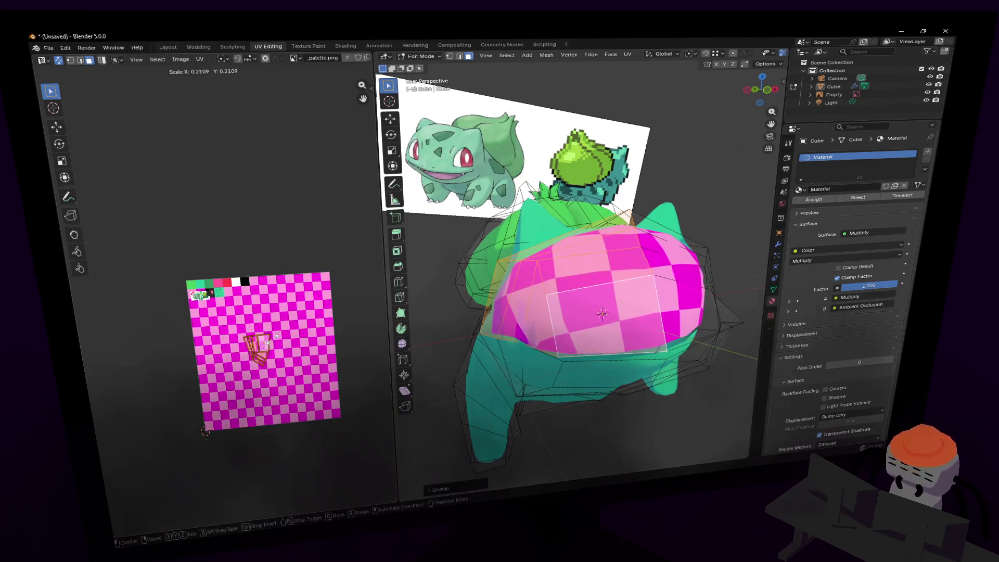
{"action": "left_click", "coordinate": [274, 322]}
{"action": "key", "text": "g"}
{"action": "left_click", "coordinate": [231, 276]}
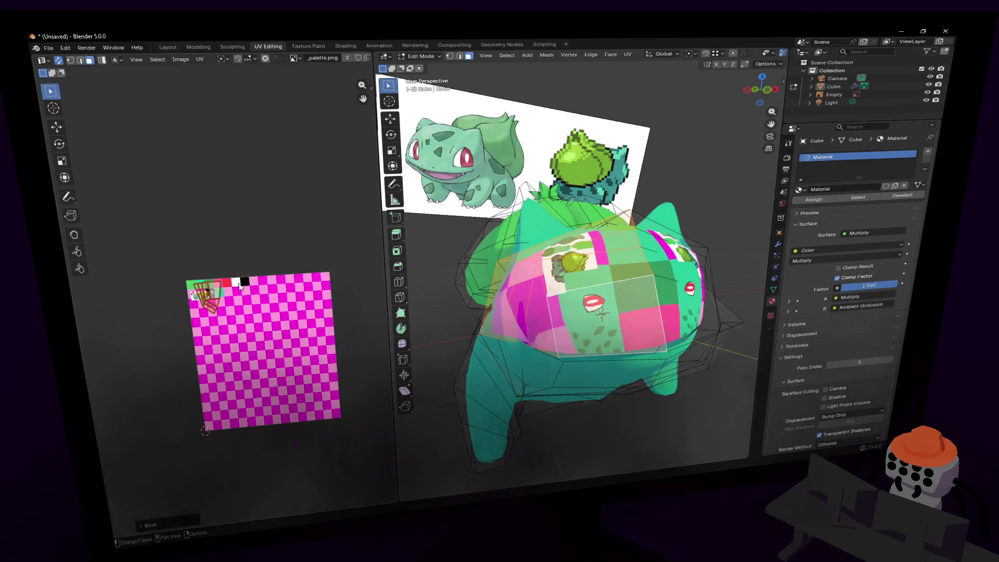
Shrink the head island further, place it on the red eye cell and rotate it.
{"action": "scroll", "coordinate": [236, 290], "scroll_direction": "up", "scroll_amount": 5}
{"action": "scroll", "coordinate": [237, 291], "scroll_direction": "up", "scroll_amount": 3}
{"action": "key", "text": "s"}
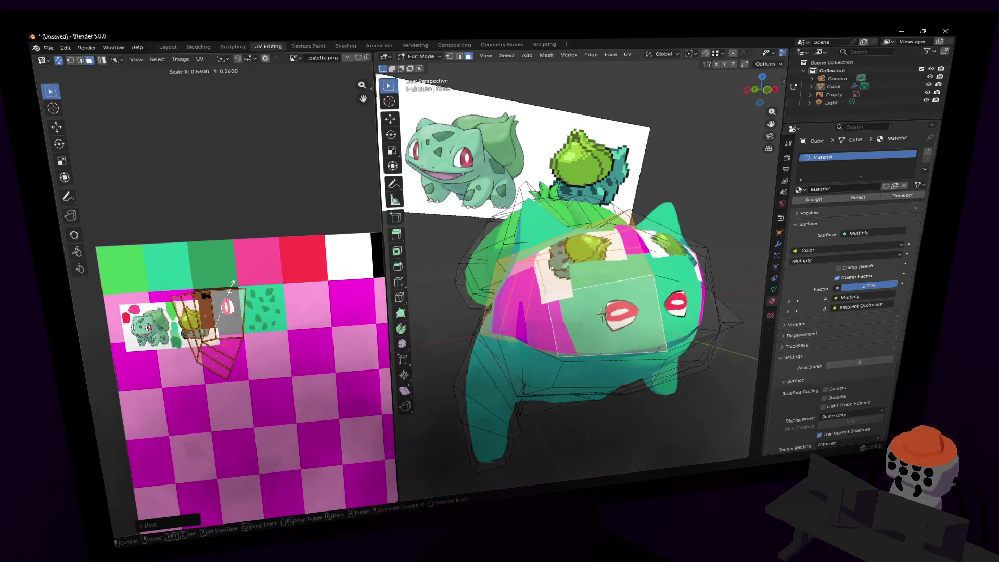
{"action": "left_click", "coordinate": [229, 317]}
{"action": "key", "text": "g"}
{"action": "left_click", "coordinate": [246, 301]}
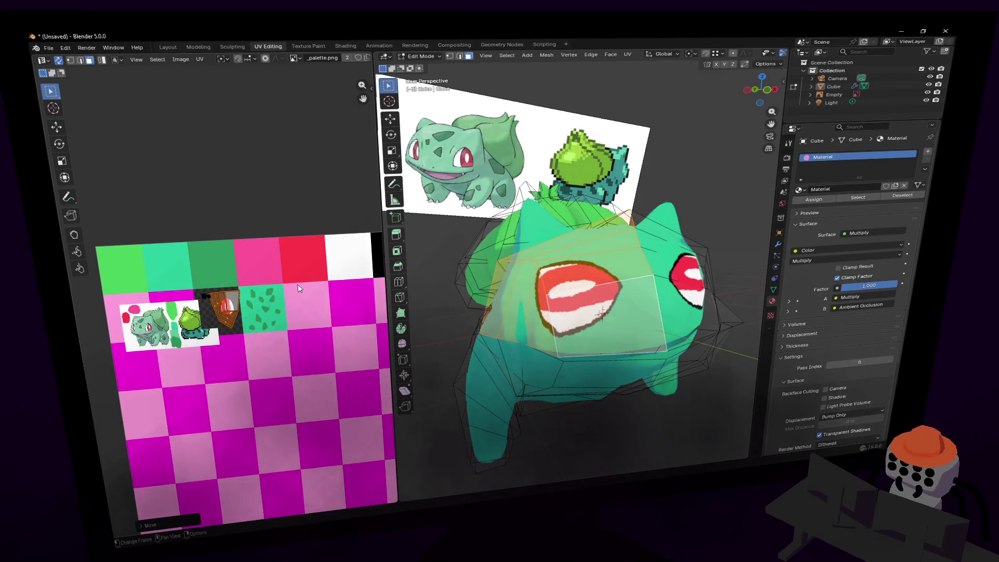
{"action": "scroll", "coordinate": [254, 293], "scroll_direction": "up", "scroll_amount": 2}
{"action": "scroll", "coordinate": [254, 294], "scroll_direction": "down", "scroll_amount": 1}
{"action": "key", "text": "r"}
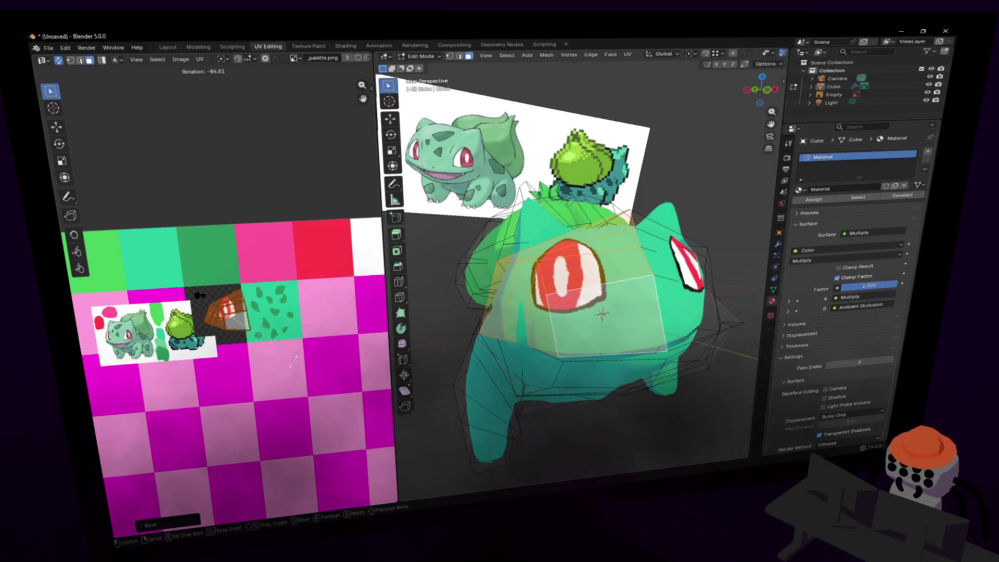
{"action": "left_click", "coordinate": [239, 294]}
Rotate the eye island -90 degrees and reposition it.
{"action": "scroll", "coordinate": [237, 289], "scroll_direction": "up", "scroll_amount": 2}
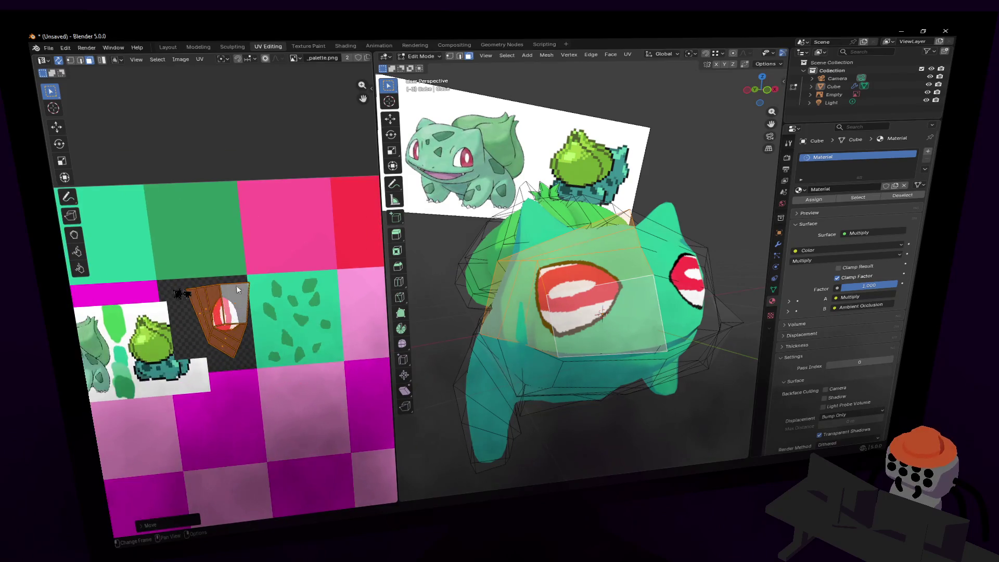
{"action": "scroll", "coordinate": [237, 289], "scroll_direction": "up", "scroll_amount": 3}
{"action": "key", "text": "r"}
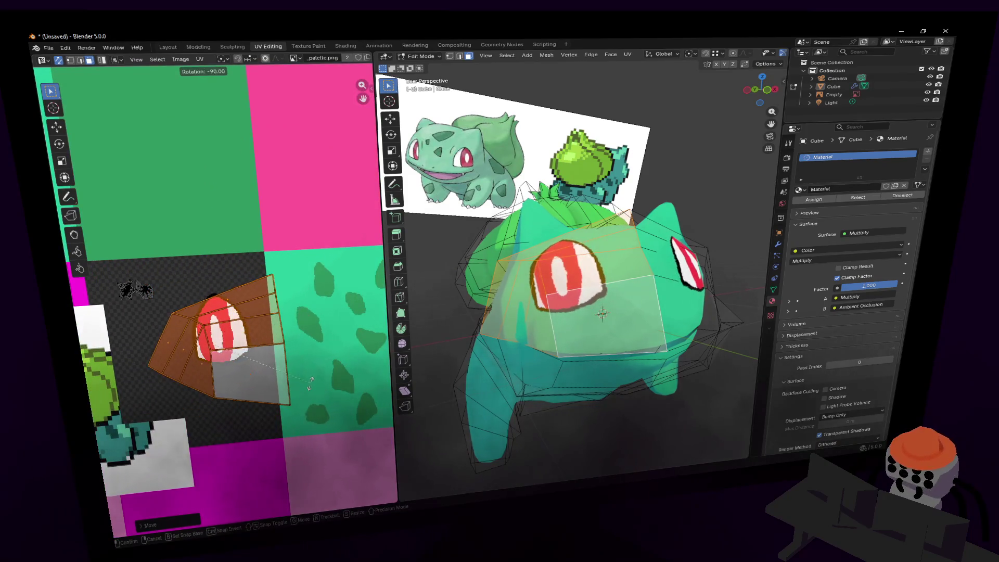
{"action": "left_click", "coordinate": [311, 382]}
{"action": "left_click", "coordinate": [164, 526]}
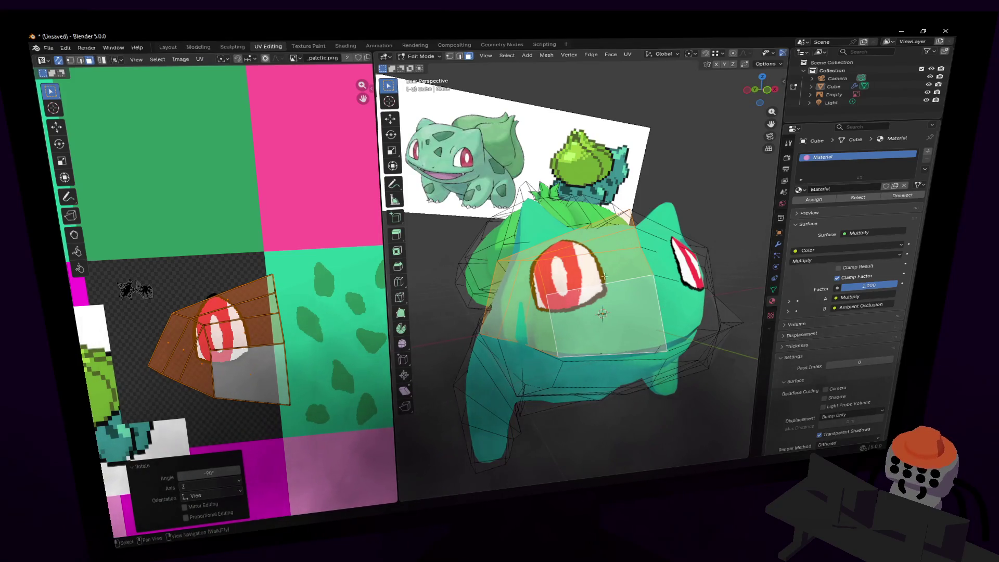
{"action": "key", "text": "g"}
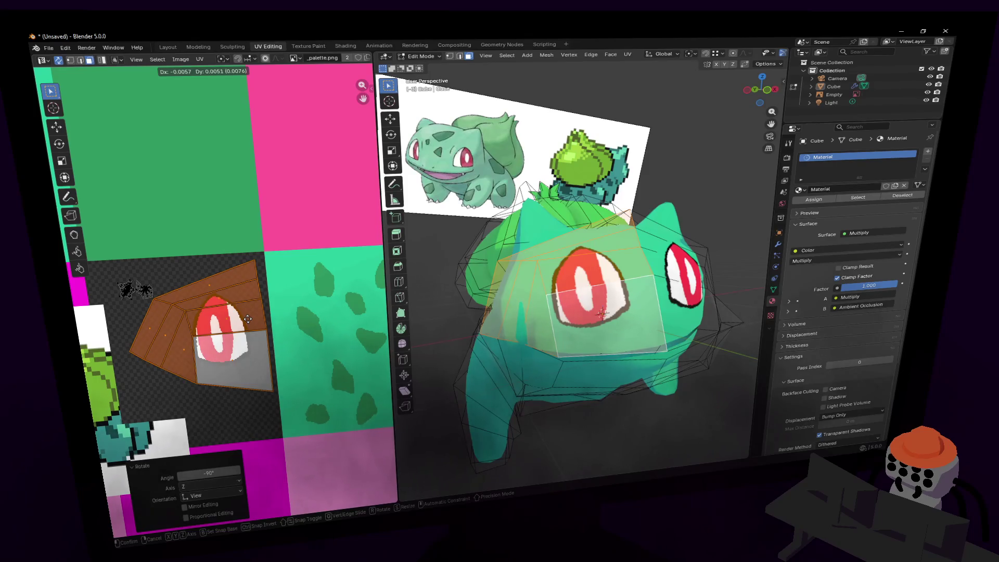
{"action": "left_click", "coordinate": [249, 317]}
Narrow the eye island horizontally and nudge it into place.
{"action": "key", "text": "s"}
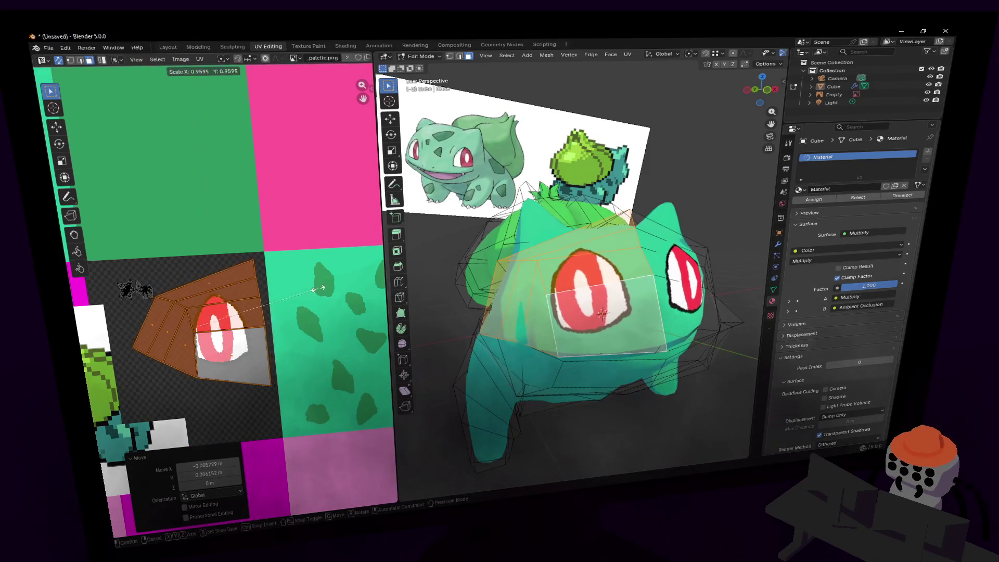
{"action": "key", "text": "x"}
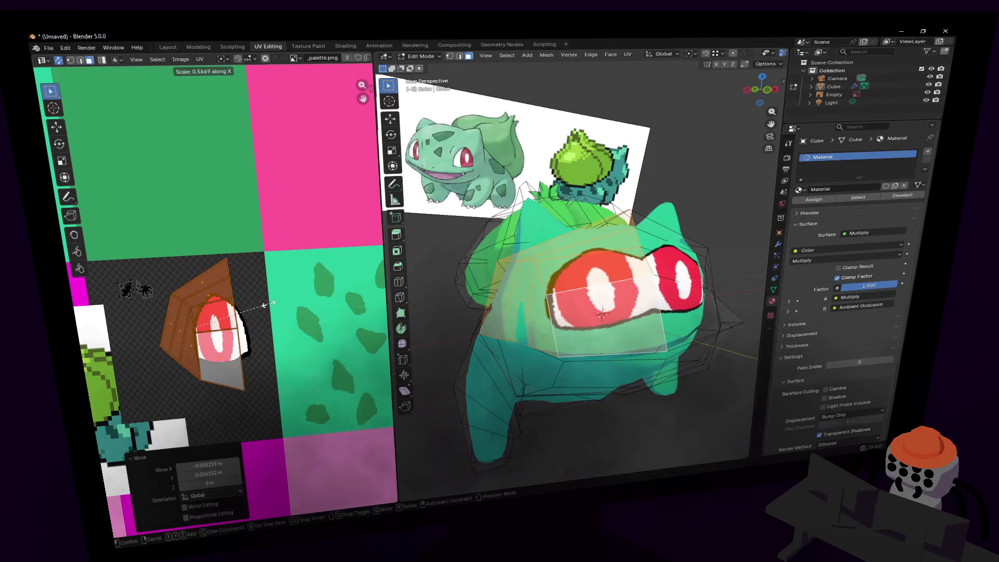
{"action": "left_click", "coordinate": [271, 303]}
{"action": "key", "text": "g"}
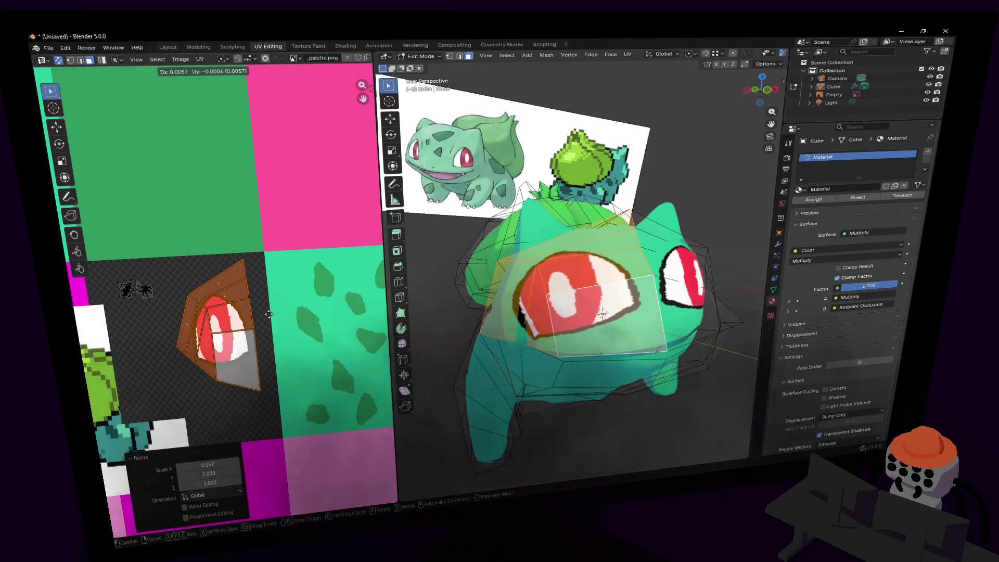
{"action": "left_click", "coordinate": [269, 314]}
{"action": "key", "text": "shift+grave"}
{"action": "key", "text": "s"}
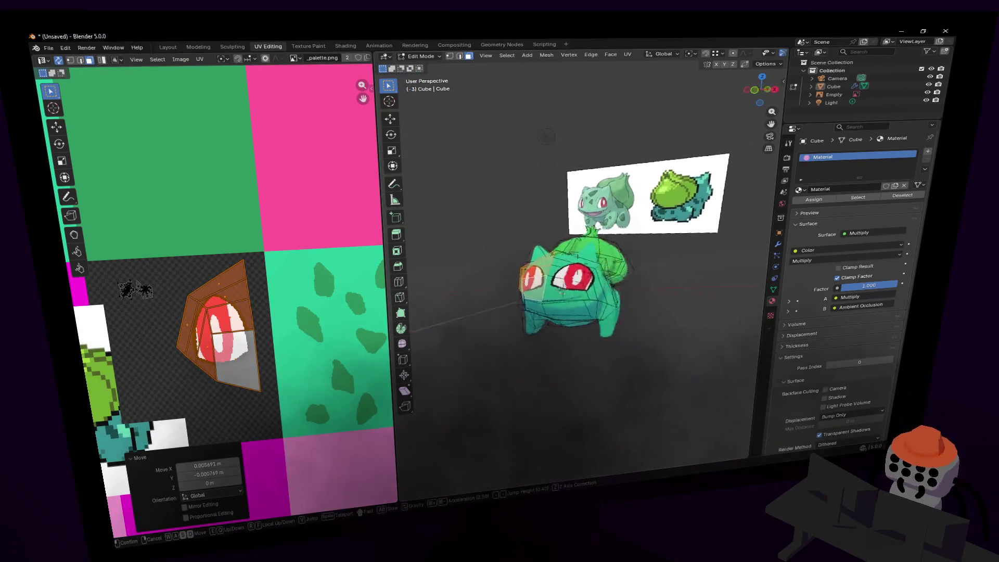
{"action": "key", "text": "w"}
{"action": "left_click", "coordinate": [610, 247]}
Widen the eye island horizontally, rotate it slightly, nudge and resize it.
{"action": "key", "text": "s"}
{"action": "key", "text": "x"}
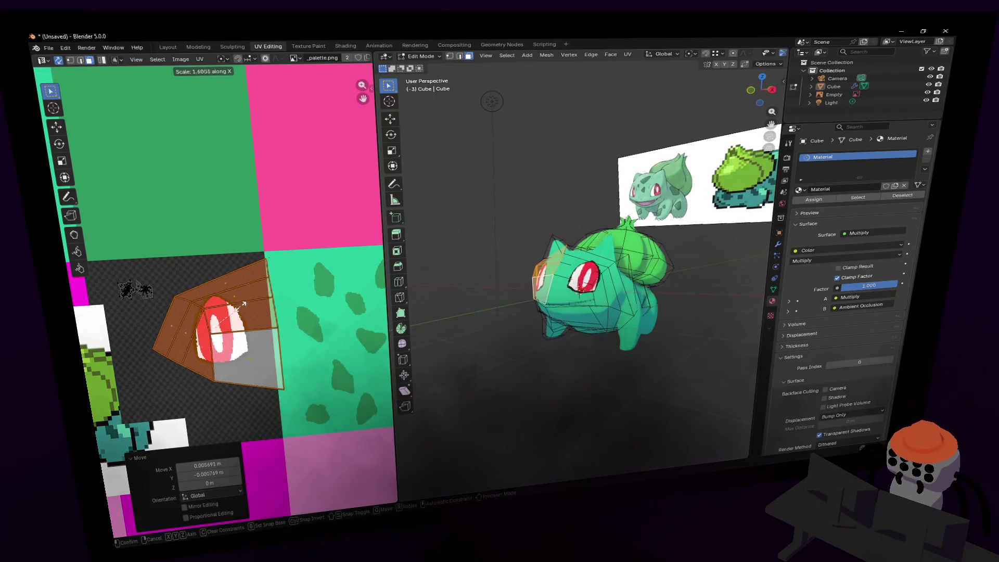
{"action": "left_click", "coordinate": [238, 304]}
{"action": "key", "text": "r"}
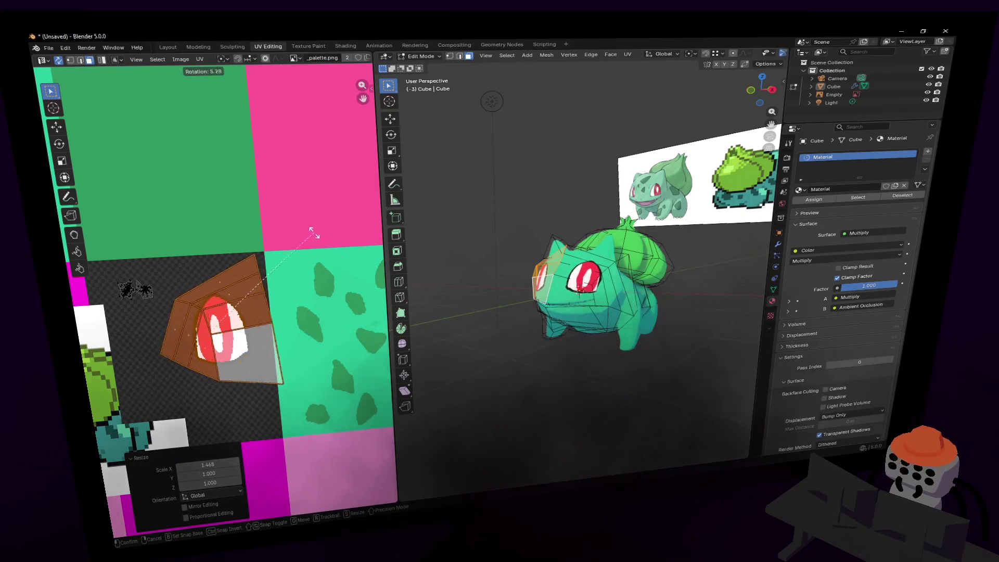
{"action": "left_click", "coordinate": [299, 227]}
{"action": "key", "text": "g"}
{"action": "left_click", "coordinate": [293, 227]}
{"action": "key", "text": "s"}
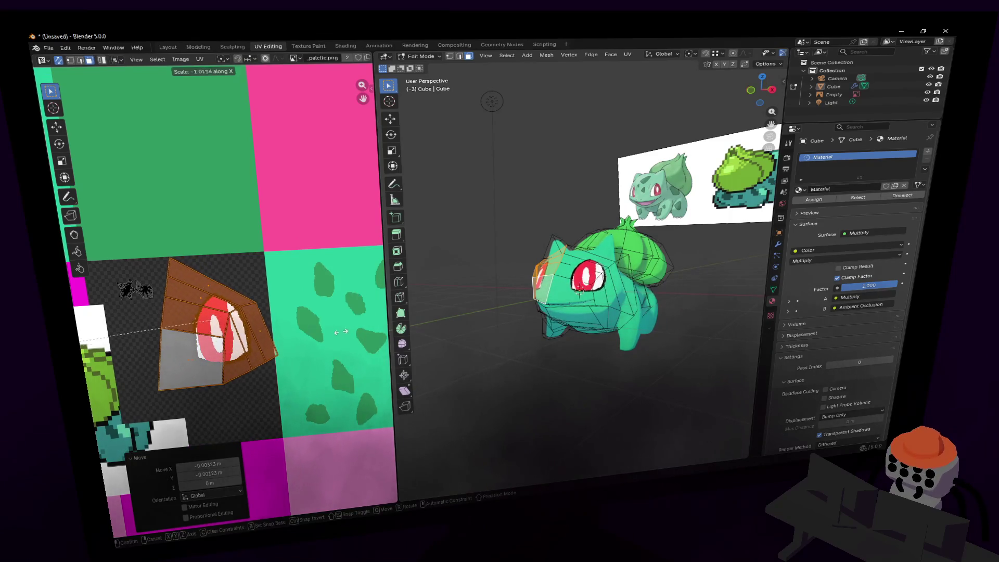
{"action": "left_click", "coordinate": [311, 335]}
Resize the eye UVs horizontally, move them up-left over the painted eye, and return to Object Mode.
{"action": "key", "text": "s"}
{"action": "key", "text": "x"}
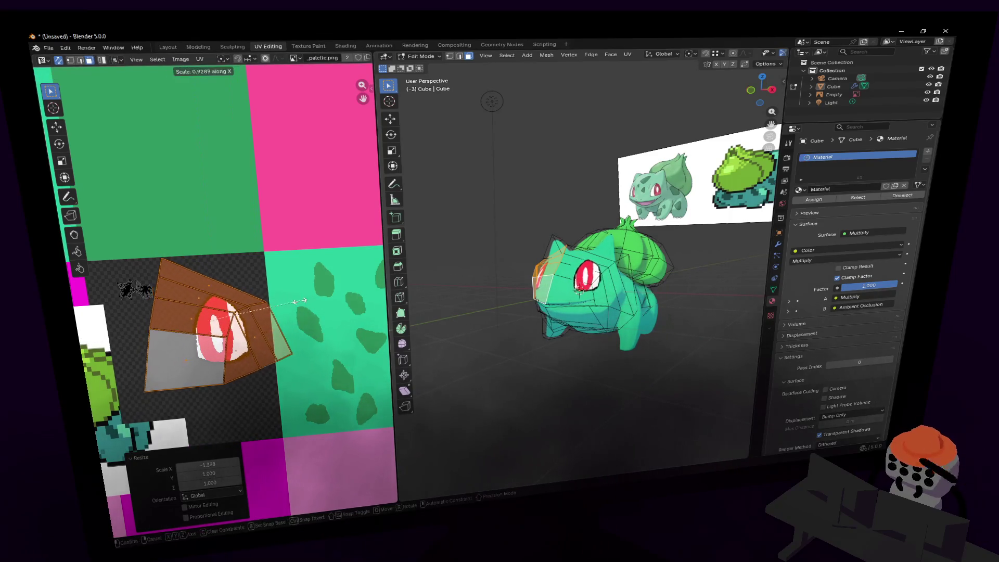
{"action": "left_click", "coordinate": [310, 315]}
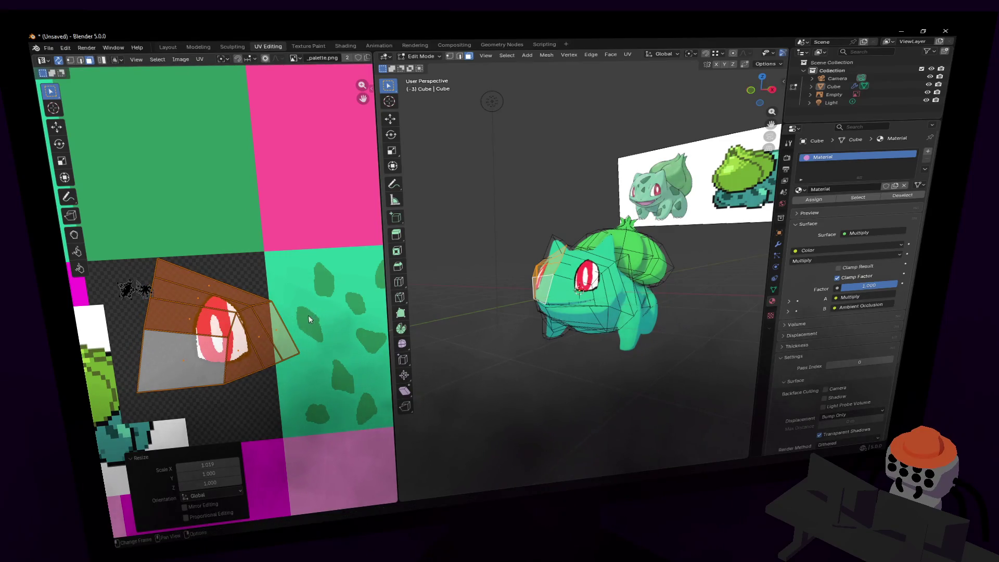
{"action": "key", "text": "g"}
{"action": "left_click_drag", "start_coordinate": [335, 316], "coordinate": [320, 310]}
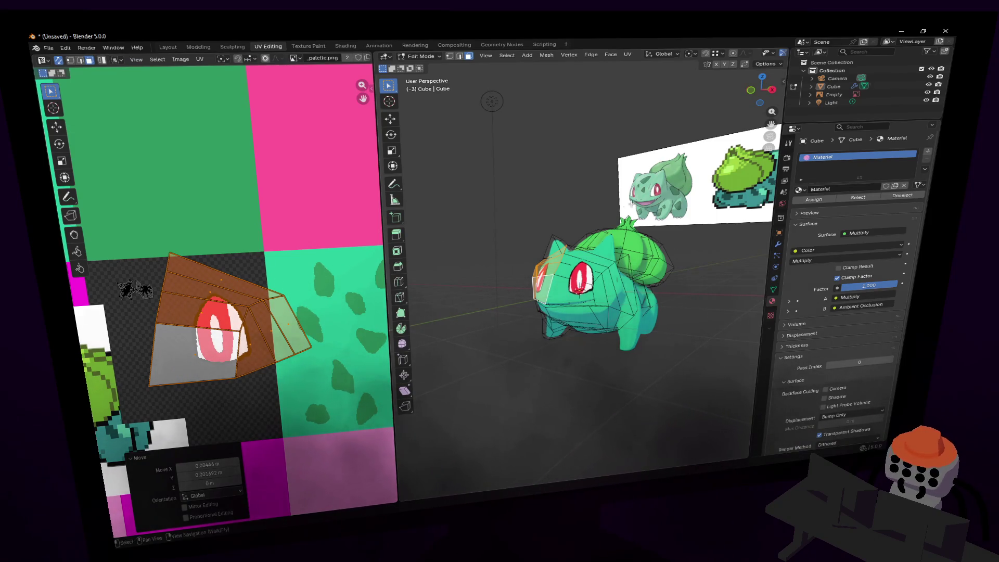
{"action": "key", "text": "Tab"}
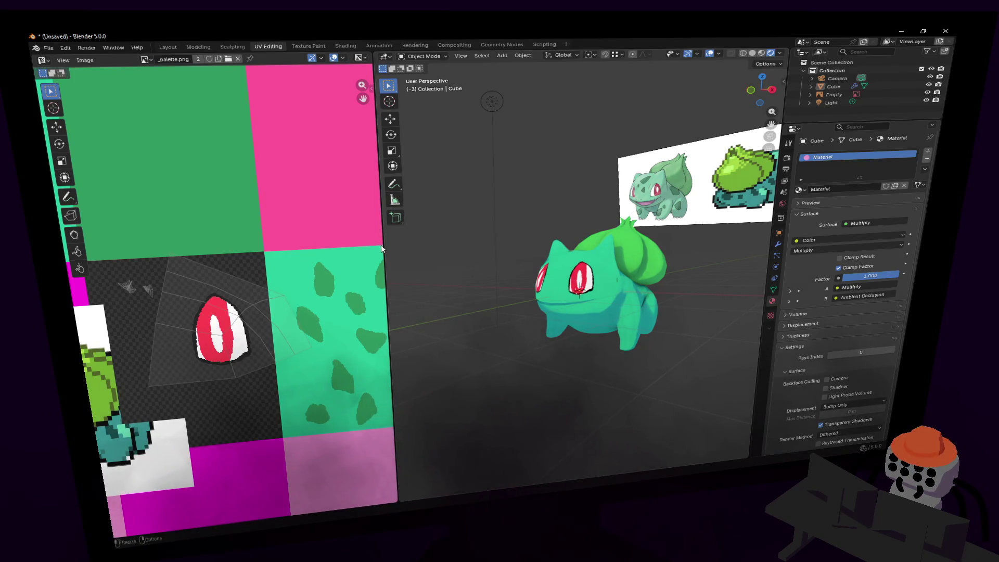
Enlarge the 3D view, switch to the Modeling workspace and fly close to Bulbasaur's face.
{"action": "left_click_drag", "start_coordinate": [381, 243], "coordinate": [266, 238]}
{"action": "left_click", "coordinate": [198, 47]}
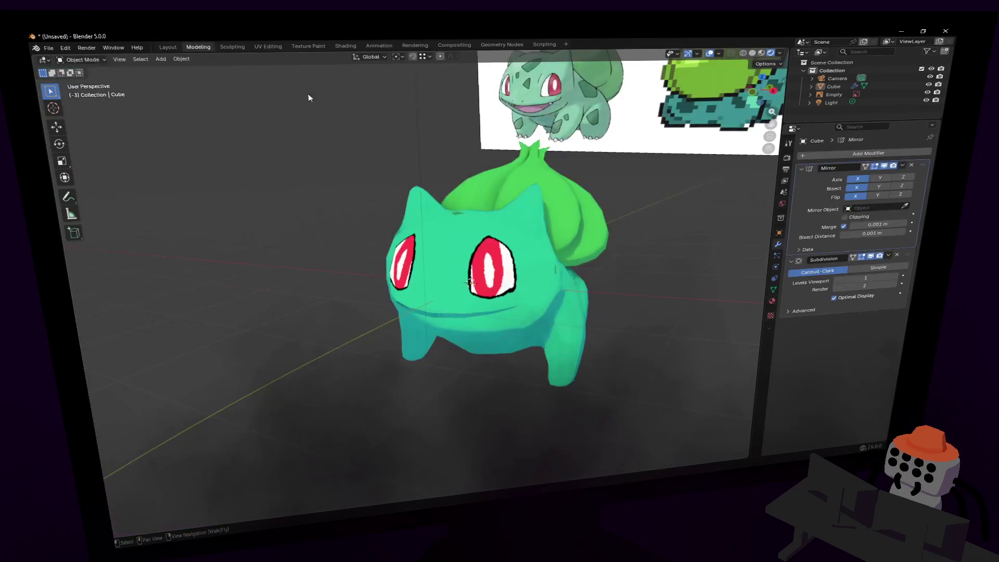
{"action": "key", "text": "shift+grave"}
{"action": "key", "text": "w"}
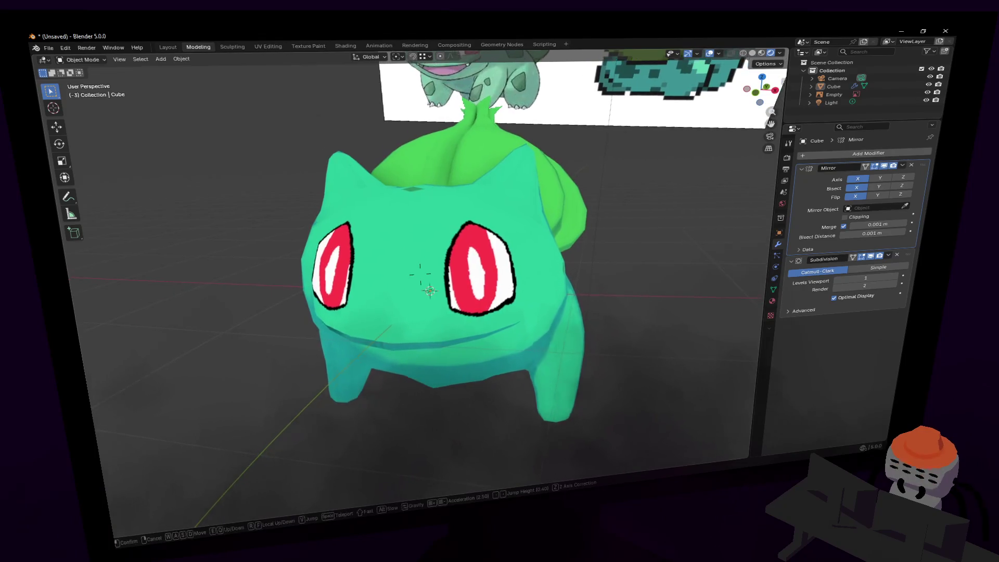
{"action": "left_click", "coordinate": [544, 264]}
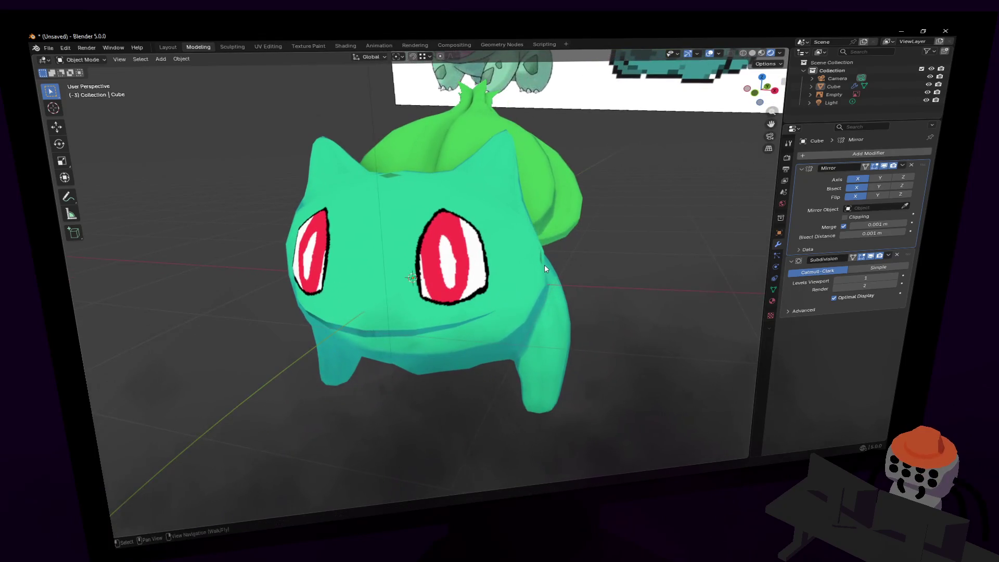
Select the body mesh and walk and orbit around Bulbasaur to inspect it from several sides.
{"action": "left_click", "coordinate": [478, 253]}
{"action": "key", "text": "Tab"}
{"action": "key", "text": "Tab"}
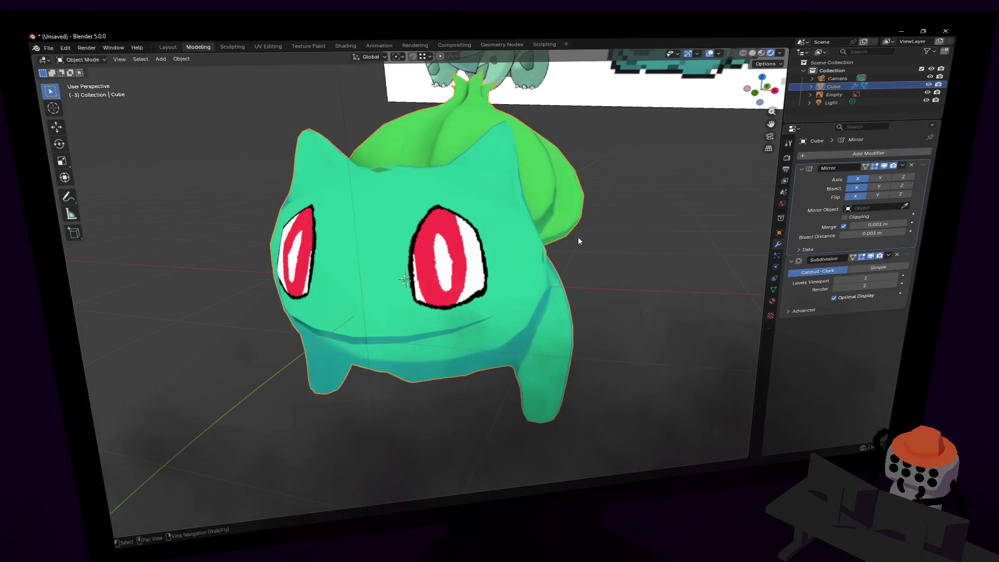
{"action": "key", "text": "shift+grave"}
{"action": "key", "text": "s"}
{"action": "key", "text": "w"}
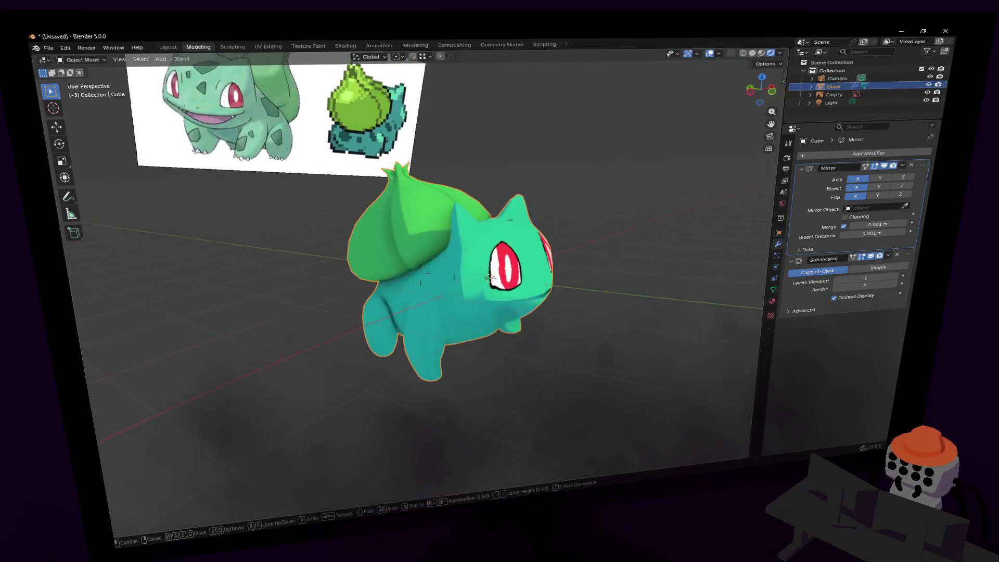
{"action": "key", "text": "d"}
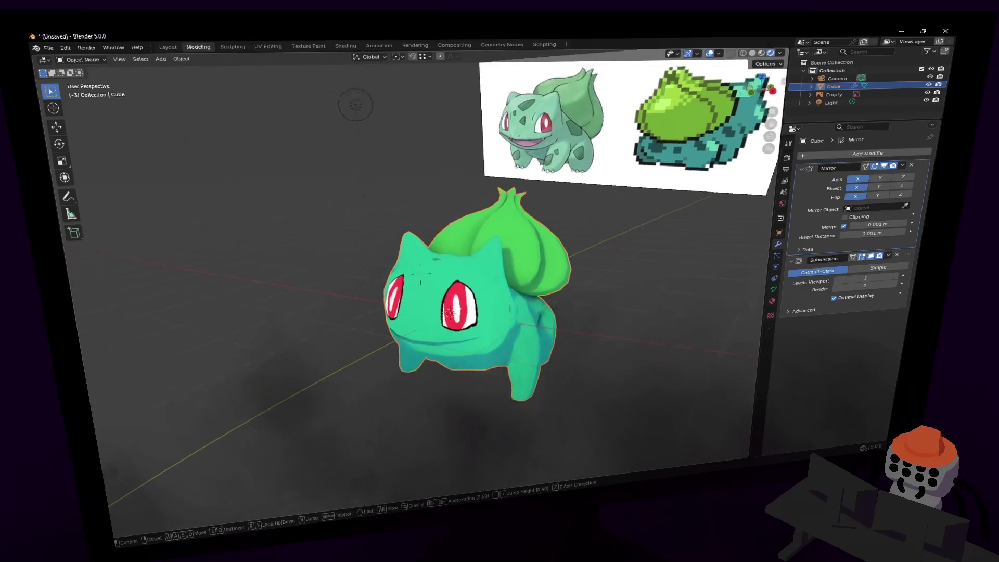
{"action": "key", "text": "d"}
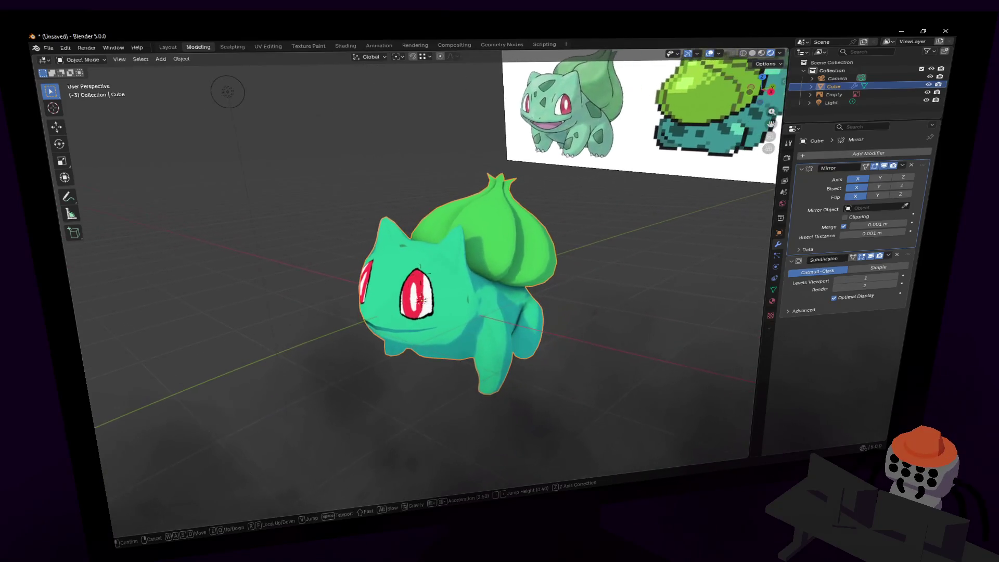
{"action": "left_click", "coordinate": [608, 239]}
{"action": "middle_click_drag", "start_coordinate": [334, 81], "coordinate": [445, 248]}
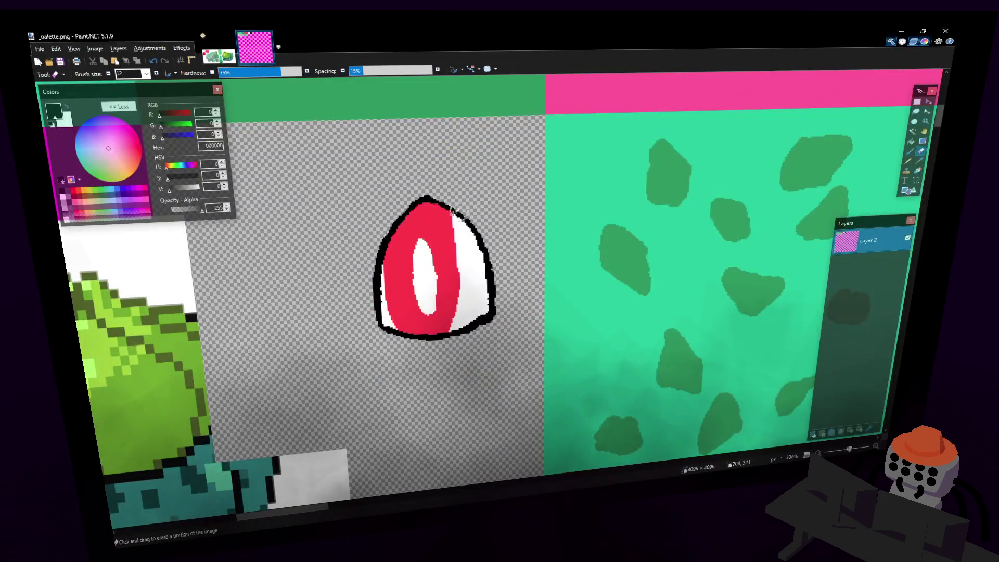
Erase the pixel sprite's overlap into the eye tile with a rectangle selection.
{"action": "scroll", "coordinate": [457, 219], "scroll_direction": "down", "scroll_amount": 5}
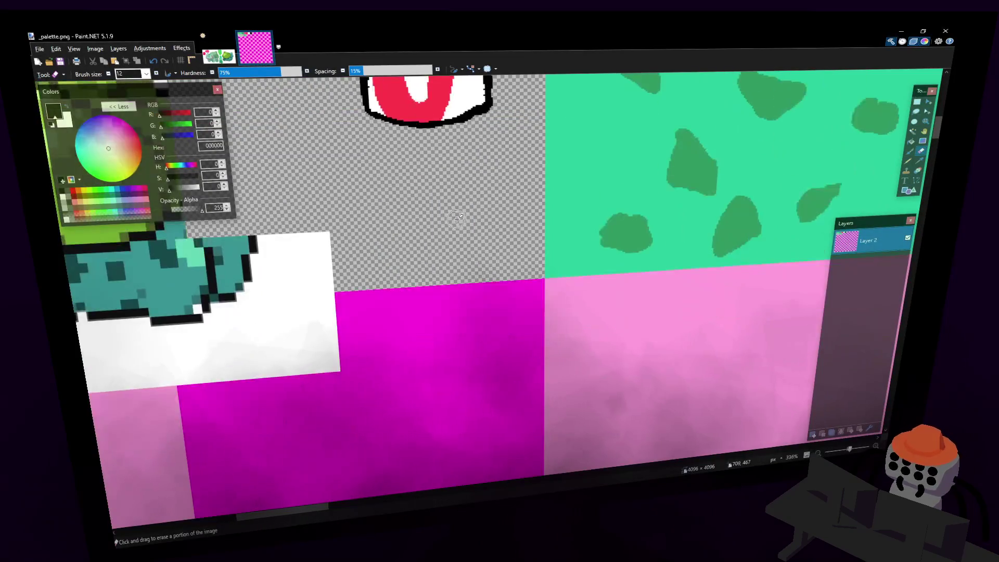
{"action": "scroll", "coordinate": [457, 219], "scroll_direction": "down", "scroll_amount": 5, "text": "ctrl"}
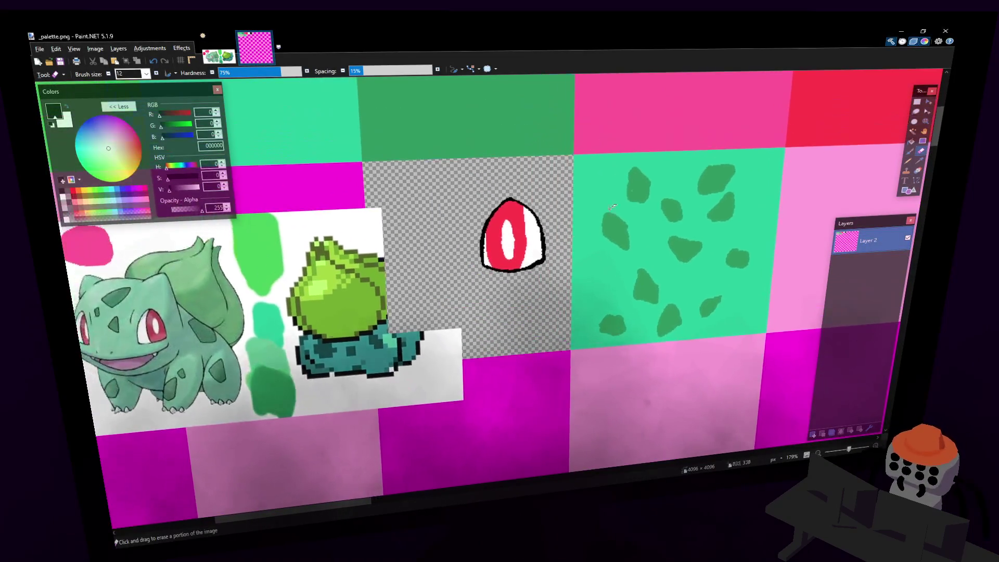
{"action": "key", "text": "s"}
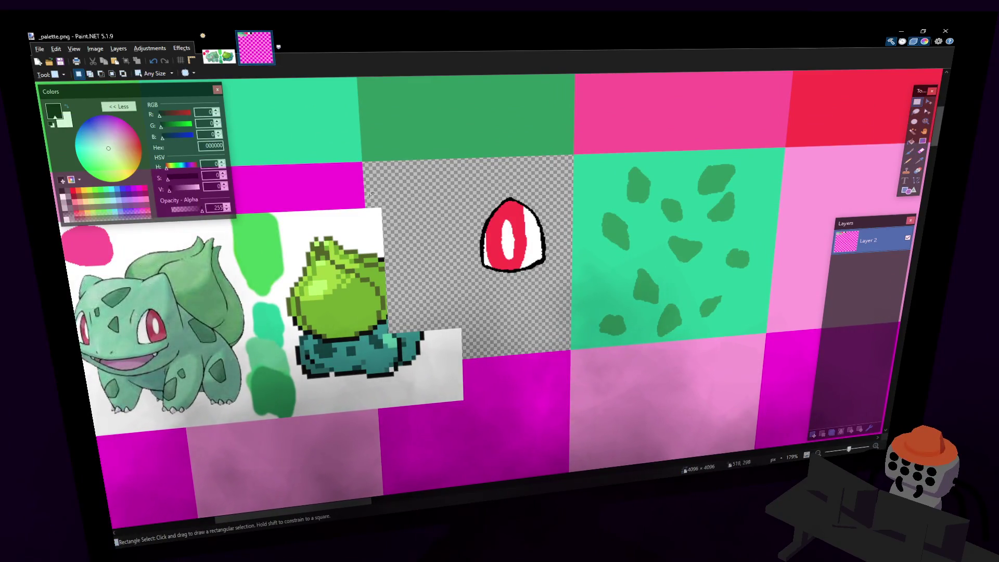
{"action": "mouse_move", "coordinate": [367, 199]}
{"action": "left_mouse_down"}
{"action": "mouse_move", "coordinate": [408, 249]}
{"action": "mouse_move", "coordinate": [432, 319]}
{"action": "mouse_move", "coordinate": [468, 358]}
{"action": "left_mouse_up"}
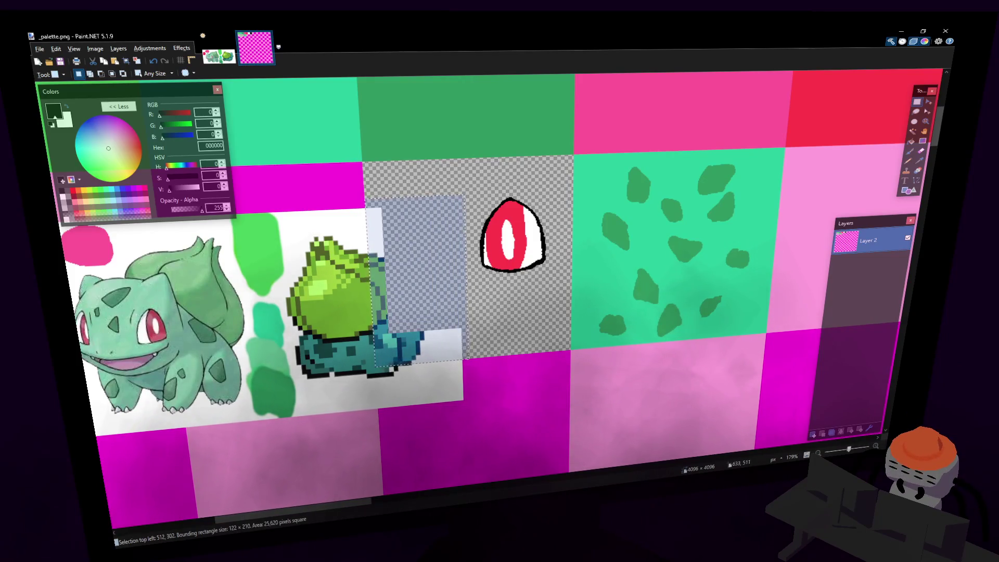
{"action": "key", "text": "Delete"}
Move the red eye drawing down and left in its tile, deselect, and save _palette.png.
{"action": "mouse_move", "coordinate": [563, 301]}
{"action": "left_mouse_down"}
{"action": "mouse_move", "coordinate": [513, 204]}
{"action": "mouse_move", "coordinate": [463, 178]}
{"action": "left_mouse_up"}
{"action": "key", "text": "o"}
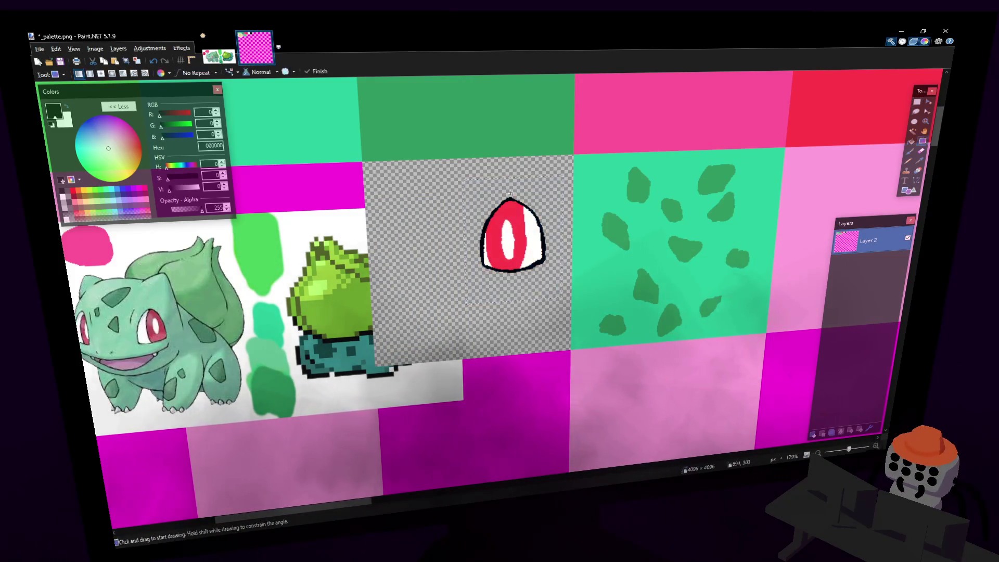
{"action": "key", "text": "m"}
{"action": "left_click_drag", "start_coordinate": [521, 209], "coordinate": [484, 250]}
{"action": "key", "text": "s"}
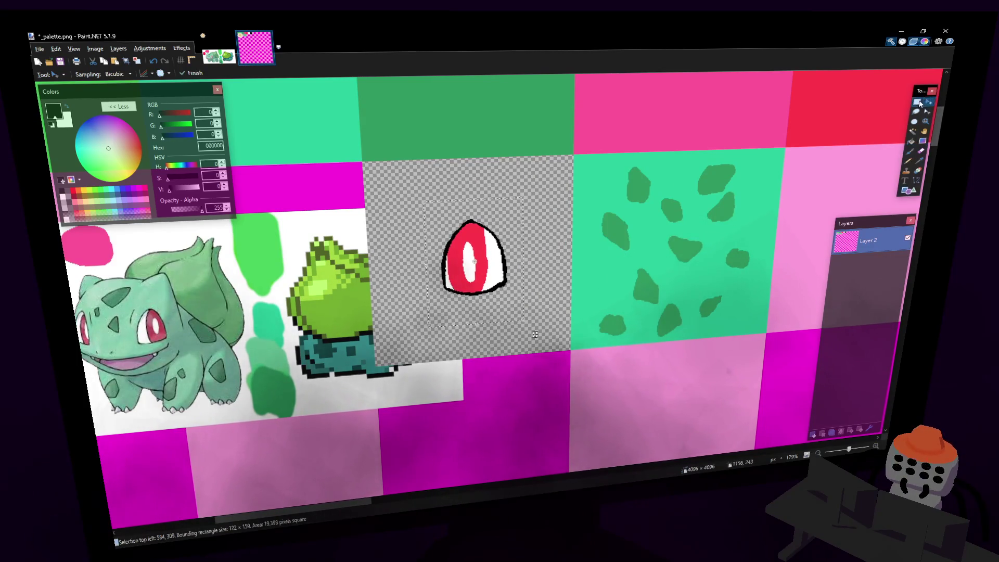
{"action": "key", "text": "ctrl+d"}
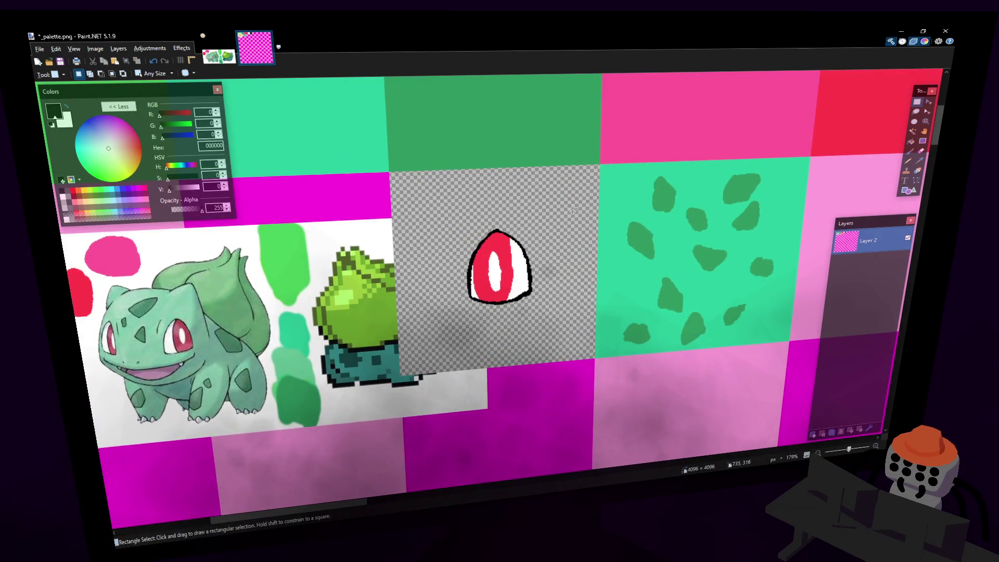
{"action": "key", "text": "ctrl+s"}
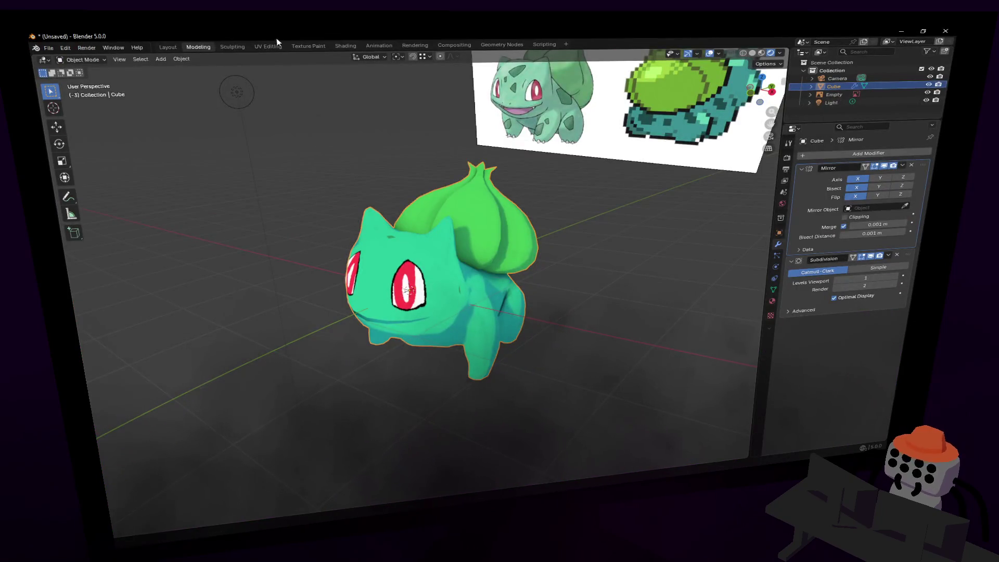
In UV Editing, move the eye UV island onto the relocated eye drawing, then return to Object Mode.
{"action": "left_click", "coordinate": [268, 46]}
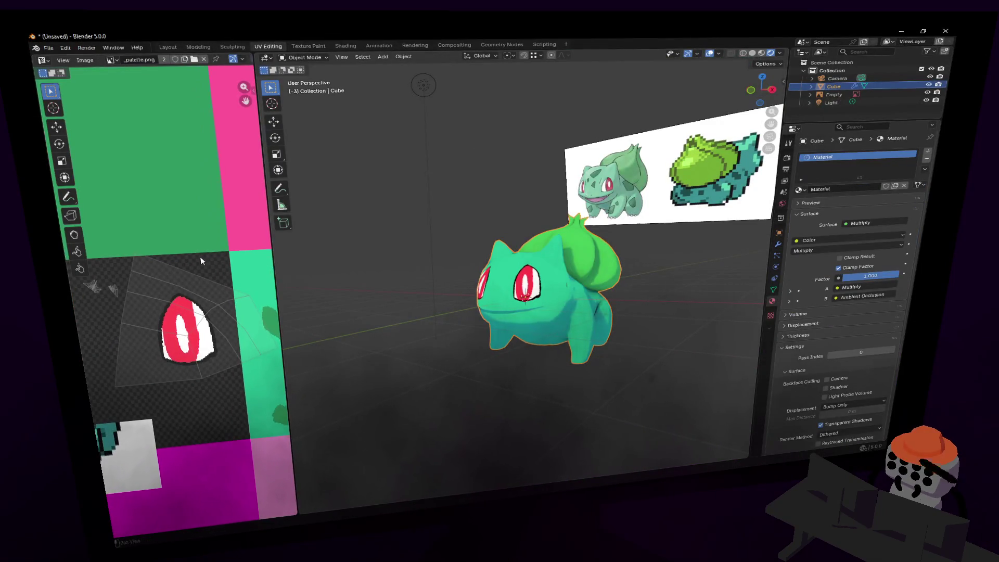
{"action": "key", "text": "Tab"}
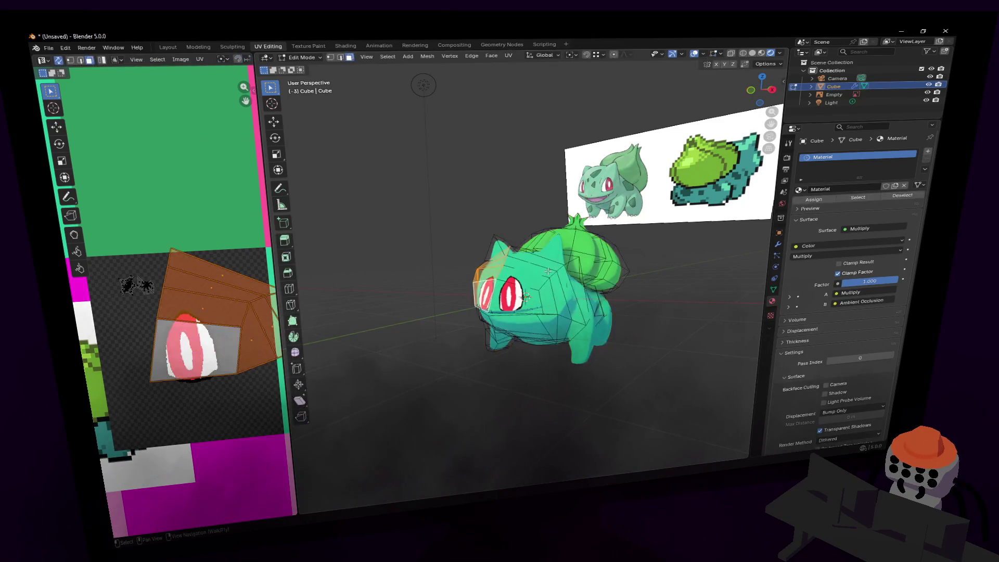
{"action": "key", "text": "g"}
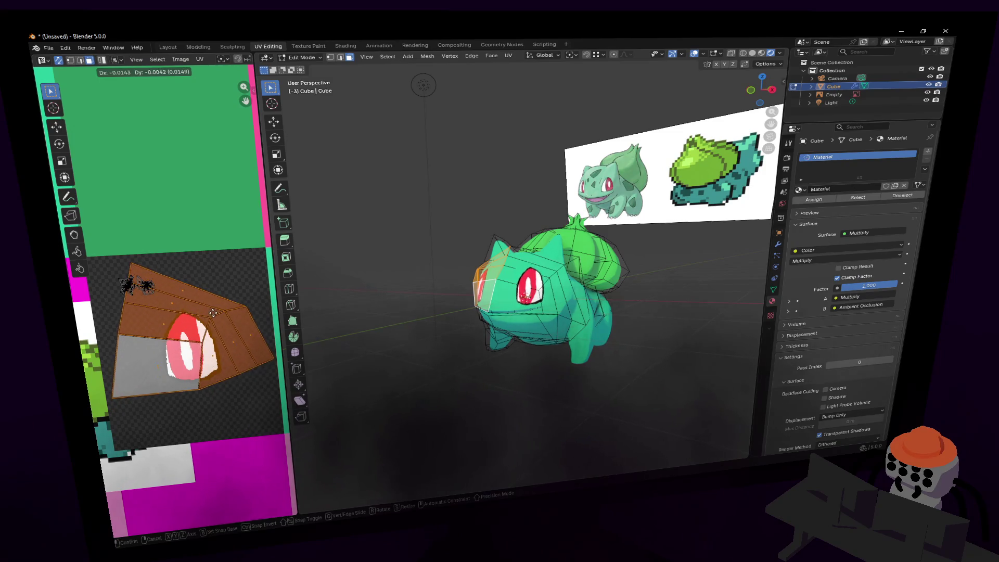
{"action": "left_click", "coordinate": [213, 324]}
{"action": "key", "text": "Tab"}
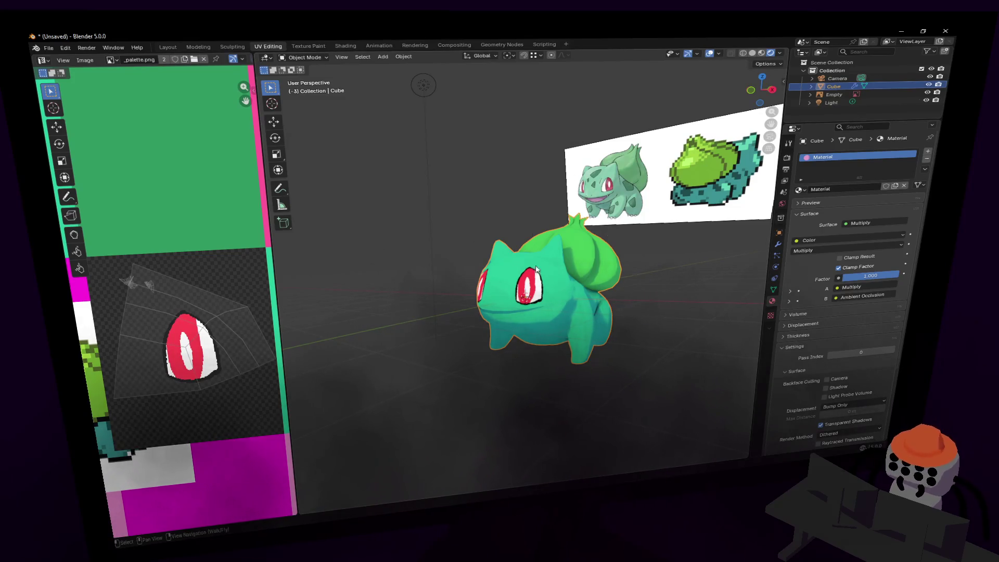
{"action": "scroll", "coordinate": [183, 338], "scroll_direction": "right", "scroll_amount": 5, "text": "ctrl"}
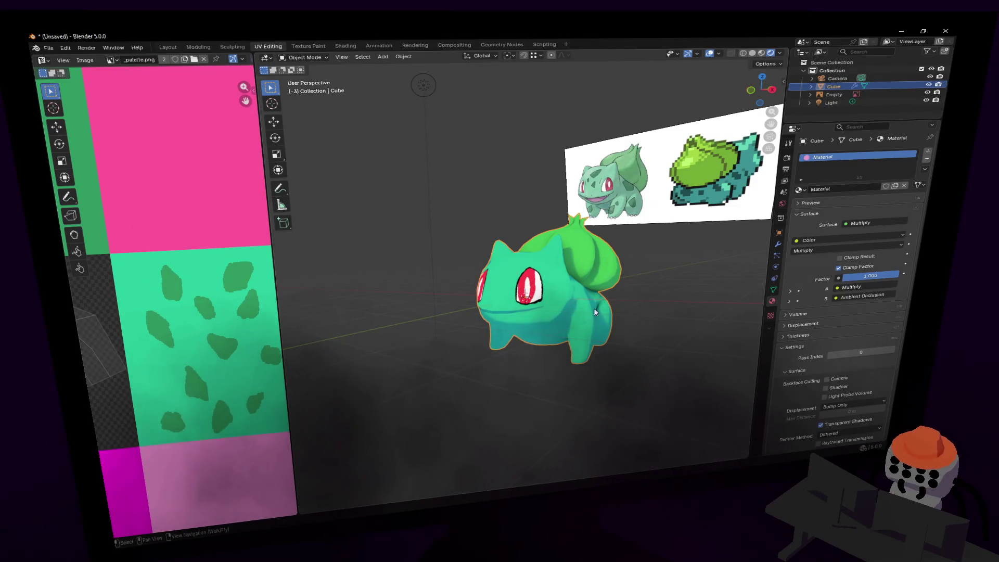
{"action": "left_click", "coordinate": [774, 289]}
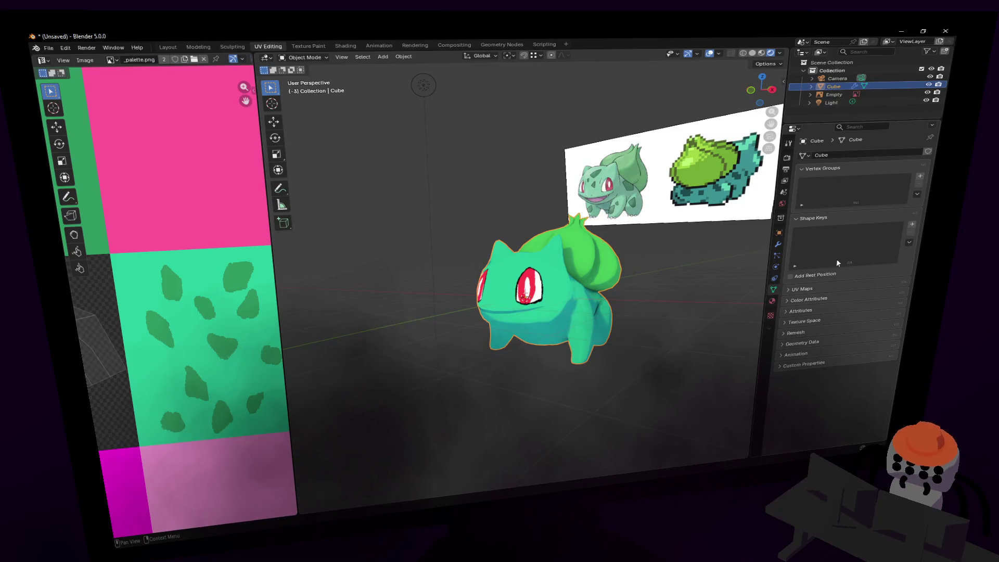
{"action": "left_click", "coordinate": [801, 289]}
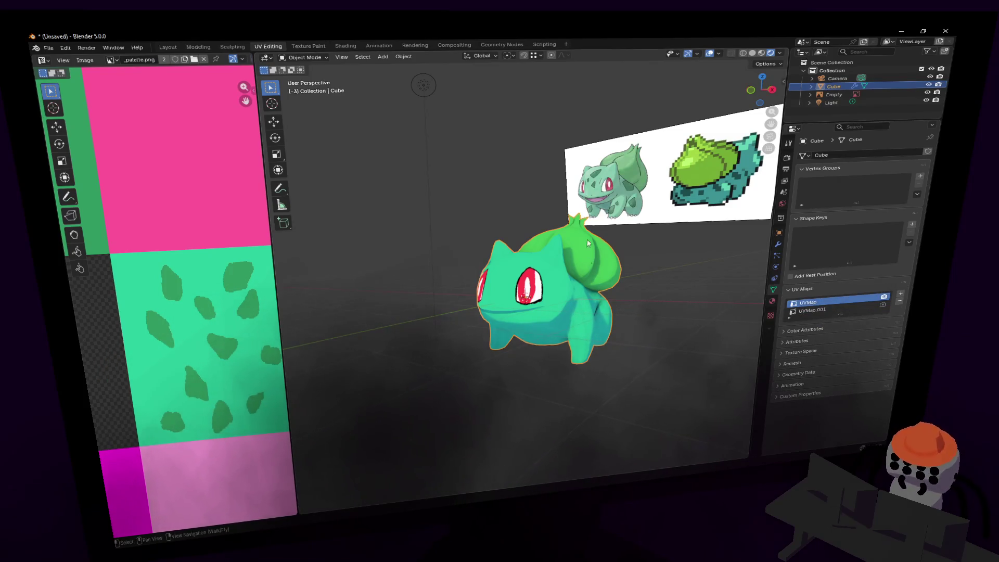
{"action": "left_click", "coordinate": [304, 57]}
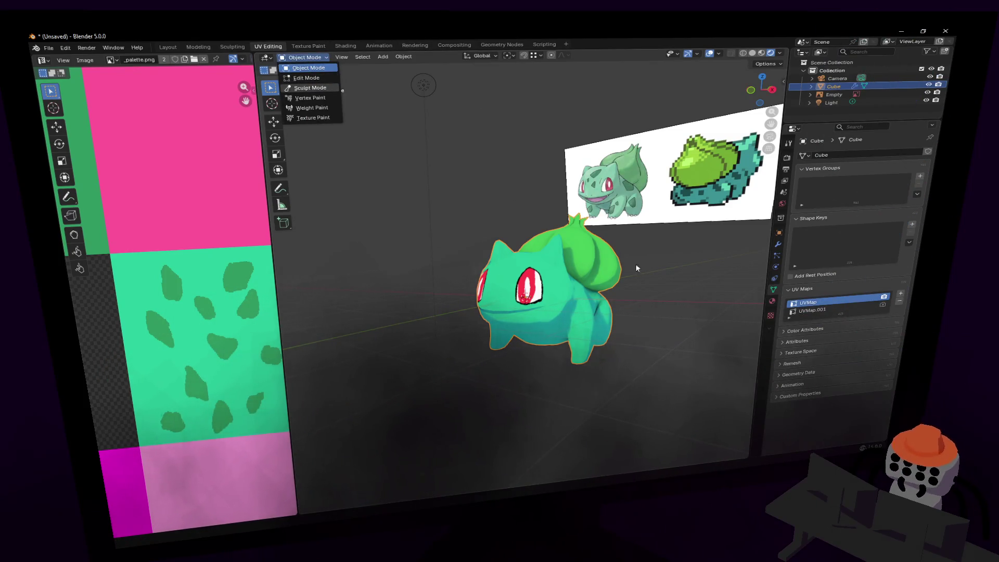
{"action": "left_click", "coordinate": [583, 320]}
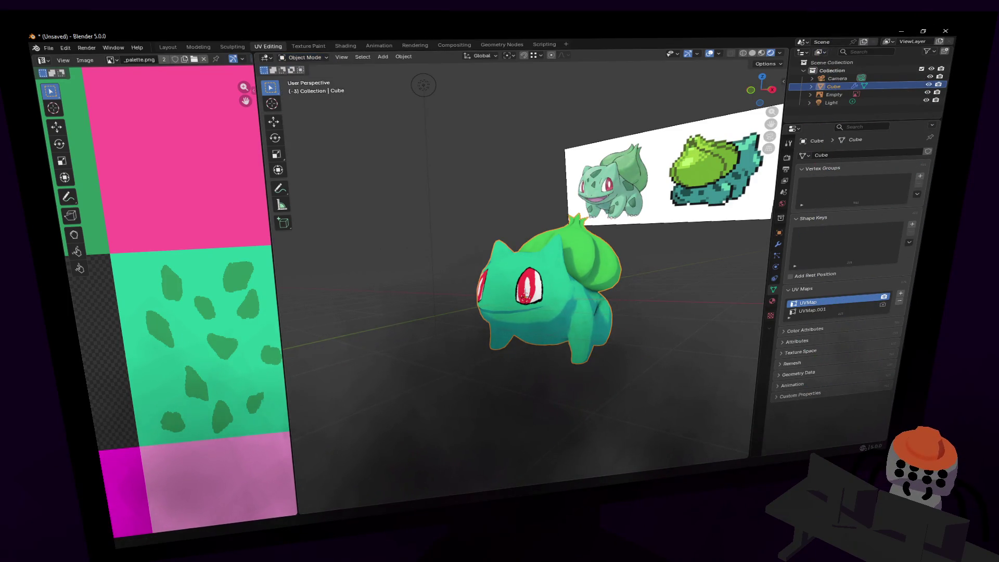
{"action": "middle_click_drag", "start_coordinate": [496, 265], "coordinate": [507, 301]}
{"action": "key", "text": "Tab"}
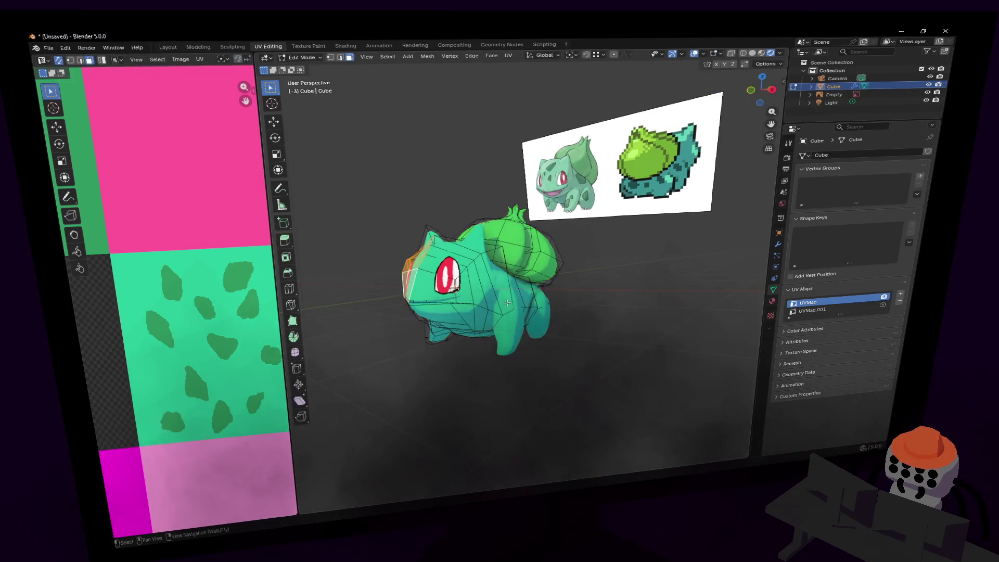
{"action": "key", "text": "l"}
{"action": "key", "text": "shift+grave"}
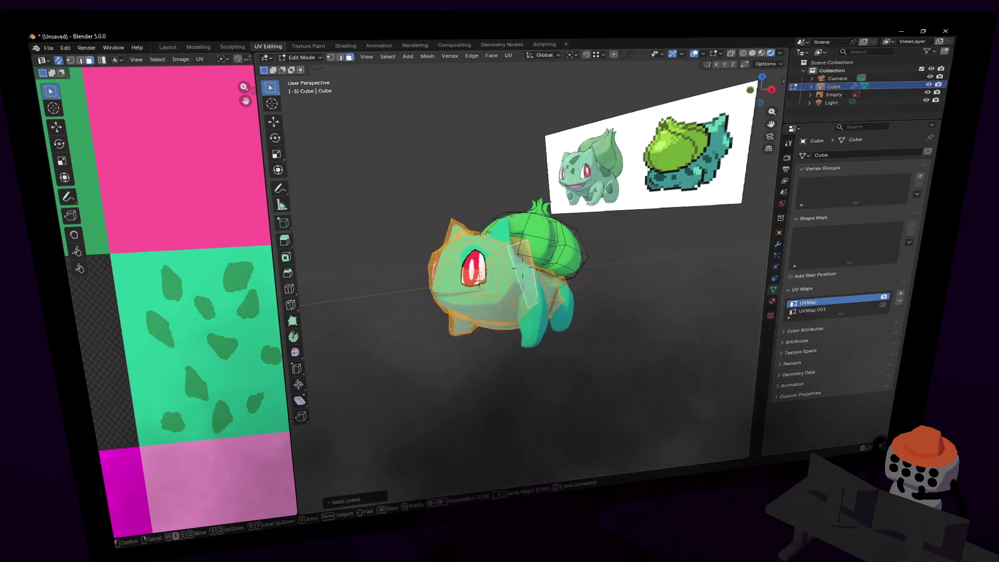
{"action": "key", "text": "w"}
{"action": "key", "text": "w"}
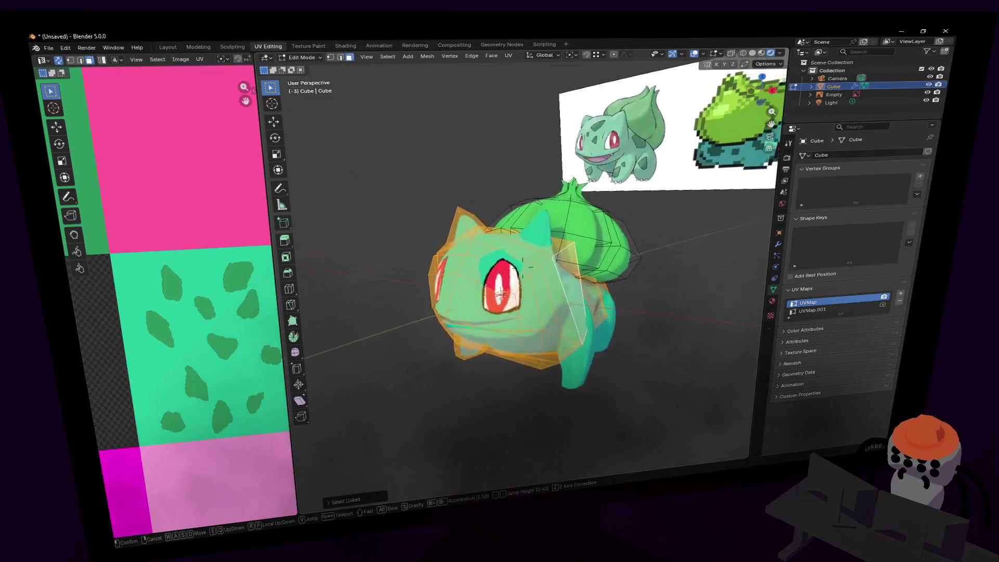
{"action": "left_click", "coordinate": [522, 266]}
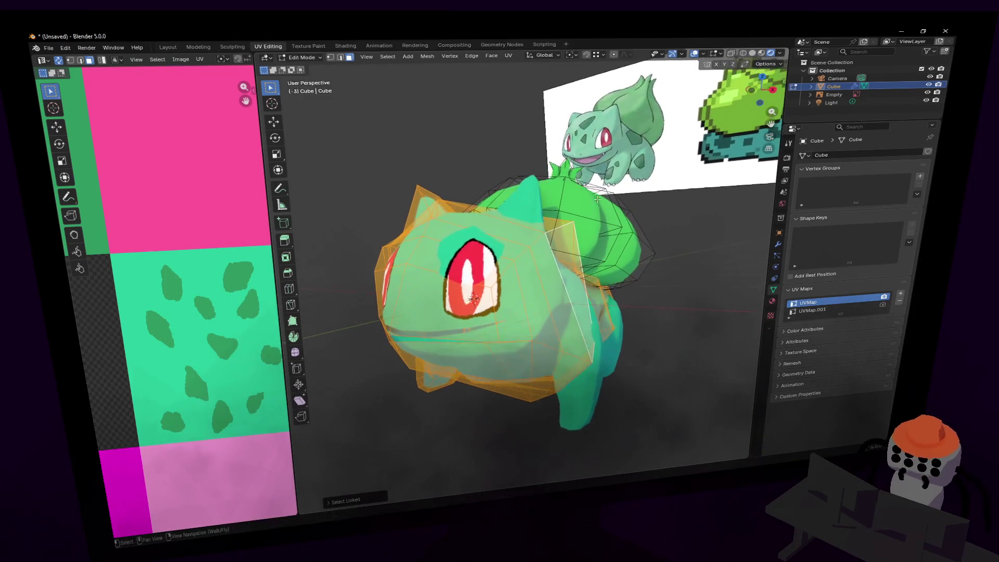
{"action": "key", "text": "shift+grave"}
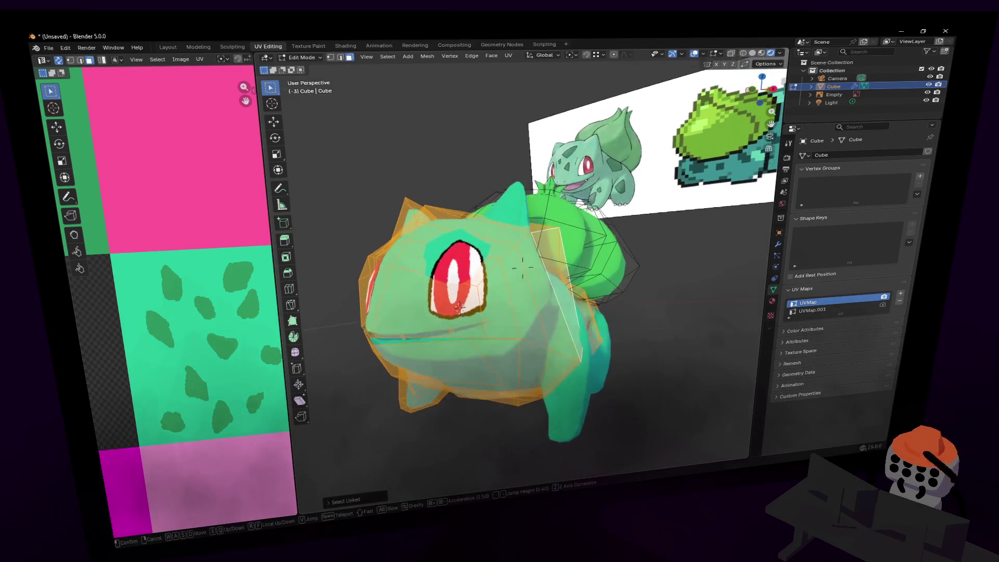
{"action": "left_click", "coordinate": [591, 217]}
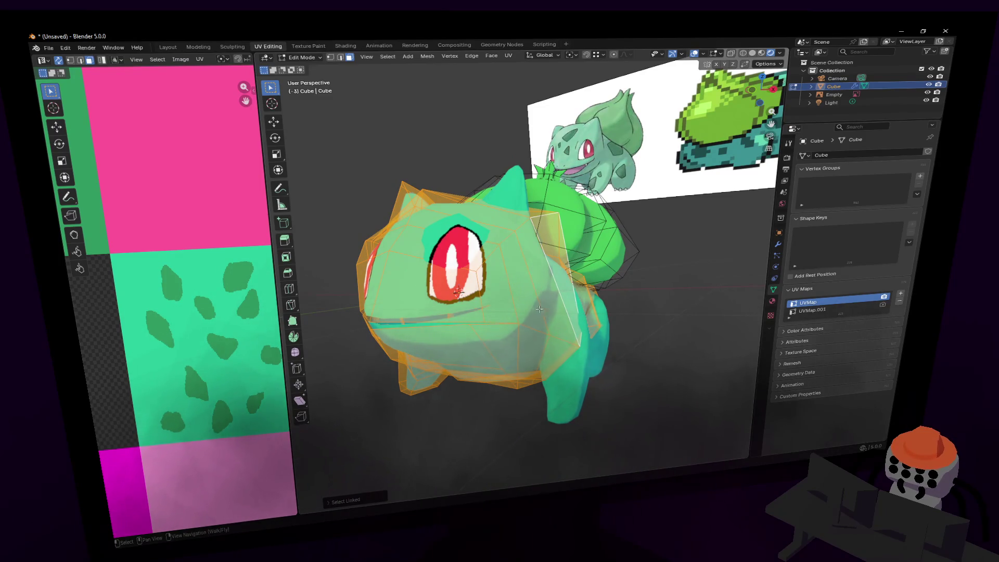
Unwrap the selected head faces, shrink the island and place it on the top-left palette area.
{"action": "scroll", "coordinate": [209, 276], "scroll_direction": "down", "scroll_amount": 3}
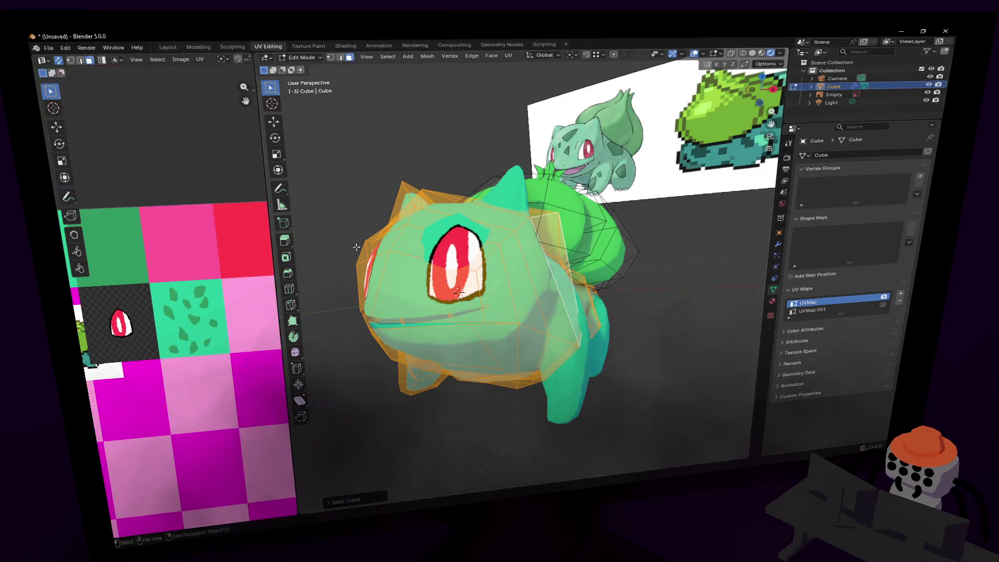
{"action": "key", "text": "u"}
{"action": "left_click", "coordinate": [413, 216]}
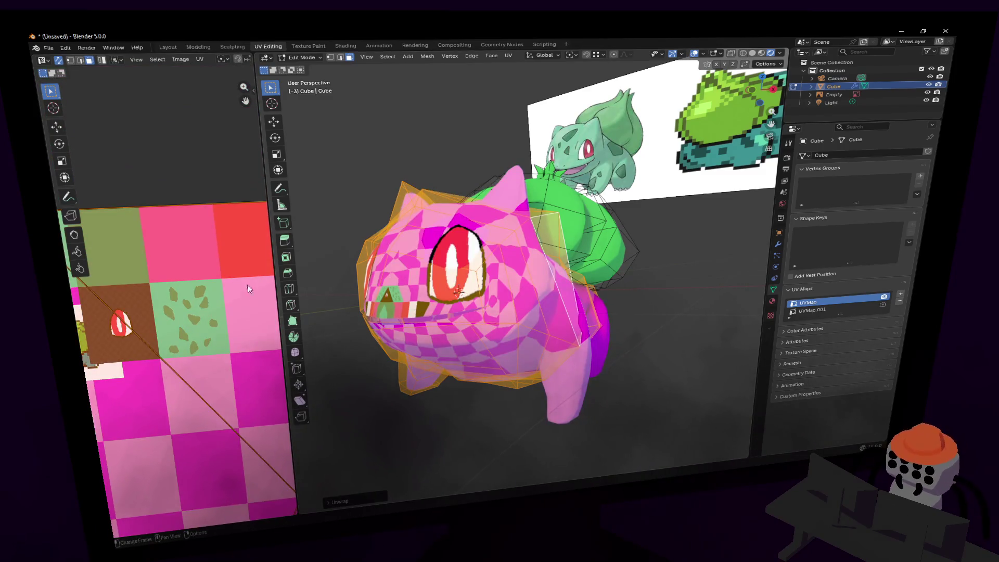
{"action": "scroll", "coordinate": [226, 239], "scroll_direction": "down", "scroll_amount": 5}
{"action": "key", "text": "s"}
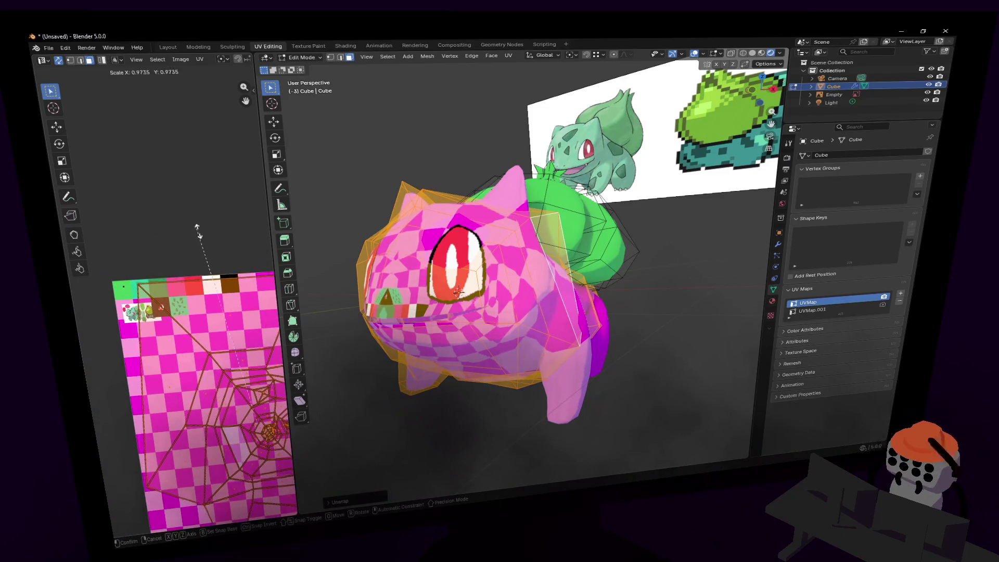
{"action": "key", "text": "Return"}
{"action": "key", "text": "g"}
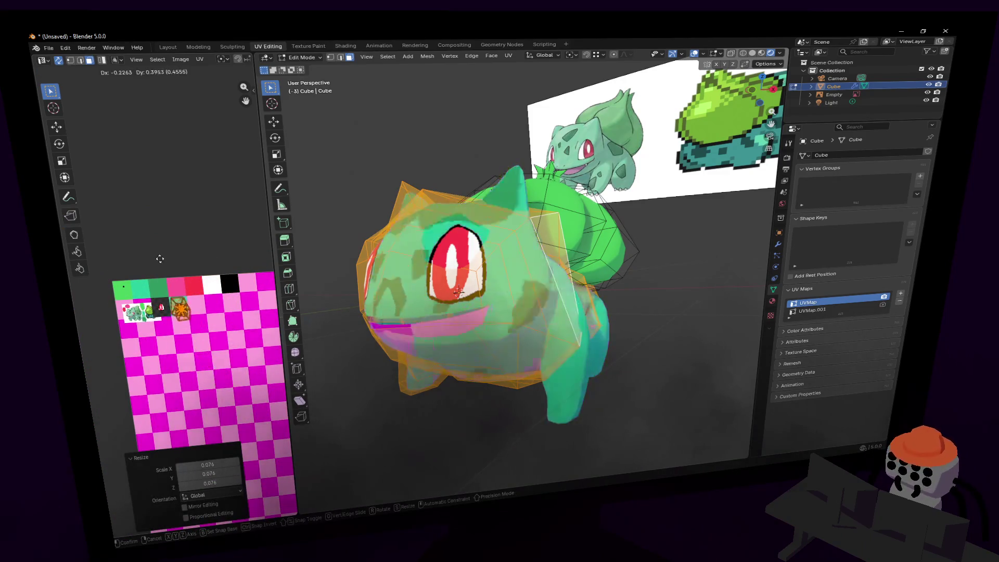
{"action": "left_click", "coordinate": [193, 265]}
Scale the head island to 0.742, set it on the spots tile and rotate it -75.5°.
{"action": "key", "text": "s"}
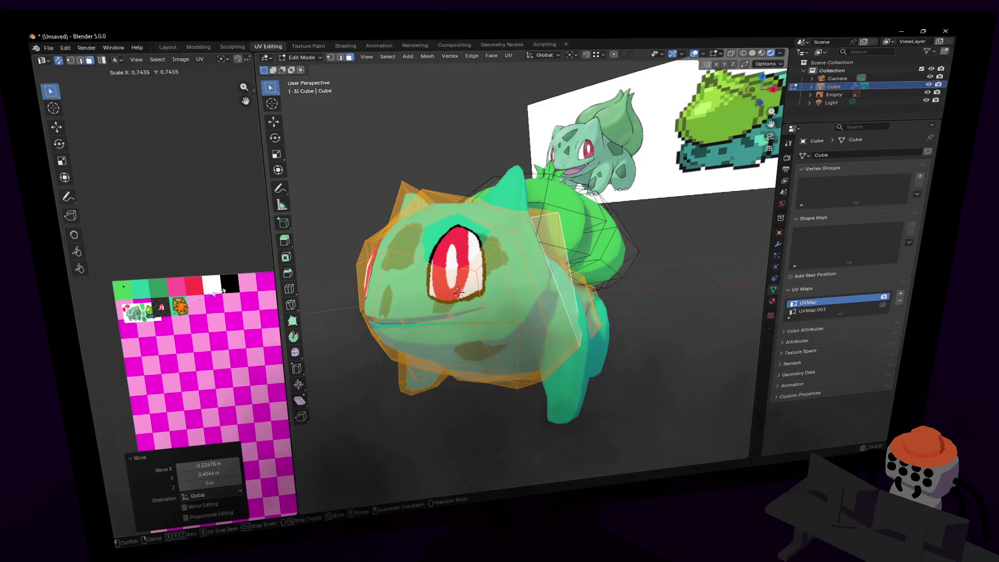
{"action": "left_click", "coordinate": [217, 297]}
{"action": "scroll", "coordinate": [180, 306], "scroll_direction": "up", "scroll_amount": 6}
{"action": "scroll", "coordinate": [179, 305], "scroll_direction": "up", "scroll_amount": 2}
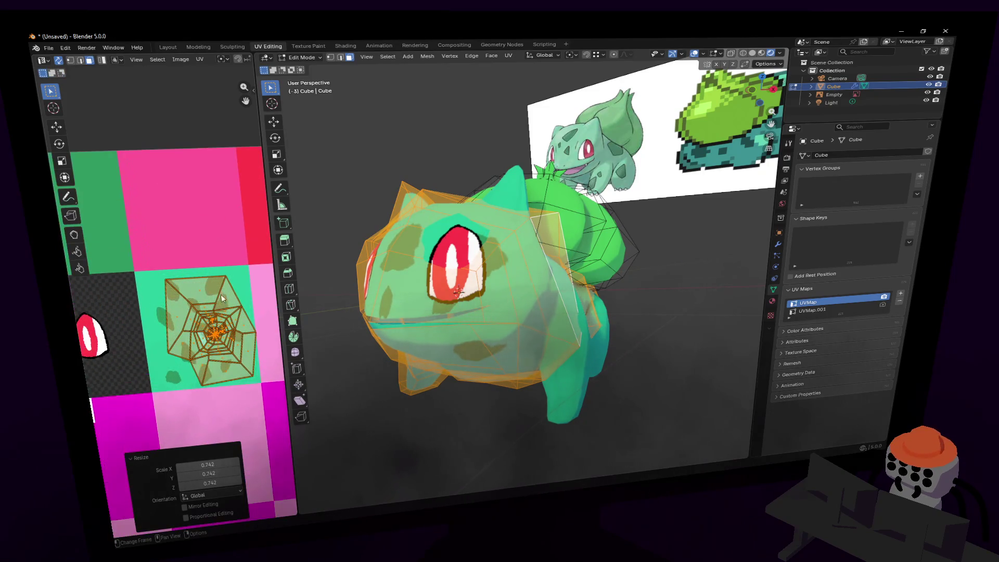
{"action": "key", "text": "g"}
{"action": "left_click", "coordinate": [177, 308]}
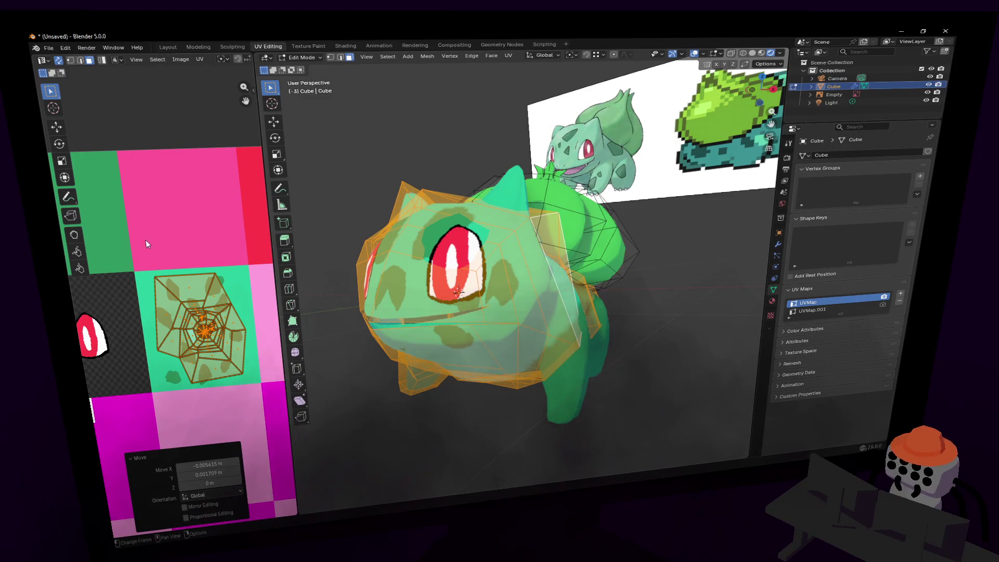
{"action": "key", "text": "r"}
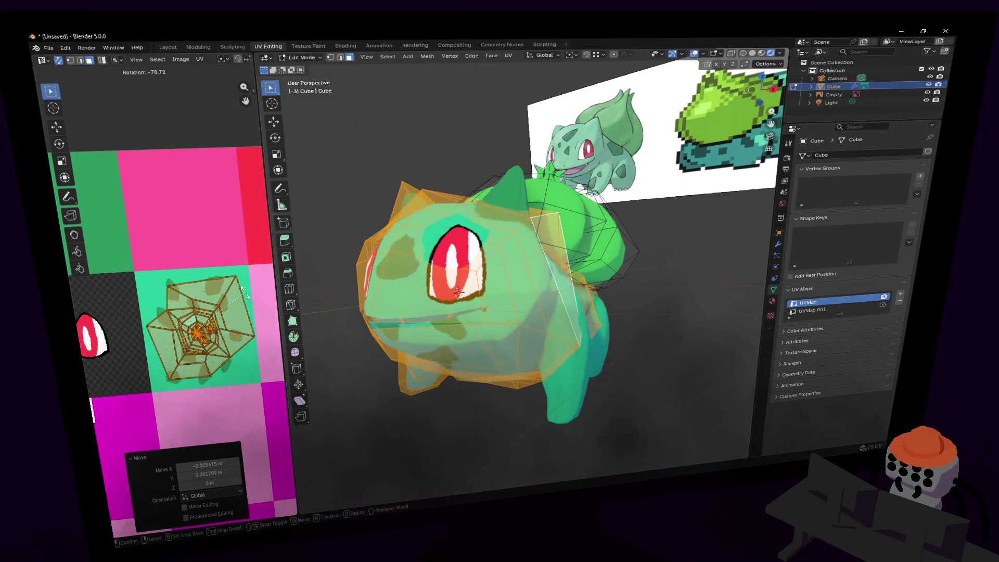
{"action": "left_click", "coordinate": [243, 292]}
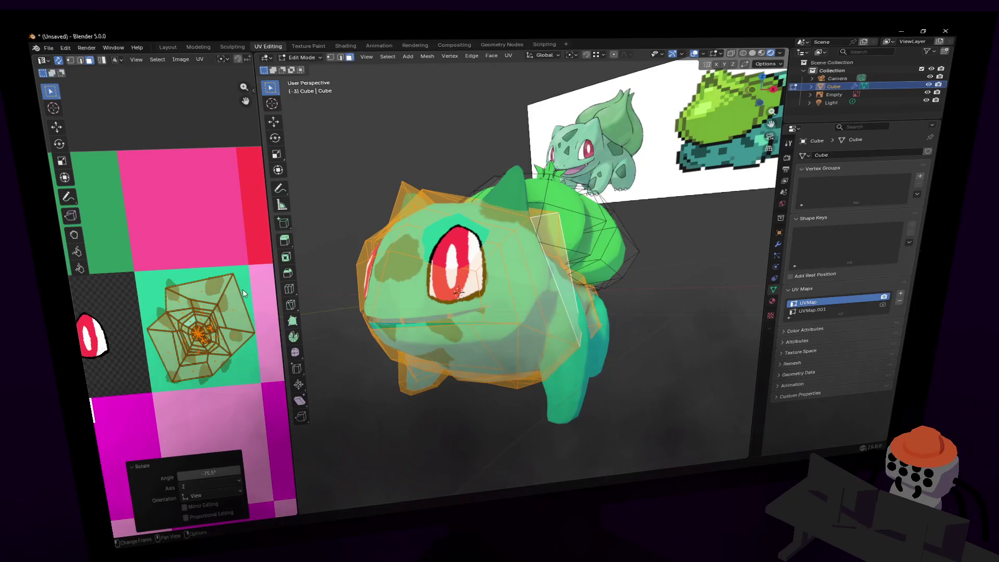
Walk around the model to inspect the spotted head, then start moving the island down-right.
{"action": "key", "text": "shift+grave"}
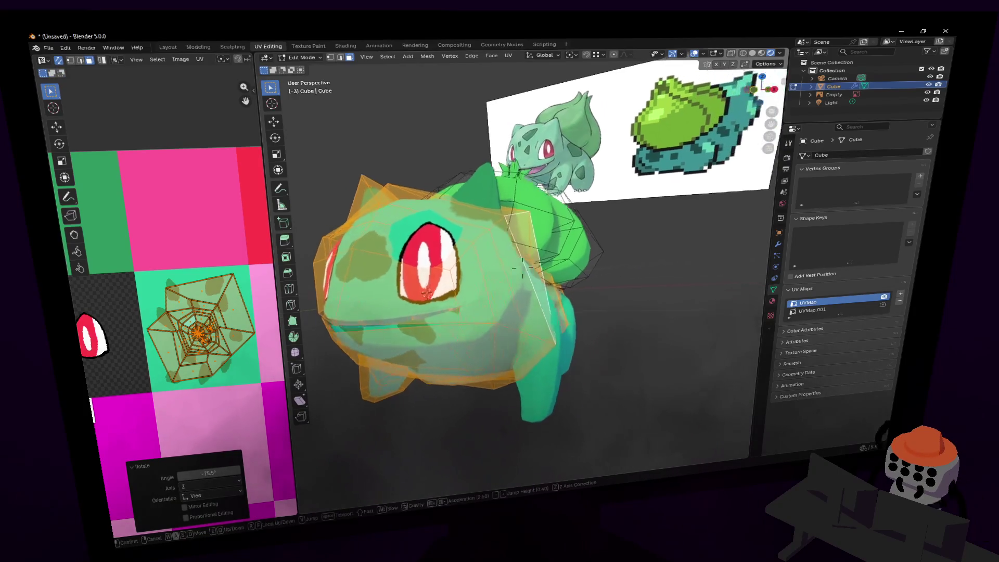
{"action": "key", "text": "s"}
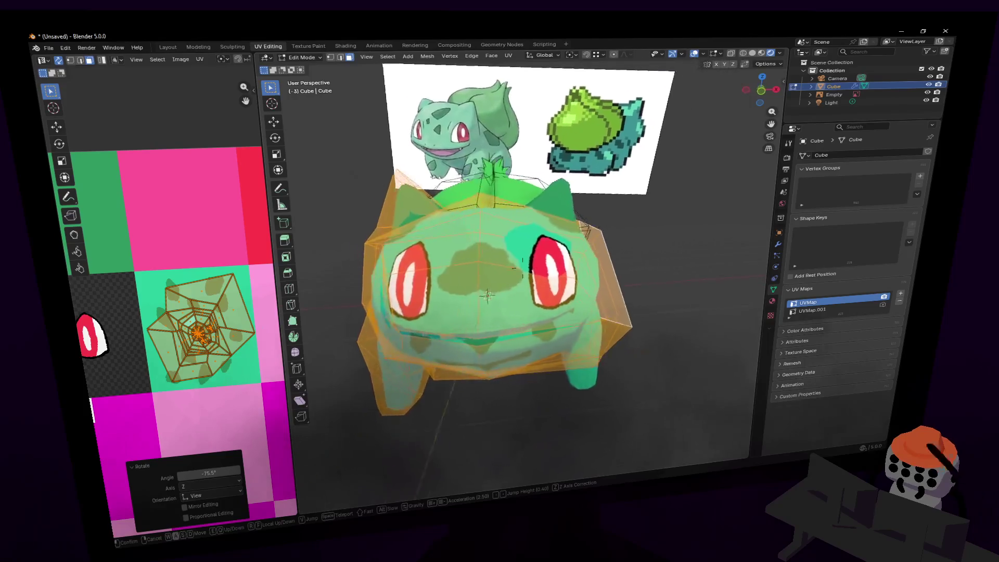
{"action": "key", "text": "d"}
{"action": "key", "text": "a"}
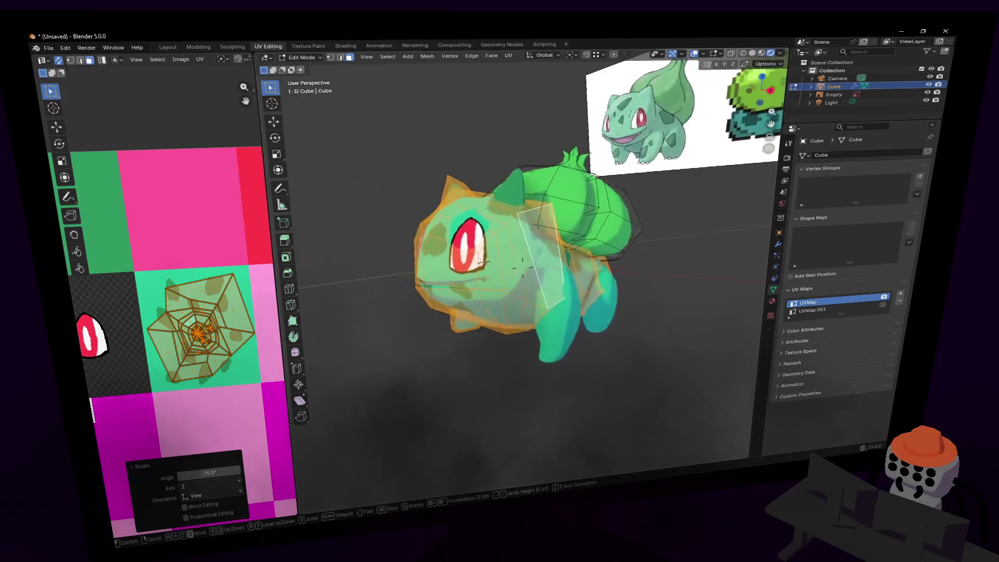
{"action": "key", "text": "Return"}
{"action": "key", "text": "g"}
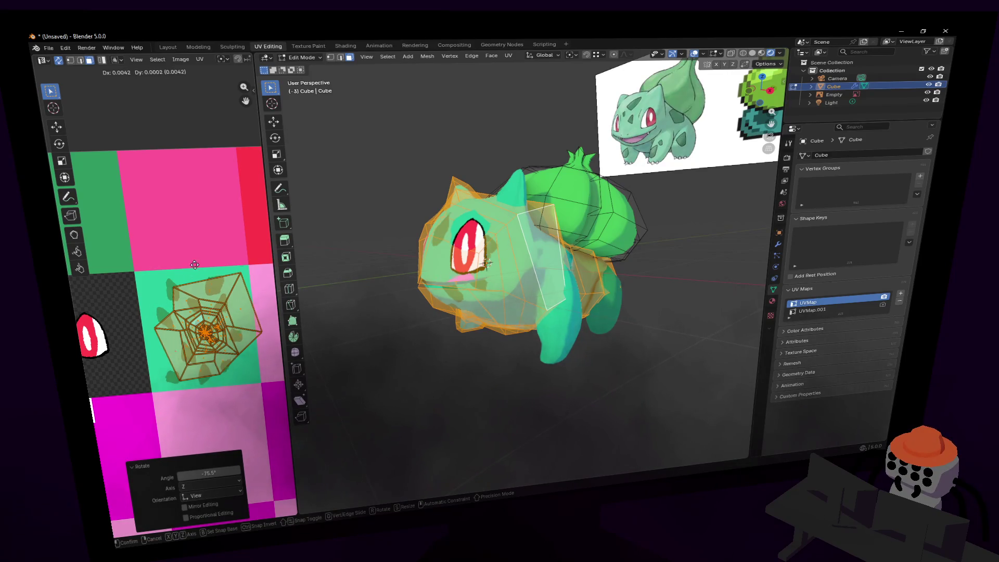
Drop the head's UV island on the pink area and widen the UV editor.
{"action": "left_click", "coordinate": [242, 334]}
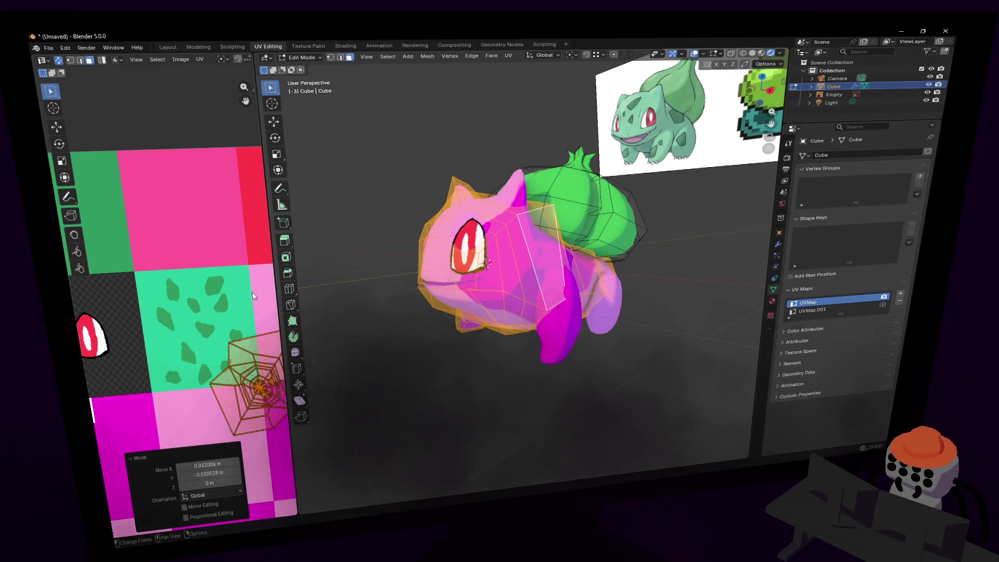
{"action": "scroll", "coordinate": [262, 277], "scroll_direction": "down", "scroll_amount": 3}
{"action": "left_click_drag", "start_coordinate": [272, 255], "coordinate": [390, 255]}
Check the model from the front, then scale the head's UV island by 2.005.
{"action": "key", "text": "shift+grave"}
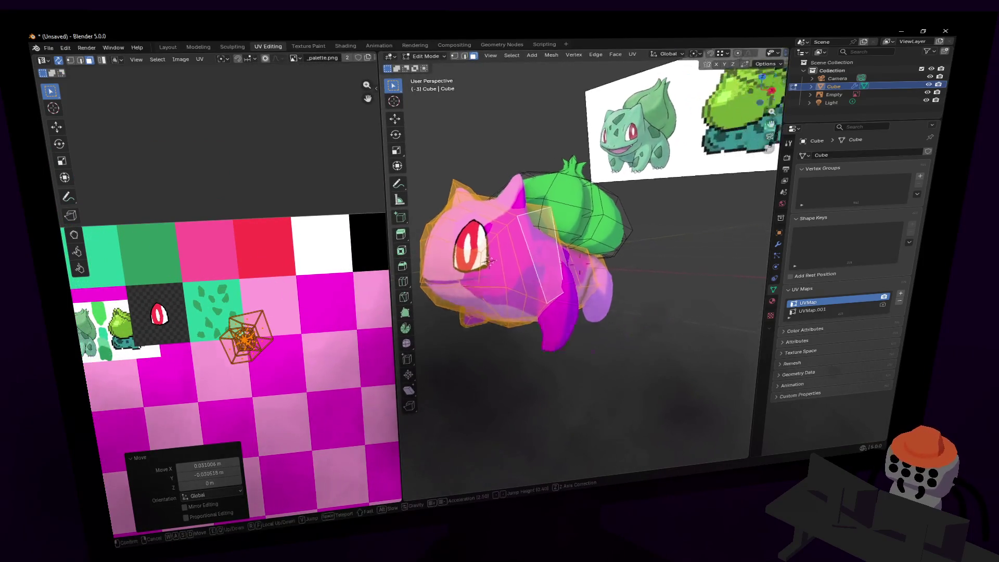
{"action": "key", "text": "w"}
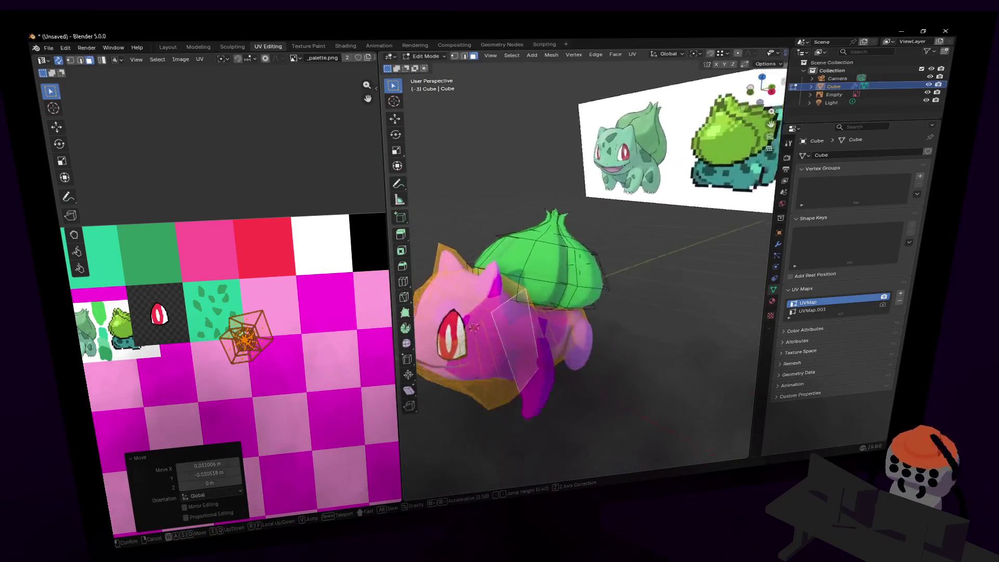
{"action": "left_click", "coordinate": [542, 271]}
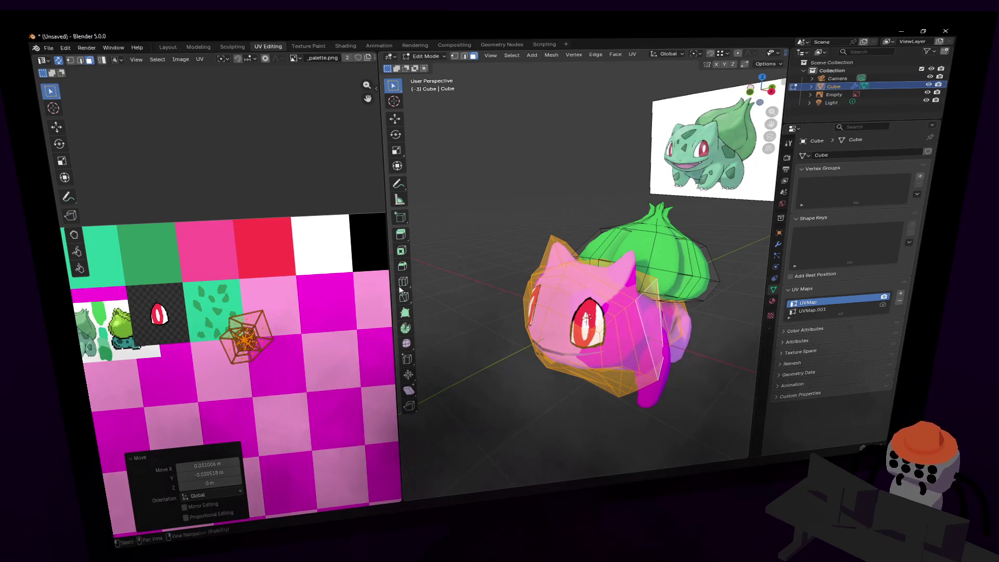
{"action": "key", "text": "s"}
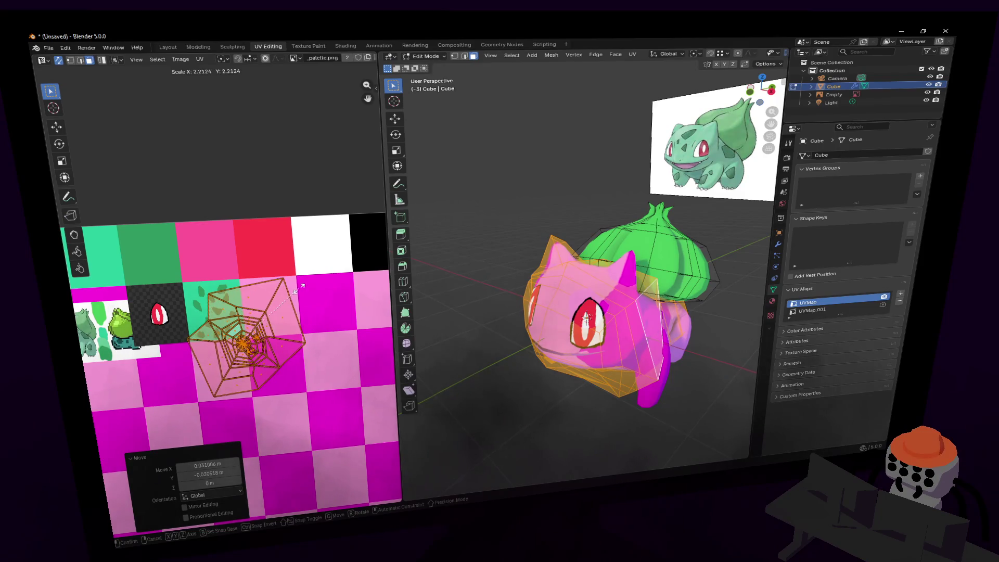
{"action": "left_click", "coordinate": [296, 291]}
Re-unwrap the head faces with Smart UV Project.
{"action": "key", "text": "u"}
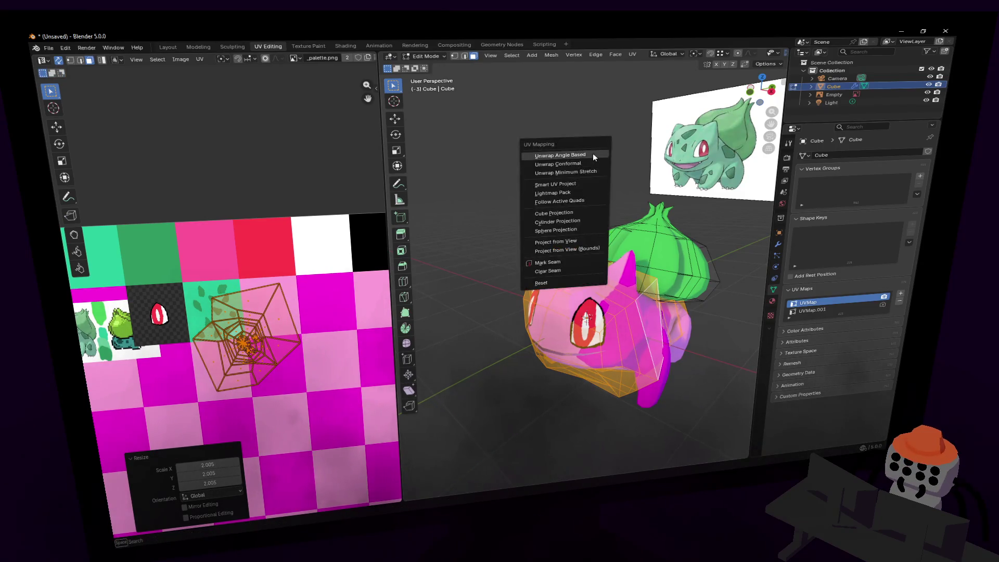
{"action": "left_click", "coordinate": [591, 157]}
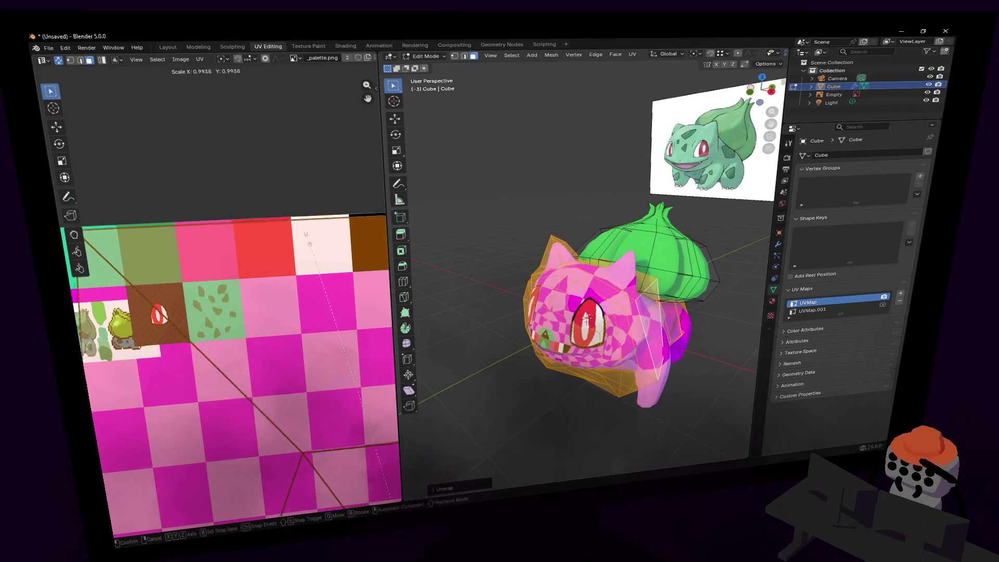
{"action": "key", "text": "u"}
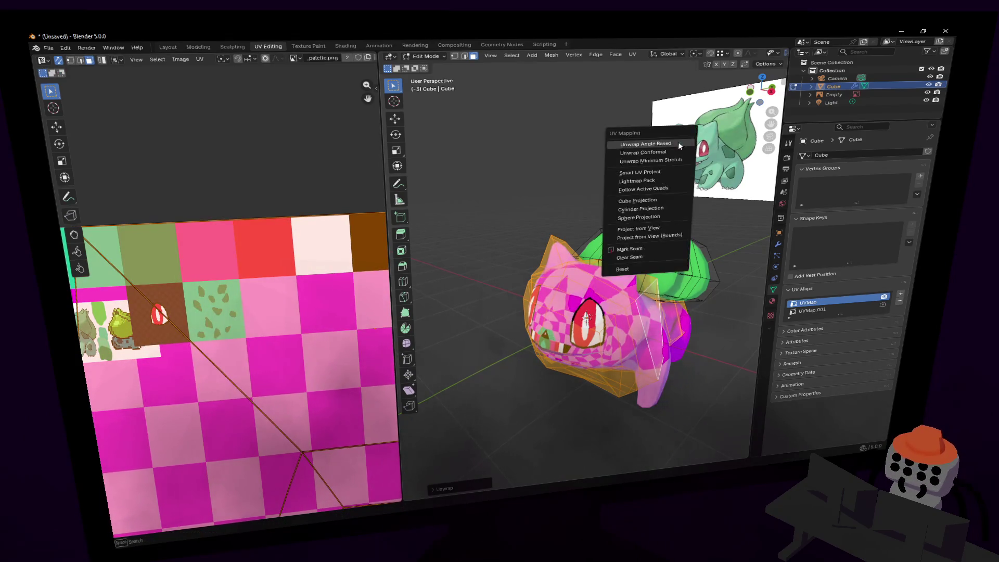
{"action": "left_click", "coordinate": [629, 171]}
{"action": "scroll", "coordinate": [242, 238], "scroll_direction": "down", "scroll_amount": 4}
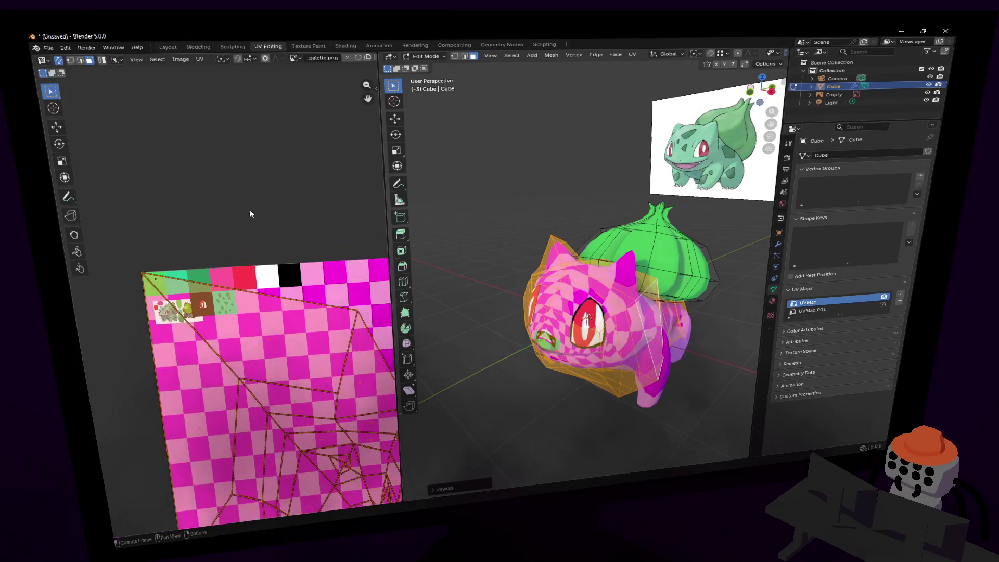
{"action": "scroll", "coordinate": [254, 216], "scroll_direction": "up", "scroll_amount": 2}
{"action": "middle_click_drag", "start_coordinate": [629, 264], "coordinate": [515, 160], "text": "shift"}
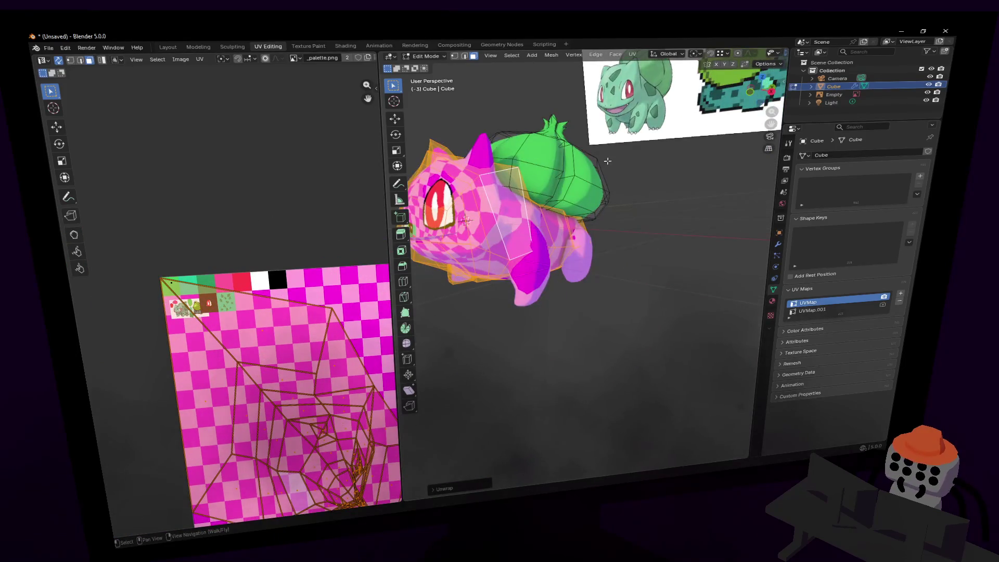
{"action": "middle_click_drag", "start_coordinate": [604, 144], "coordinate": [626, 142]}
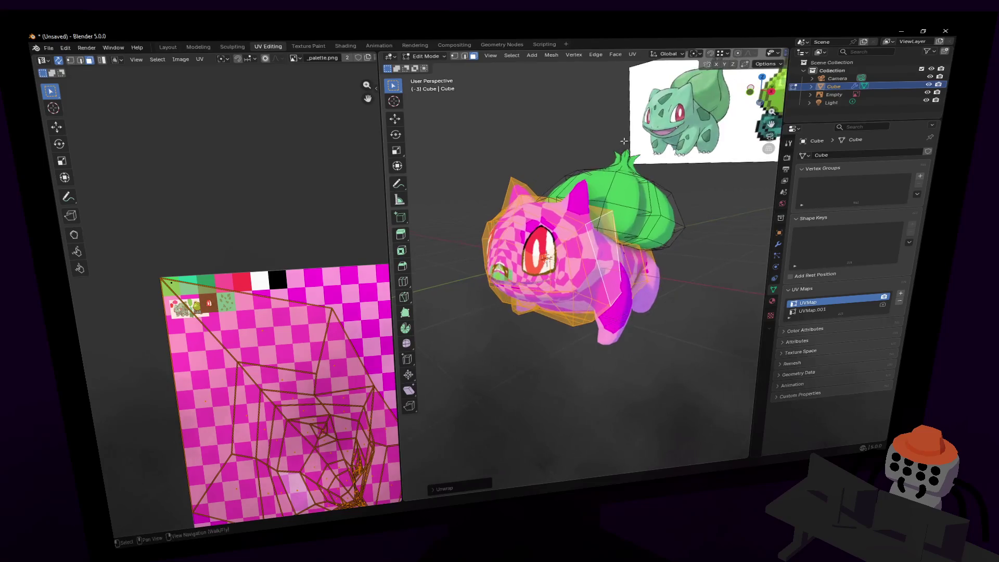
{"action": "key", "text": "u"}
{"action": "left_click", "coordinate": [612, 160]}
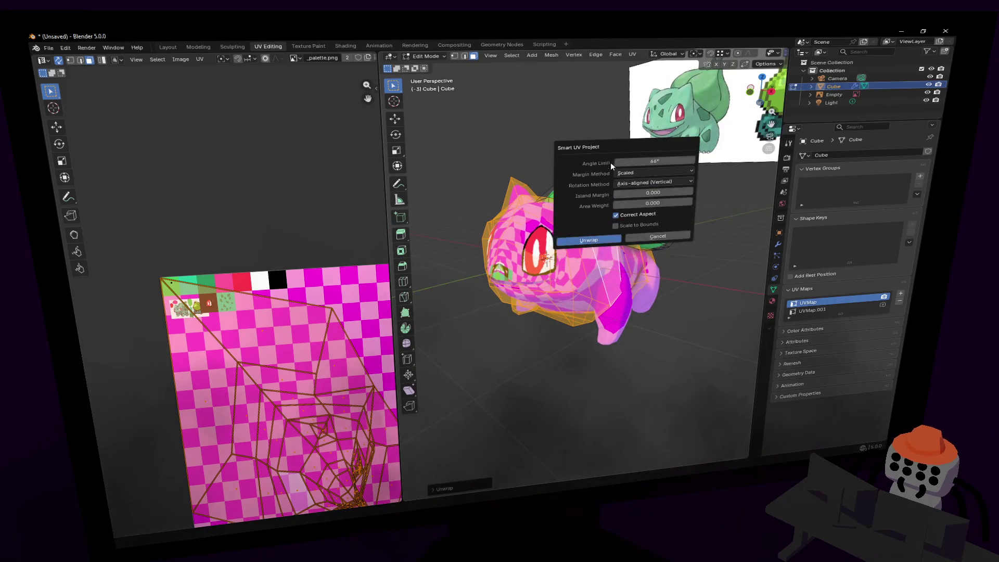
{"action": "left_click", "coordinate": [588, 240]}
Shrink the new UV islands to 0.246 and move them onto the green palette cell.
{"action": "scroll", "coordinate": [310, 216], "scroll_direction": "up", "scroll_amount": 2}
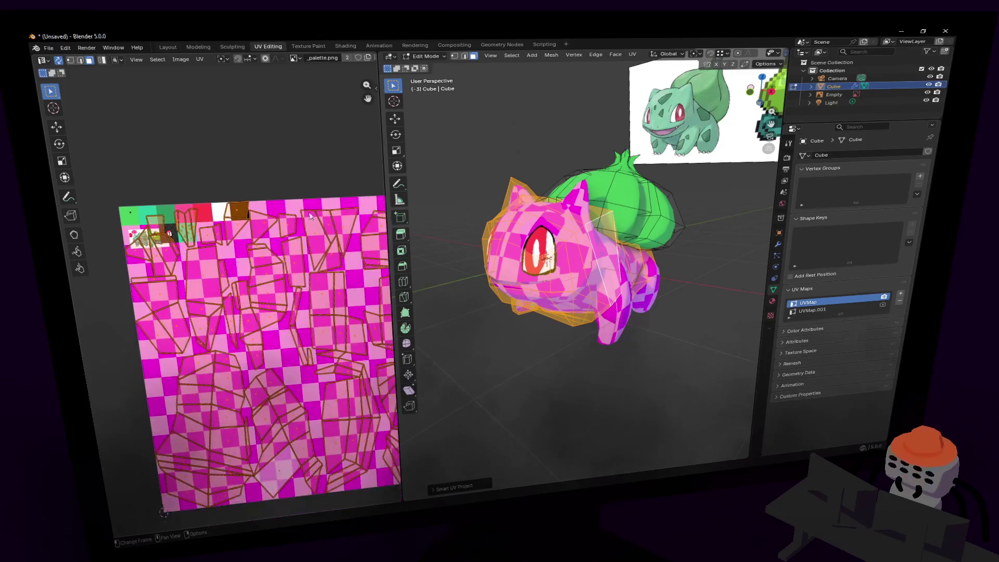
{"action": "key", "text": "s"}
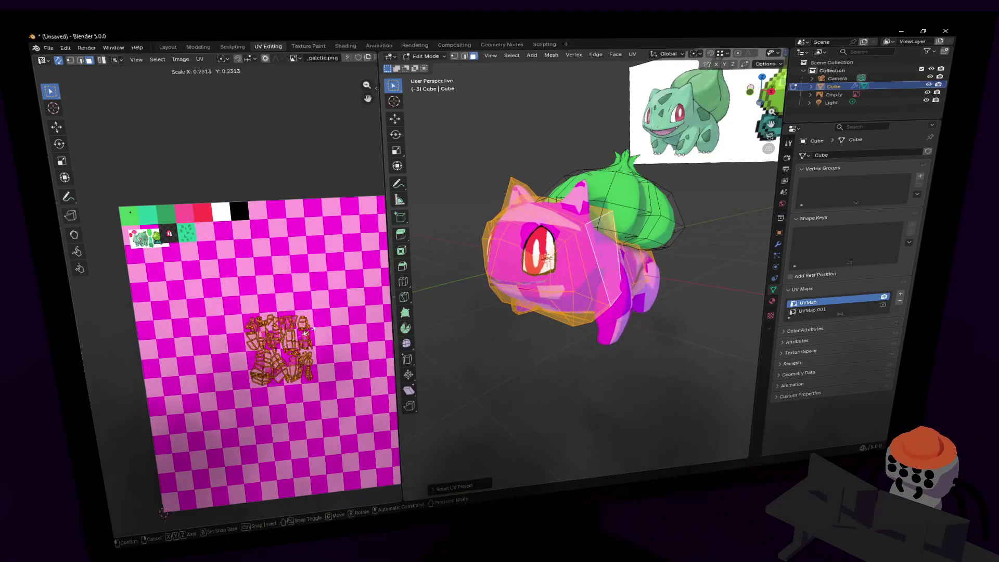
{"action": "left_click", "coordinate": [300, 338]}
{"action": "key", "text": "g"}
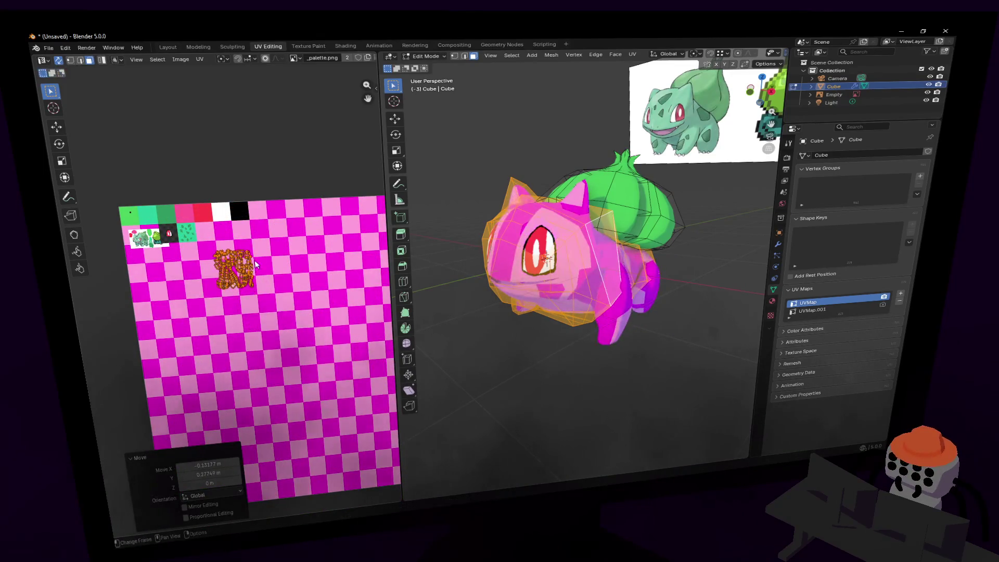
{"action": "left_click", "coordinate": [254, 272]}
{"action": "middle_click_drag", "start_coordinate": [255, 271], "coordinate": [295, 338]}
{"action": "scroll", "coordinate": [227, 299], "scroll_direction": "up", "scroll_amount": 4}
{"action": "key", "text": "s"}
{"action": "left_click", "coordinate": [312, 361]}
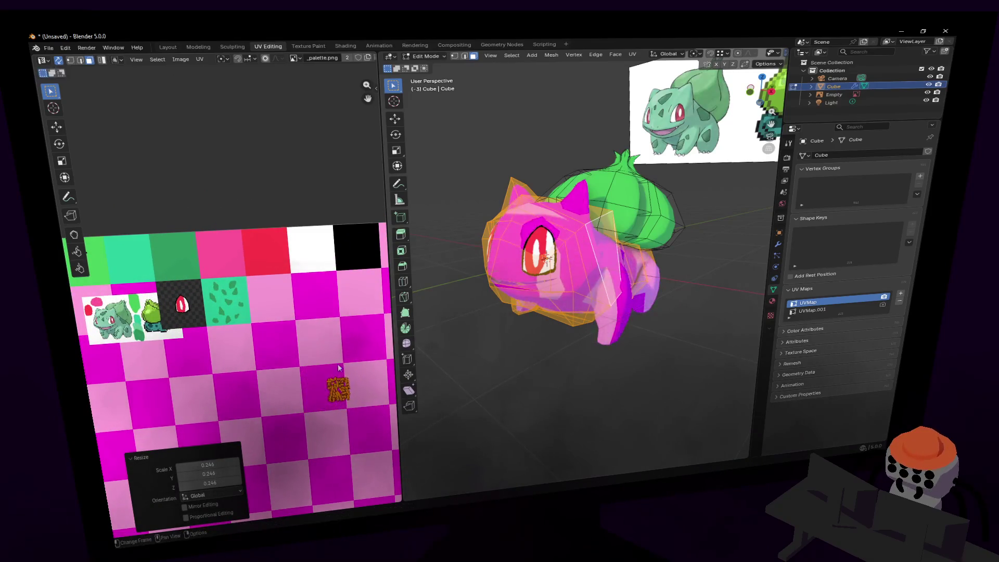
{"action": "key", "text": "g"}
{"action": "left_click", "coordinate": [232, 277]}
{"action": "scroll", "coordinate": [232, 277], "scroll_direction": "up", "scroll_amount": 3}
Scale the UV islands up slightly, reposition them, and leave Edit Mode.
{"action": "key", "text": "s"}
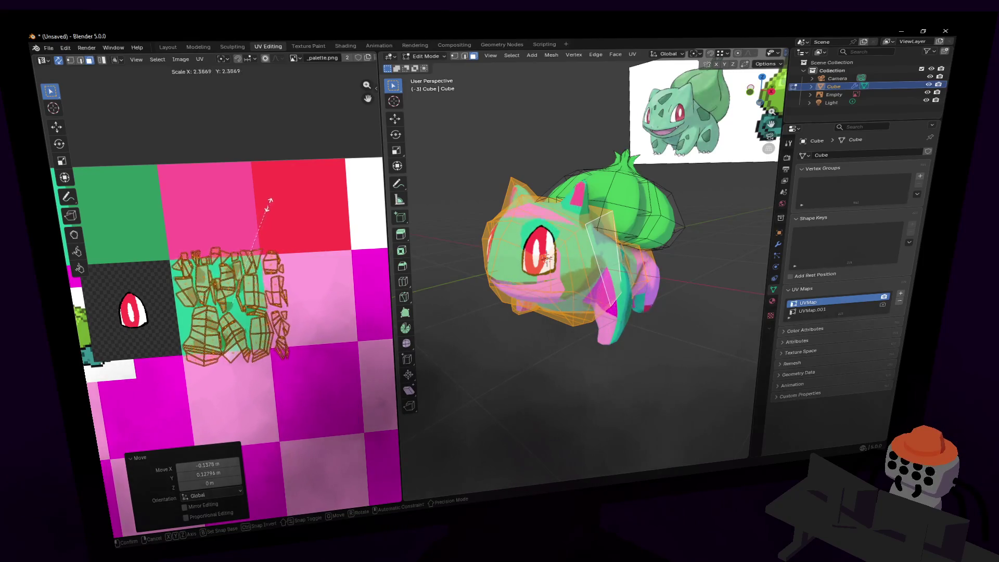
{"action": "left_click", "coordinate": [282, 265]}
{"action": "key", "text": "g"}
{"action": "left_click", "coordinate": [285, 266]}
{"action": "key", "text": "s"}
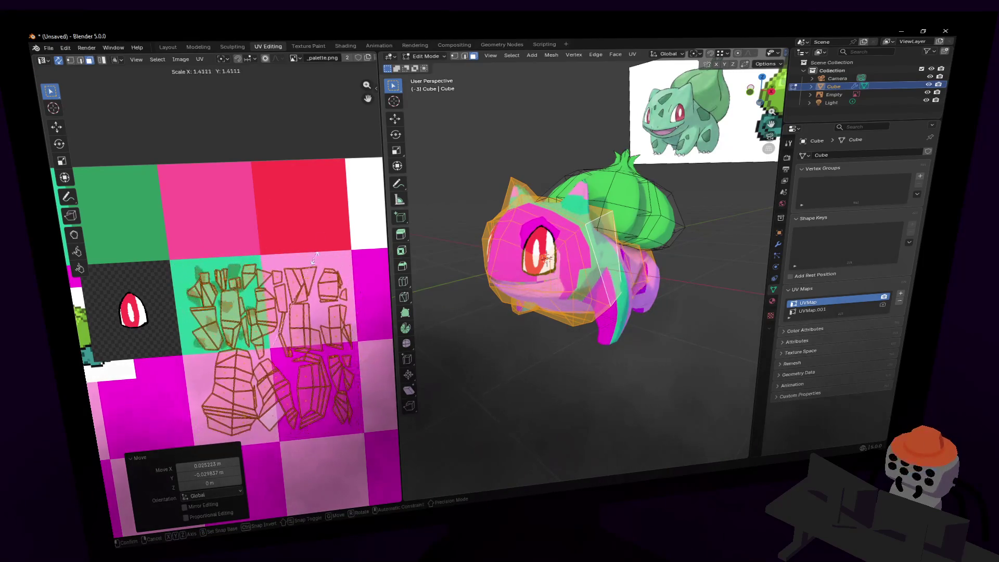
{"action": "left_click", "coordinate": [319, 261]}
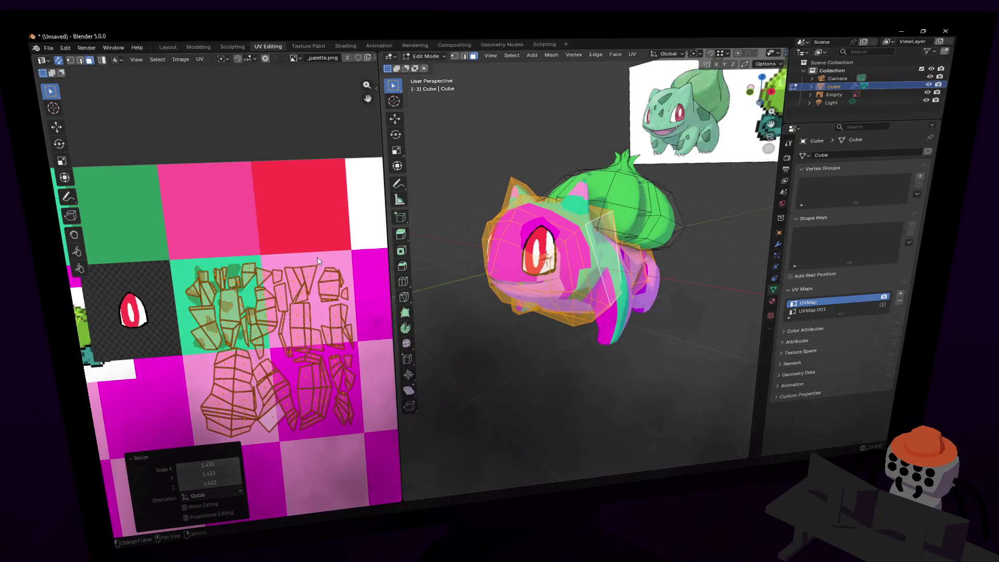
{"action": "mouse_move", "coordinate": [639, 285]}
{"action": "middle_mouse_down"}
{"action": "mouse_move", "coordinate": [572, 270]}
{"action": "mouse_move", "coordinate": [640, 283]}
{"action": "middle_mouse_up"}
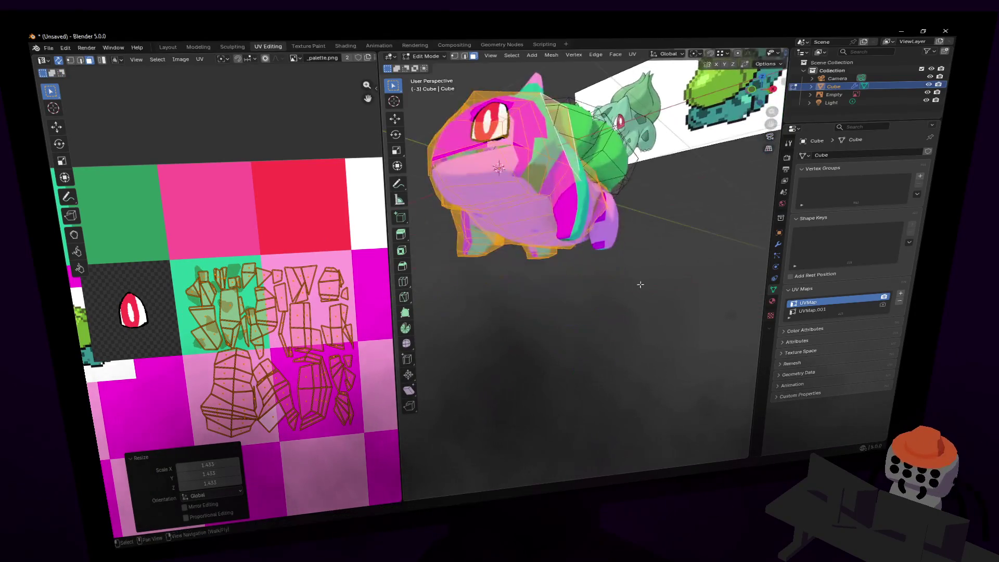
{"action": "key", "text": "Tab"}
{"action": "key", "text": "Tab"}
Reframe the palette image, nudge the UV islands, and switch to _palette.png in Paint.NET.
{"action": "right_click", "coordinate": [320, 238]}
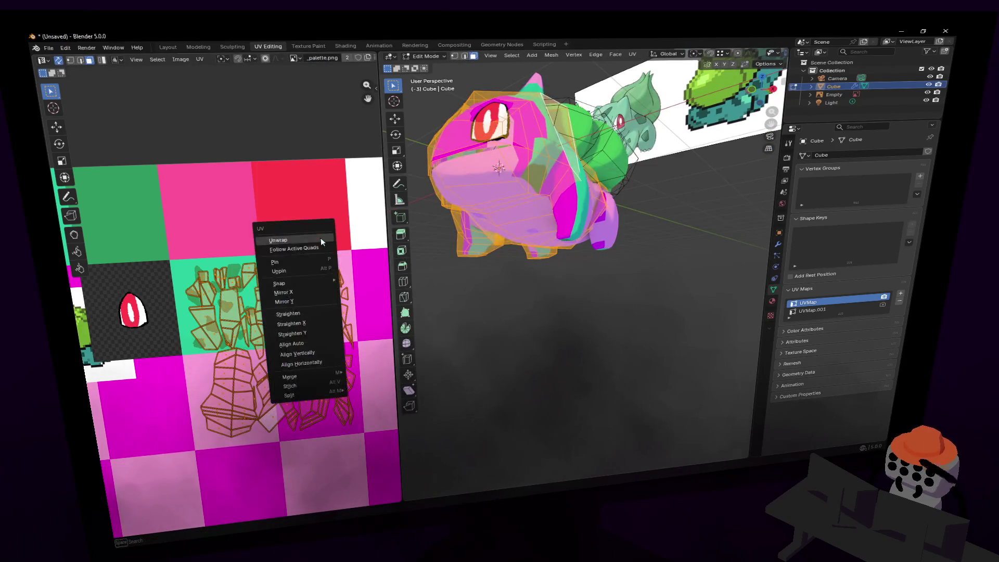
{"action": "scroll", "coordinate": [306, 215], "scroll_direction": "down", "scroll_amount": 5}
{"action": "scroll", "coordinate": [307, 213], "scroll_direction": "down", "scroll_amount": 2}
{"action": "scroll", "coordinate": [307, 214], "scroll_direction": "up", "scroll_amount": 2}
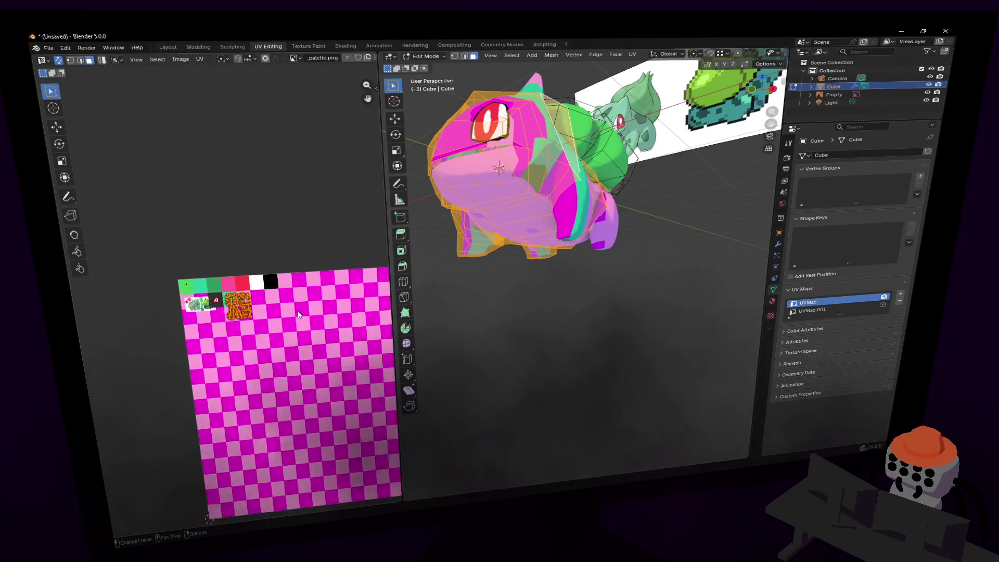
{"action": "middle_click_drag", "start_coordinate": [307, 214], "coordinate": [269, 257]}
{"action": "scroll", "coordinate": [269, 257], "scroll_direction": "up", "scroll_amount": 4}
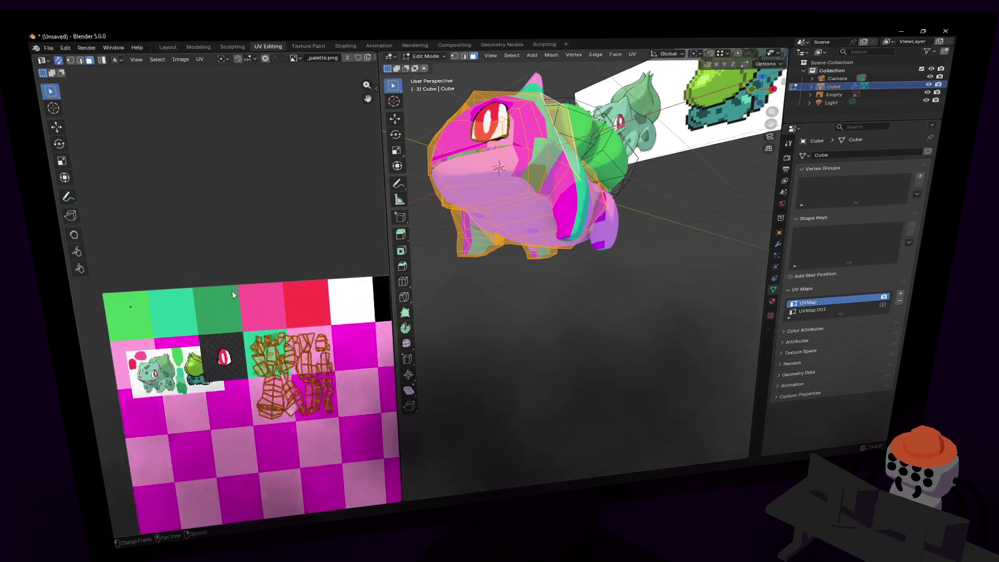
{"action": "middle_click_drag", "start_coordinate": [293, 330], "coordinate": [283, 314]}
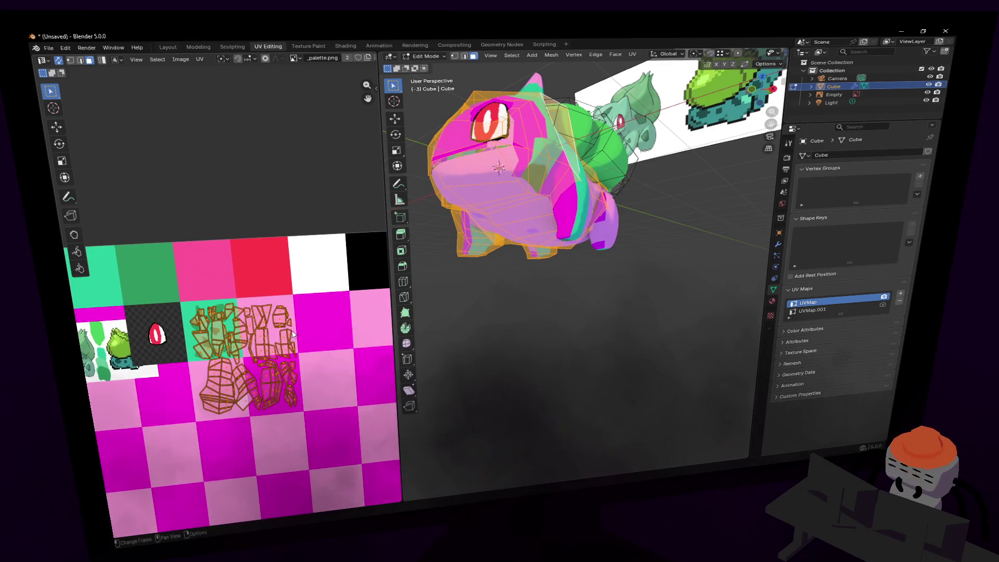
{"action": "scroll", "coordinate": [257, 319], "scroll_direction": "up", "scroll_amount": 1}
{"action": "key", "text": "g"}
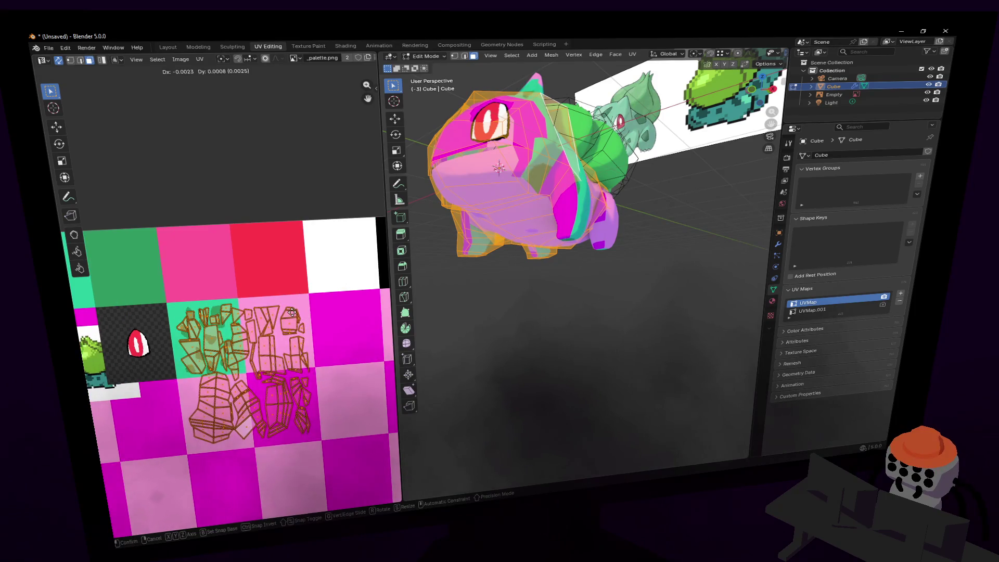
{"action": "left_click", "coordinate": [388, 317]}
{"action": "key", "text": "alt+Tab"}
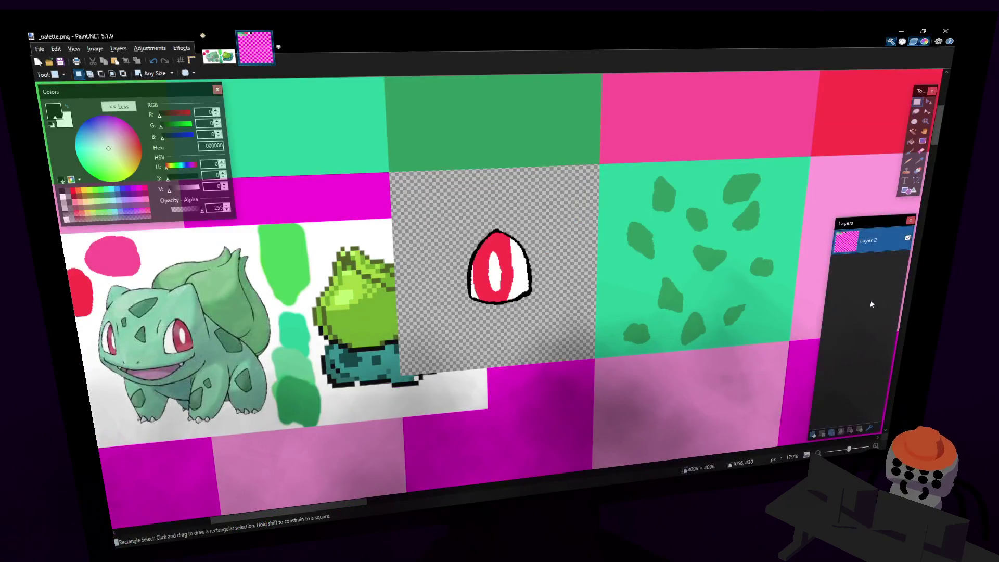
Sample the teal body green 2BCE9F from the palette, undoing an accidental white-out.
{"action": "left_click", "coordinate": [911, 138]}
{"action": "scroll", "coordinate": [815, 130], "scroll_direction": "right", "scroll_amount": 8}
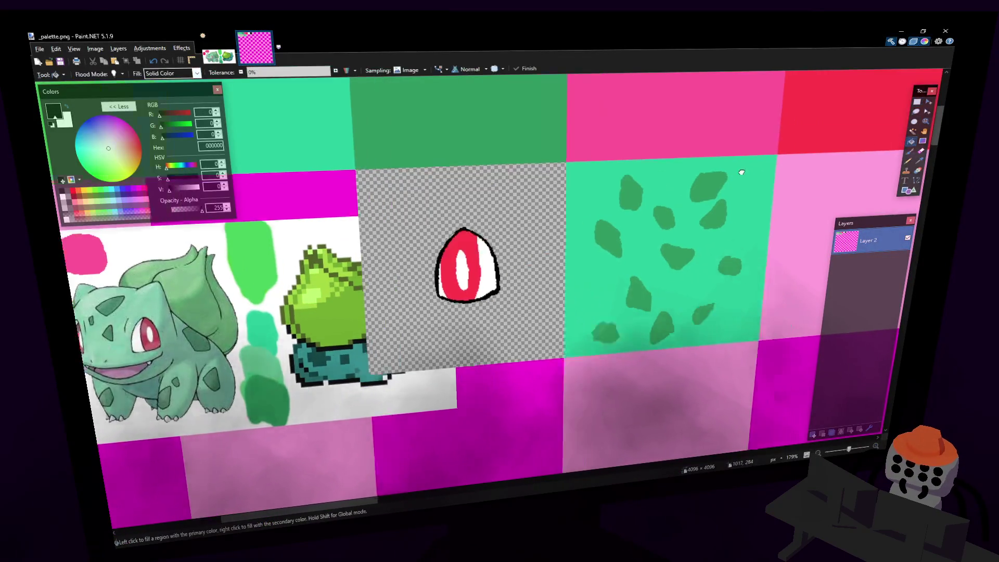
{"action": "scroll", "coordinate": [815, 129], "scroll_direction": "down", "scroll_amount": 2}
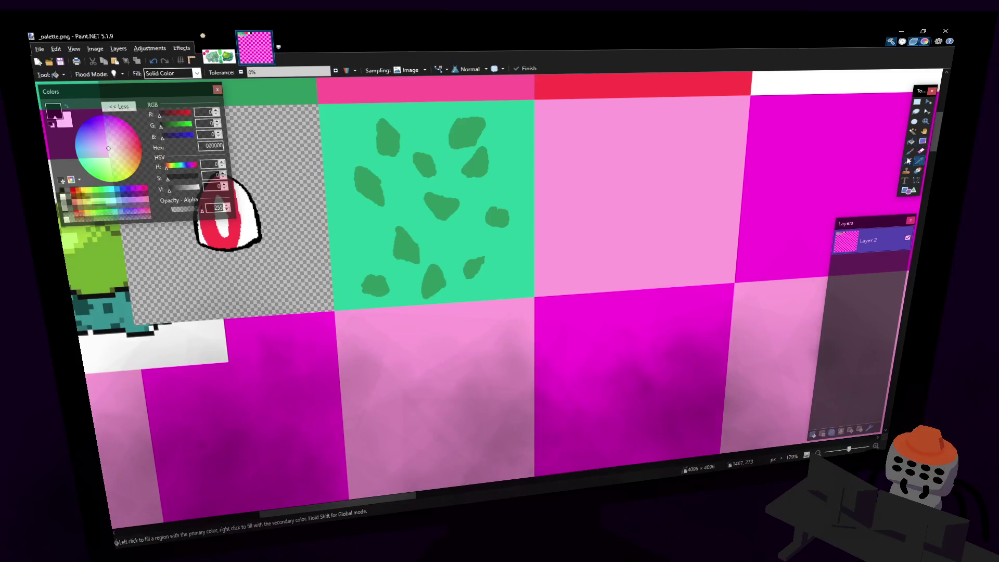
{"action": "left_click", "coordinate": [908, 162]}
{"action": "left_click", "coordinate": [511, 160]}
{"action": "left_click", "coordinate": [619, 165]}
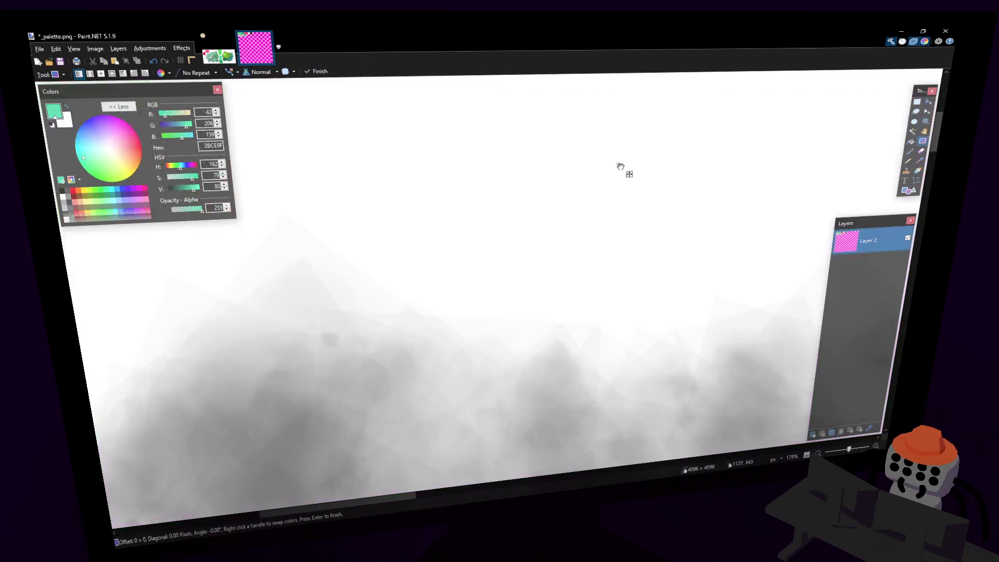
{"action": "key", "text": "ctrl+z"}
{"action": "left_click", "coordinate": [922, 140]}
Bucket-fill the three neighbouring pink and magenta squares with teal and save _palette.png.
{"action": "left_click", "coordinate": [911, 141]}
{"action": "left_click", "coordinate": [651, 183]}
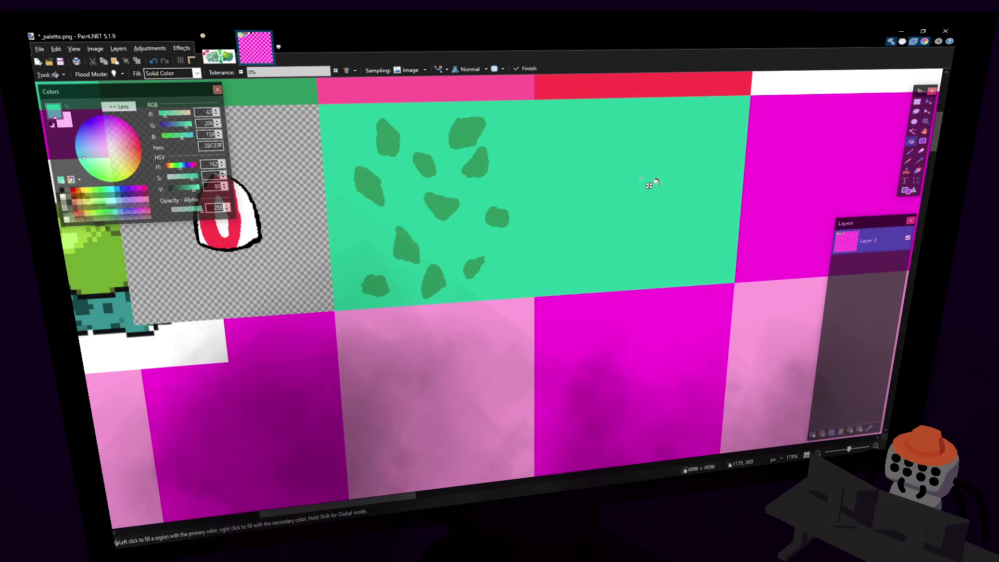
{"action": "left_click", "coordinate": [577, 312]}
{"action": "left_click", "coordinate": [501, 362]}
{"action": "key", "text": "ctrl+s"}
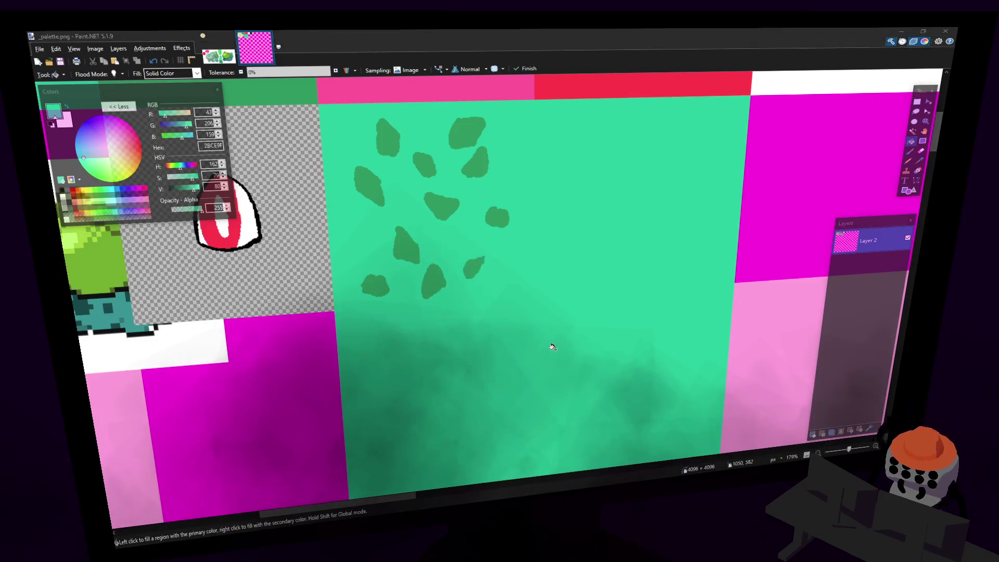
{"action": "key", "text": "alt+Tab"}
{"action": "key", "text": "alt+r"}
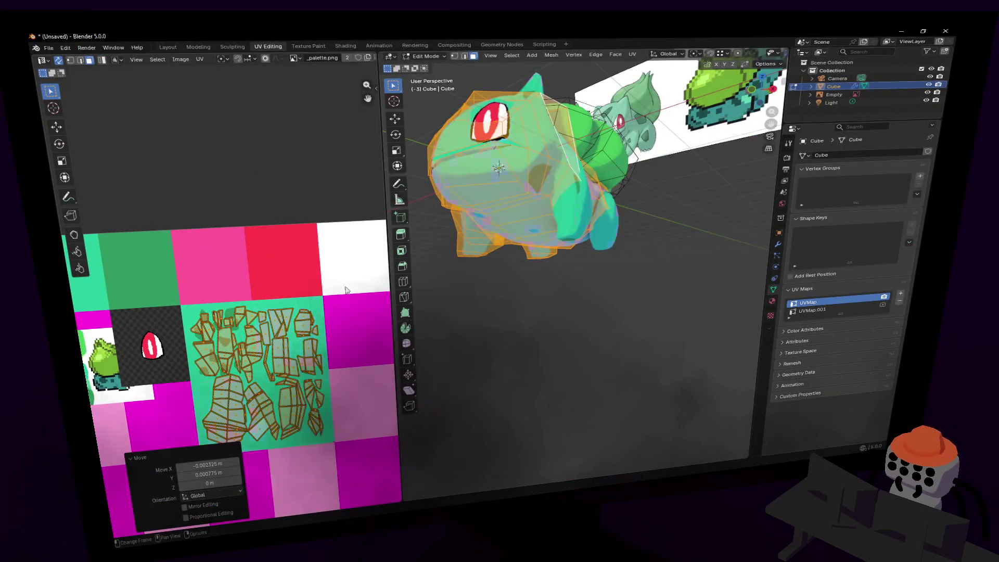
Pan the UV view to the islands and fly around the now-green Bulbasaur to check it.
{"action": "middle_click_drag", "start_coordinate": [379, 260], "coordinate": [368, 235]}
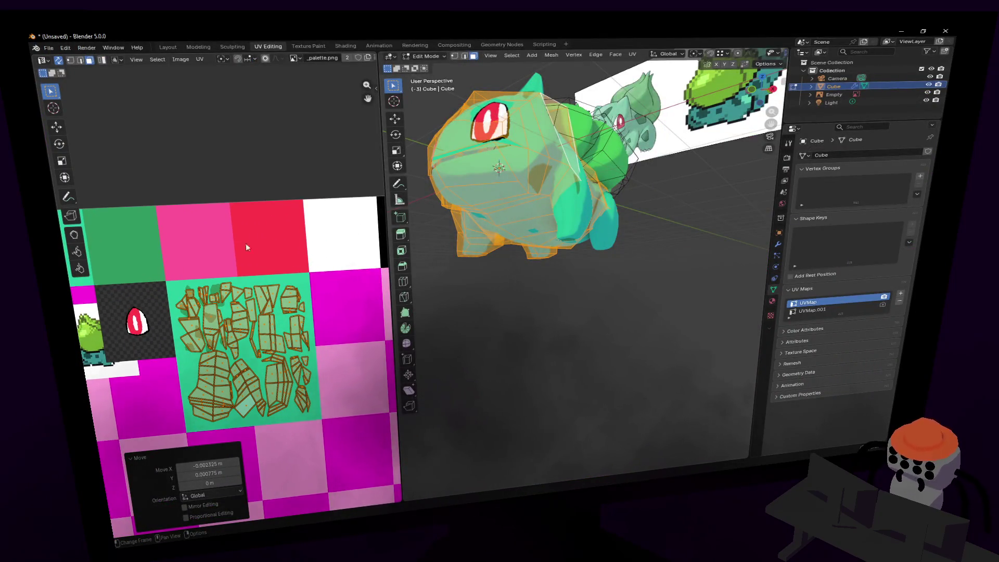
{"action": "middle_click_drag", "start_coordinate": [247, 247], "coordinate": [315, 245]}
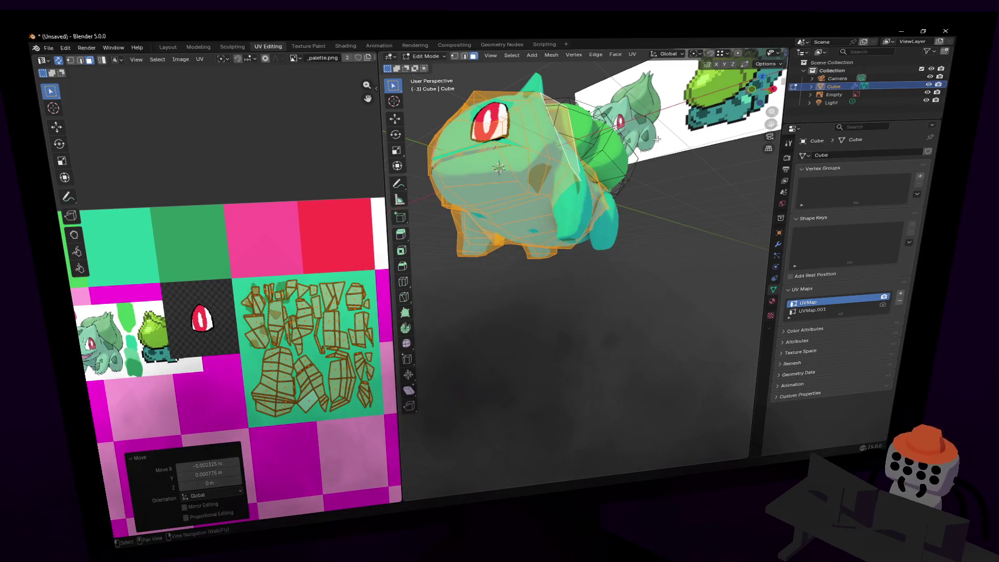
{"action": "key", "text": "shift+grave"}
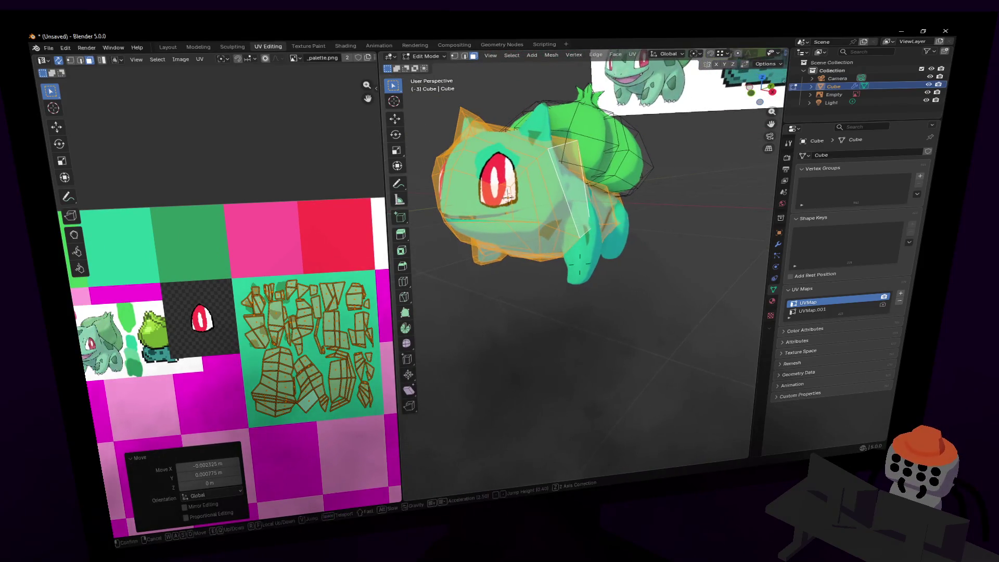
{"action": "left_click", "coordinate": [649, 169]}
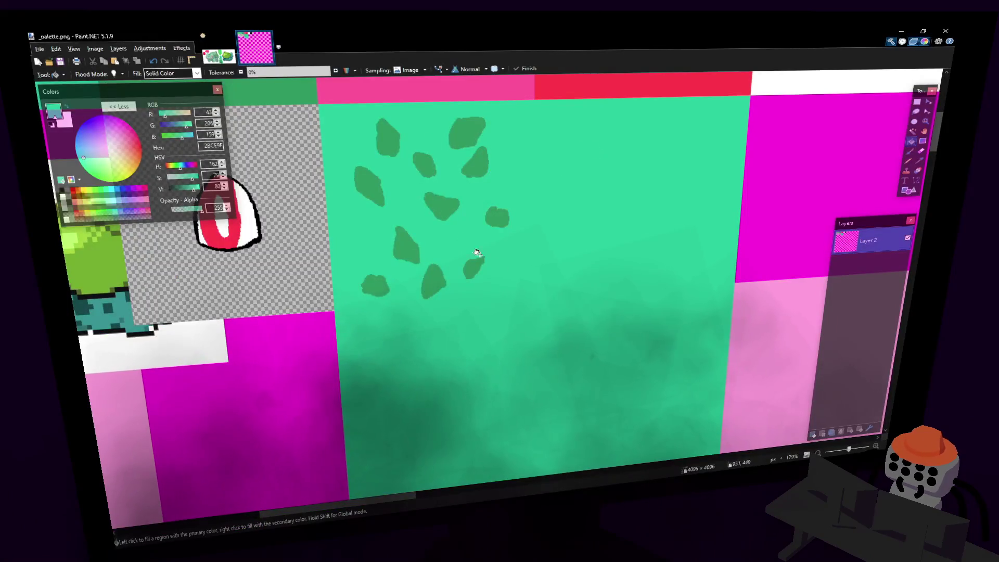
Rectangle-select the square of dark-green spots in the palette.
{"action": "scroll", "coordinate": [602, 196], "scroll_direction": "down", "scroll_amount": 3, "text": "ctrl"}
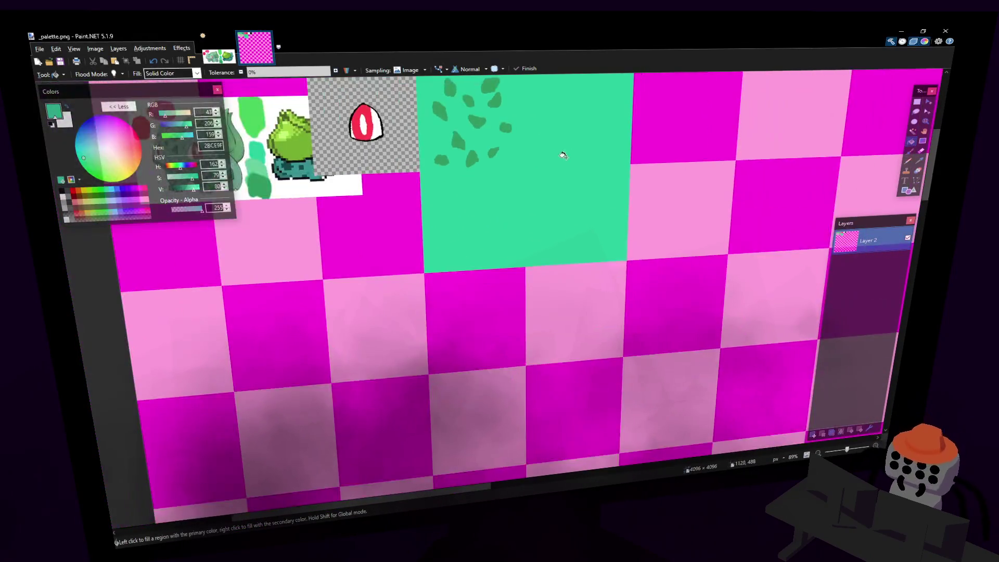
{"action": "mouse_move", "coordinate": [563, 155]}
{"action": "middle_mouse_down"}
{"action": "mouse_move", "coordinate": [576, 198]}
{"action": "mouse_move", "coordinate": [504, 175]}
{"action": "middle_mouse_up"}
{"action": "scroll", "coordinate": [631, 156], "scroll_direction": "down", "scroll_amount": 1, "text": "ctrl"}
{"action": "scroll", "coordinate": [495, 174], "scroll_direction": "up", "scroll_amount": 2, "text": "ctrl"}
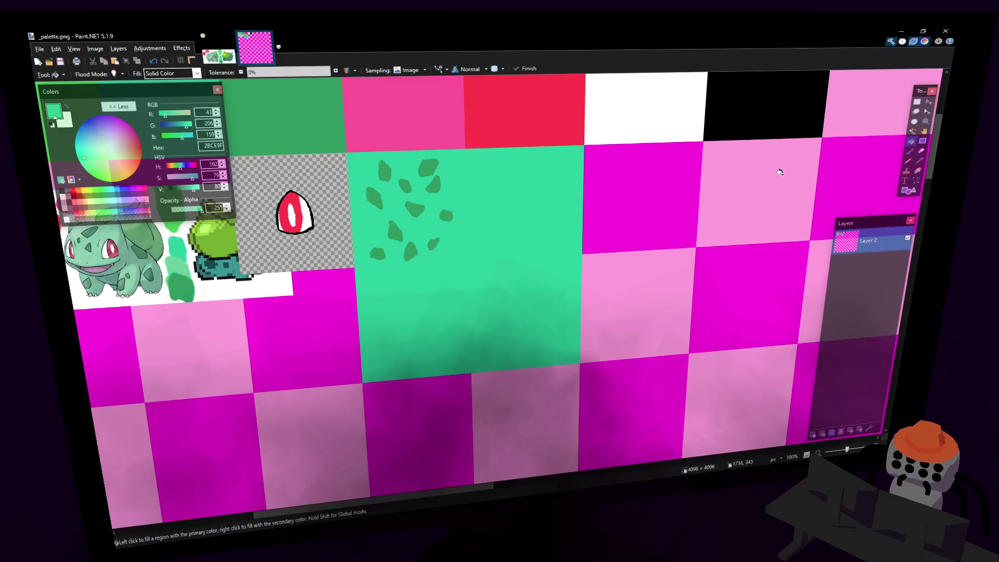
{"action": "left_click", "coordinate": [917, 101]}
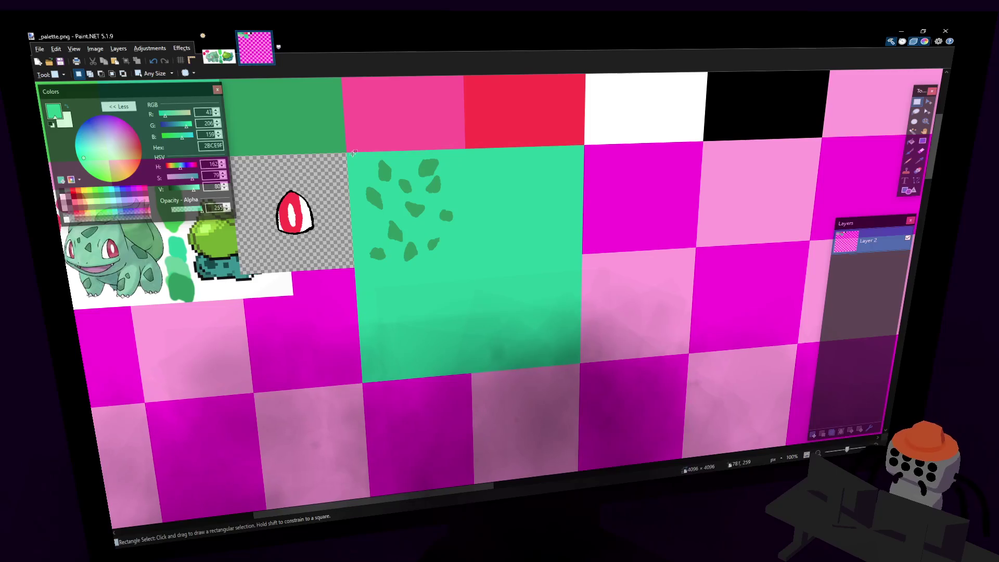
{"action": "mouse_move", "coordinate": [352, 155]}
{"action": "left_mouse_down"}
{"action": "mouse_move", "coordinate": [462, 281]}
{"action": "mouse_move", "coordinate": [484, 290]}
{"action": "mouse_move", "coordinate": [478, 269]}
{"action": "left_mouse_up"}
{"action": "left_click", "coordinate": [543, 174]}
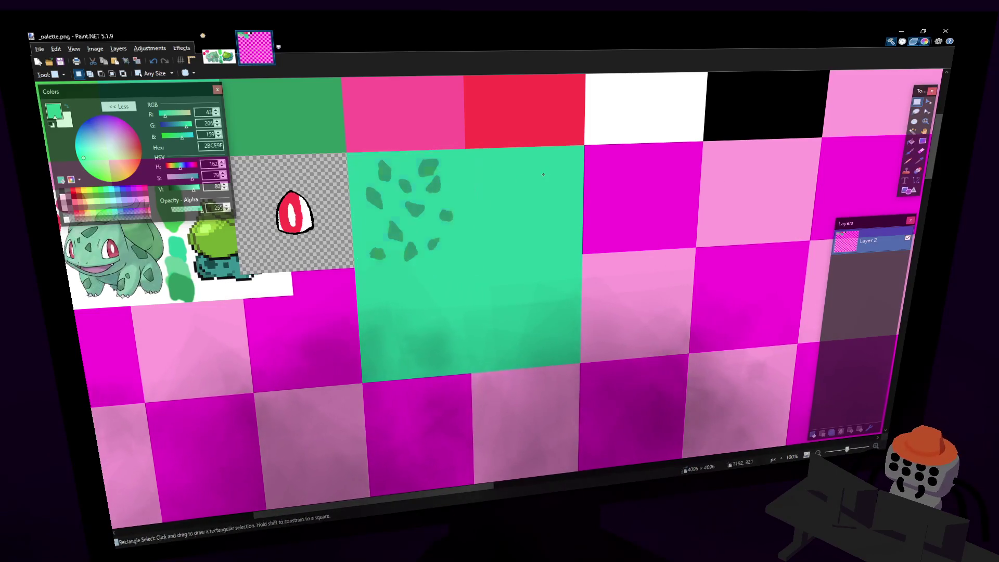
{"action": "left_click_drag", "start_coordinate": [358, 157], "coordinate": [471, 277], "text": "shift"}
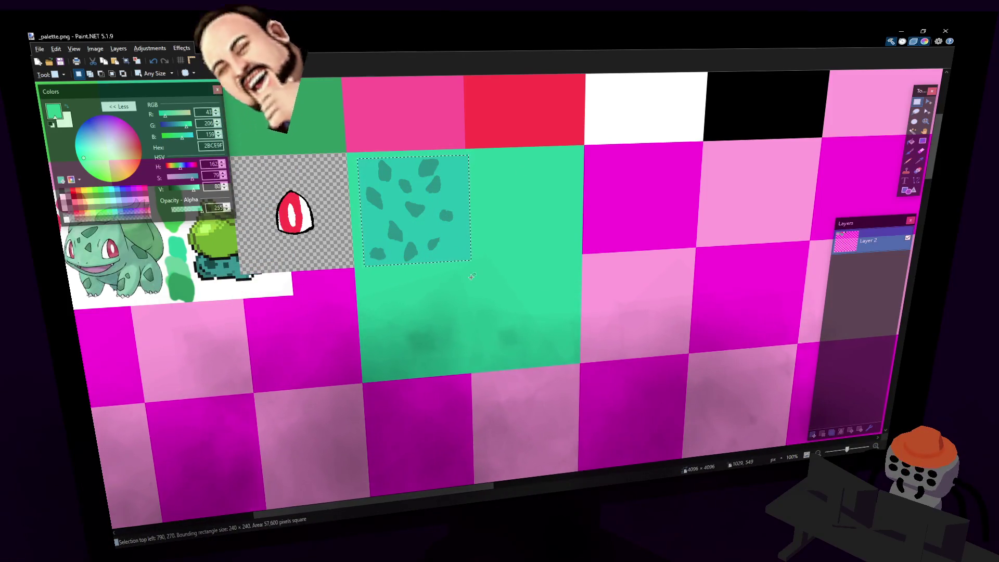
Stretch the selected spots patch to about 452 × 470 pixels over the teal cell.
{"action": "left_click", "coordinate": [927, 111]}
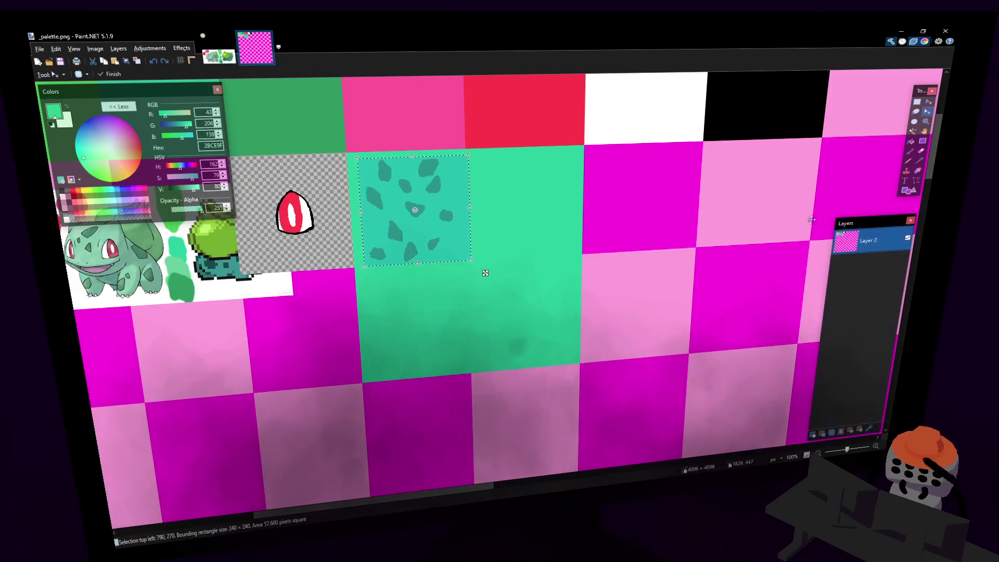
{"action": "left_click", "coordinate": [928, 102]}
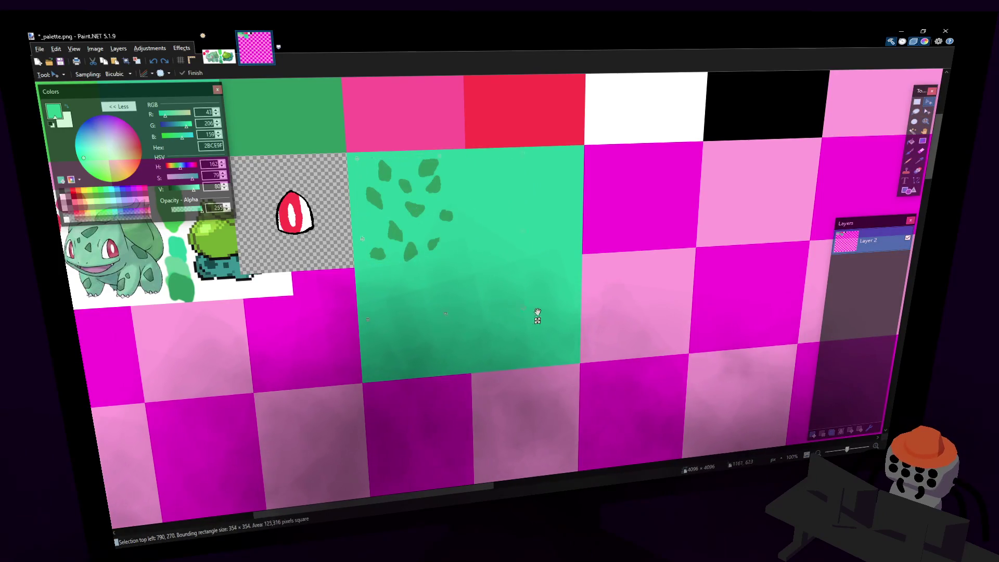
{"action": "left_click_drag", "start_coordinate": [538, 312], "coordinate": [586, 352]}
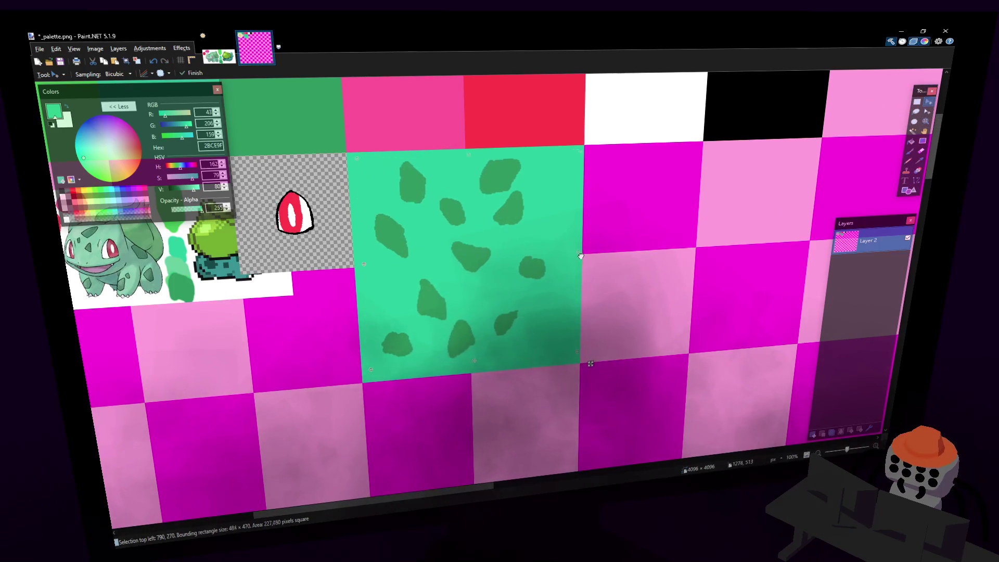
{"action": "left_click", "coordinate": [926, 111]}
{"action": "left_click_drag", "start_coordinate": [573, 252], "coordinate": [547, 254]}
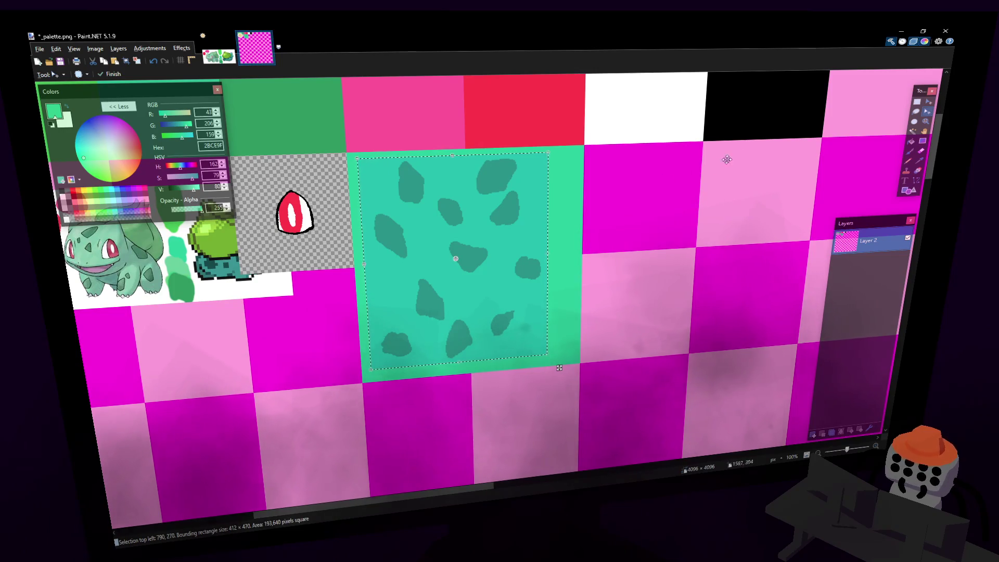
{"action": "left_click", "coordinate": [928, 102]}
{"action": "left_click_drag", "start_coordinate": [547, 254], "coordinate": [565, 257]}
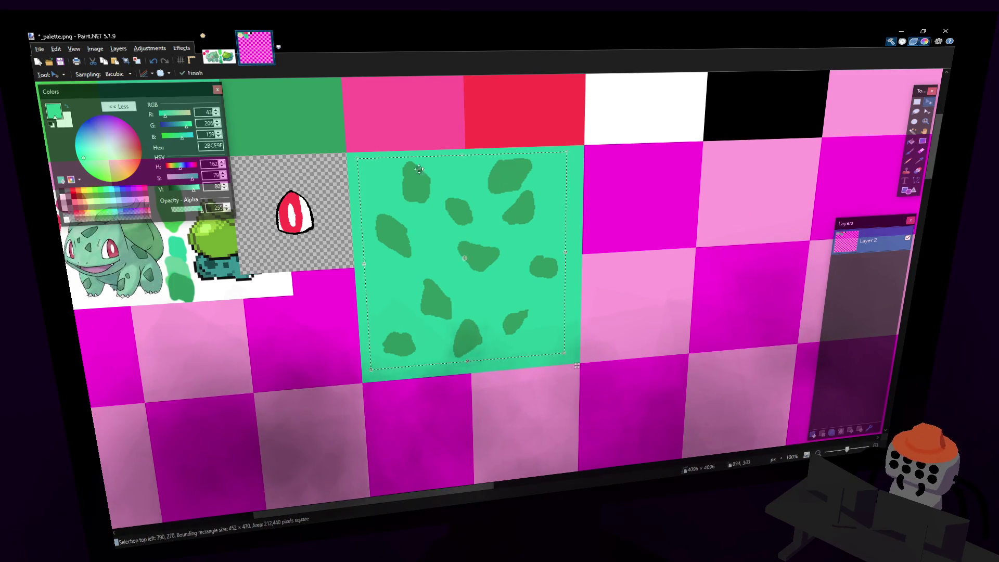
{"action": "left_click", "coordinate": [181, 47]}
{"action": "mouse_move", "coordinate": [194, 78]}
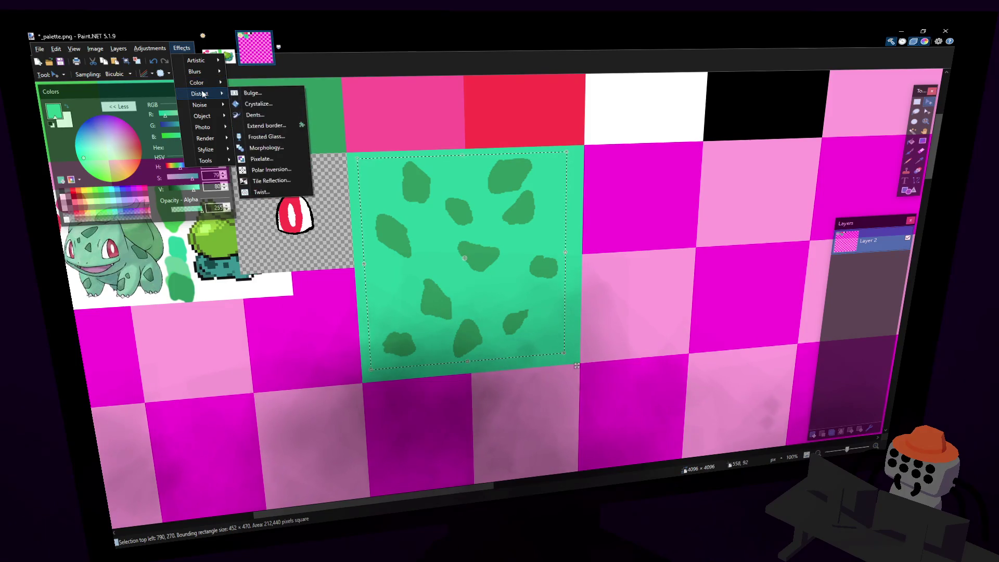
Apply Crystalize with cell size 42 to the spots, then drop the selection.
{"action": "left_click", "coordinate": [258, 103]}
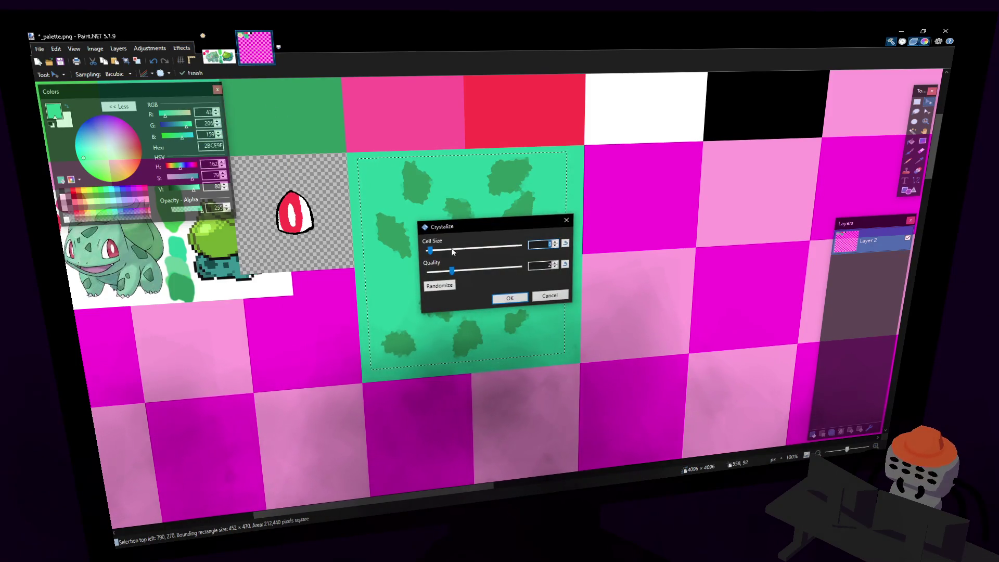
{"action": "mouse_move", "coordinate": [430, 251]}
{"action": "left_mouse_down"}
{"action": "mouse_move", "coordinate": [445, 255]}
{"action": "mouse_move", "coordinate": [436, 253]}
{"action": "left_mouse_up"}
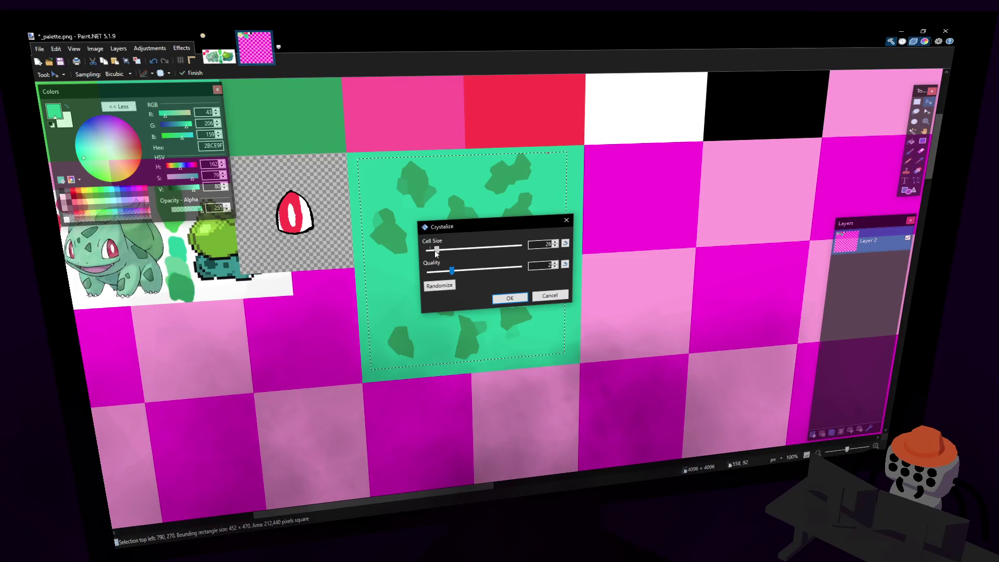
{"action": "left_click", "coordinate": [509, 298]}
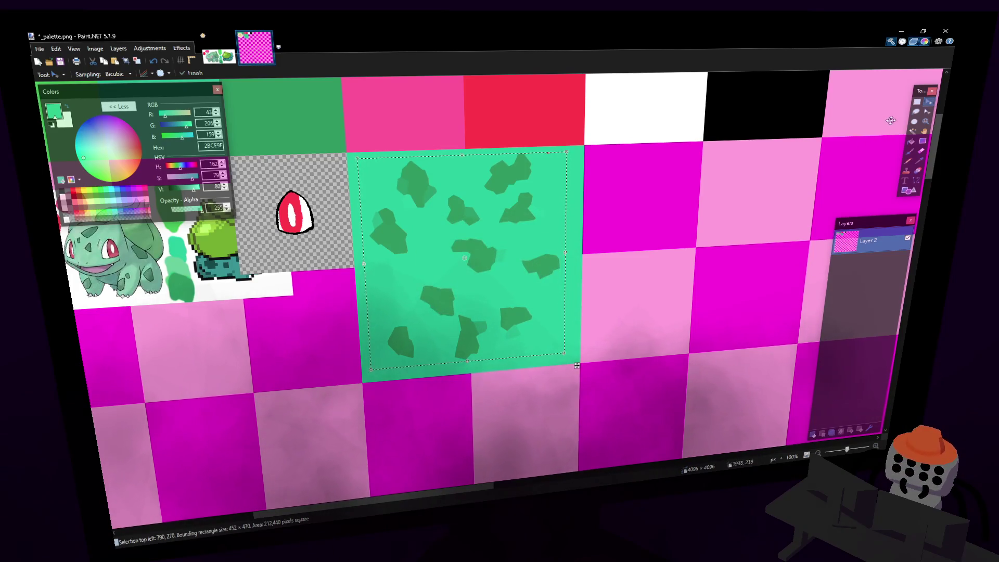
{"action": "key", "text": "s"}
{"action": "left_click", "coordinate": [858, 112]}
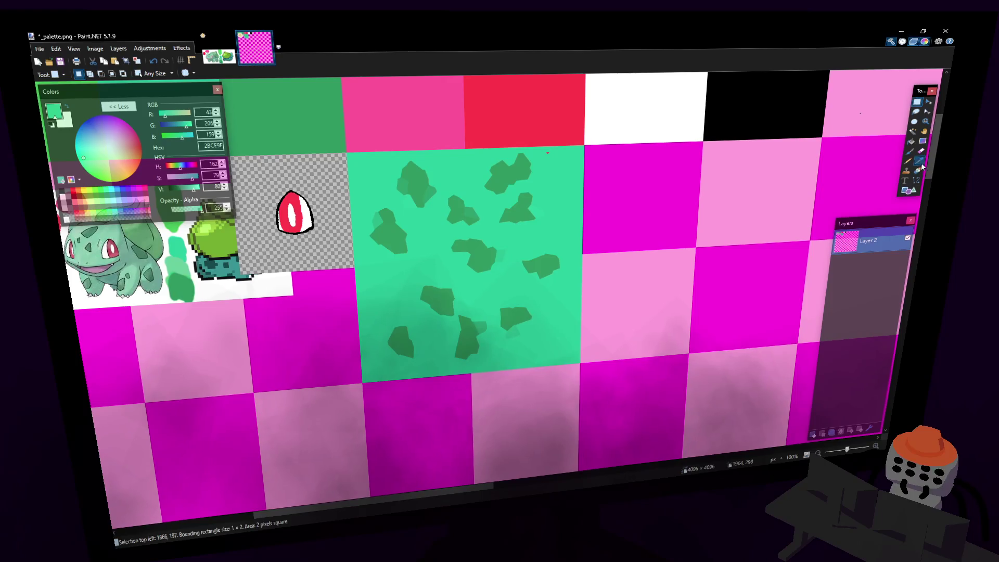
Switch between brush and fill tools, then magic-wand select the teal body tile.
{"action": "left_click", "coordinate": [922, 141]}
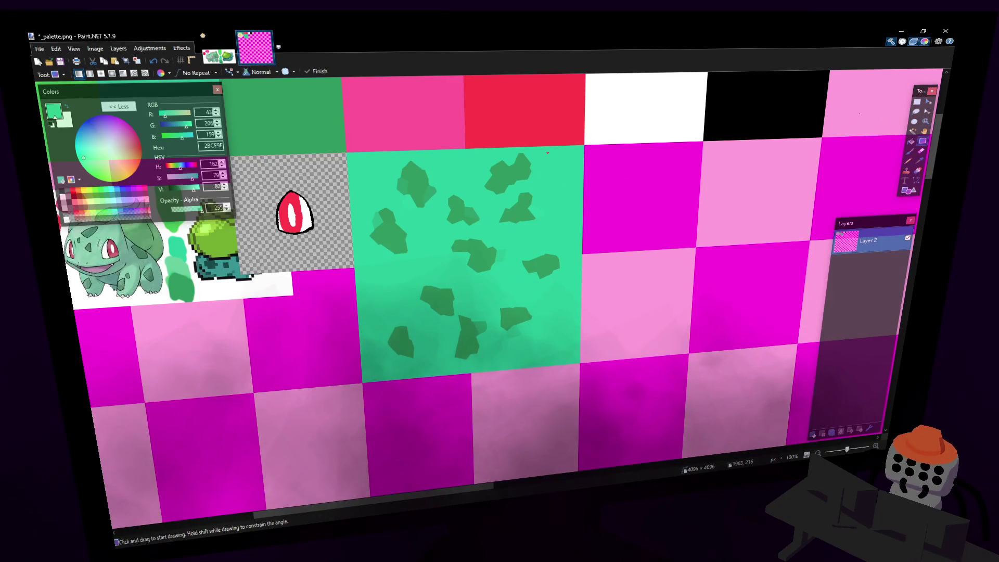
{"action": "left_click", "coordinate": [909, 151]}
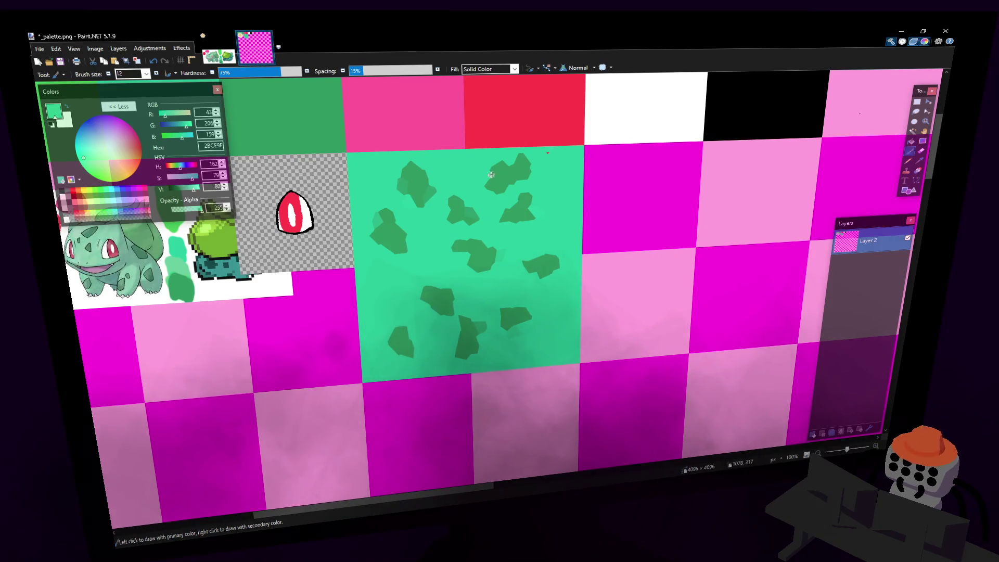
{"action": "scroll", "coordinate": [520, 187], "scroll_direction": "up", "scroll_amount": 1}
{"action": "scroll", "coordinate": [575, 205], "scroll_direction": "left", "scroll_amount": 1, "text": "shift"}
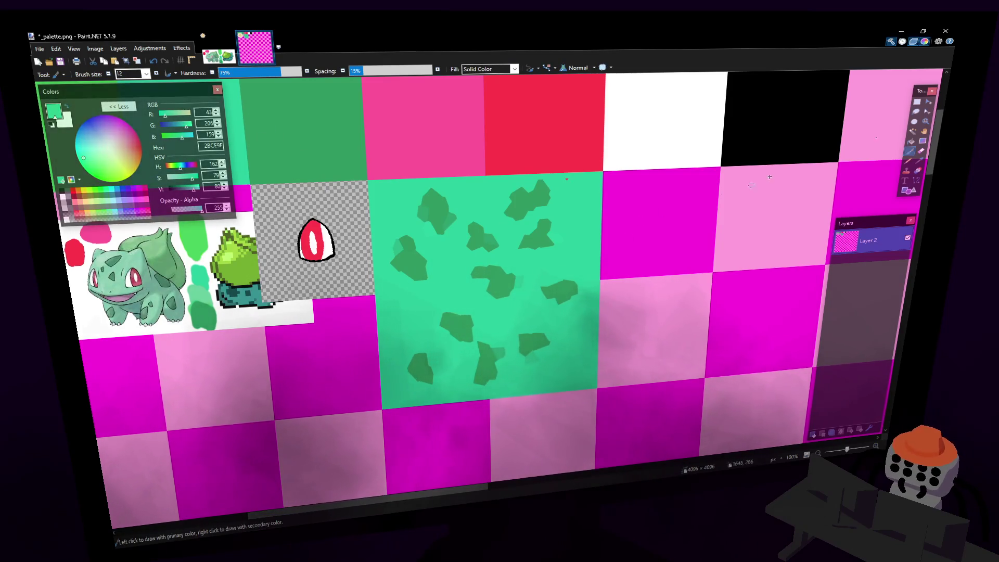
{"action": "left_click", "coordinate": [912, 100]}
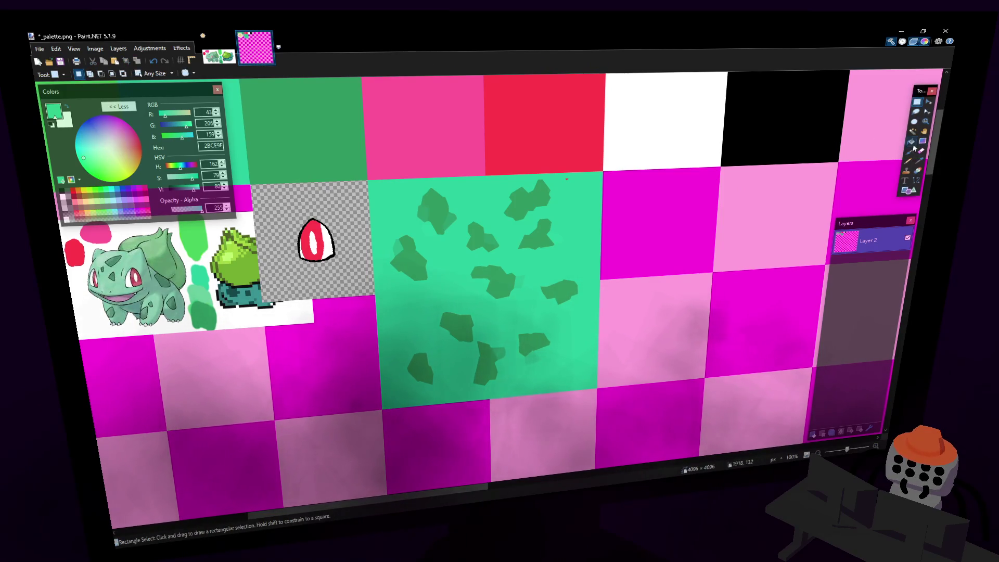
{"action": "key", "text": "f"}
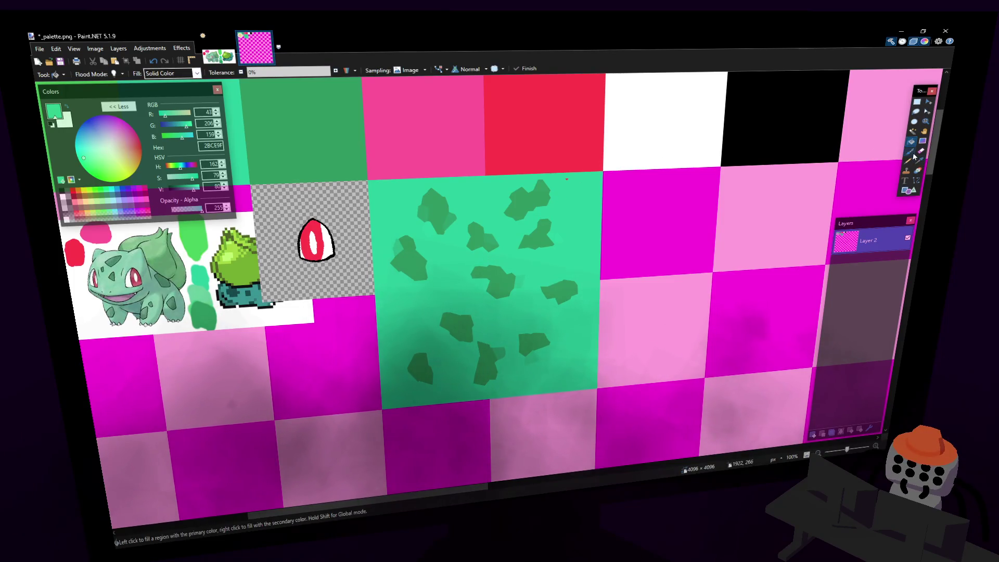
{"action": "left_click", "coordinate": [910, 150]}
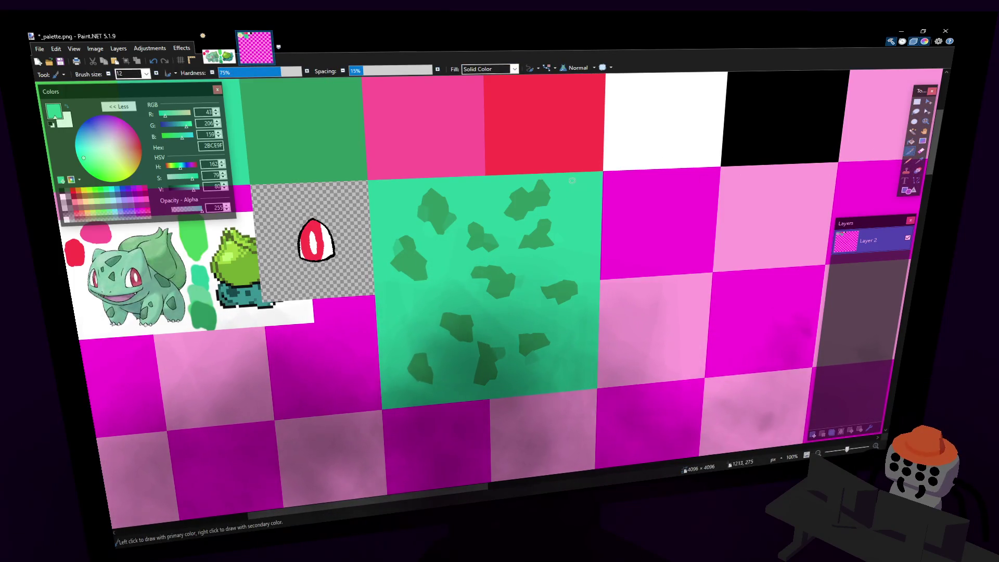
{"action": "scroll", "coordinate": [378, 175], "scroll_direction": "right", "scroll_amount": 2}
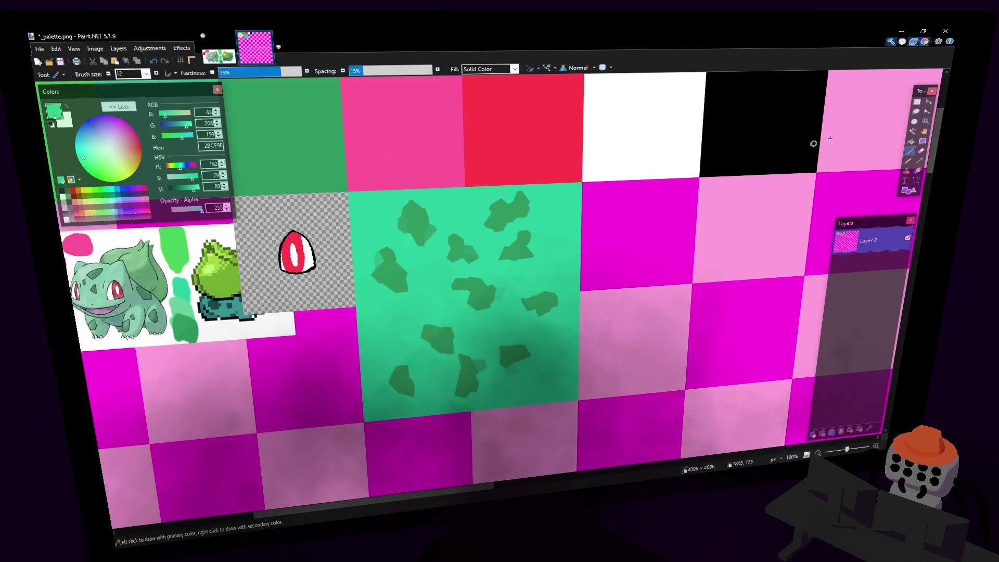
{"action": "left_click", "coordinate": [917, 102]}
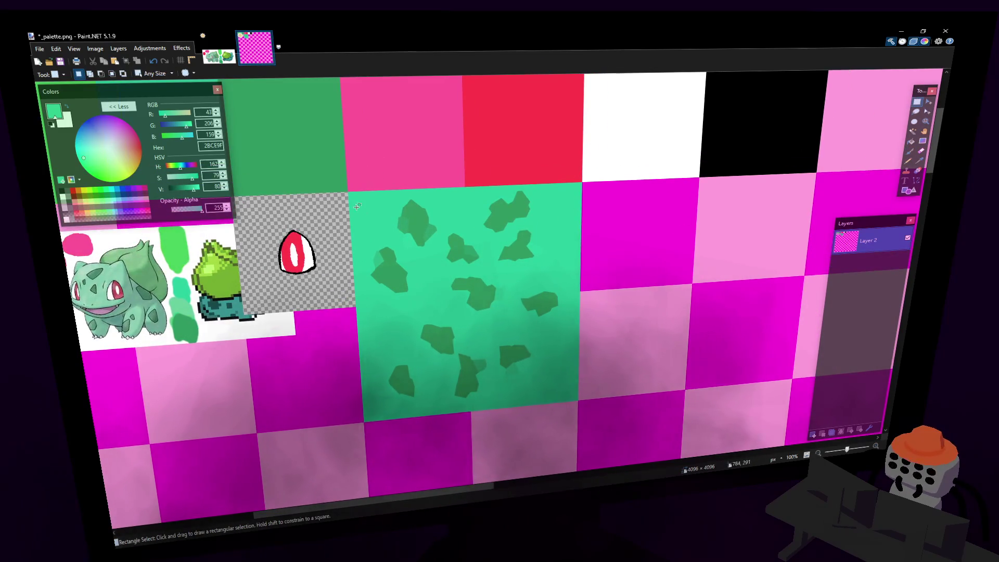
{"action": "scroll", "coordinate": [357, 206], "scroll_direction": "up", "scroll_amount": 2, "text": "ctrl"}
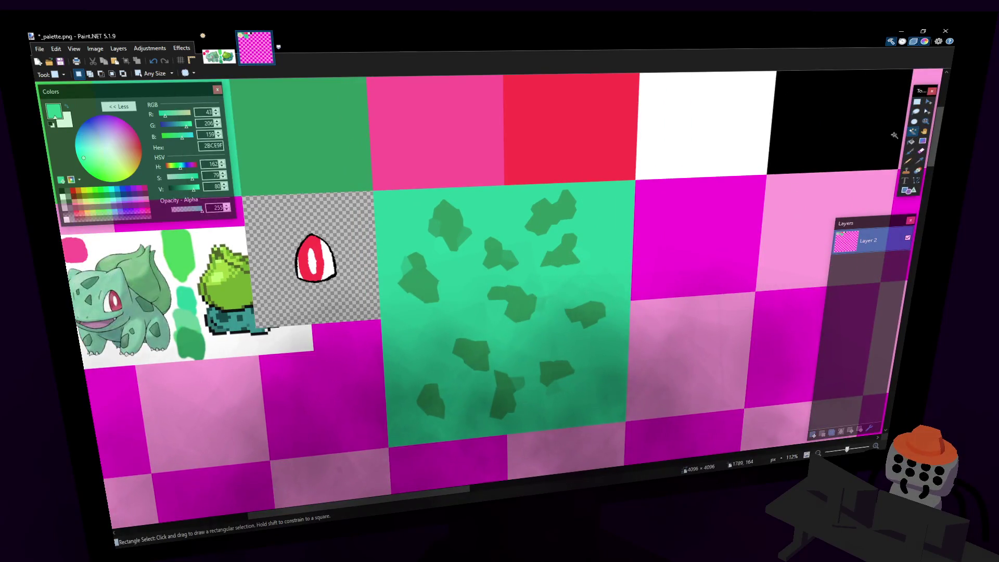
{"action": "left_click", "coordinate": [911, 132]}
{"action": "left_click", "coordinate": [619, 205]}
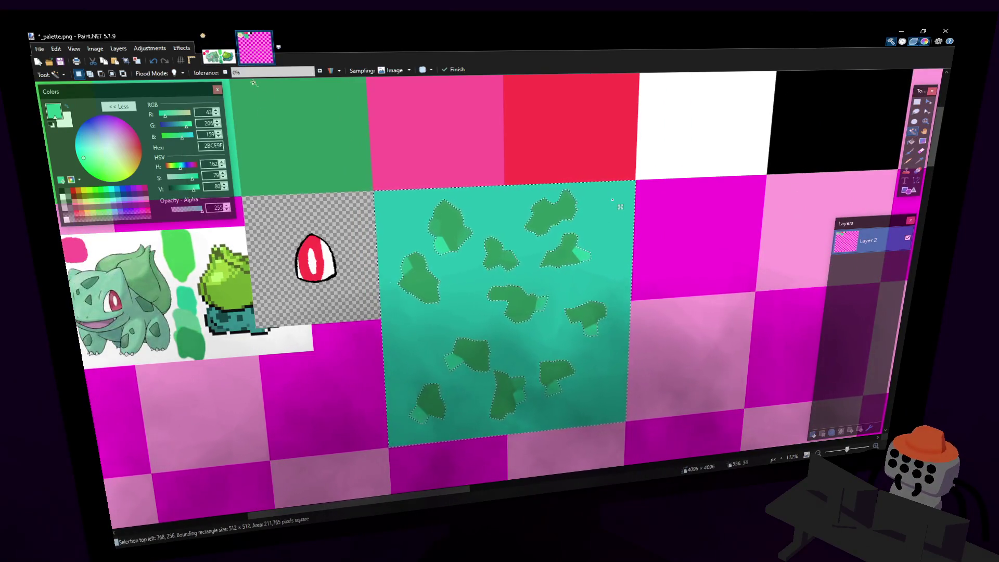
Select the whole teal tile at 47% tolerance and apply Median Blur with radius 13, percentile 49.
{"action": "left_click_drag", "start_coordinate": [249, 73], "coordinate": [272, 77]}
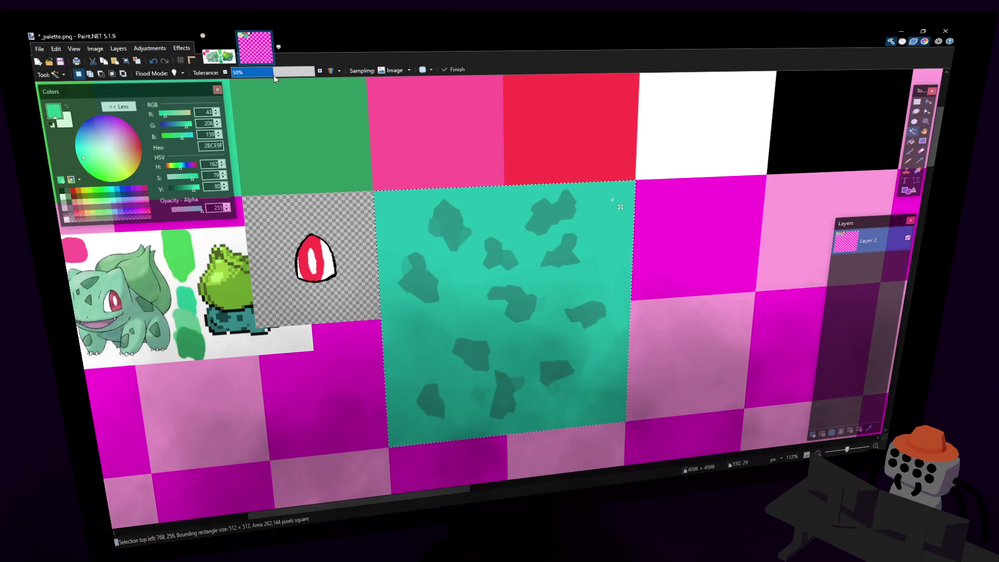
{"action": "left_click", "coordinate": [188, 52]}
{"action": "mouse_move", "coordinate": [229, 130]}
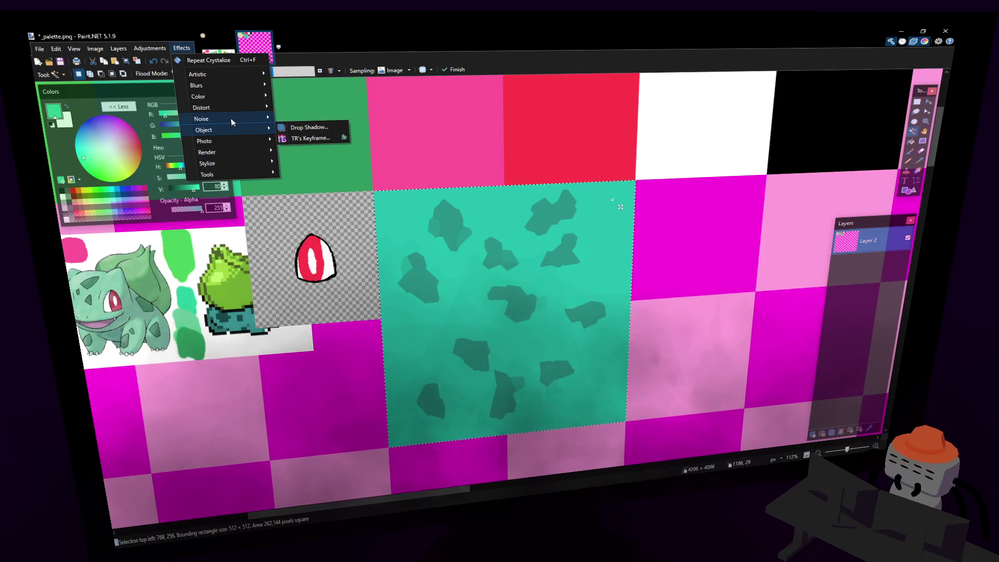
{"action": "mouse_move", "coordinate": [233, 107]}
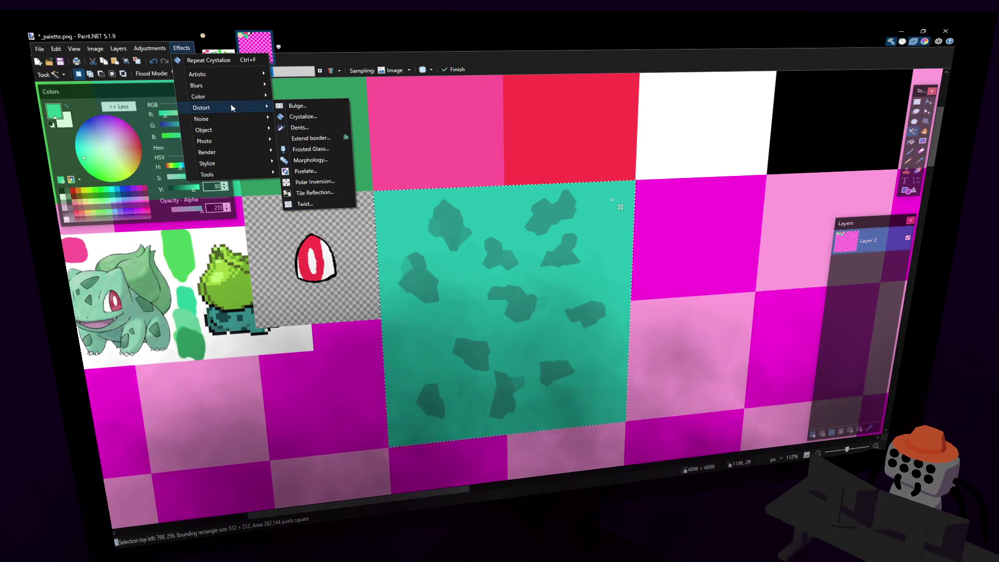
{"action": "mouse_move", "coordinate": [224, 85]}
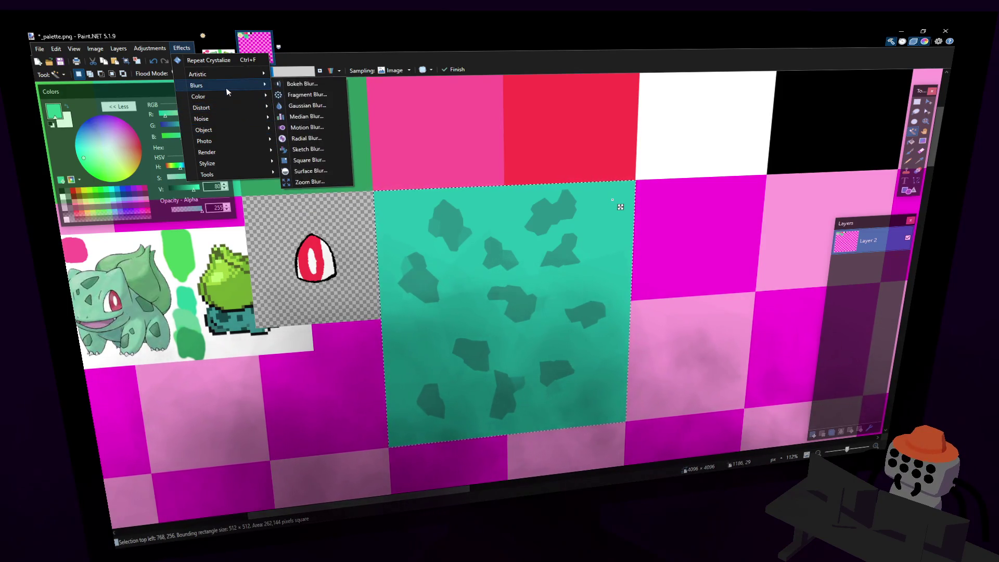
{"action": "left_click", "coordinate": [311, 116]}
{"action": "mouse_move", "coordinate": [449, 219]}
{"action": "left_mouse_down"}
{"action": "mouse_move", "coordinate": [517, 212]}
{"action": "mouse_move", "coordinate": [708, 155]}
{"action": "mouse_move", "coordinate": [706, 176]}
{"action": "left_mouse_up"}
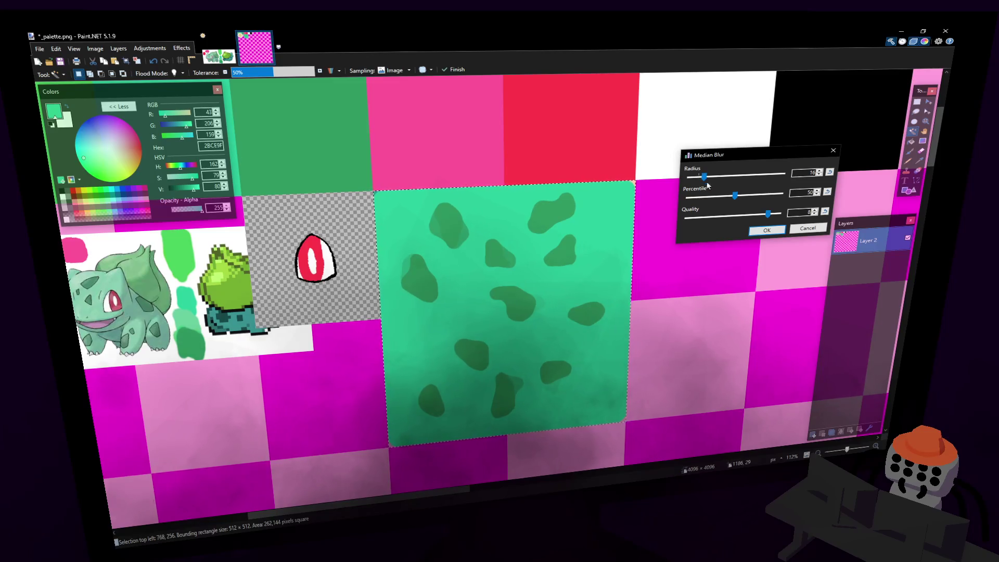
{"action": "left_click_drag", "start_coordinate": [740, 194], "coordinate": [733, 195]}
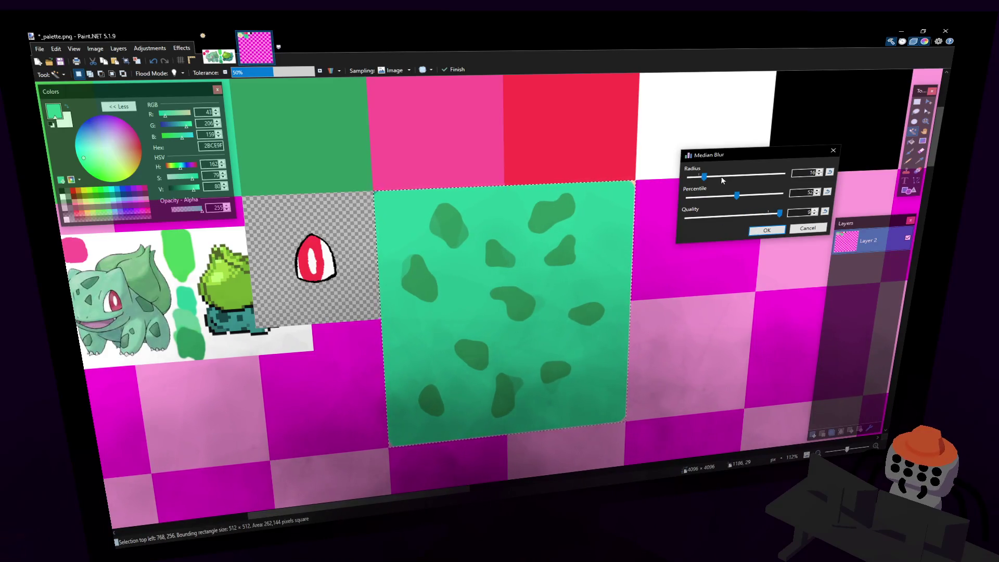
{"action": "left_click_drag", "start_coordinate": [705, 178], "coordinate": [700, 181]}
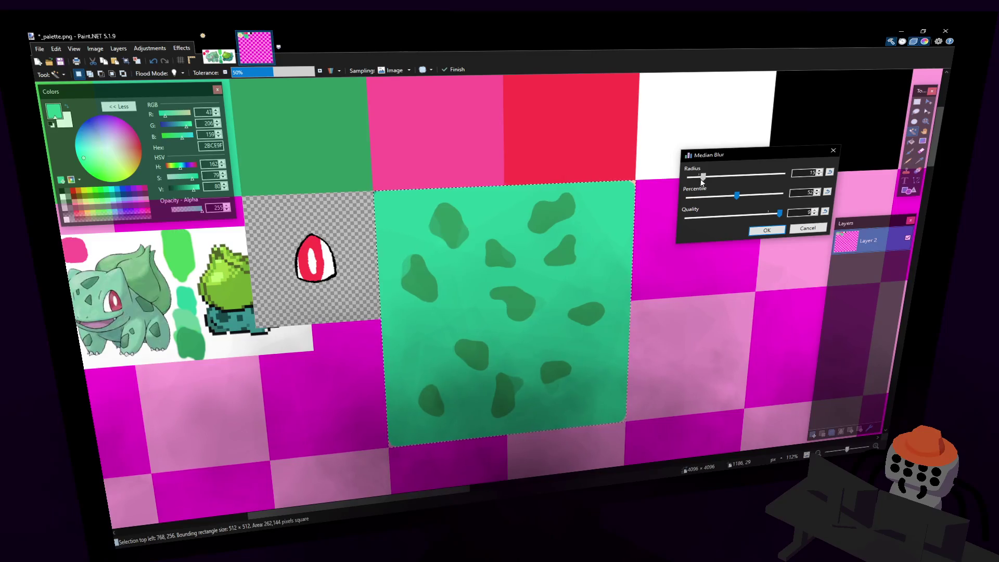
{"action": "left_click", "coordinate": [761, 232]}
Clear the selection around the blurred teal tile.
{"action": "key", "text": "s"}
{"action": "key", "text": "ctrl+d"}
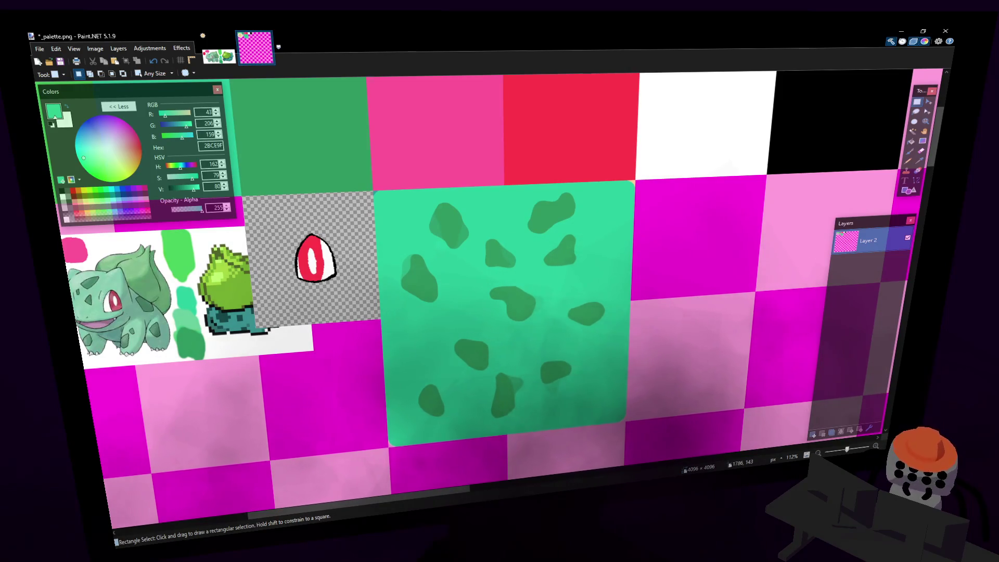
{"action": "scroll", "coordinate": [491, 254], "scroll_direction": "down", "scroll_amount": 1}
{"action": "scroll", "coordinate": [491, 254], "scroll_direction": "right", "scroll_amount": 1}
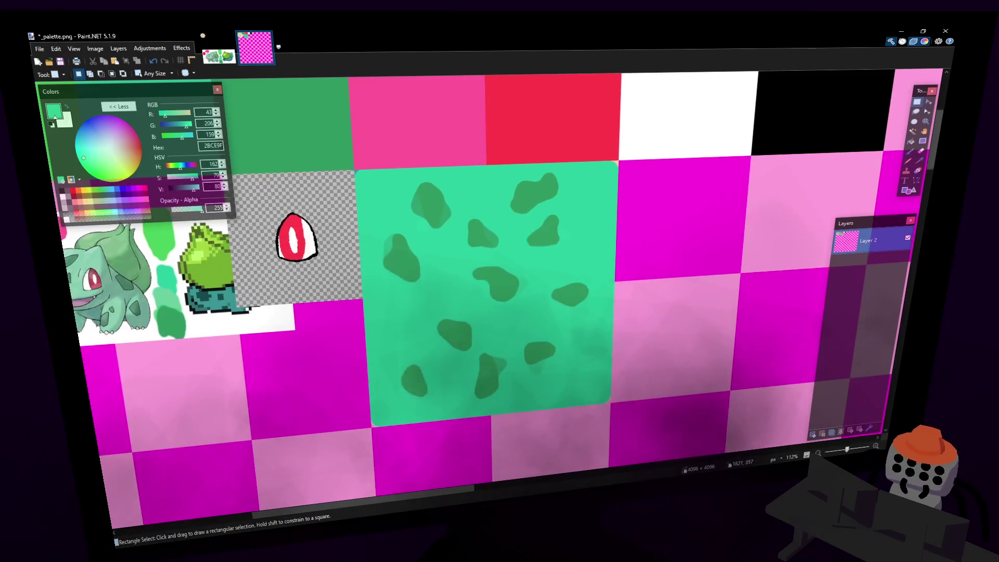
Save the palette image and view the textured Bulbasaur up close in Object Mode.
{"action": "key", "text": "ctrl+s"}
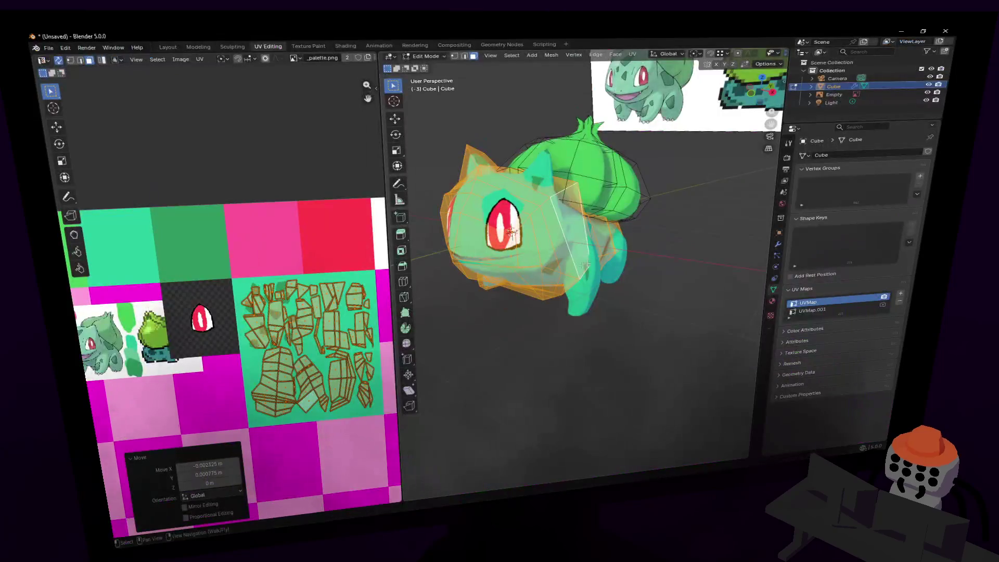
{"action": "middle_click_drag", "start_coordinate": [303, 319], "coordinate": [285, 294]}
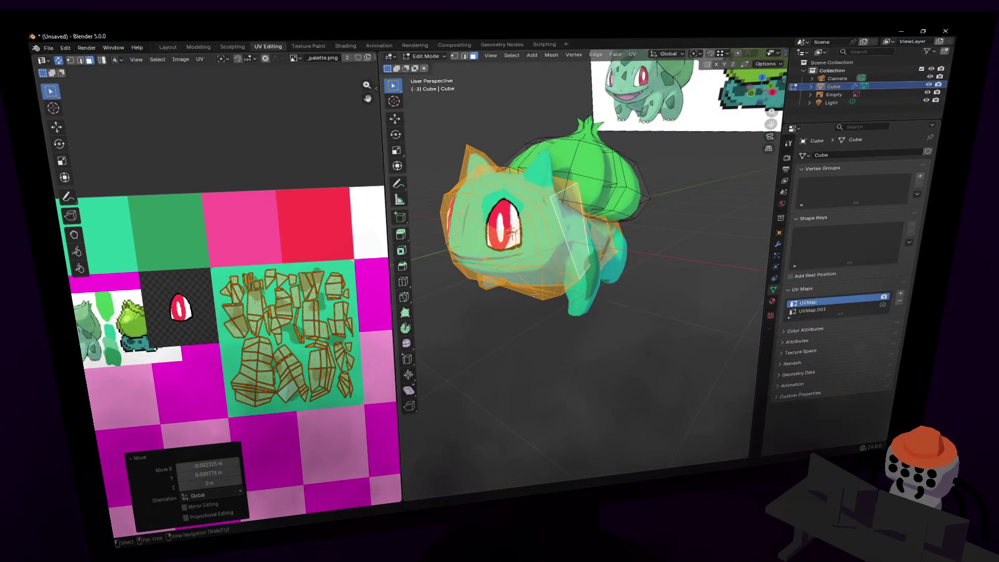
{"action": "key", "text": "Tab"}
{"action": "key", "text": "Tab"}
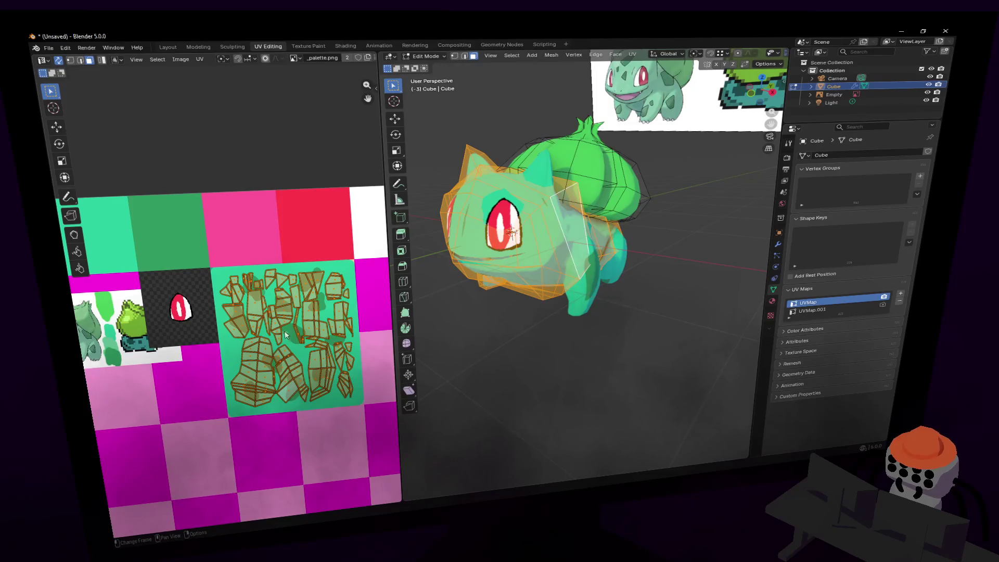
{"action": "key", "text": "shift+grave"}
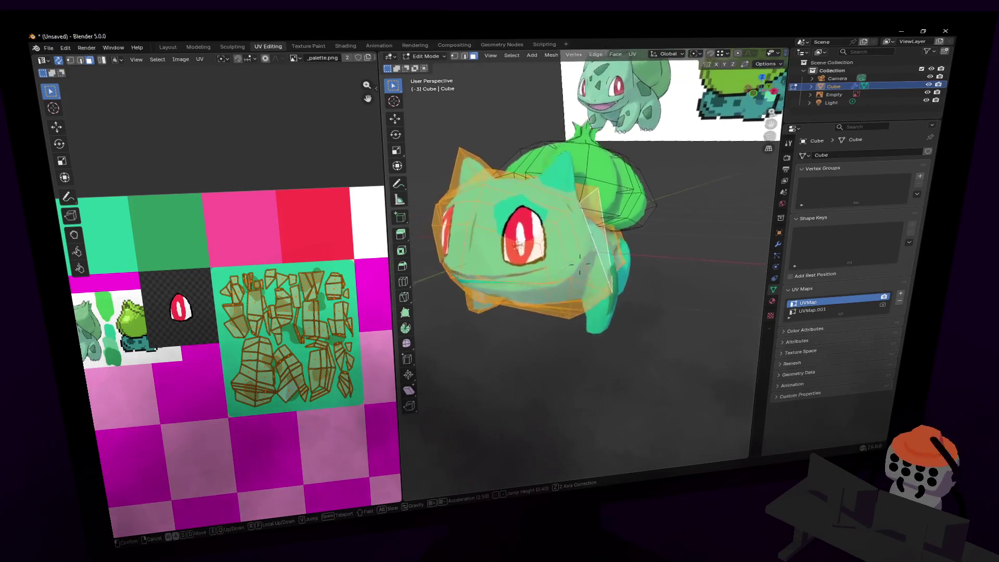
{"action": "left_click", "coordinate": [579, 258]}
Nudge one body face's UVs slightly over the spots, then return to Object Mode.
{"action": "left_click", "coordinate": [557, 238]}
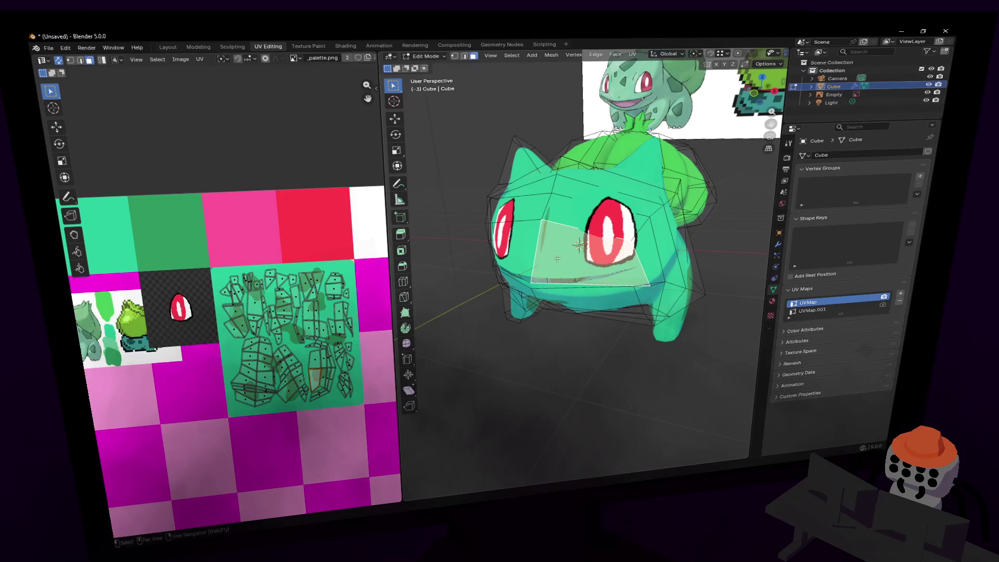
{"action": "scroll", "coordinate": [329, 373], "scroll_direction": "down", "scroll_amount": 2}
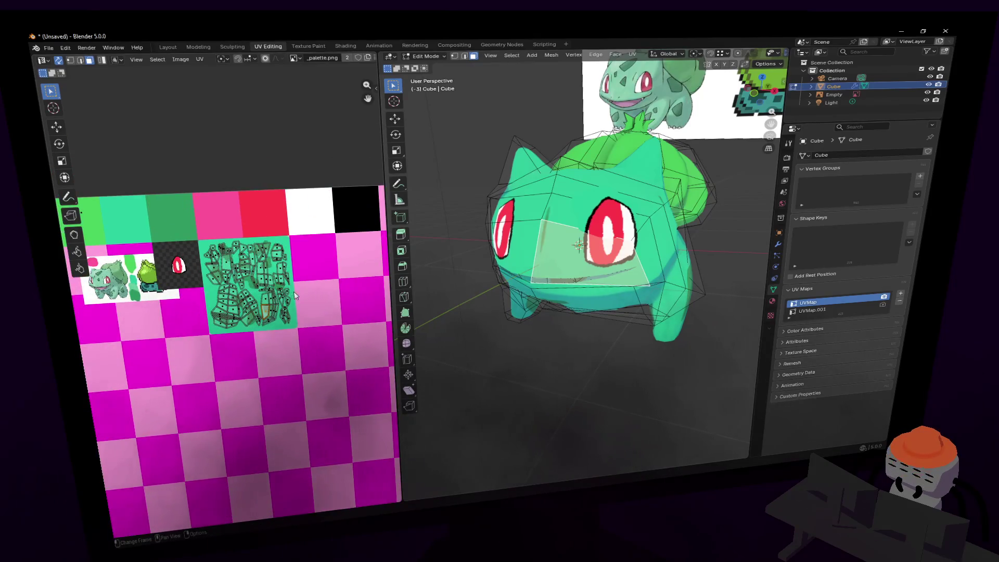
{"action": "scroll", "coordinate": [294, 295], "scroll_direction": "up", "scroll_amount": 1}
{"action": "scroll", "coordinate": [294, 289], "scroll_direction": "up", "scroll_amount": 7}
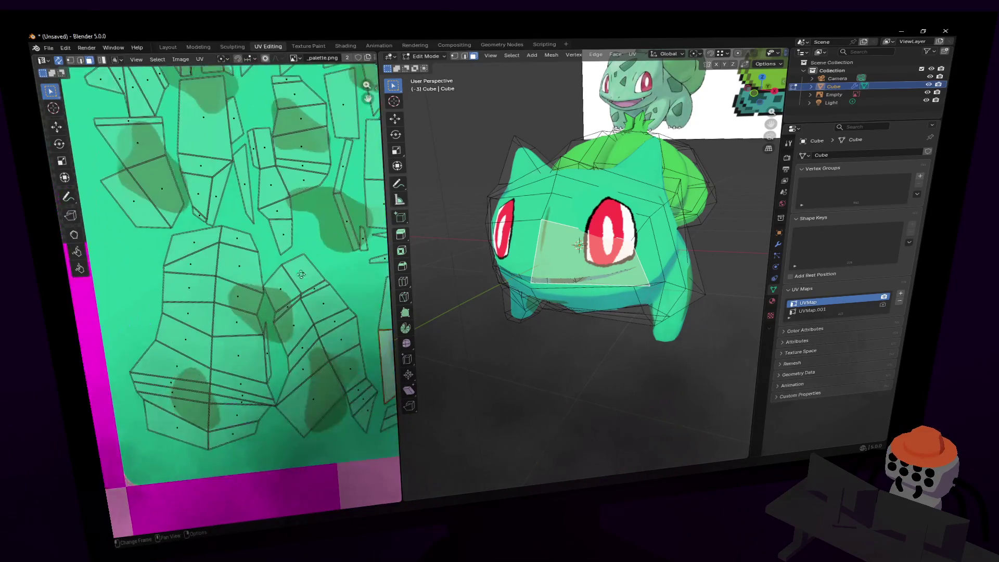
{"action": "key", "text": "g"}
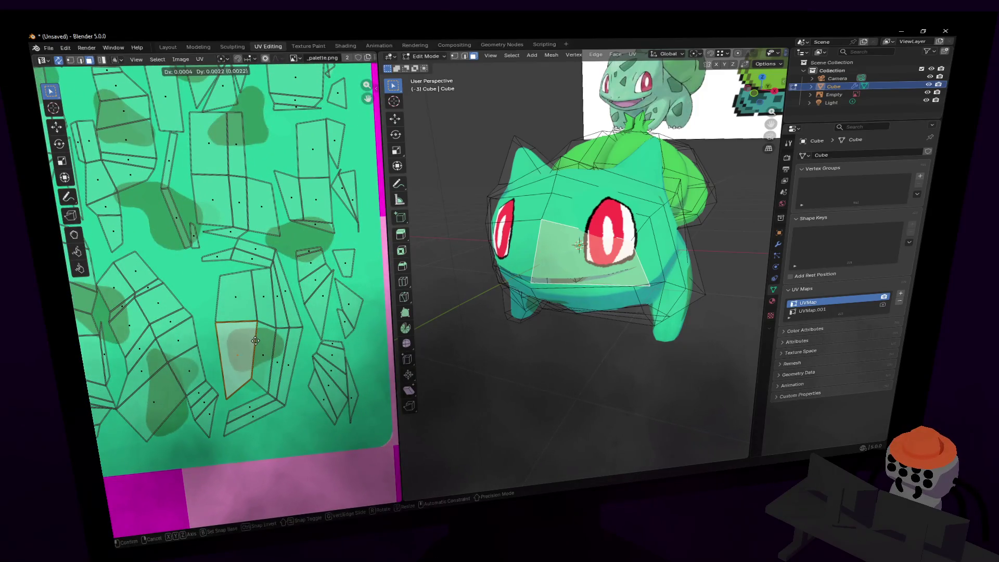
{"action": "left_click", "coordinate": [255, 341]}
{"action": "key", "text": "Tab"}
{"action": "key", "text": "shift+grave"}
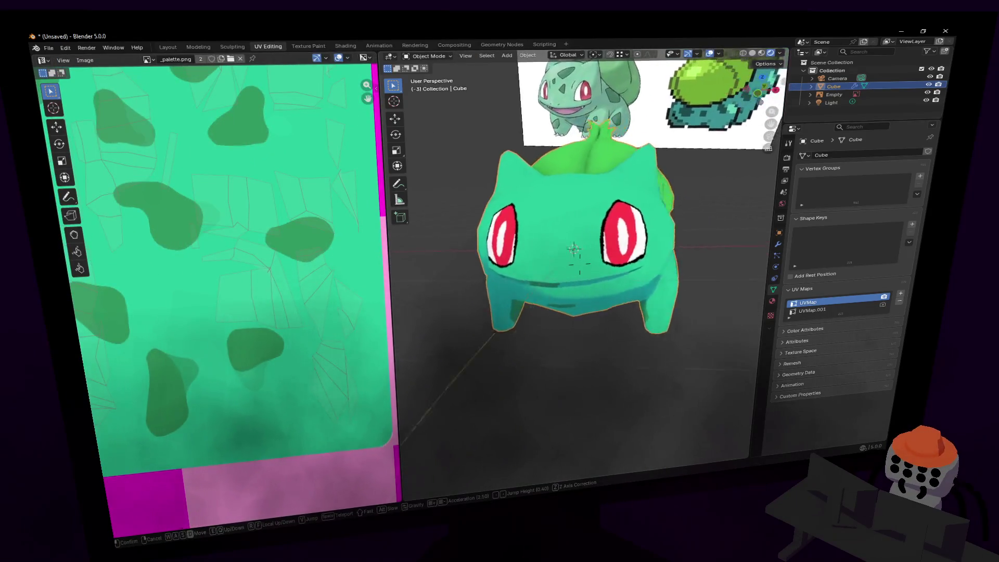
Return to Edit Mode and select two adjacent faces on the front leg.
{"action": "left_click", "coordinate": [630, 261]}
{"action": "key", "text": "Tab"}
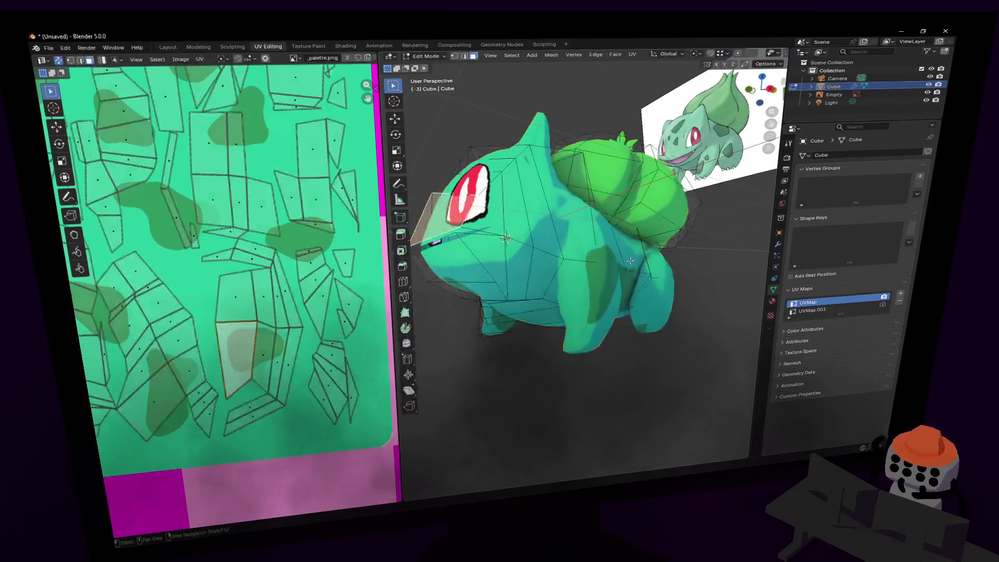
{"action": "left_click", "coordinate": [630, 260]}
{"action": "key", "text": "shift+grave"}
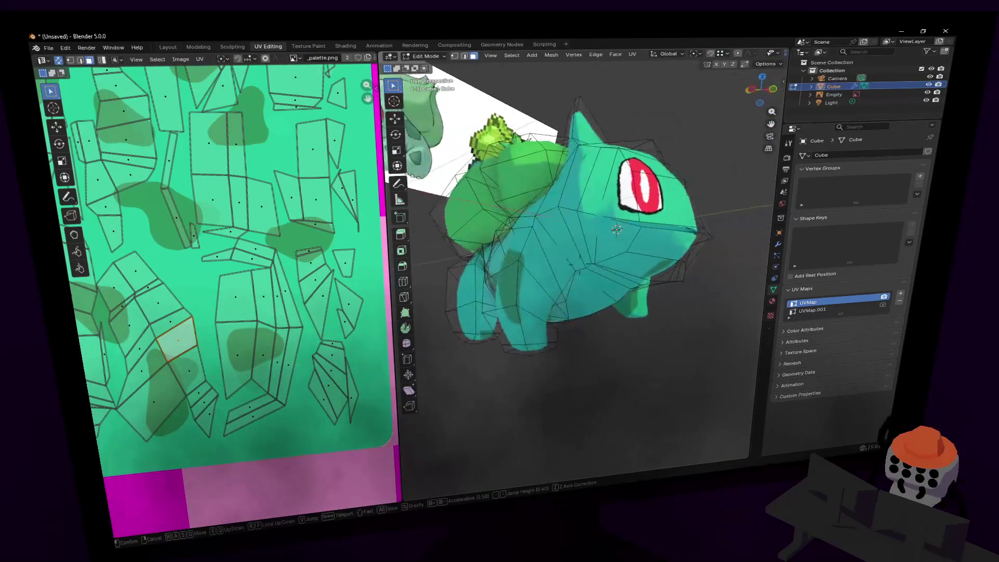
{"action": "key", "text": "w"}
{"action": "left_click", "coordinate": [586, 299]}
{"action": "left_click", "coordinate": [571, 293]}
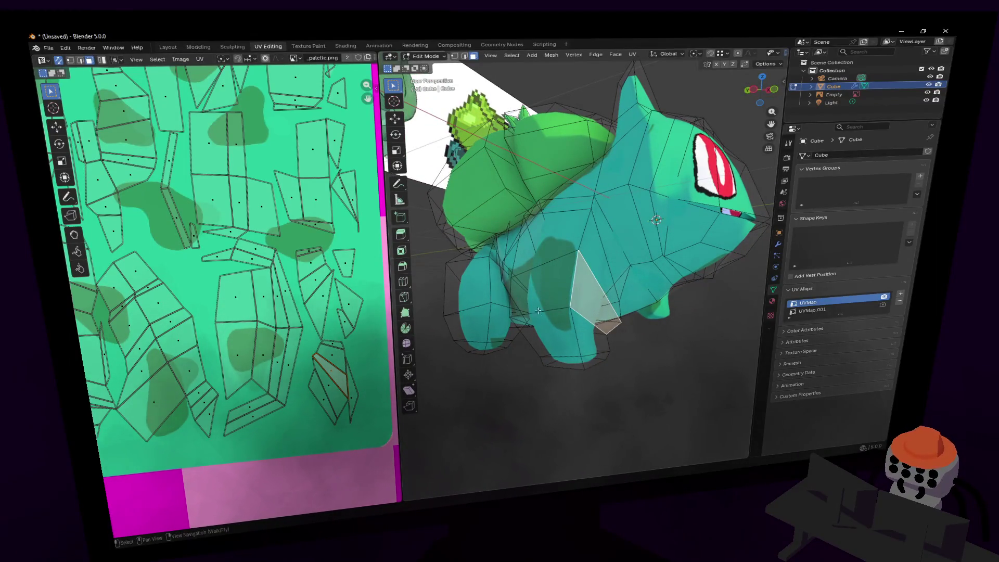
{"action": "left_click", "coordinate": [568, 293]}
Zoom in on the leg's UV island and move the UV face above it upward.
{"action": "middle_click_drag", "start_coordinate": [225, 310], "coordinate": [313, 396]}
{"action": "scroll", "coordinate": [239, 141], "scroll_direction": "up", "scroll_amount": 3}
{"action": "middle_click_drag", "start_coordinate": [240, 140], "coordinate": [240, 256]}
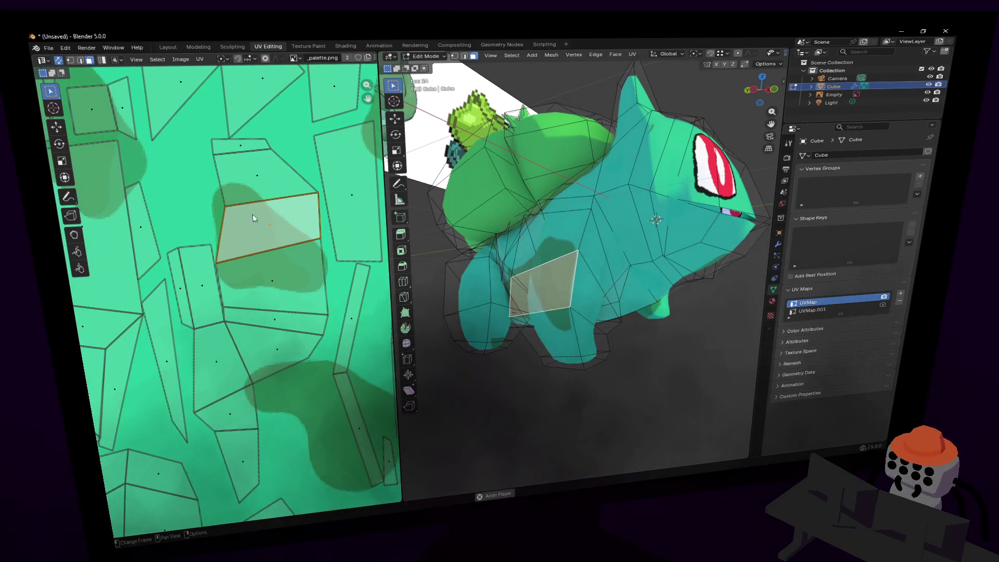
{"action": "left_click", "coordinate": [226, 186]}
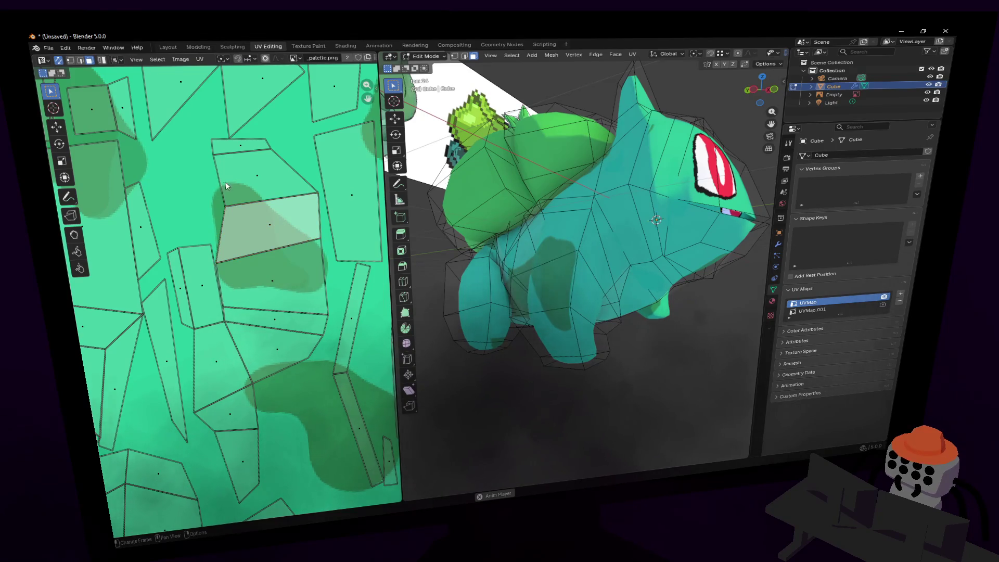
{"action": "left_click", "coordinate": [224, 182]}
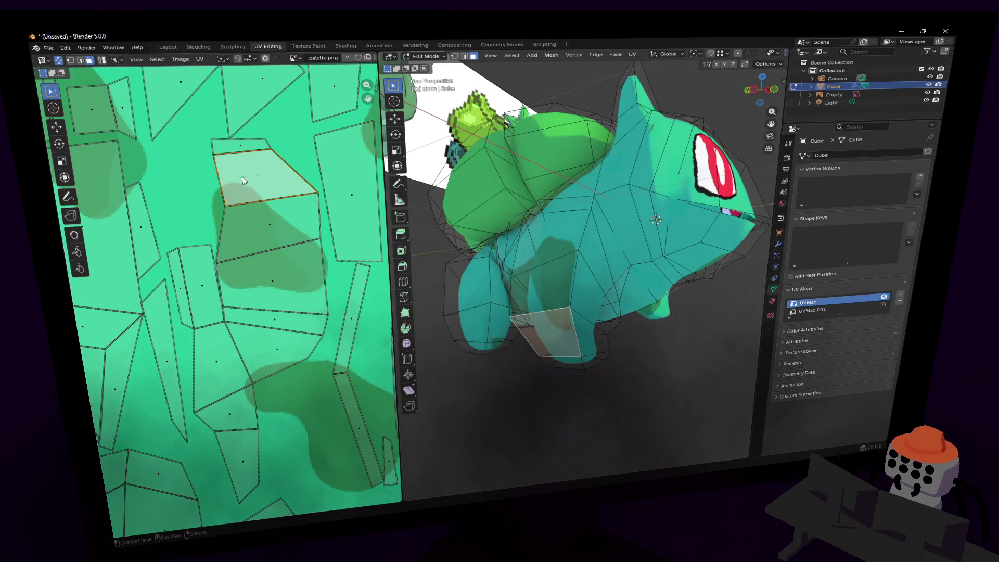
{"action": "key", "text": "g"}
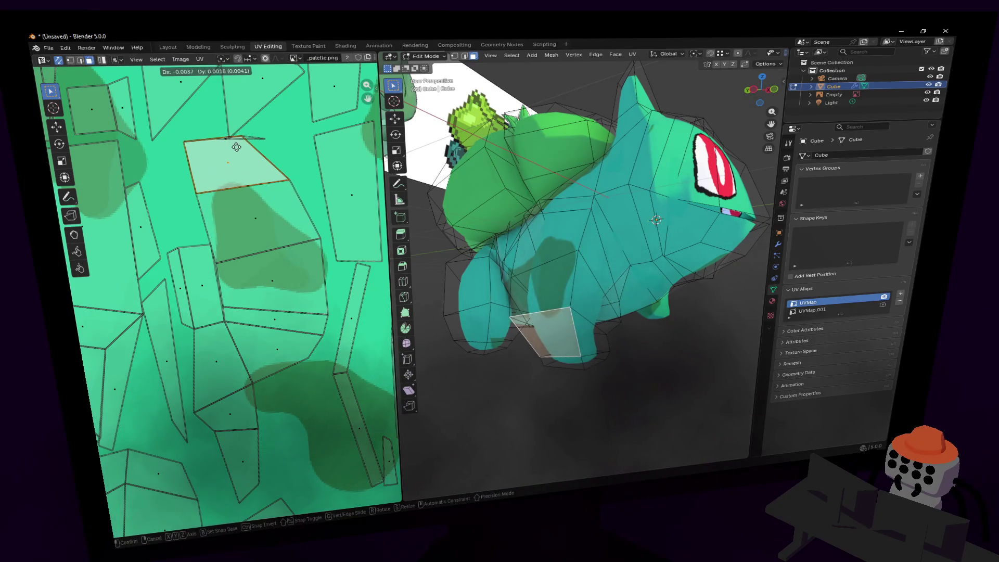
{"action": "left_click", "coordinate": [237, 154]}
Switch to vertex selection and move the UV edge beside the dark spot.
{"action": "key", "text": "1"}
{"action": "left_click", "coordinate": [223, 256]}
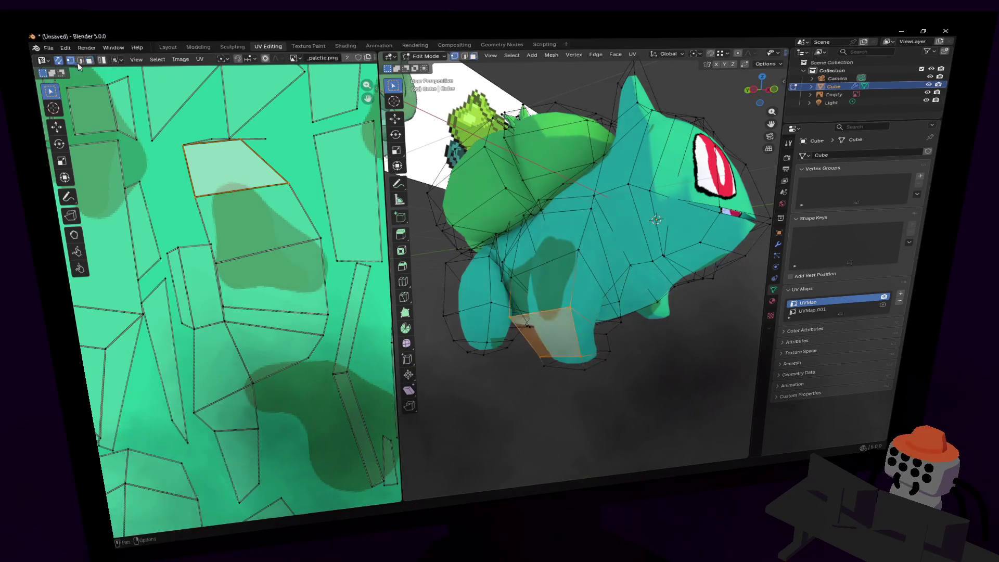
{"action": "key", "text": "g"}
{"action": "left_click", "coordinate": [221, 268]}
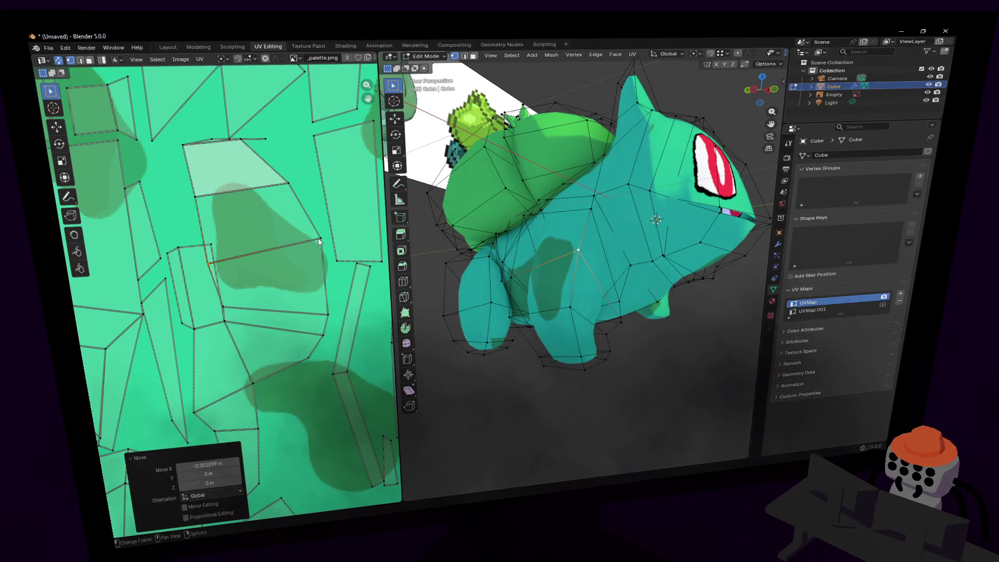
{"action": "key", "text": "g"}
{"action": "left_click", "coordinate": [321, 242]}
{"action": "scroll", "coordinate": [235, 210], "scroll_direction": "down", "scroll_amount": 5}
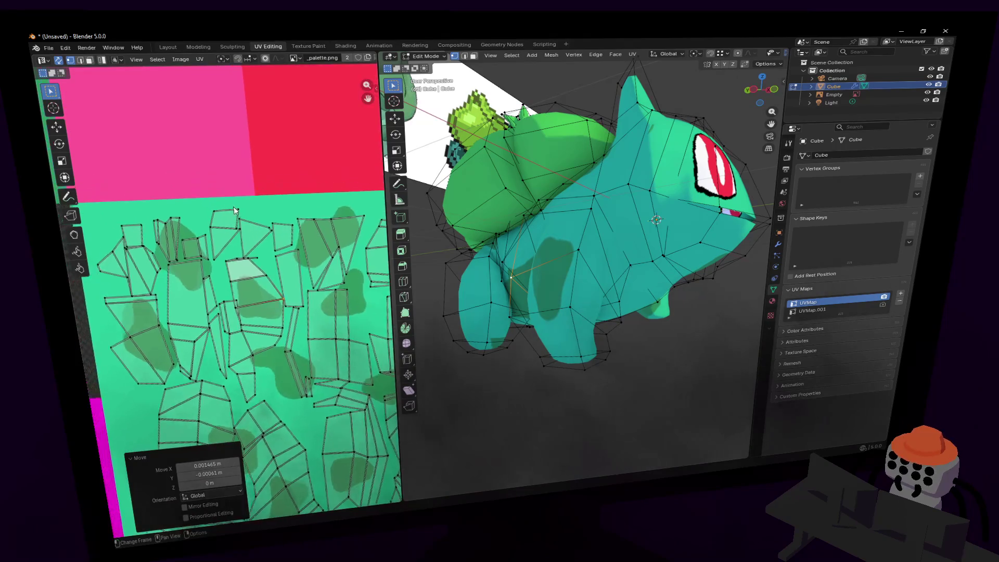
{"action": "scroll", "coordinate": [234, 210], "scroll_direction": "up", "scroll_amount": 4}
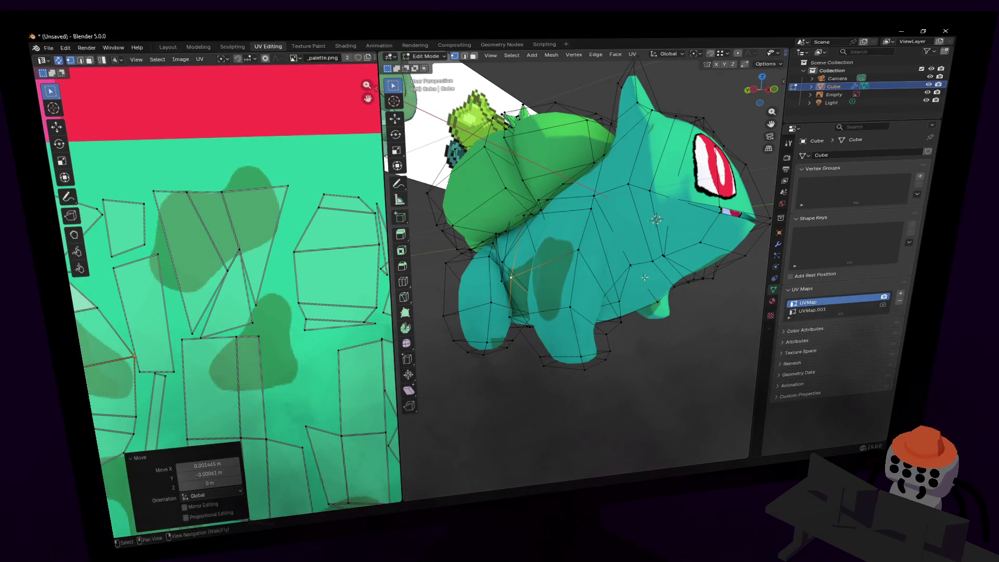
{"action": "scroll", "coordinate": [644, 277], "scroll_direction": "up", "scroll_amount": 6}
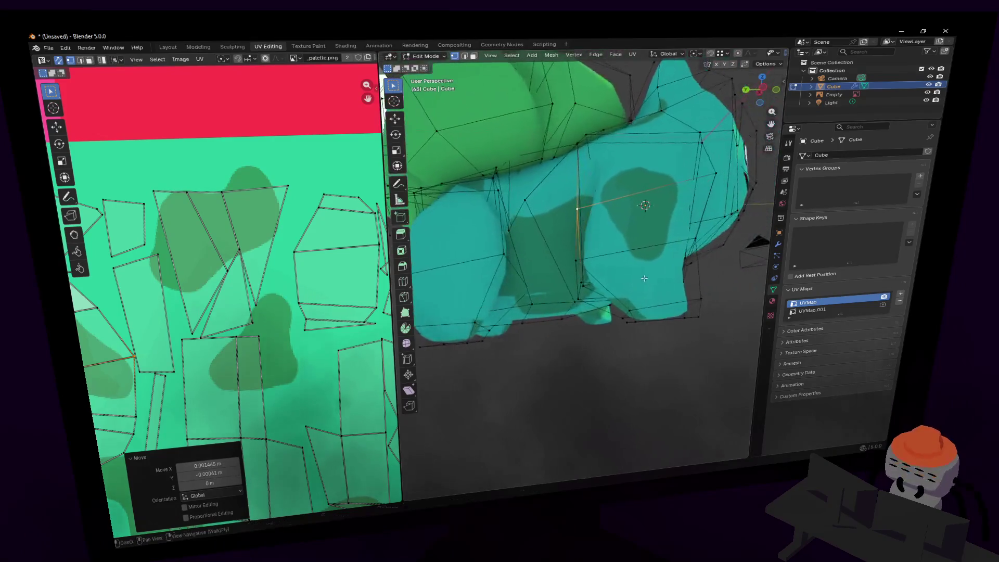
Select three side and bottom faces, then enlarge their UV islands and move them up-left.
{"action": "key", "text": "3"}
{"action": "left_click", "coordinate": [561, 234]}
{"action": "left_click", "coordinate": [535, 252], "text": "shift"}
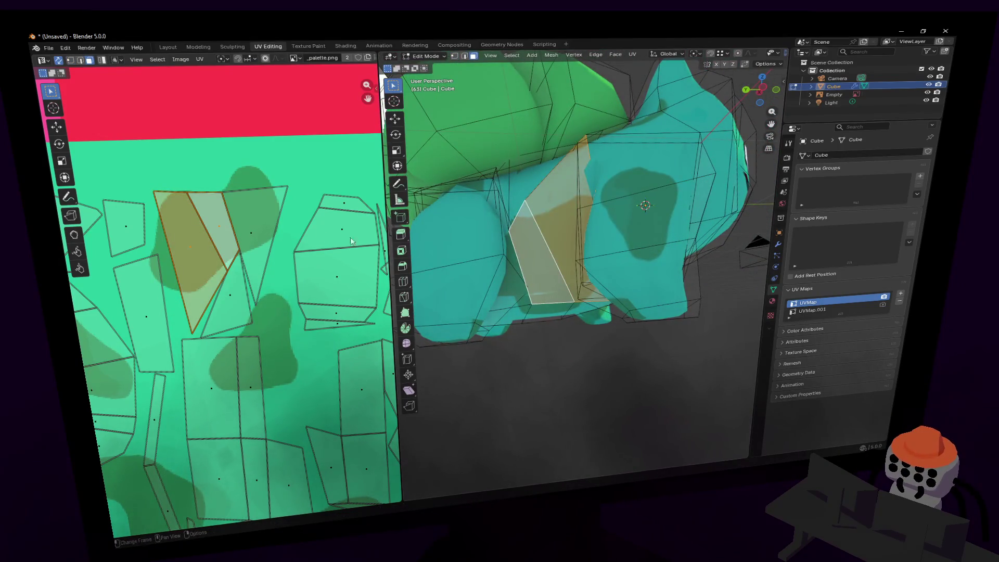
{"action": "left_click", "coordinate": [512, 277], "text": "shift"}
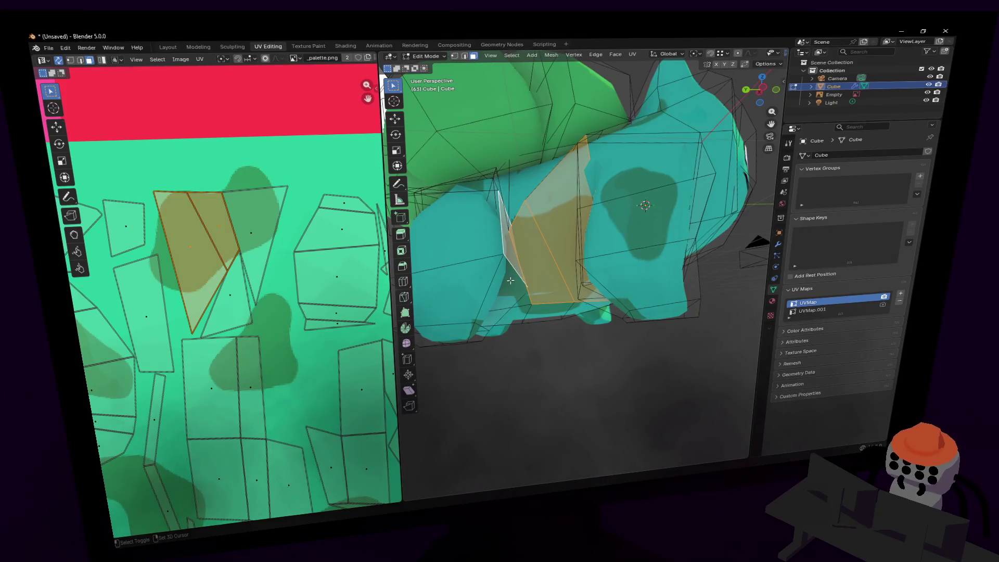
{"action": "left_click", "coordinate": [522, 307], "text": "shift"}
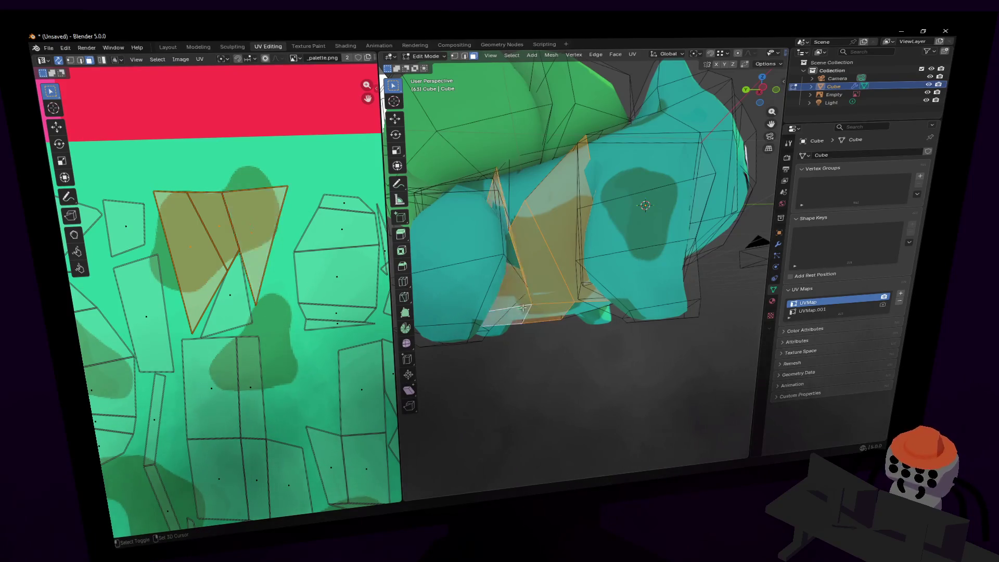
{"action": "key", "text": "s"}
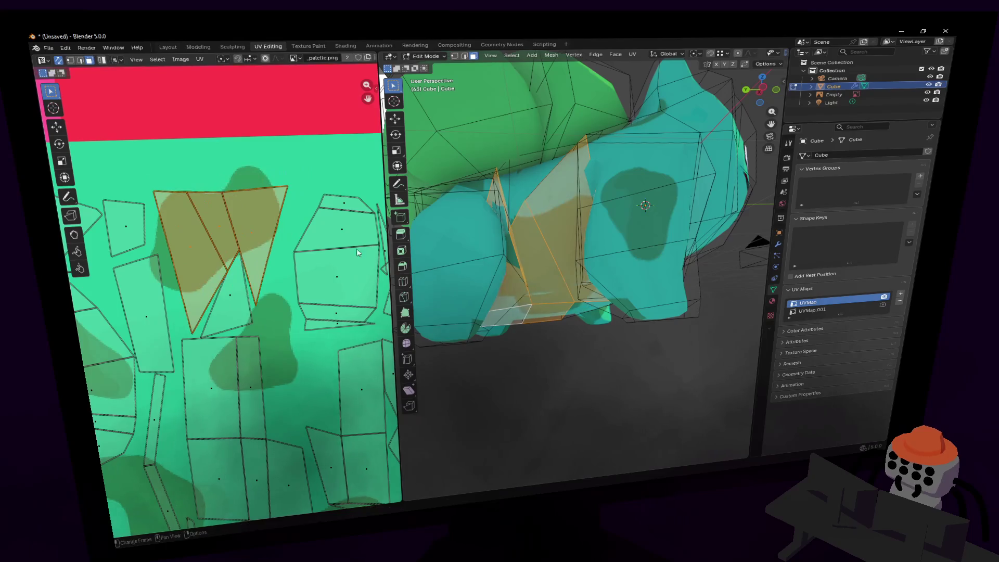
{"action": "left_click", "coordinate": [343, 252]}
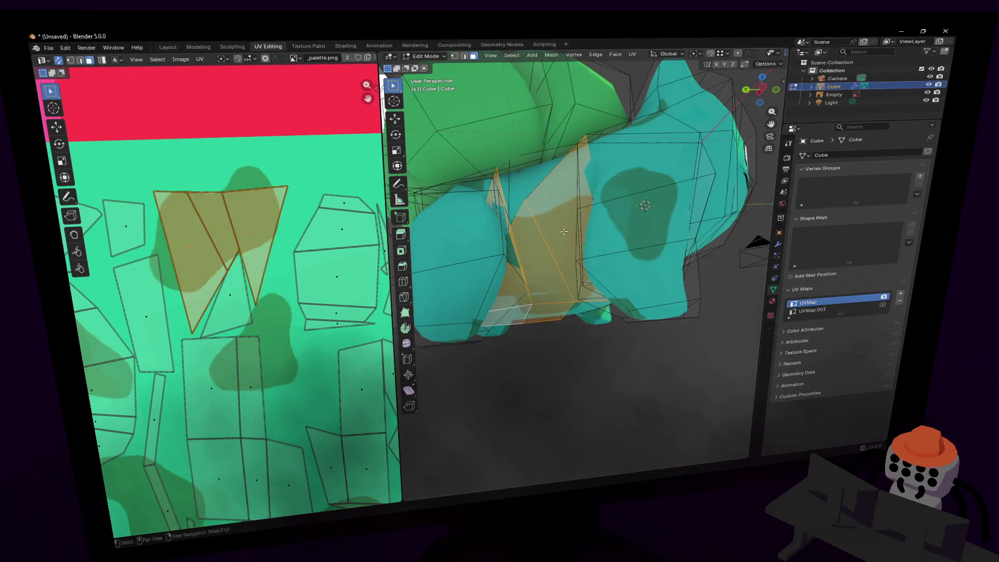
{"action": "key", "text": "g"}
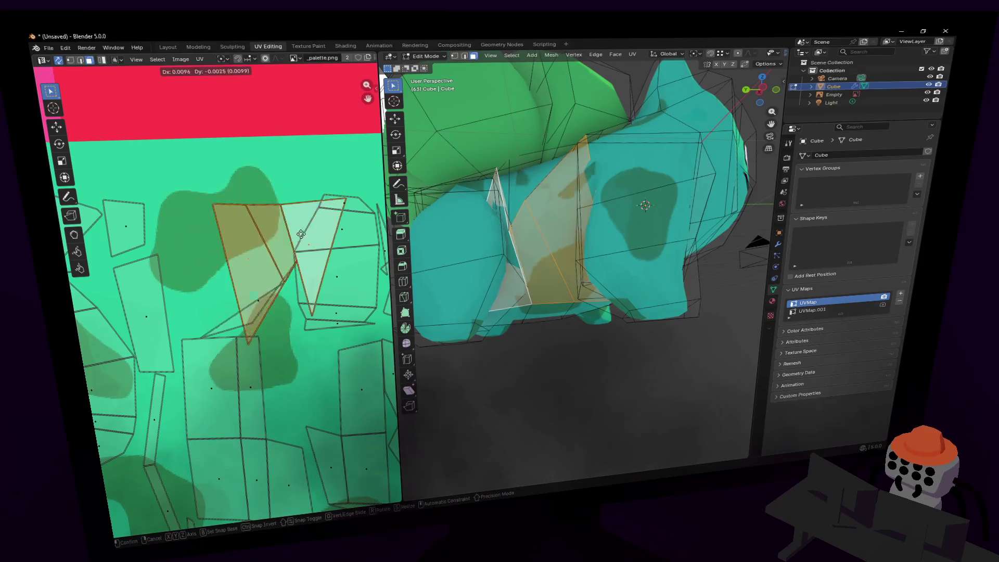
{"action": "left_click", "coordinate": [242, 221]}
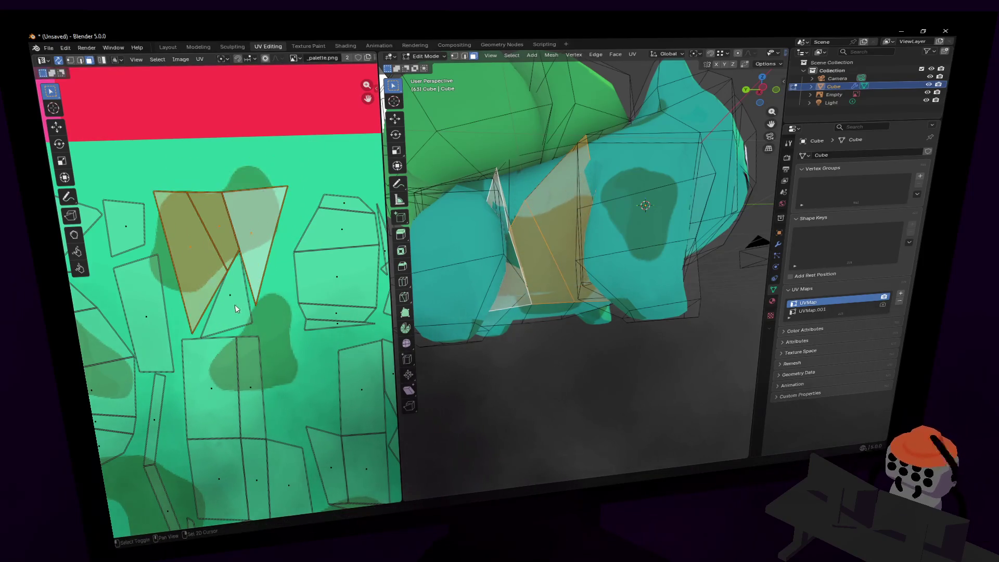
Shrink the selected UV triangles to 0.178 and place them on plain green.
{"action": "key", "text": "s"}
{"action": "left_click", "coordinate": [237, 263]}
{"action": "key", "text": "g"}
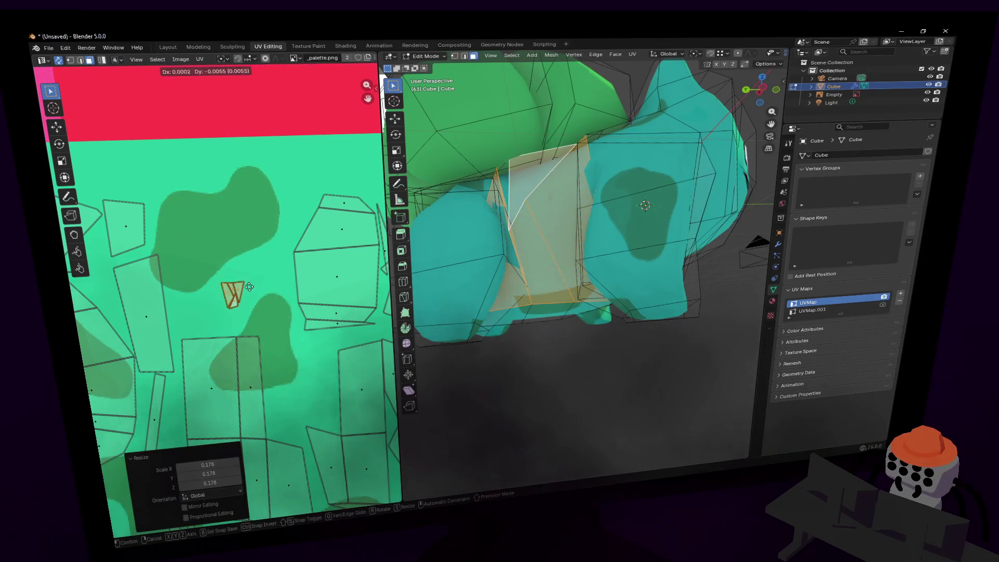
{"action": "left_click", "coordinate": [248, 286]}
Select three lower belly faces and move their UVs off the dark spot.
{"action": "middle_click_drag", "start_coordinate": [551, 249], "coordinate": [566, 292]}
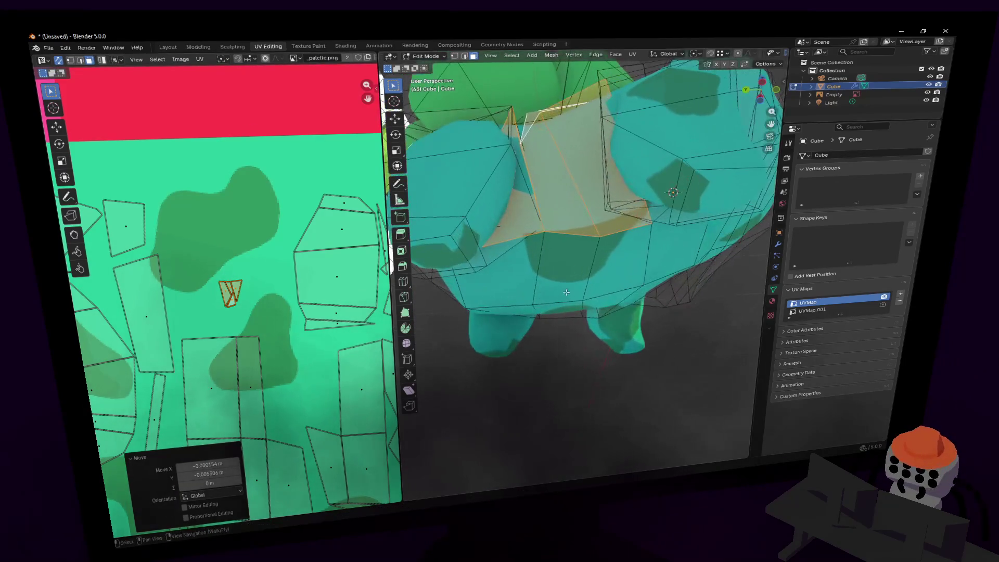
{"action": "left_click", "coordinate": [566, 292]}
{"action": "left_click", "coordinate": [621, 260], "text": "shift"}
{"action": "left_click", "coordinate": [532, 266], "text": "shift"}
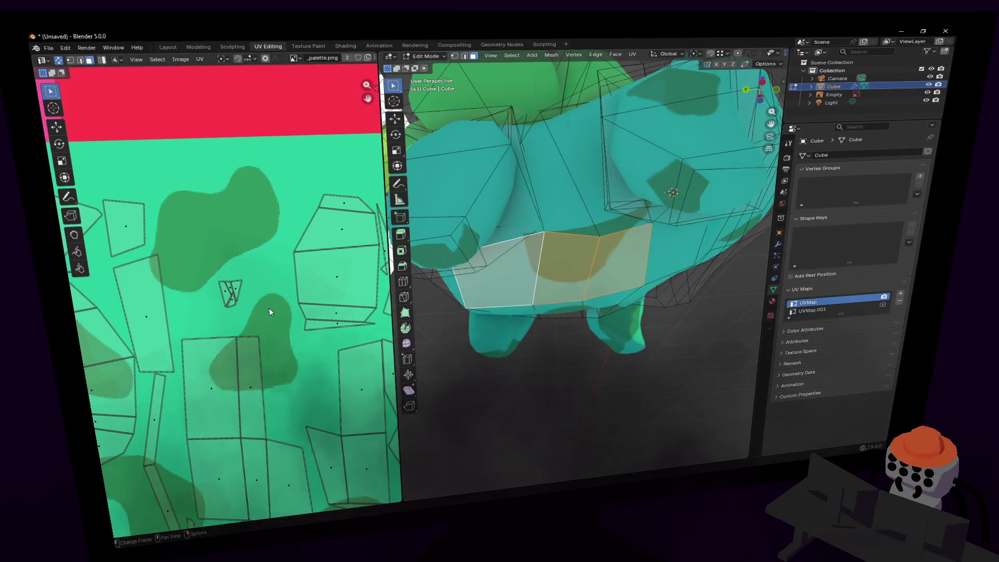
{"action": "scroll", "coordinate": [269, 312], "scroll_direction": "down", "scroll_amount": 5}
{"action": "scroll", "coordinate": [225, 274], "scroll_direction": "up", "scroll_amount": 5}
{"action": "key", "text": "g"}
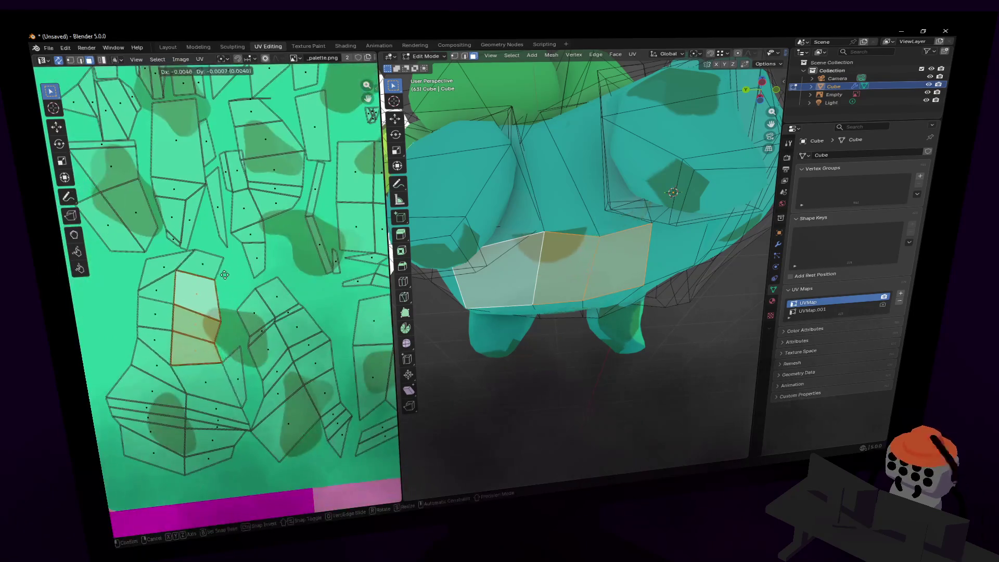
{"action": "left_click", "coordinate": [201, 263]}
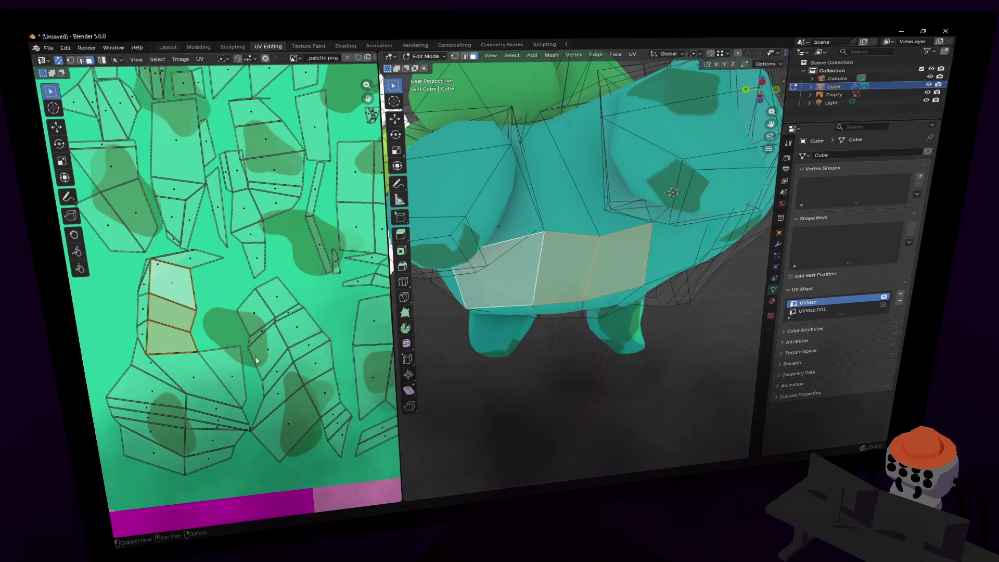
{"action": "left_click_drag", "start_coordinate": [236, 355], "coordinate": [236, 373]}
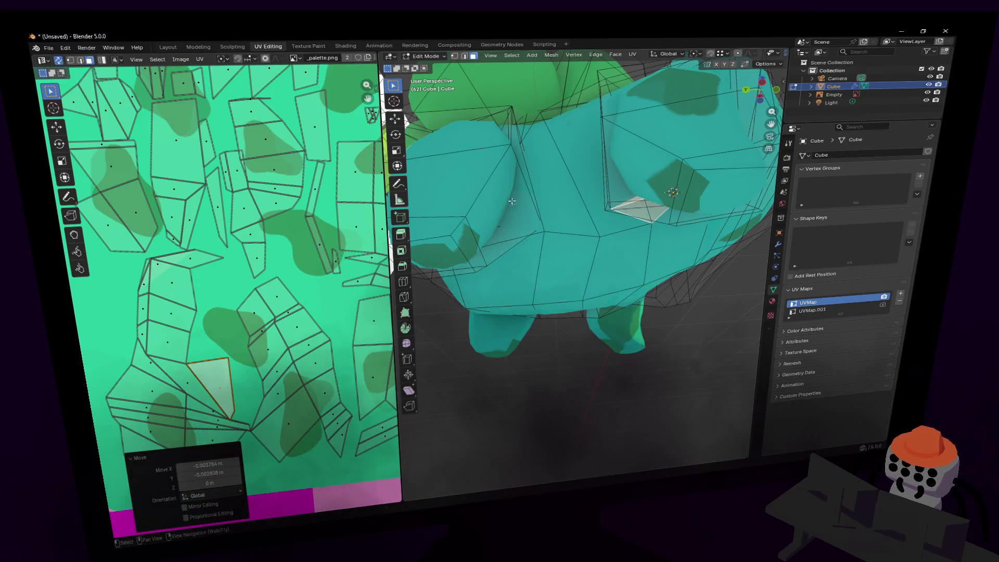
Inspect the model's front and head, then return to Object Mode.
{"action": "key", "text": "shift+grave"}
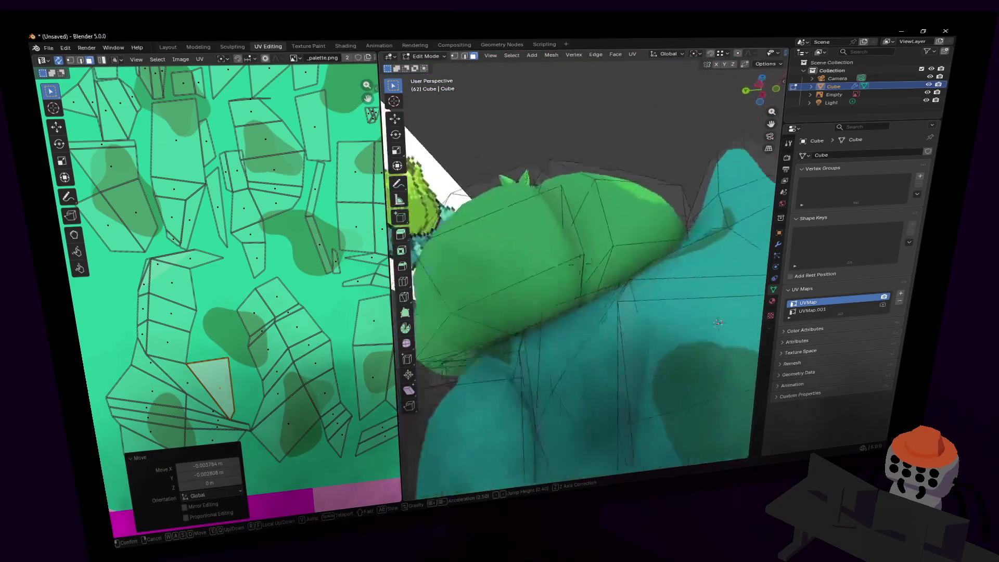
{"action": "left_click", "coordinate": [612, 235]}
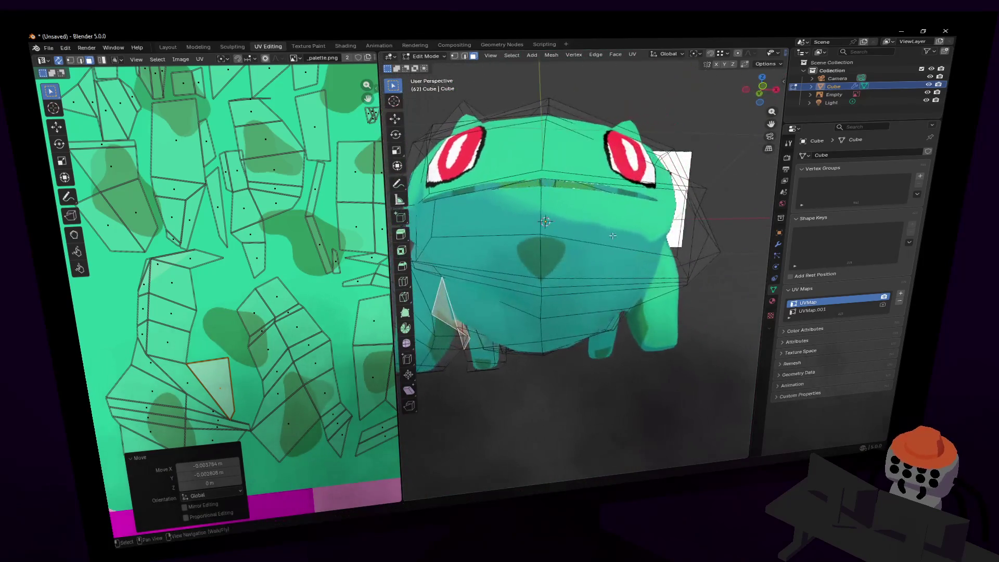
{"action": "left_click", "coordinate": [612, 236]}
{"action": "key", "text": "shift+grave"}
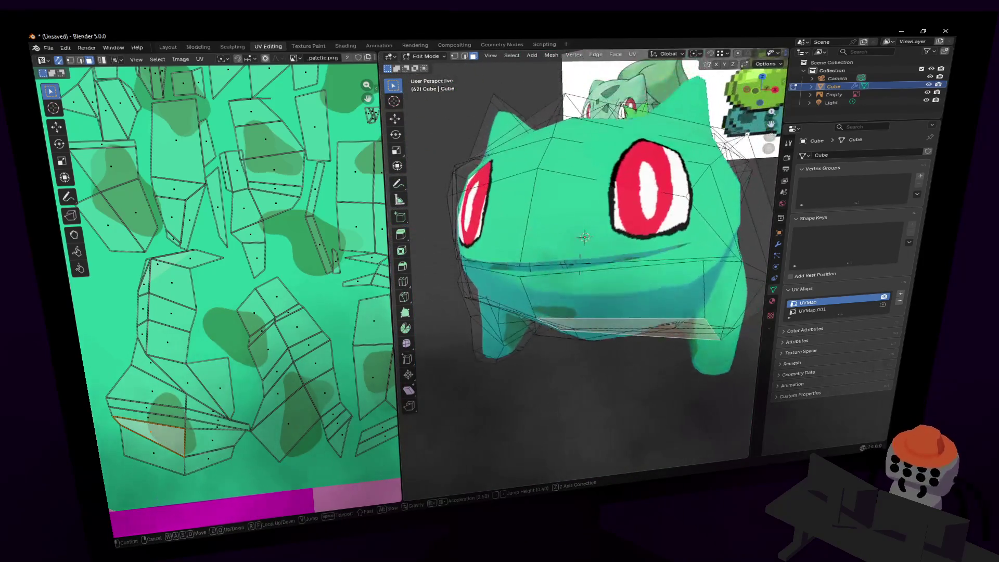
{"action": "key", "text": "Tab"}
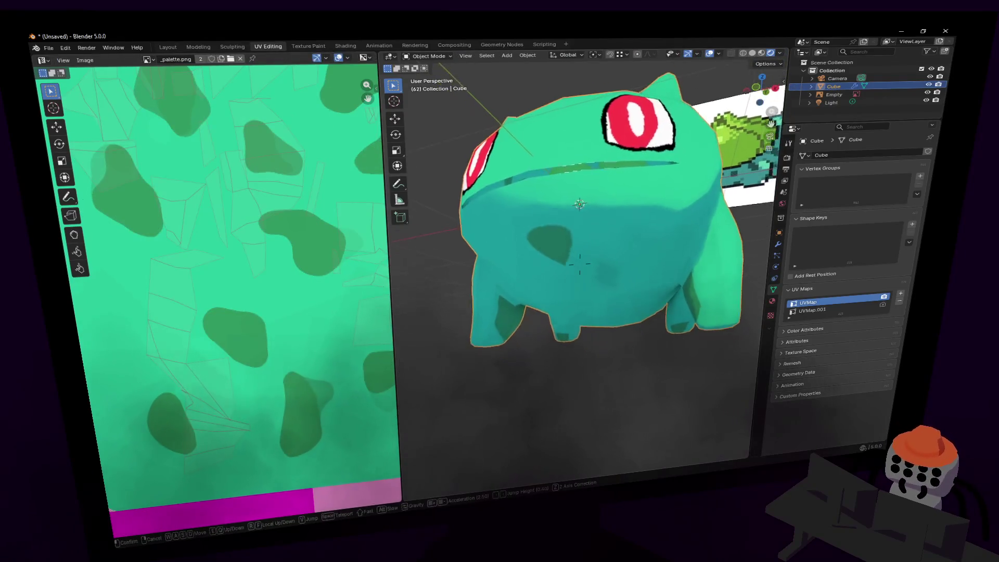
{"action": "key", "text": "s"}
{"action": "left_click", "coordinate": [743, 207]}
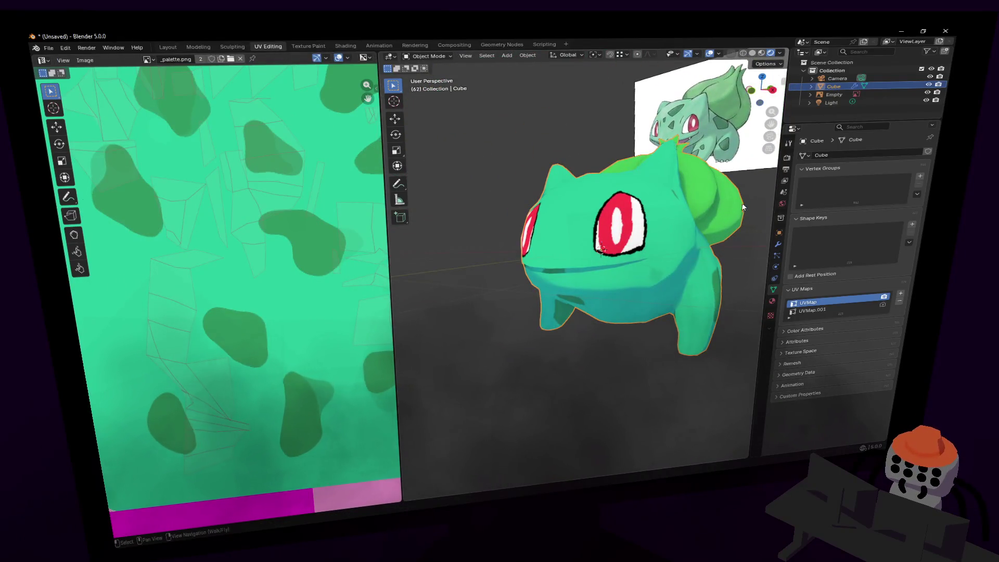
{"action": "key", "text": "shift+grave"}
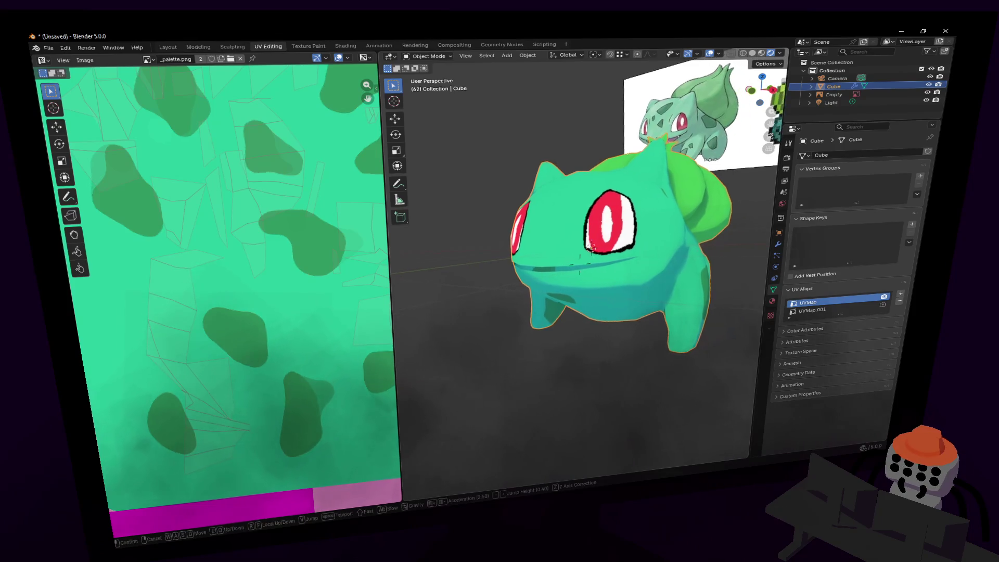
{"action": "left_click", "coordinate": [670, 186]}
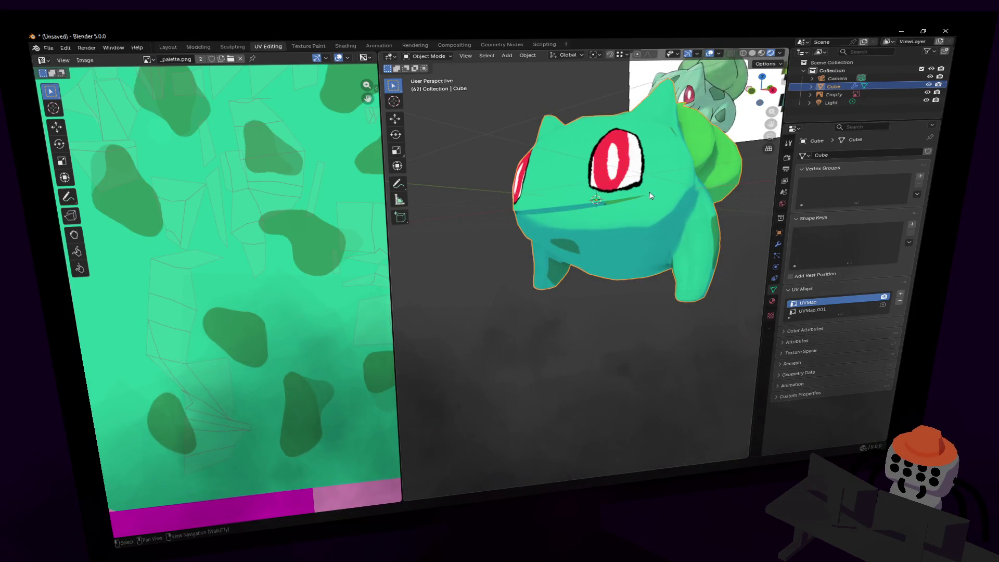
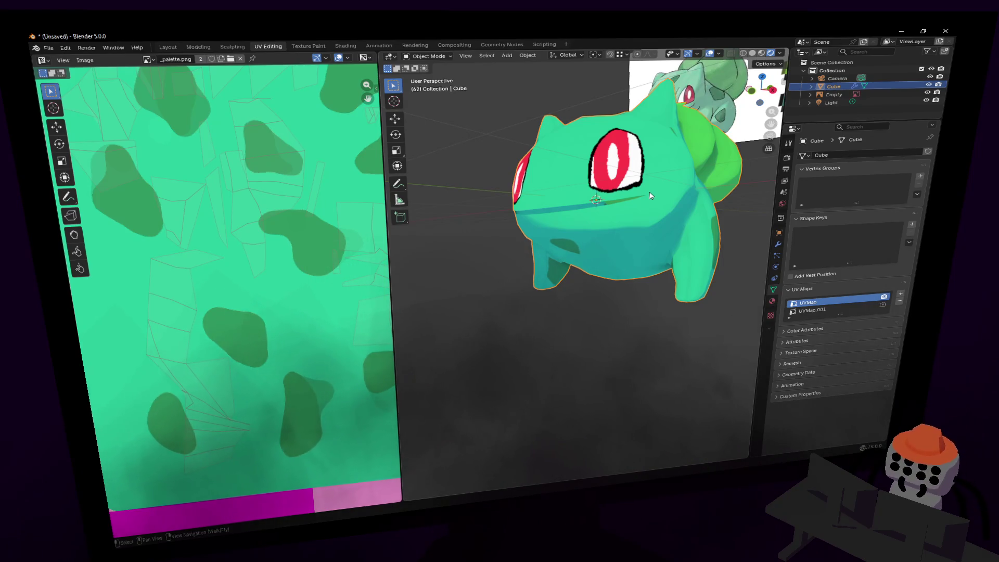
Fly under the belly, enter Edit Mode, and move one belly UV face on the palette.
{"action": "key", "text": "shift+grave"}
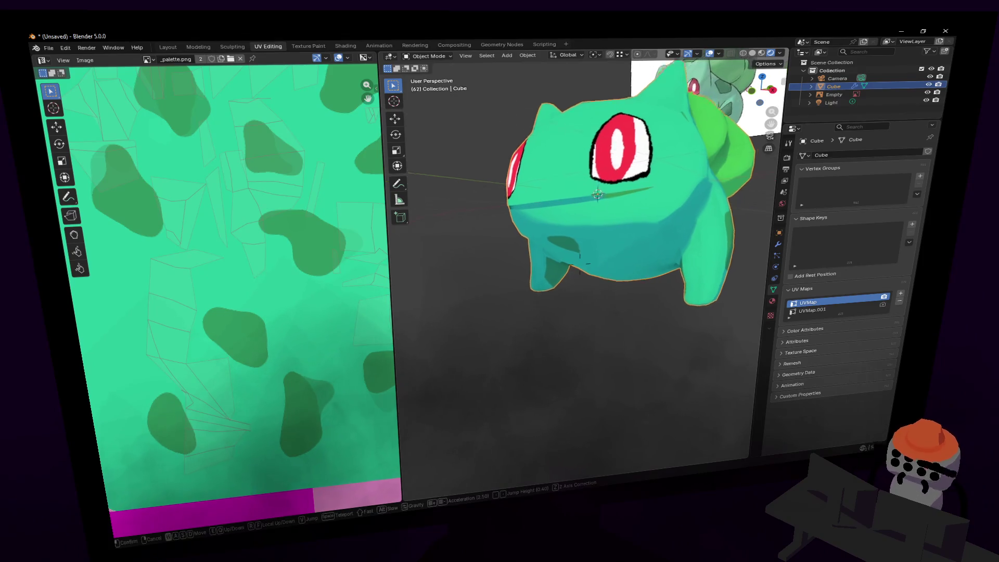
{"action": "key", "text": "w"}
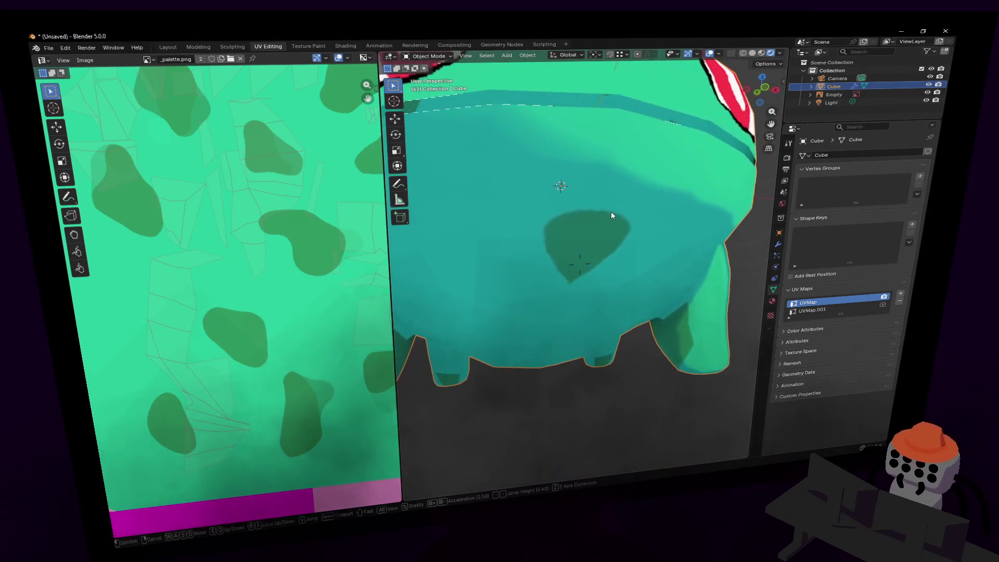
{"action": "left_click", "coordinate": [616, 211]}
{"action": "key", "text": "Tab"}
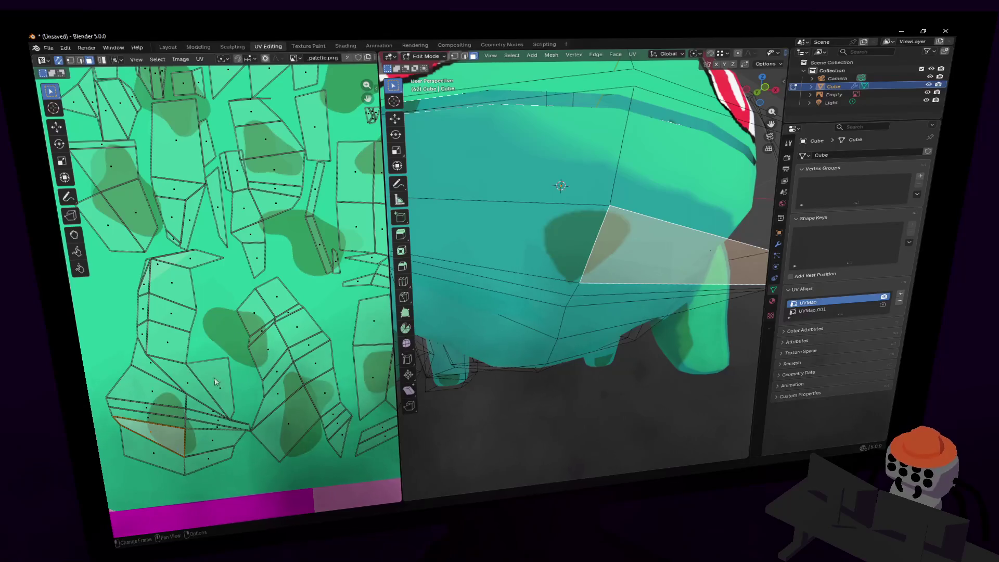
{"action": "middle_click_drag", "start_coordinate": [235, 427], "coordinate": [229, 360]}
{"action": "key", "text": "g"}
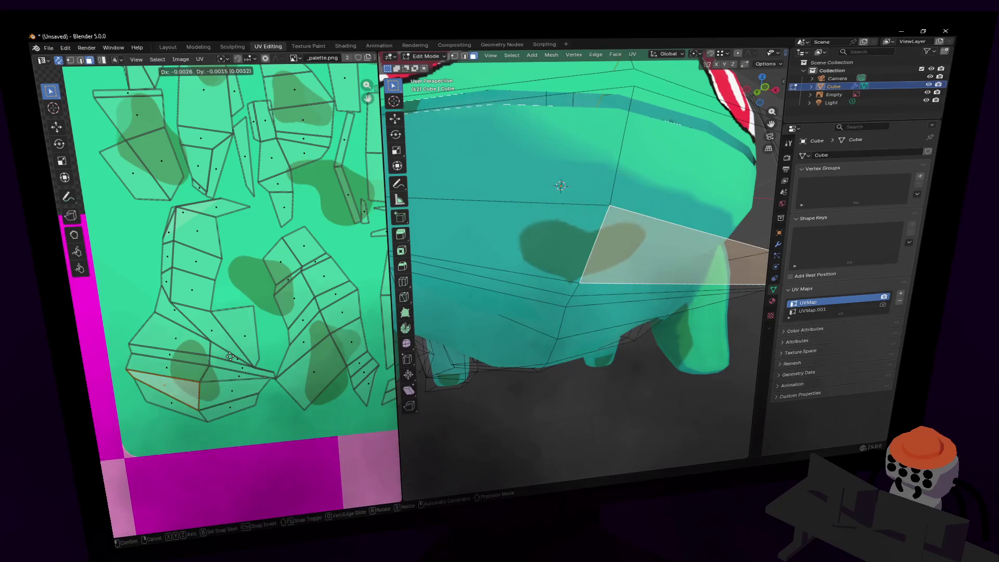
{"action": "left_click", "coordinate": [241, 371]}
{"action": "middle_click_drag", "start_coordinate": [241, 371], "coordinate": [214, 406]}
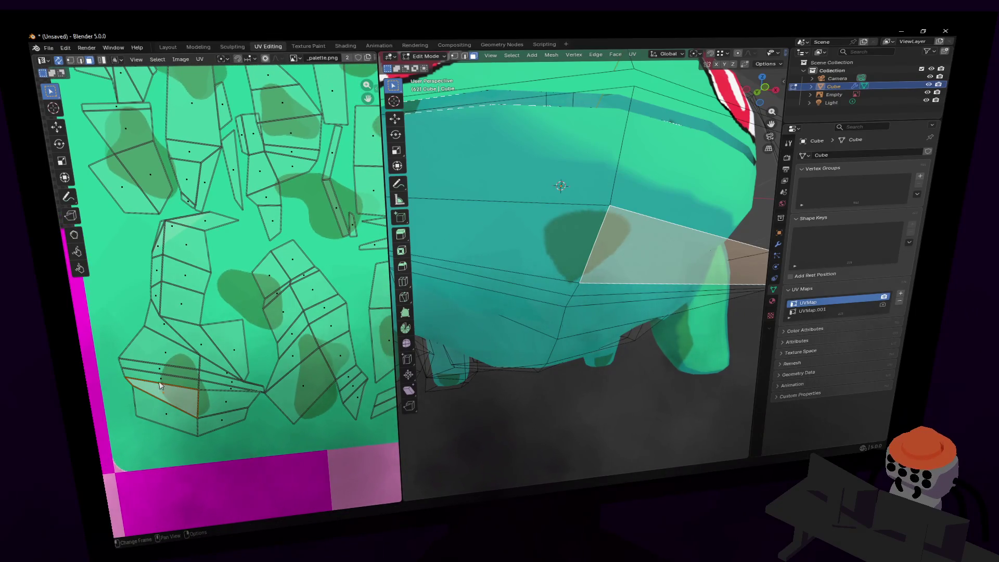
Switch to vertex selection and move the belly underside's UV vertices to a new spot.
{"action": "left_click", "coordinate": [79, 61]}
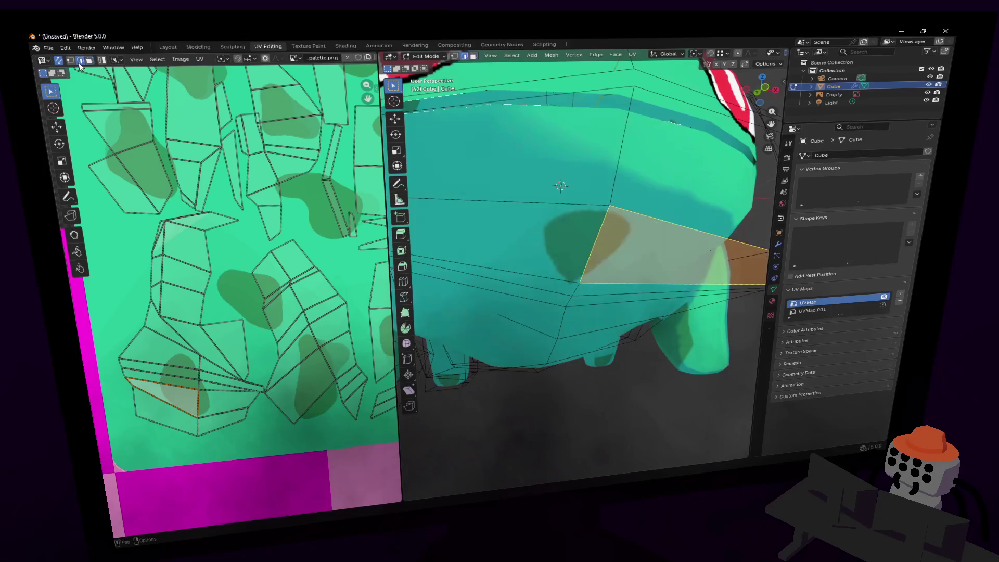
{"action": "key", "text": "alt+a"}
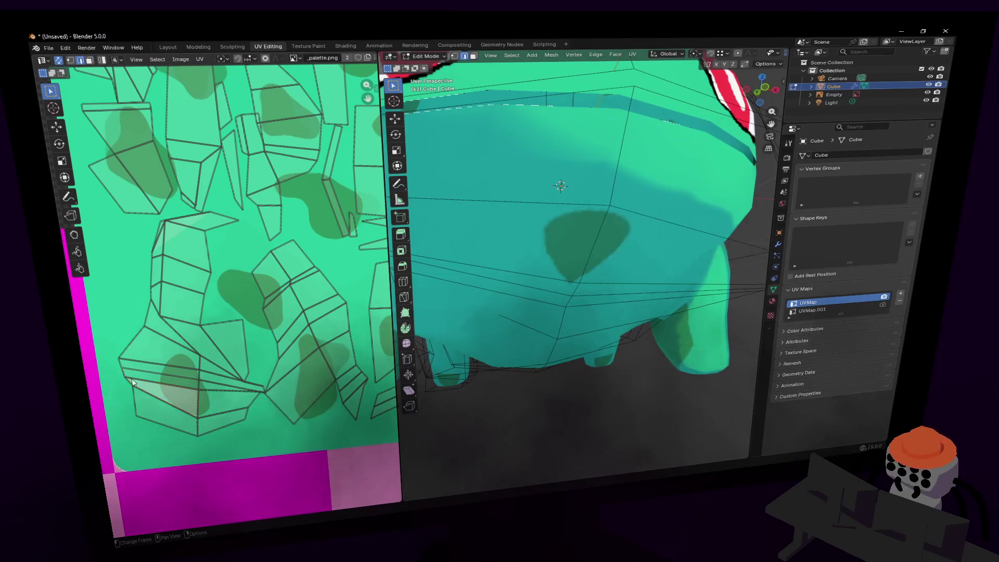
{"action": "left_click", "coordinate": [70, 61]}
{"action": "left_click", "coordinate": [134, 365]}
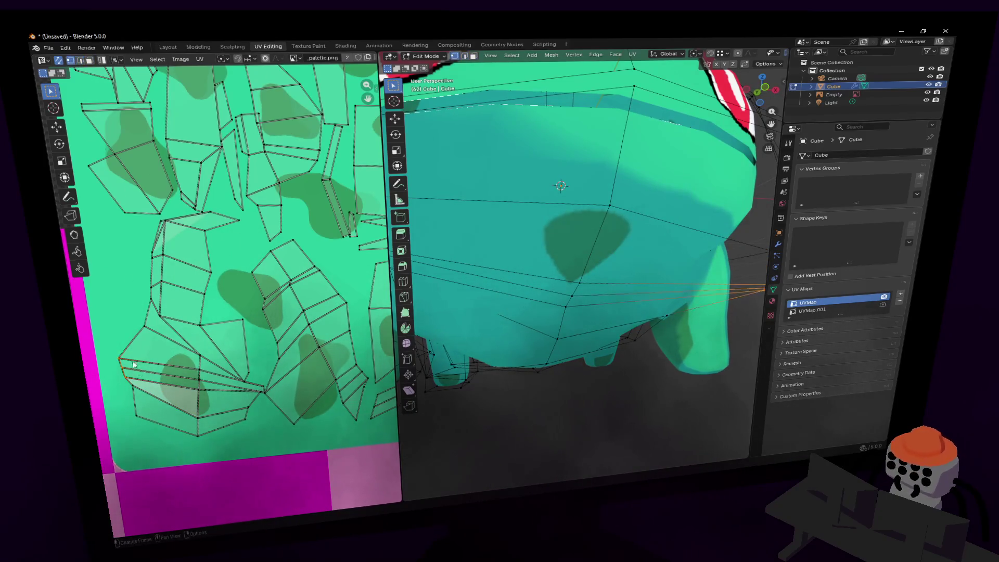
{"action": "left_click_drag", "start_coordinate": [157, 443], "coordinate": [157, 443]}
{"action": "key", "text": "g"}
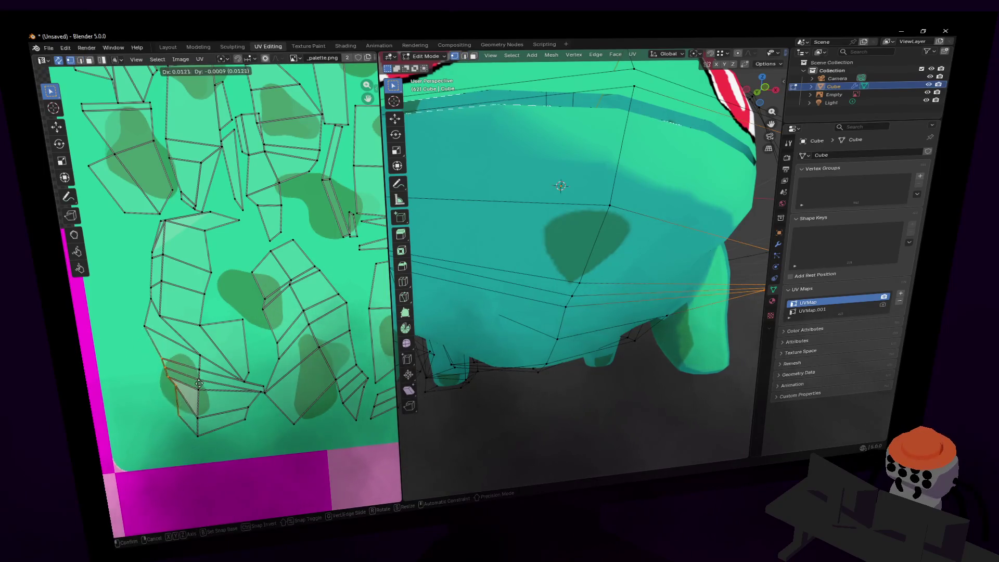
{"action": "left_click", "coordinate": [194, 375]}
Box-select more of the belly UV island with the underside faces and shift it up-right.
{"action": "left_click_drag", "start_coordinate": [204, 348], "coordinate": [154, 365]}
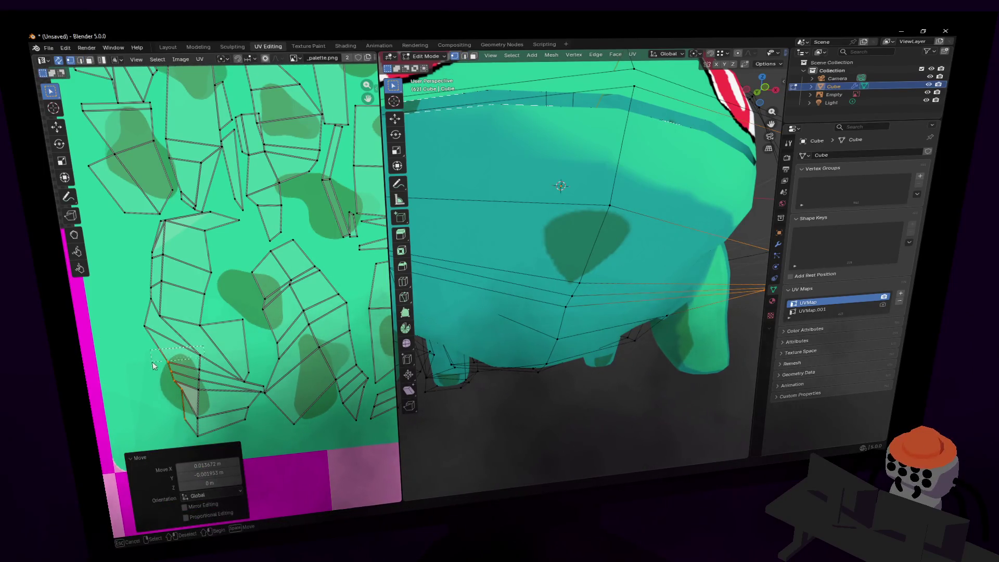
{"action": "left_click_drag", "start_coordinate": [165, 443], "coordinate": [164, 442]}
{"action": "key", "text": "g"}
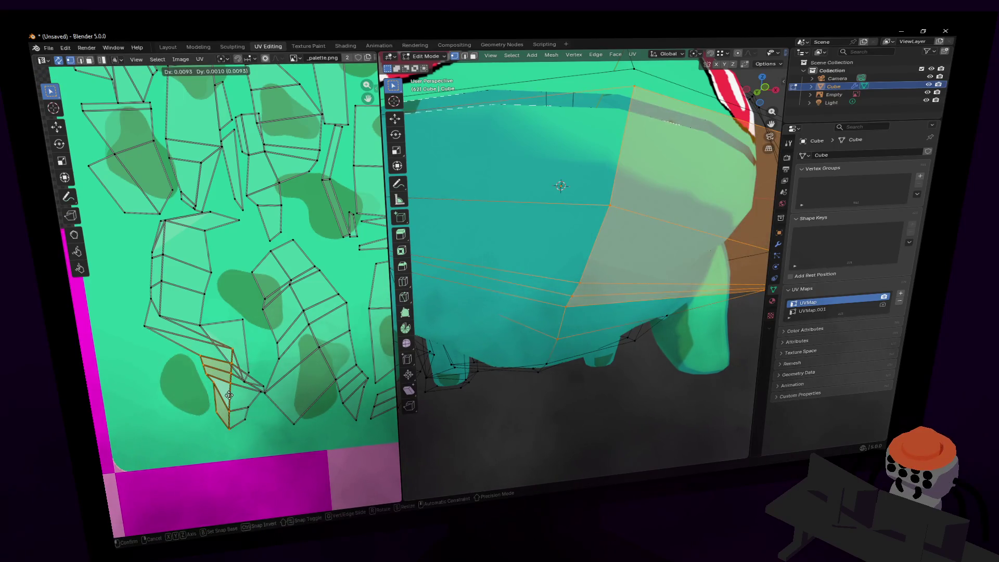
{"action": "left_click", "coordinate": [237, 394]}
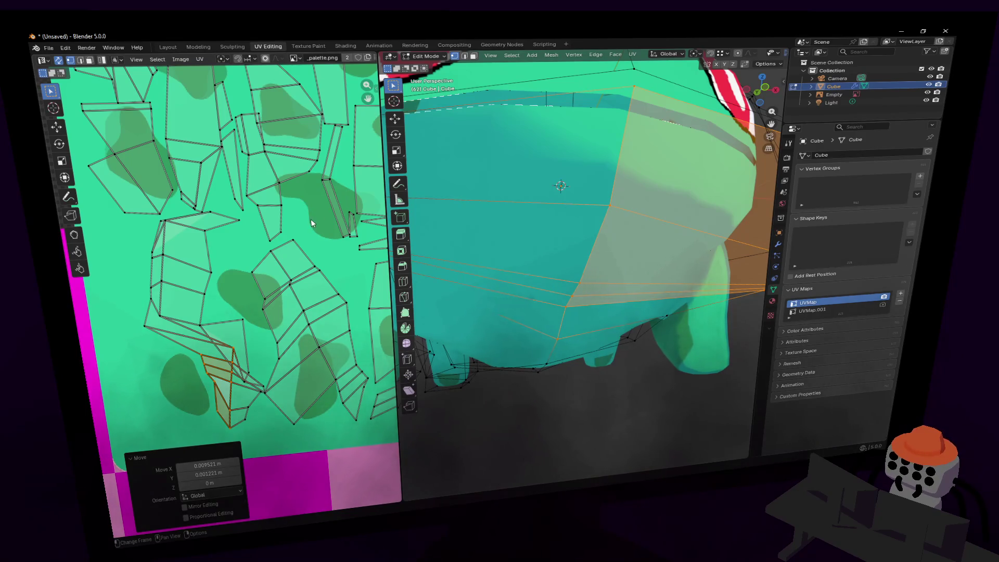
{"action": "middle_click_drag", "start_coordinate": [315, 208], "coordinate": [300, 252]}
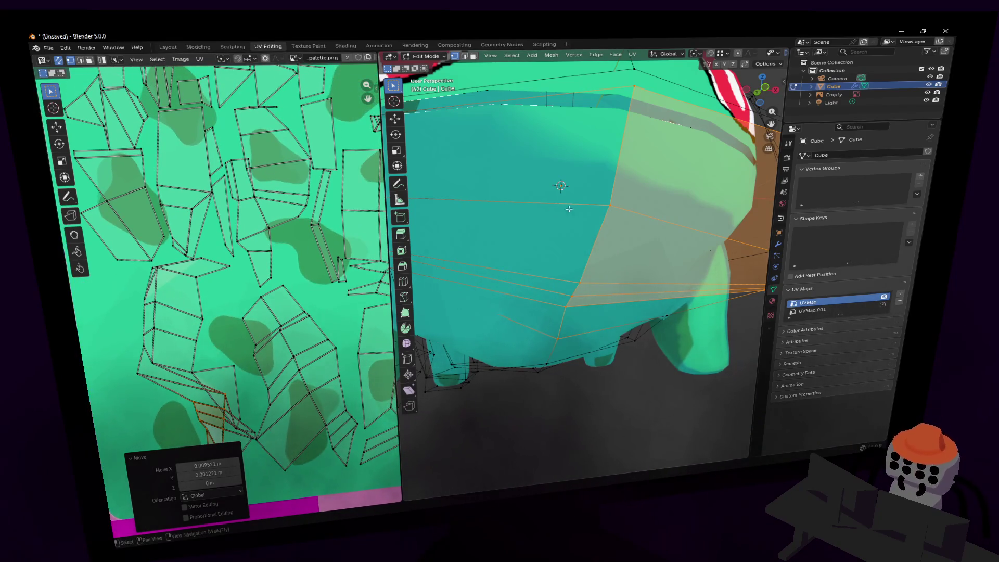
{"action": "key", "text": "shift+grave"}
Fly back to the face, select a forehead face, and move its UV island.
{"action": "key", "text": "s"}
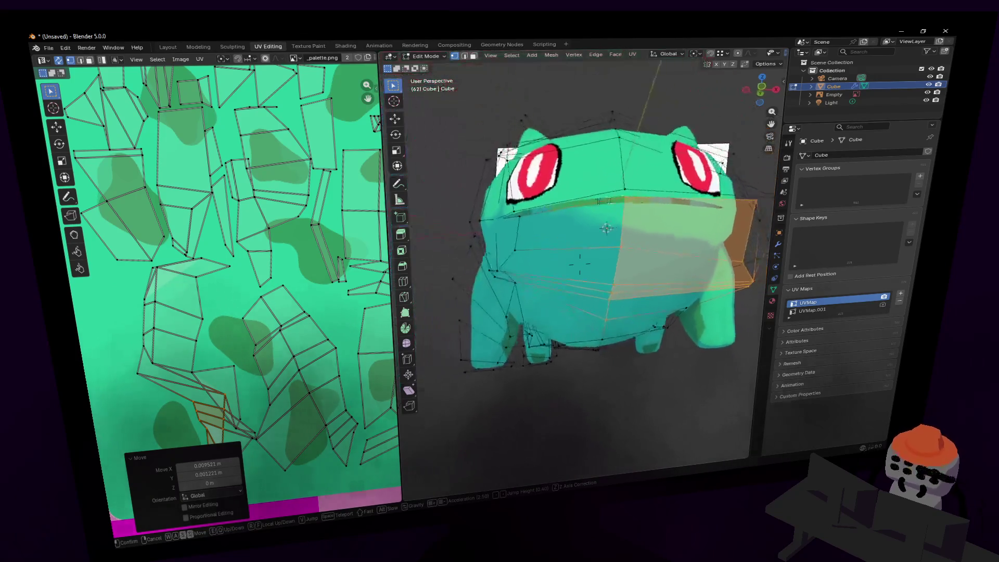
{"action": "key", "text": "s"}
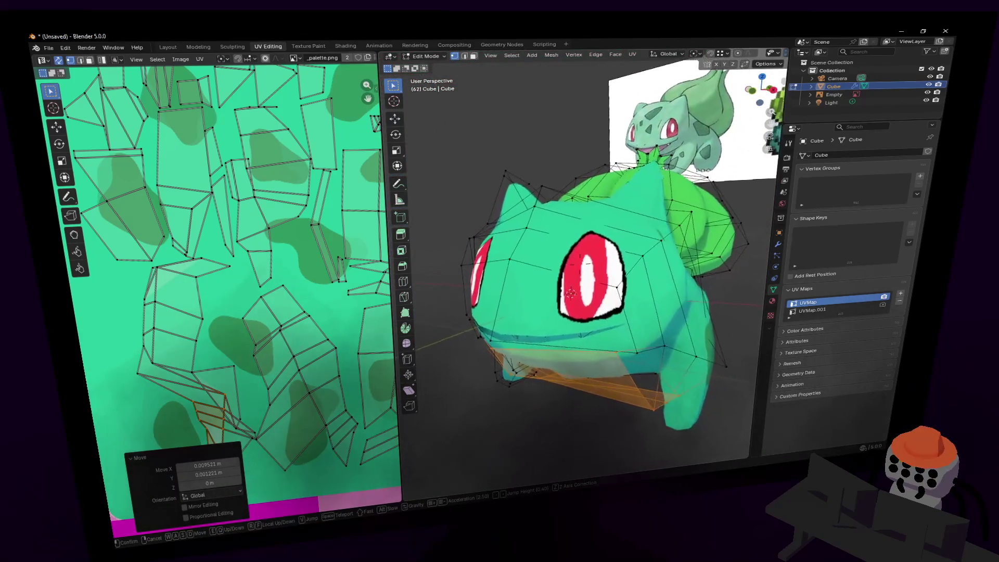
{"action": "key", "text": "w"}
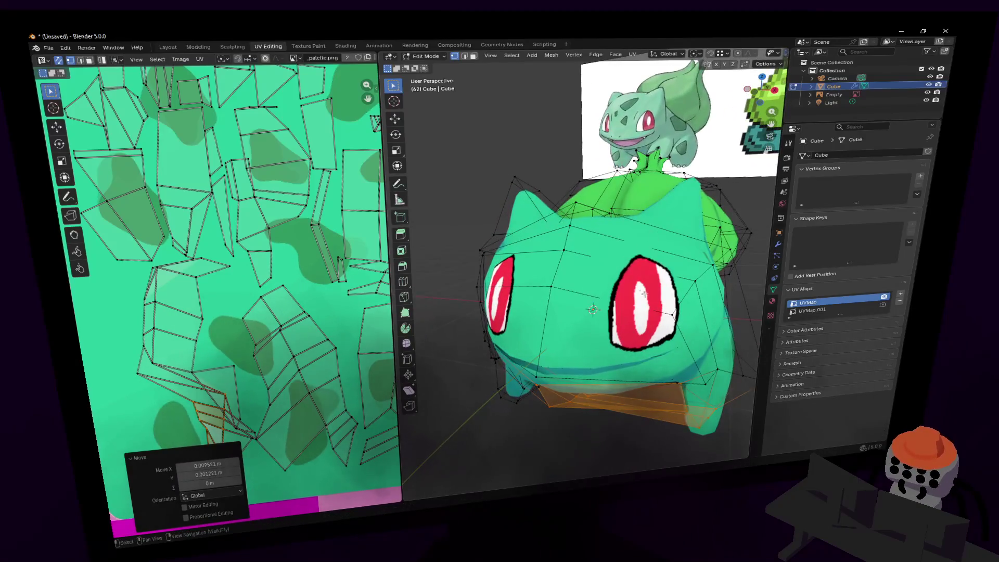
{"action": "left_click", "coordinate": [571, 289]}
{"action": "key", "text": "3"}
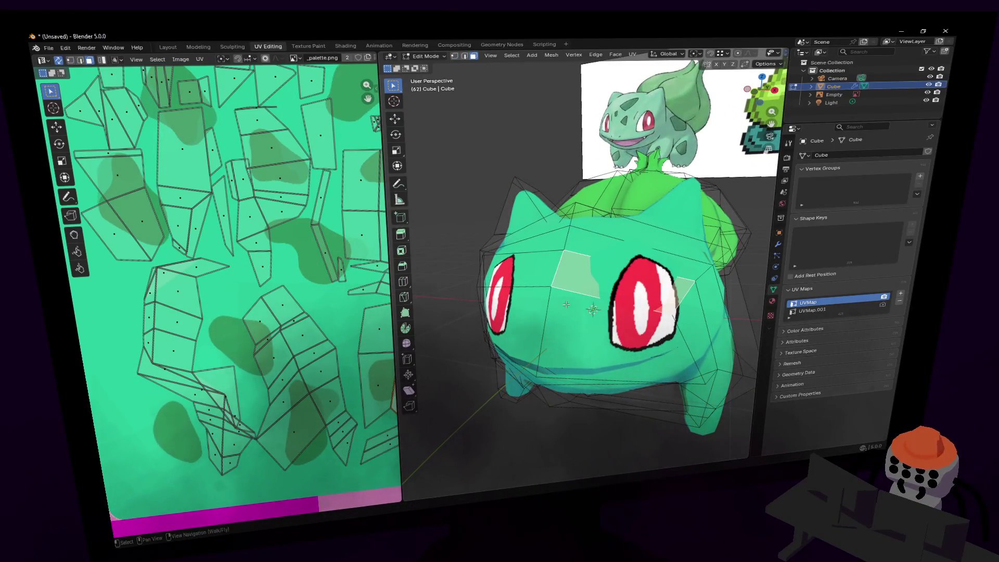
{"action": "left_click", "coordinate": [604, 328]}
{"action": "scroll", "coordinate": [243, 257], "scroll_direction": "down", "scroll_amount": 2}
{"action": "scroll", "coordinate": [243, 257], "scroll_direction": "right", "scroll_amount": 3, "text": "ctrl"}
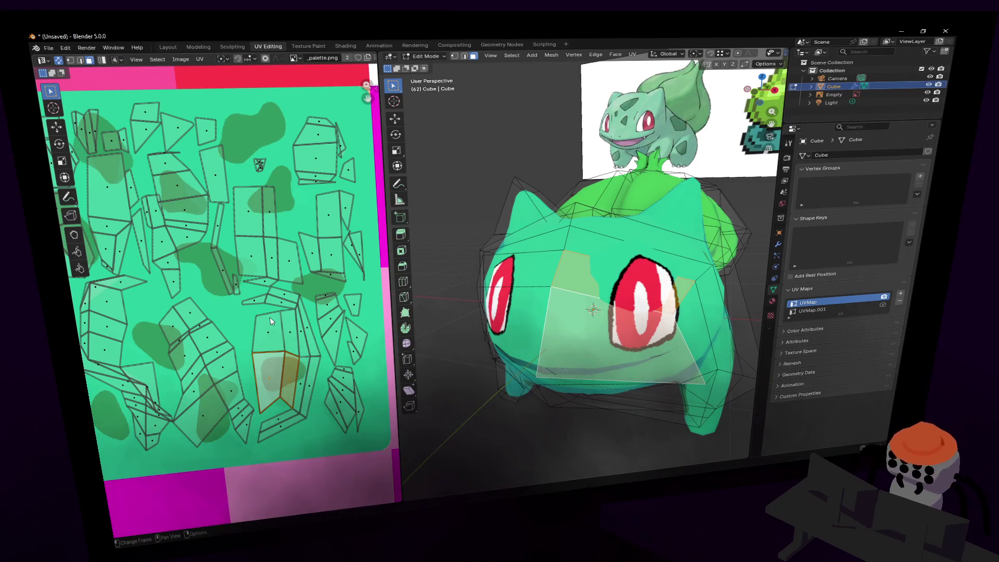
{"action": "key", "text": "g"}
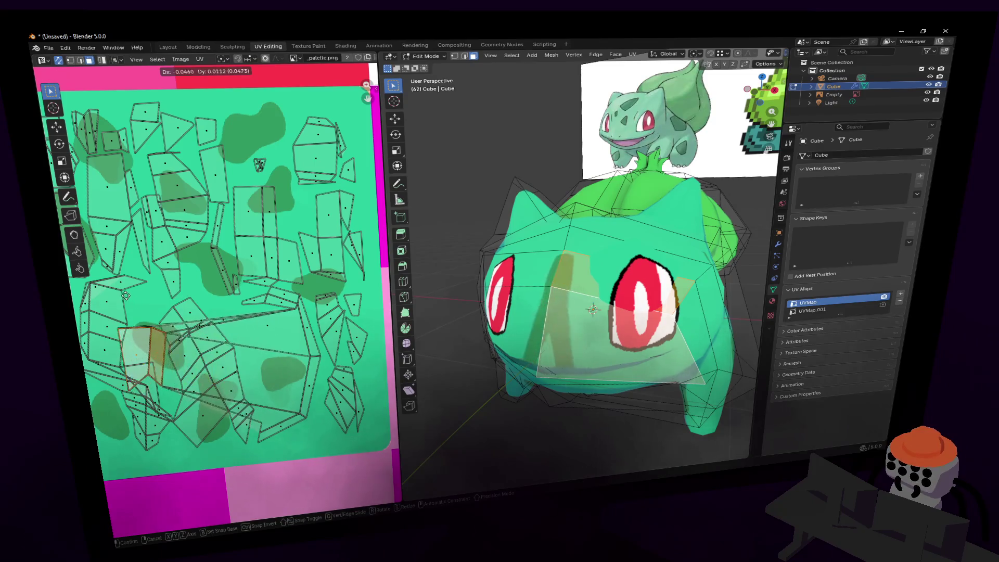
{"action": "left_click", "coordinate": [228, 406]}
Reposition the UV islands of two more head faces down-right on the palette.
{"action": "left_click", "coordinate": [293, 384]}
{"action": "middle_click_drag", "start_coordinate": [294, 384], "coordinate": [318, 381]}
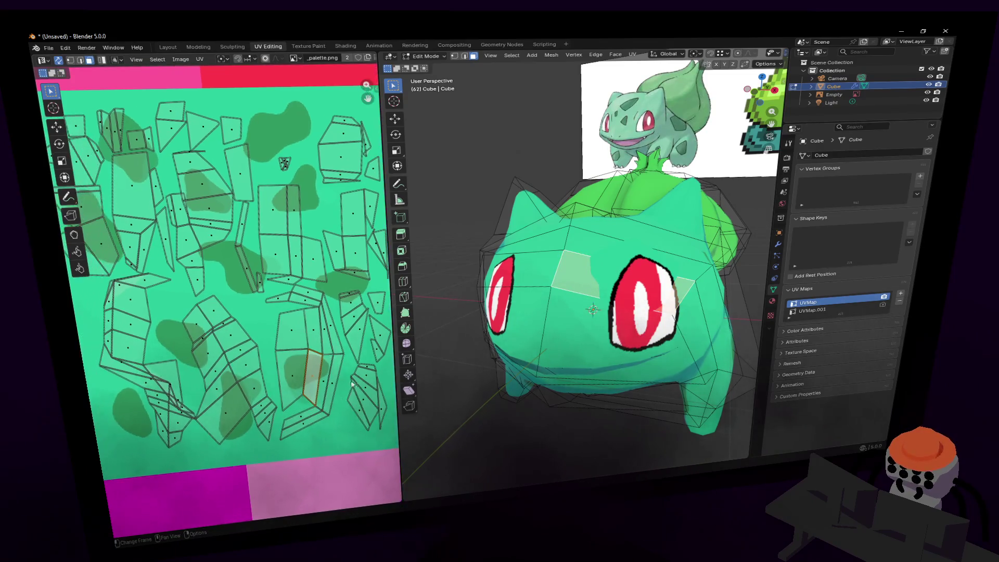
{"action": "key", "text": "g"}
{"action": "left_click", "coordinate": [337, 379]}
{"action": "left_click", "coordinate": [338, 380]}
{"action": "key", "text": "g"}
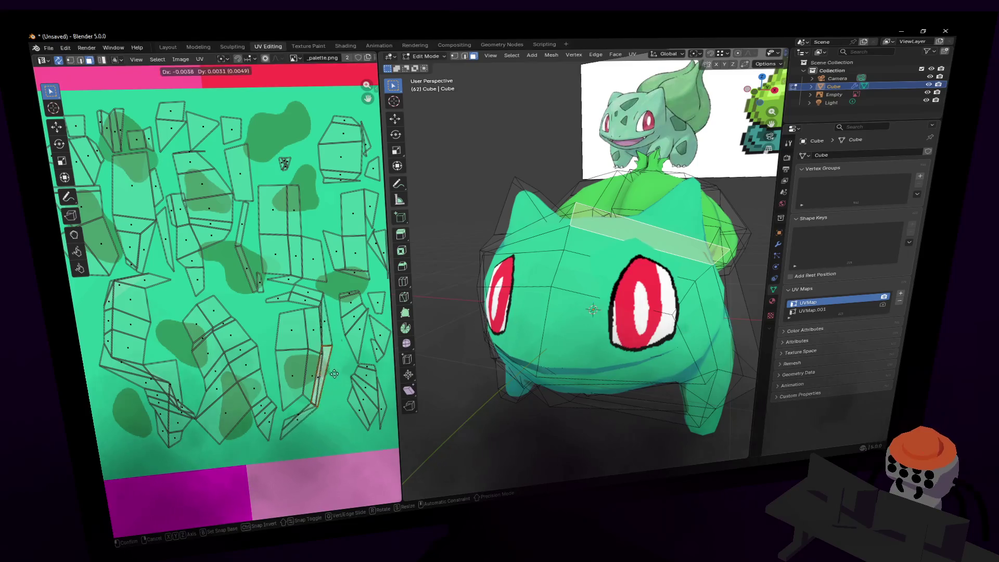
{"action": "left_click", "coordinate": [335, 372]}
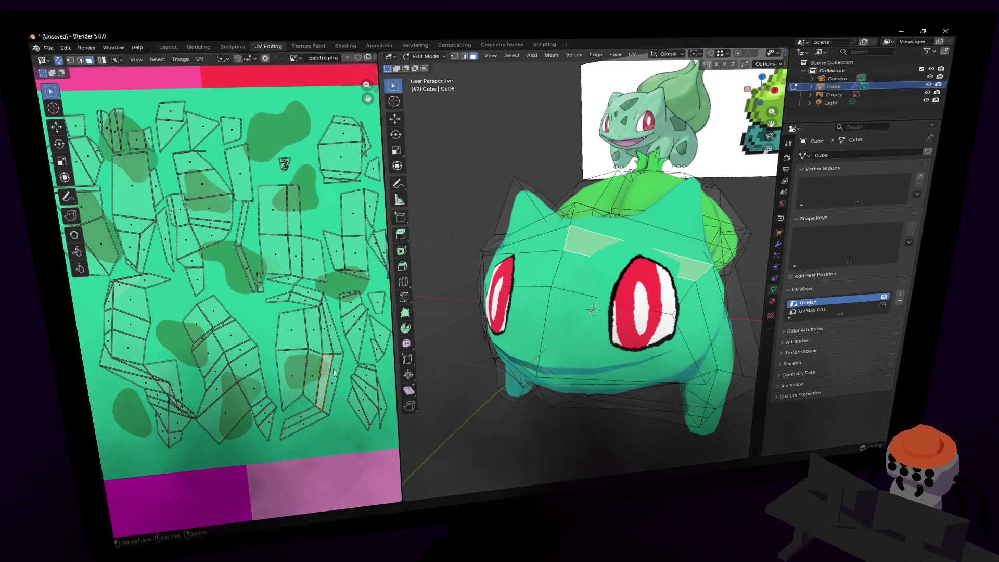
{"action": "key", "text": "g"}
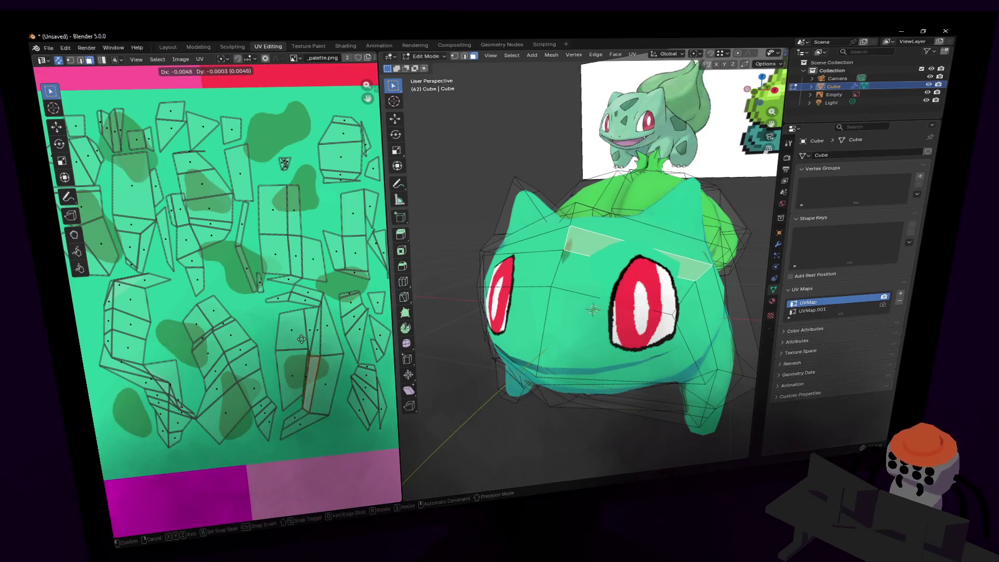
{"action": "left_click", "coordinate": [306, 354]}
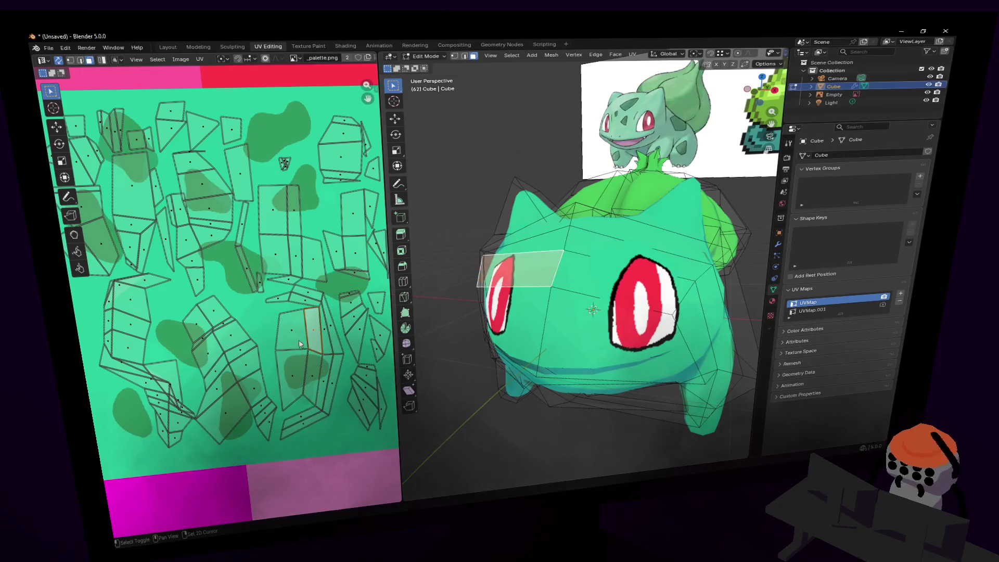
Move the head-side face's UV island higher on the texture.
{"action": "left_click", "coordinate": [328, 341]}
{"action": "key", "text": "g"}
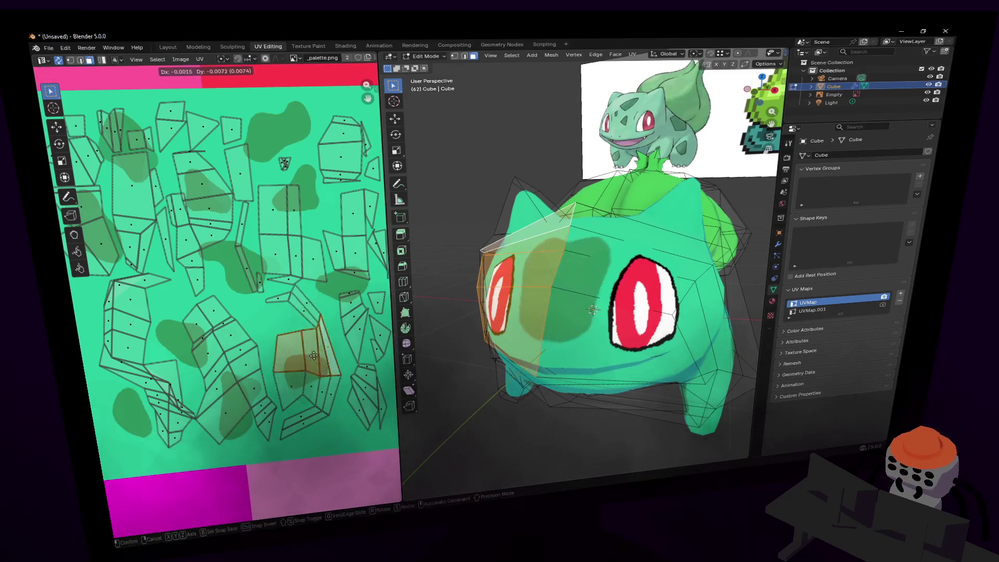
{"action": "left_click", "coordinate": [314, 336]}
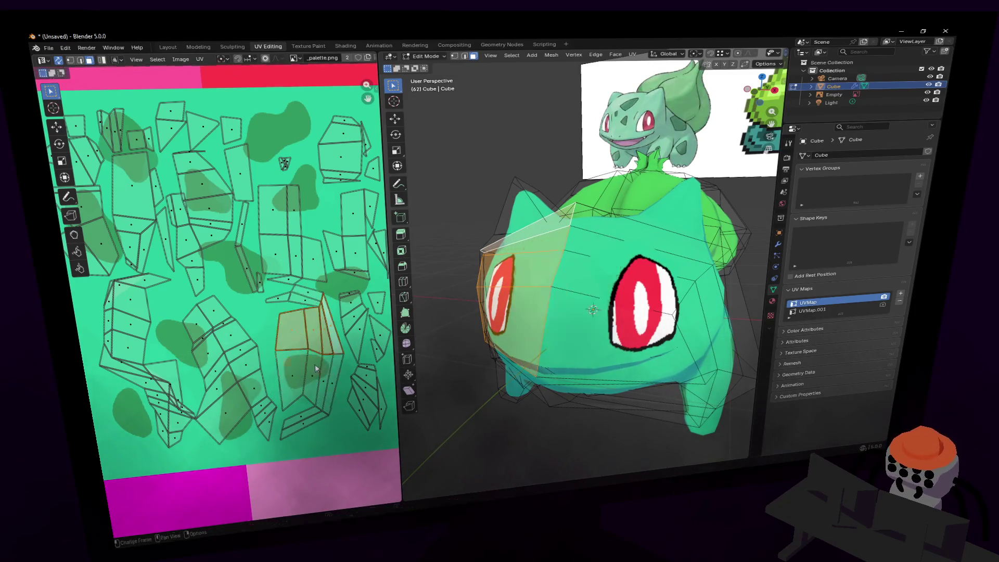
{"action": "middle_click_drag", "start_coordinate": [312, 353], "coordinate": [326, 368]}
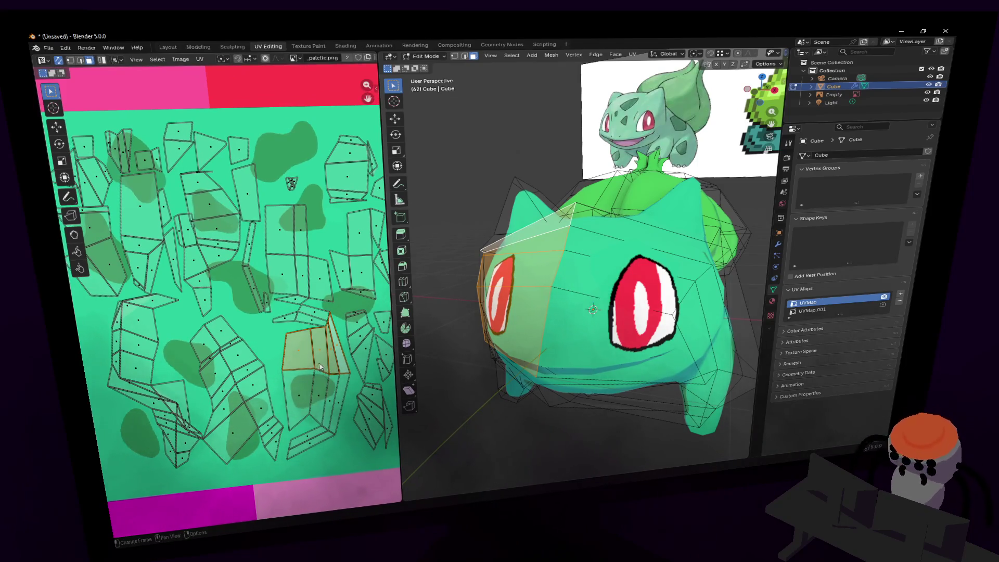
Select the connected UV island, enlarge it about 2.58 times, and move it.
{"action": "key", "text": "l"}
{"action": "key", "text": "s"}
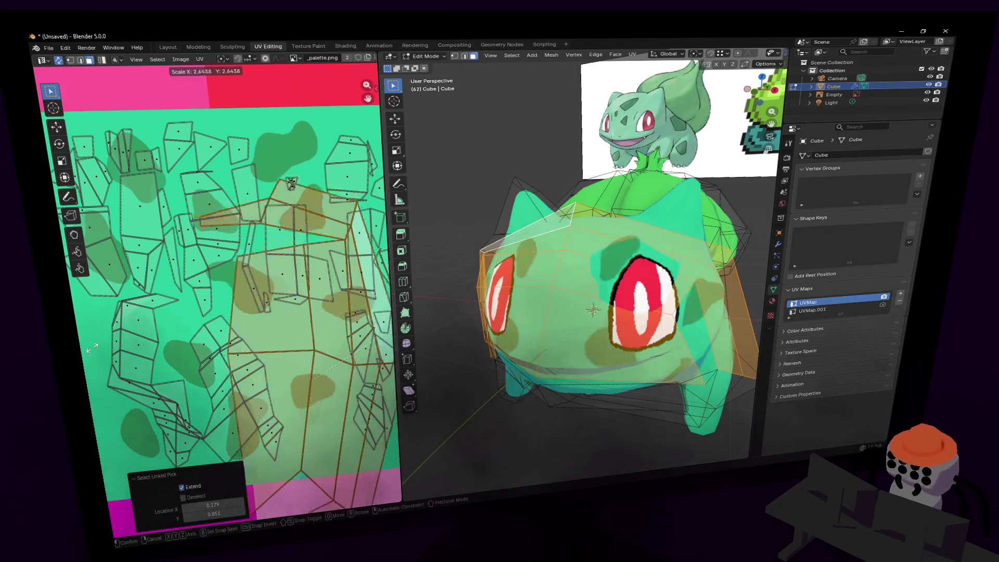
{"action": "left_click", "coordinate": [78, 334]}
{"action": "key", "text": "g"}
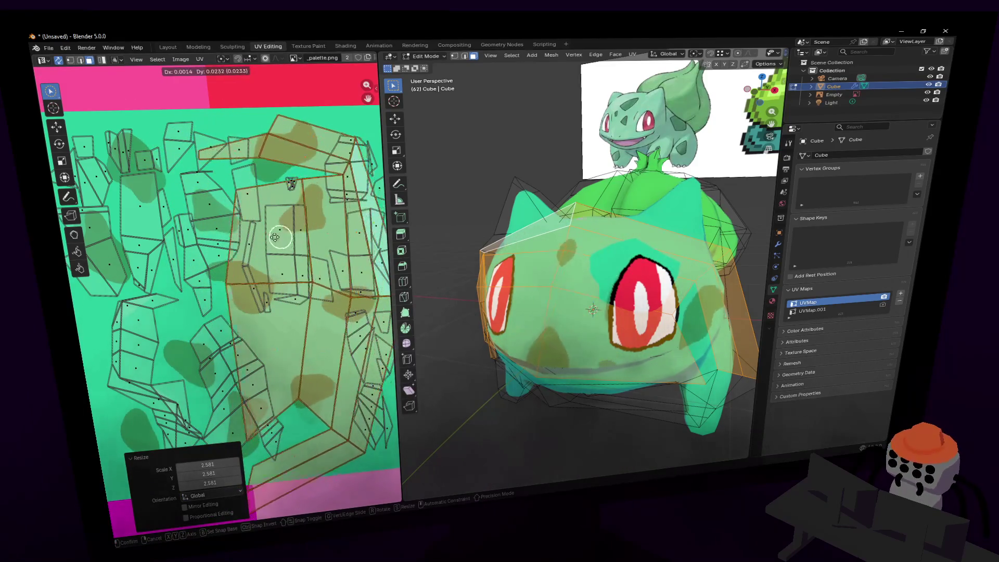
{"action": "left_click", "coordinate": [230, 232]}
Shrink the small bottom island to 0.495, reposition it, and move another body island higher.
{"action": "left_click", "coordinate": [290, 371]}
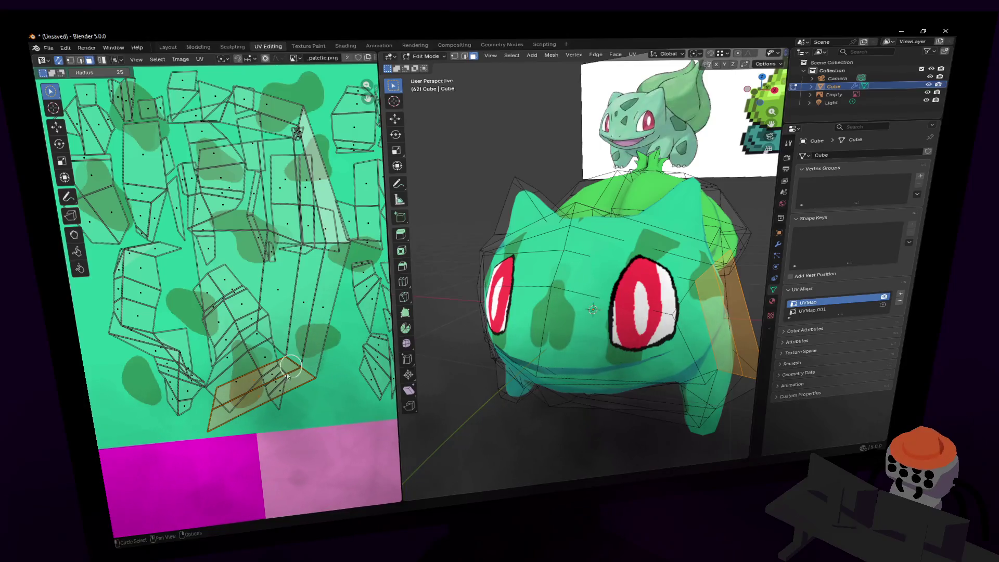
{"action": "key", "text": "s"}
{"action": "left_click", "coordinate": [291, 316]}
{"action": "key", "text": "g"}
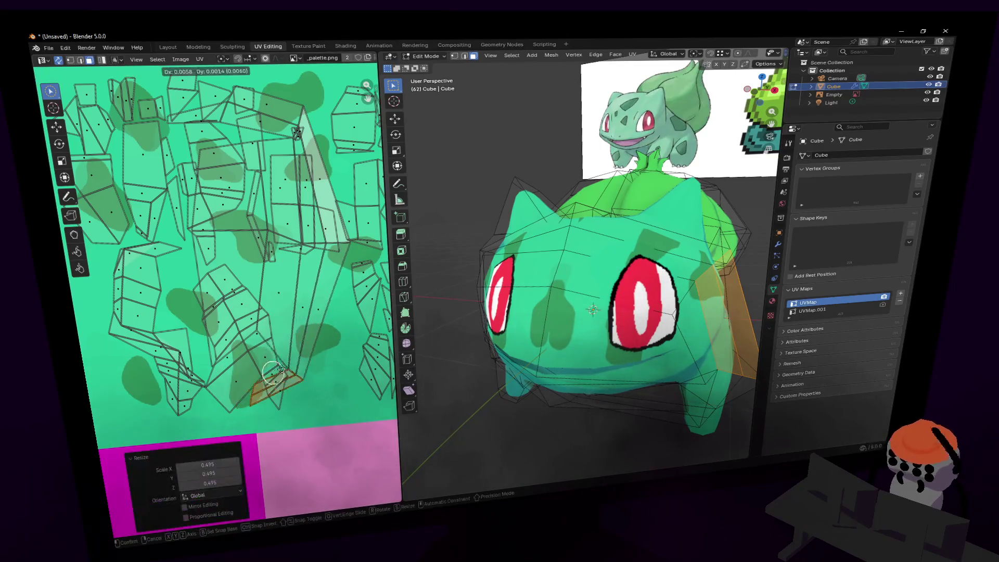
{"action": "left_click", "coordinate": [310, 364]}
{"action": "scroll", "coordinate": [291, 351], "scroll_direction": "up", "scroll_amount": 5, "text": "shift"}
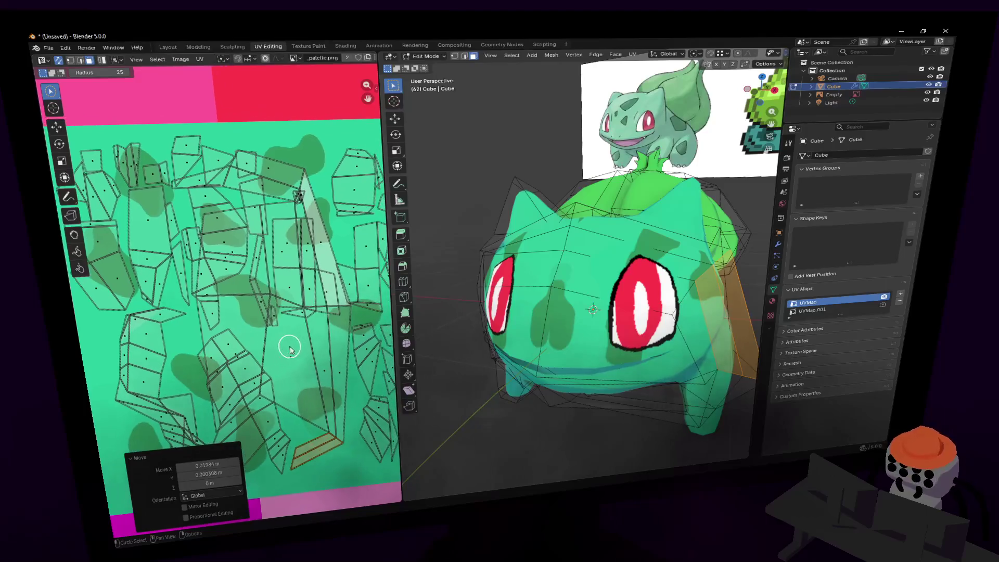
{"action": "scroll", "coordinate": [289, 264], "scroll_direction": "up", "scroll_amount": 4, "text": "shift"}
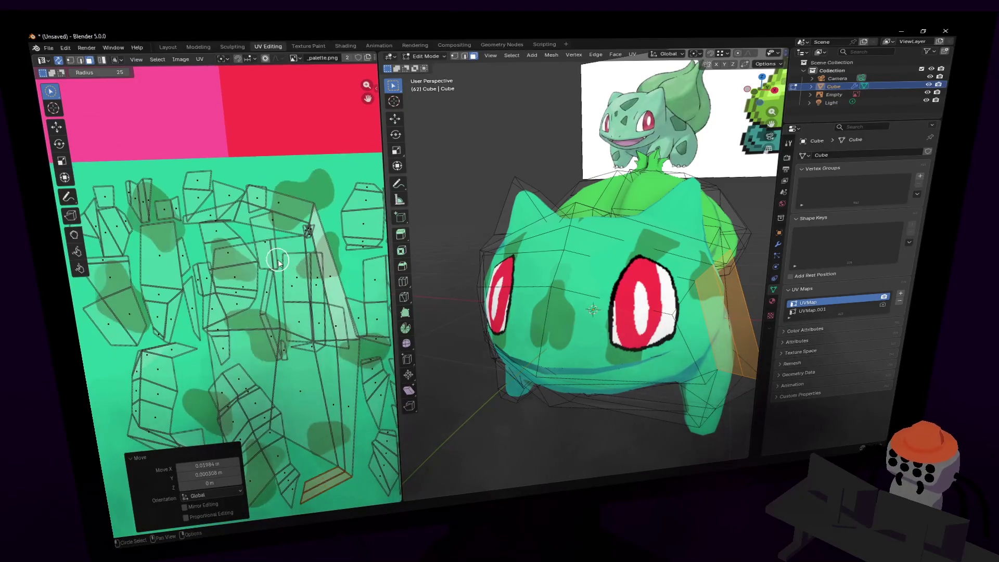
{"action": "left_click", "coordinate": [284, 213]}
{"action": "key", "text": "g"}
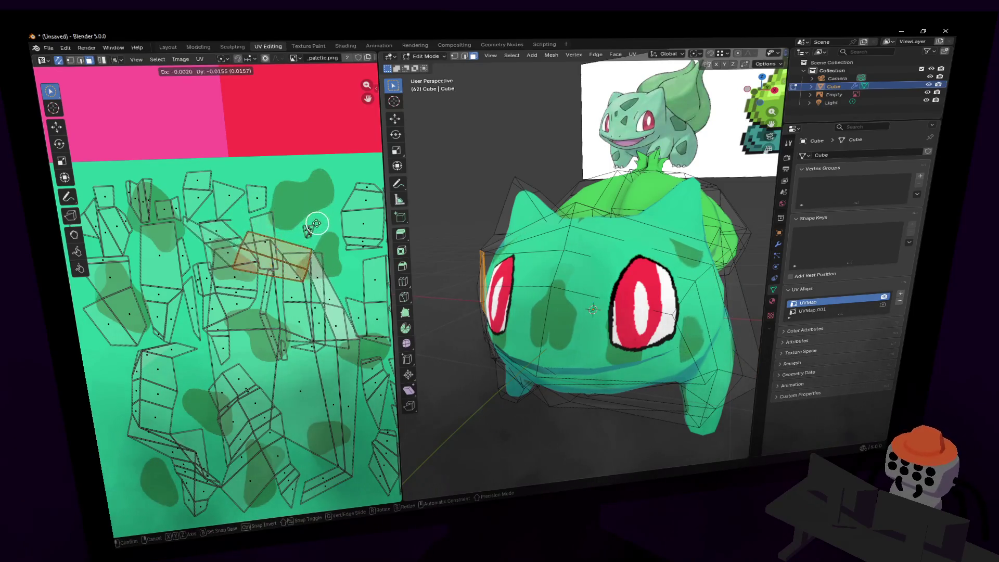
{"action": "left_click", "coordinate": [320, 177]}
Shrink the selected UV island, stretch it 1.421 along X, and shift it up-left.
{"action": "key", "text": "c"}
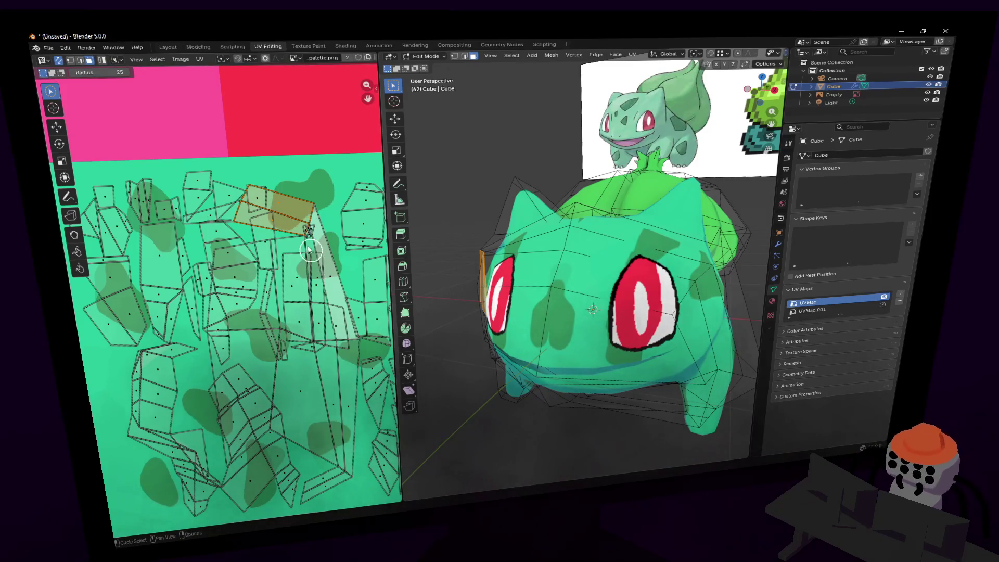
{"action": "key", "text": "l"}
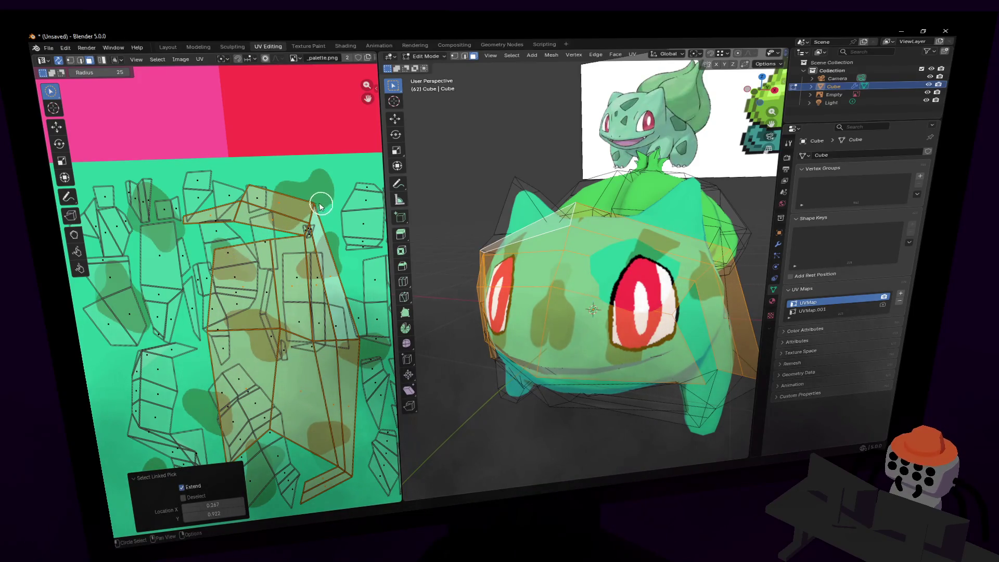
{"action": "key", "text": "g"}
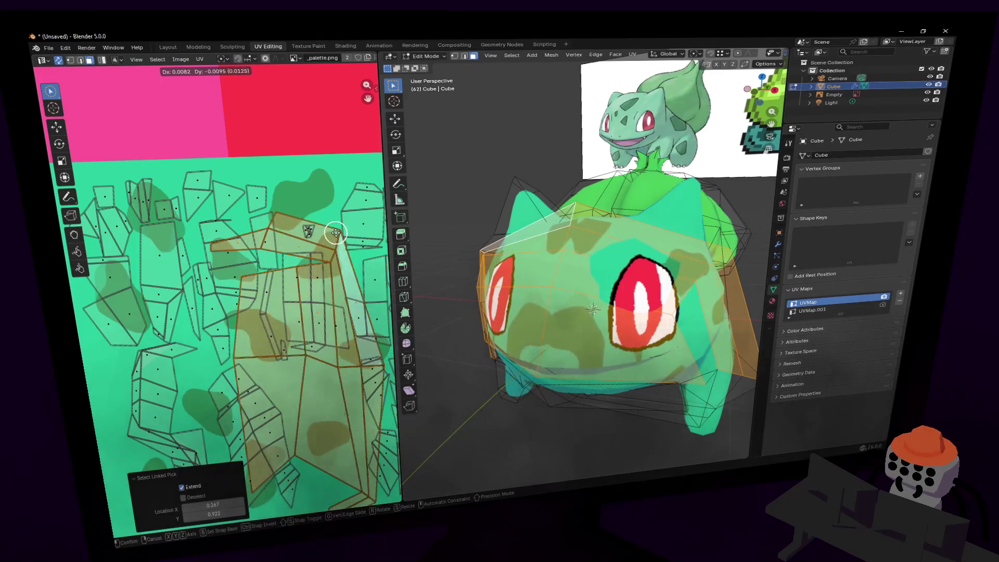
{"action": "scroll", "coordinate": [312, 224], "scroll_direction": "down", "scroll_amount": 2}
{"action": "key", "text": "s"}
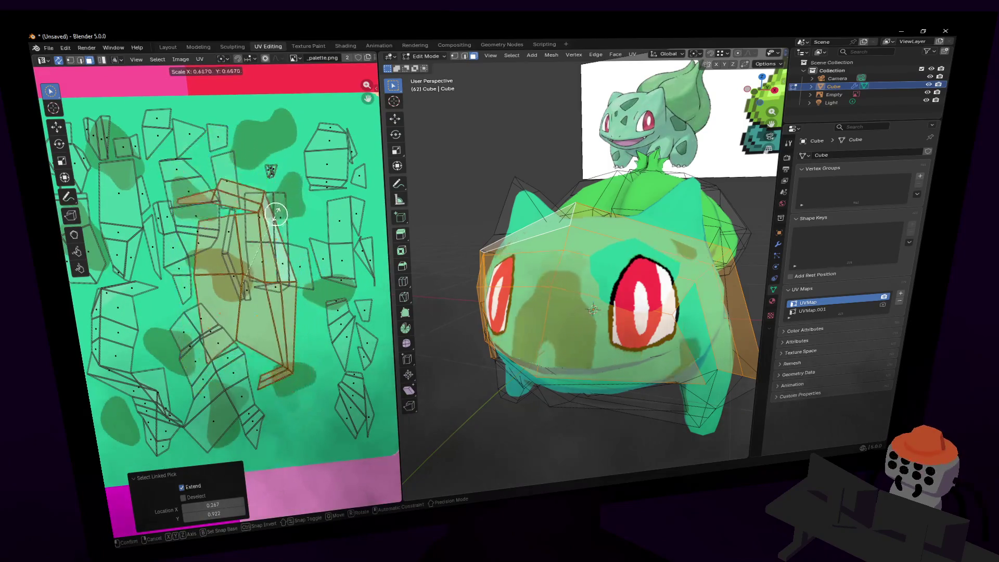
{"action": "left_click", "coordinate": [300, 184]}
{"action": "key", "text": "s"}
{"action": "key", "text": "x"}
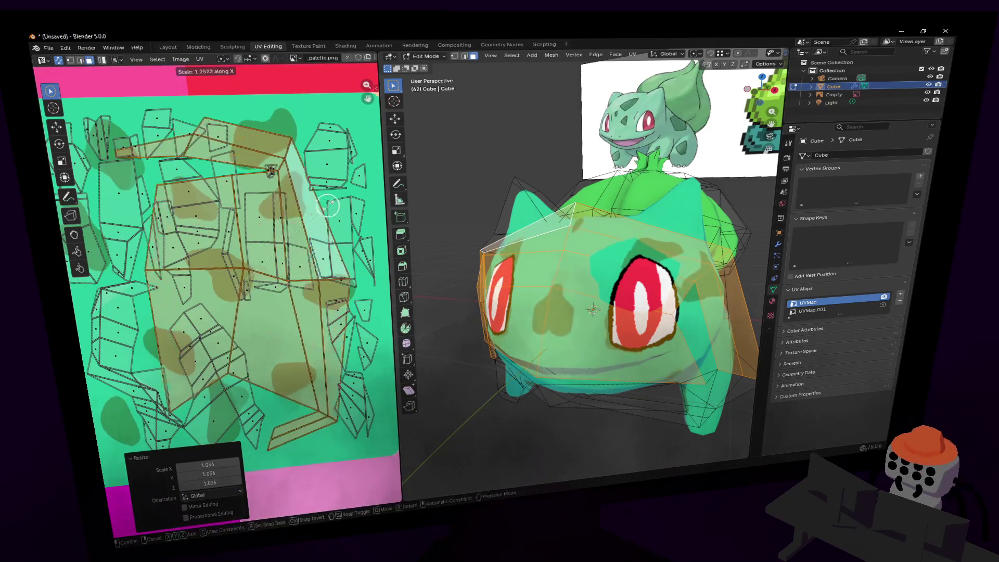
{"action": "left_click", "coordinate": [320, 268]}
{"action": "key", "text": "g"}
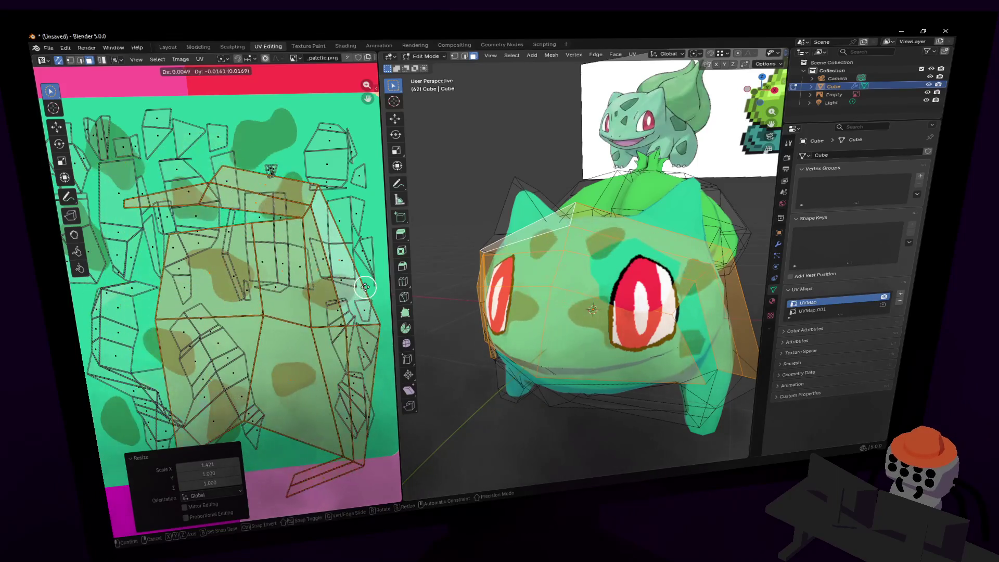
{"action": "left_click", "coordinate": [338, 248]}
Orbit to a side view and return to Object Mode to preview the texture.
{"action": "middle_click_drag", "start_coordinate": [682, 270], "coordinate": [685, 279]}
{"action": "key", "text": "Tab"}
{"action": "key", "text": "shift+grave"}
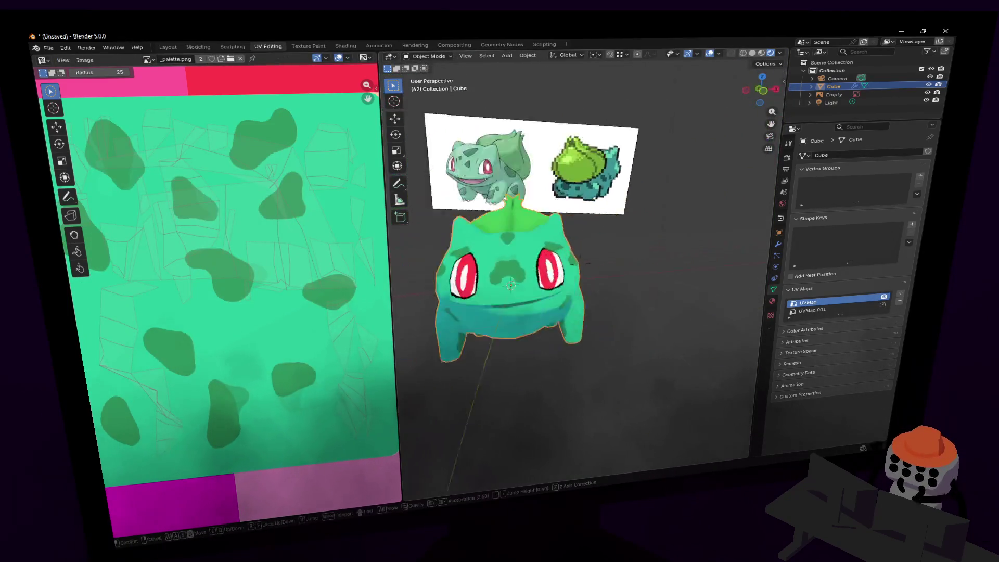
Face Bulbasaur's front, select a body UV island, and check the texture outside Edit Mode.
{"action": "key", "text": "a"}
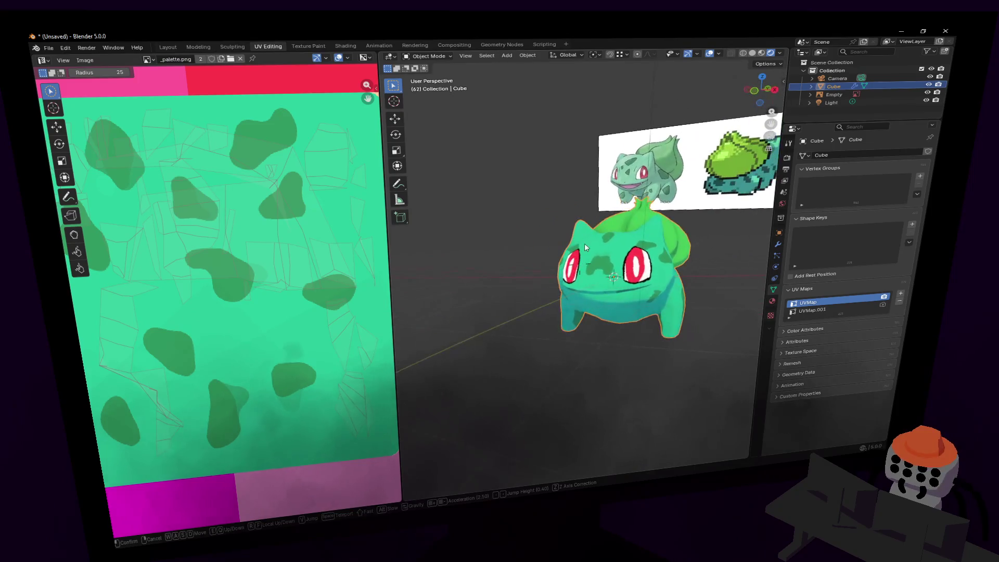
{"action": "scroll", "coordinate": [180, 268], "scroll_direction": "down", "scroll_amount": 5}
{"action": "key", "text": "Tab"}
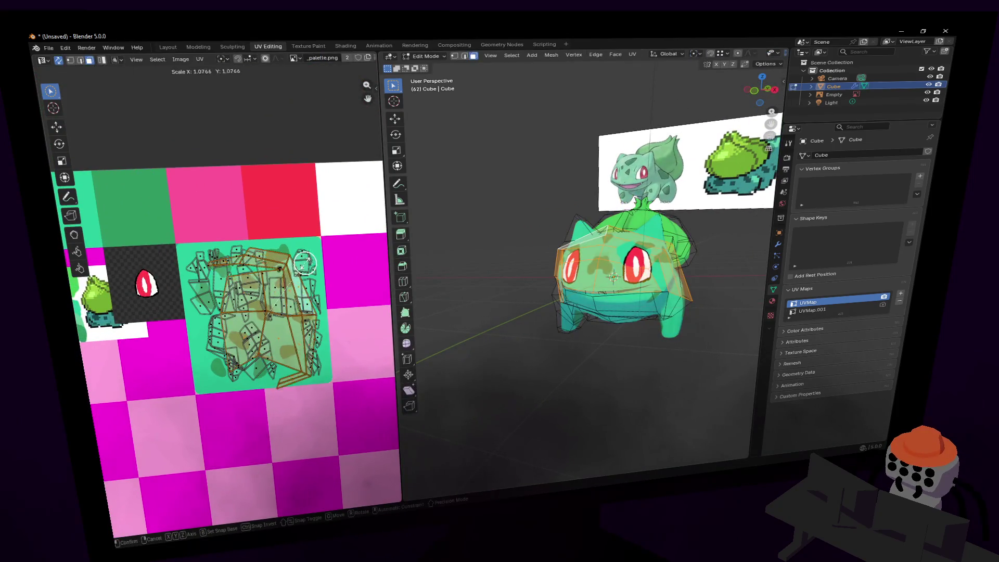
{"action": "key", "text": "s"}
{"action": "left_click", "coordinate": [310, 264]}
{"action": "key", "text": "g"}
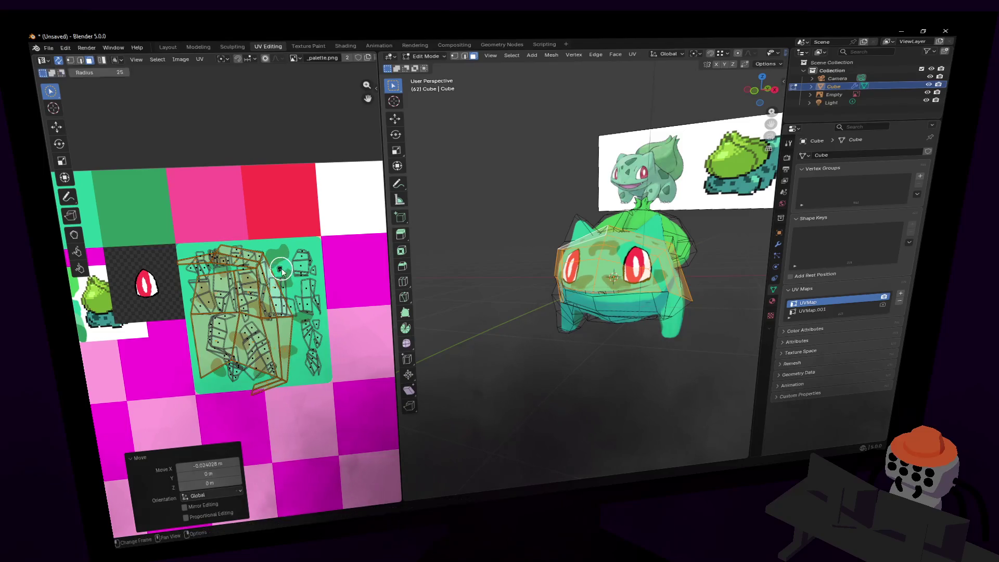
{"action": "key", "text": "Escape"}
{"action": "key", "text": "Tab"}
{"action": "scroll", "coordinate": [624, 209], "scroll_direction": "up", "scroll_amount": 2}
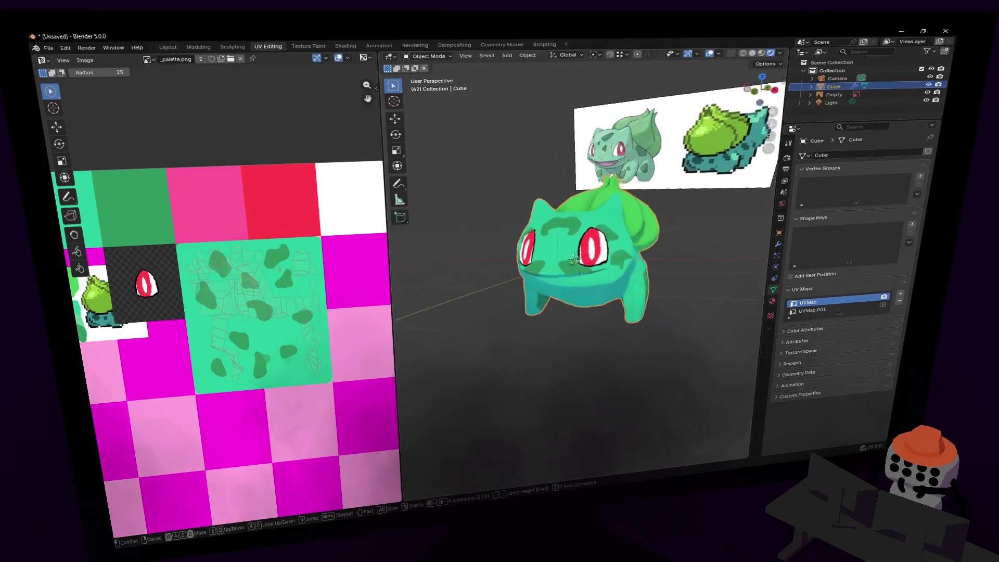
Shrink the body UV island to 0.472, place it over the spots, and exit Edit Mode.
{"action": "key", "text": "Tab"}
{"action": "key", "text": "g"}
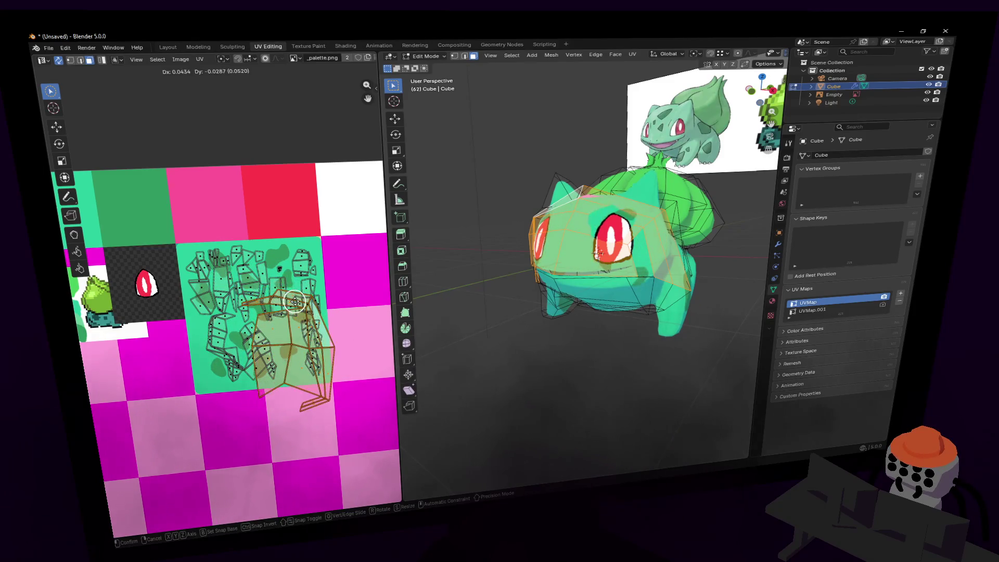
{"action": "left_click", "coordinate": [296, 300]}
{"action": "key", "text": "s"}
{"action": "left_click", "coordinate": [288, 281]}
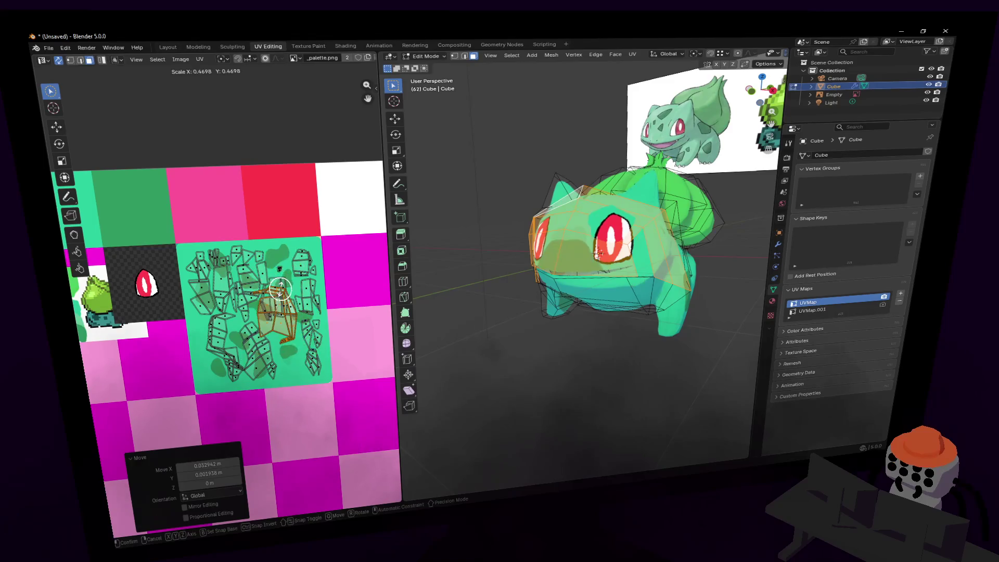
{"action": "key", "text": "g"}
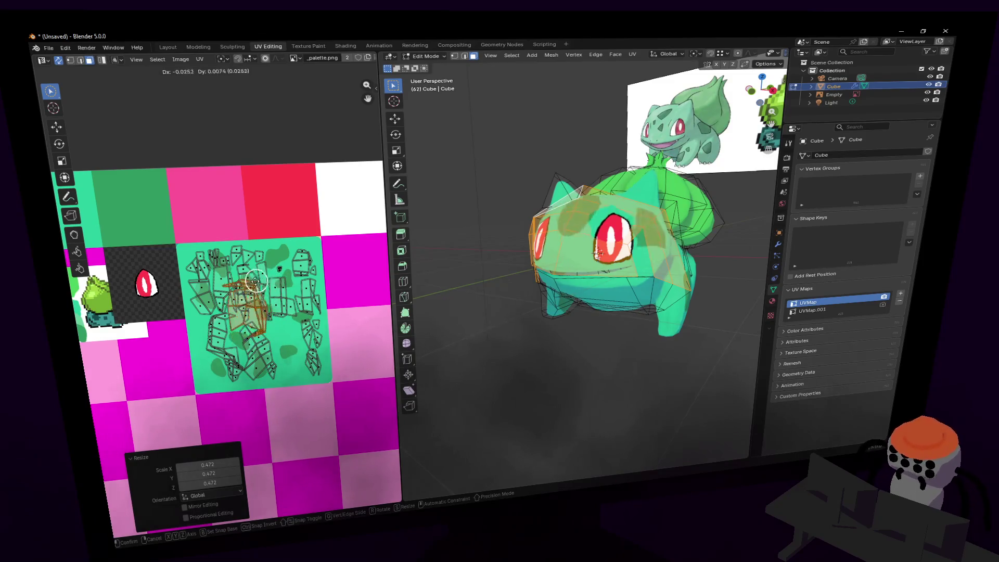
{"action": "left_click", "coordinate": [244, 307]}
{"action": "key", "text": "g"}
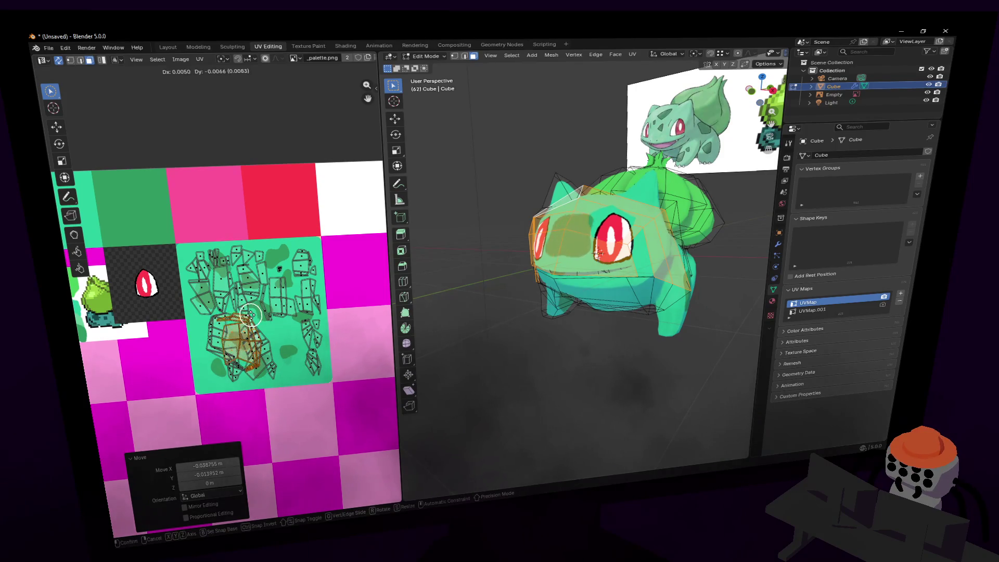
{"action": "left_click", "coordinate": [250, 311]}
{"action": "key", "text": "Tab"}
{"action": "key", "text": "shift+grave"}
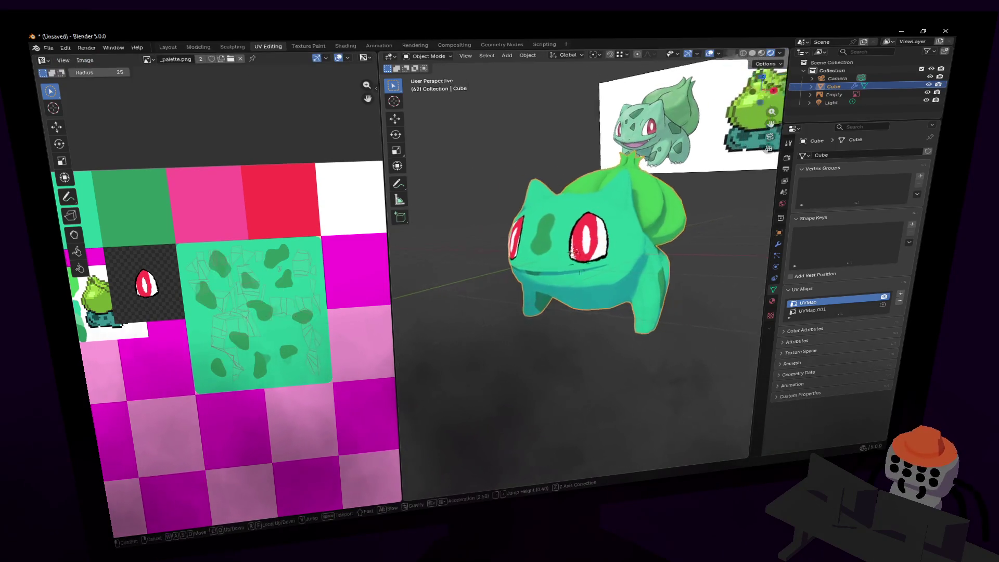
Walk close to Bulbasaur, back away, then approach the face and re-enter Edit Mode.
{"action": "key", "text": "w"}
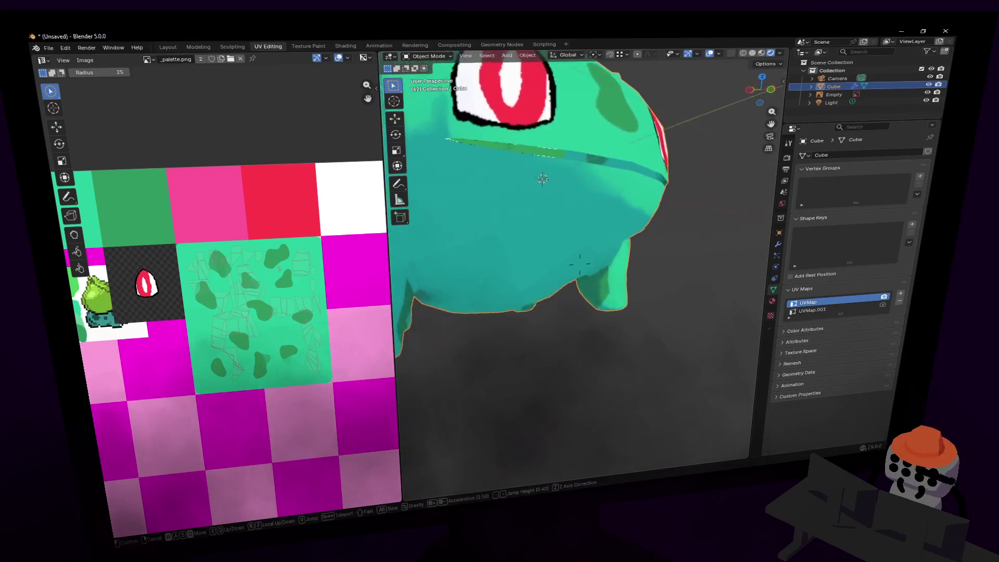
{"action": "key", "text": "Escape"}
{"action": "key", "text": "shift+grave"}
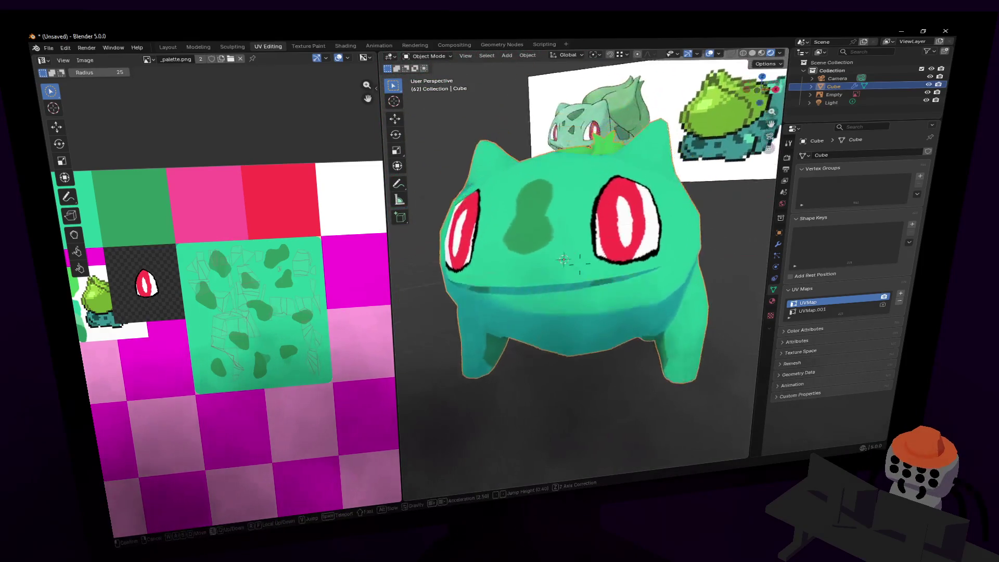
{"action": "key", "text": "s"}
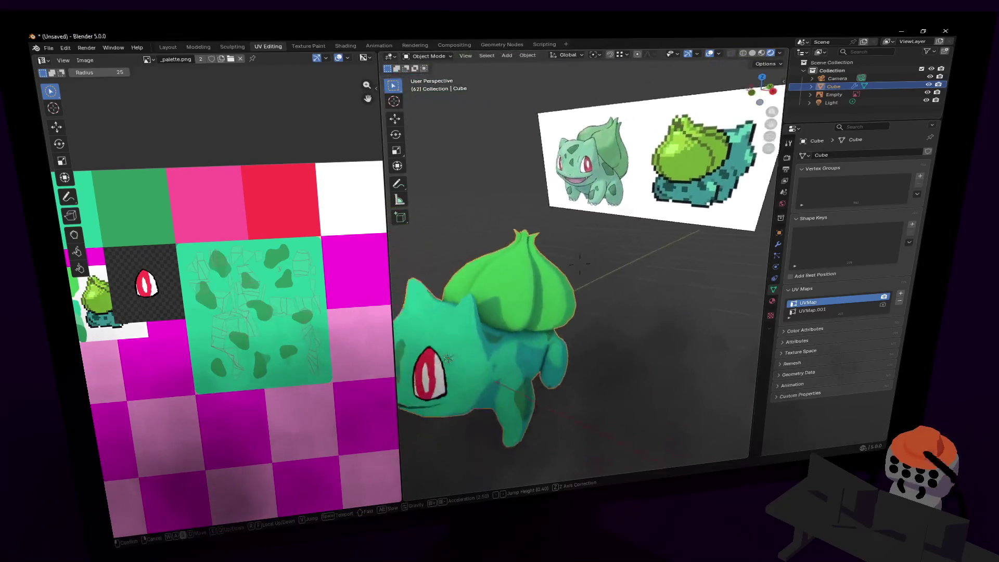
{"action": "left_click", "coordinate": [641, 232]}
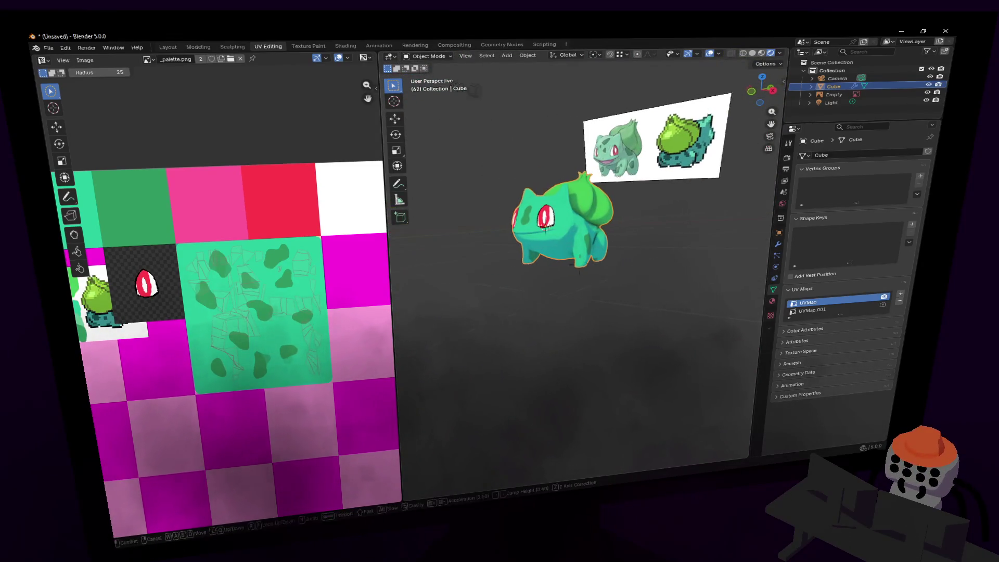
{"action": "key", "text": "w"}
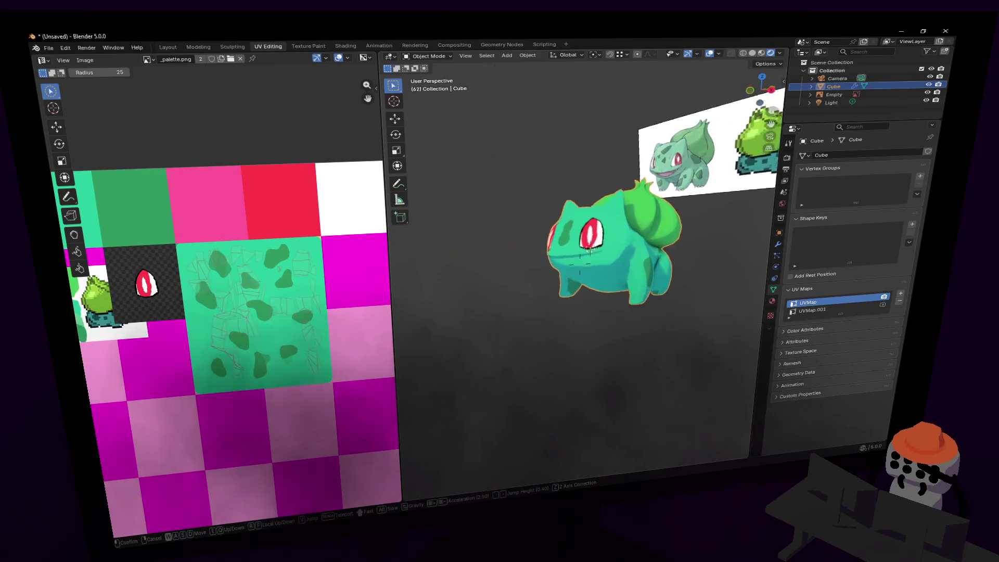
{"action": "left_click", "coordinate": [619, 245]}
{"action": "key", "text": "Tab"}
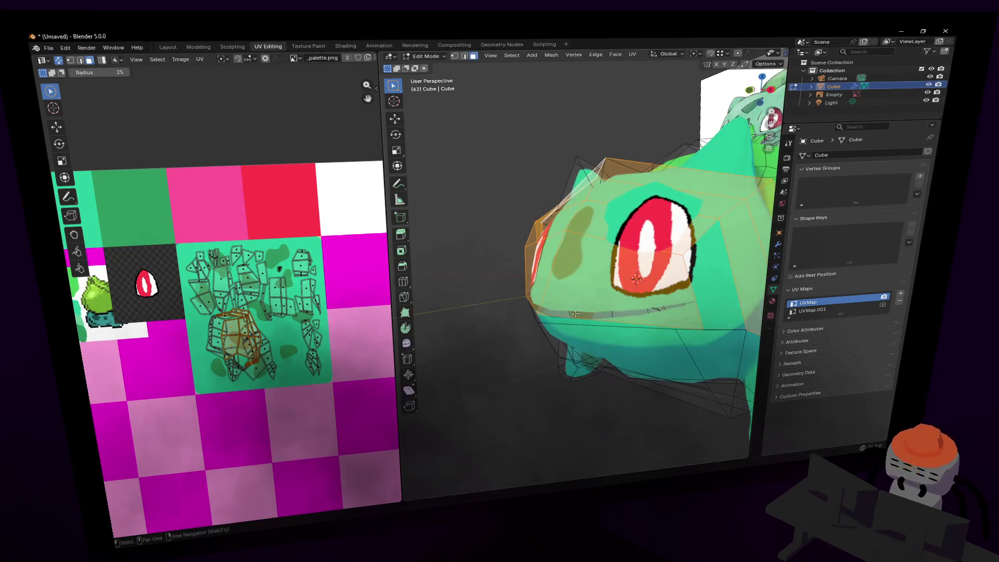
Select the mouth edge below the eye and push it back along the Y axis.
{"action": "left_click", "coordinate": [580, 316]}
{"action": "key", "text": "g"}
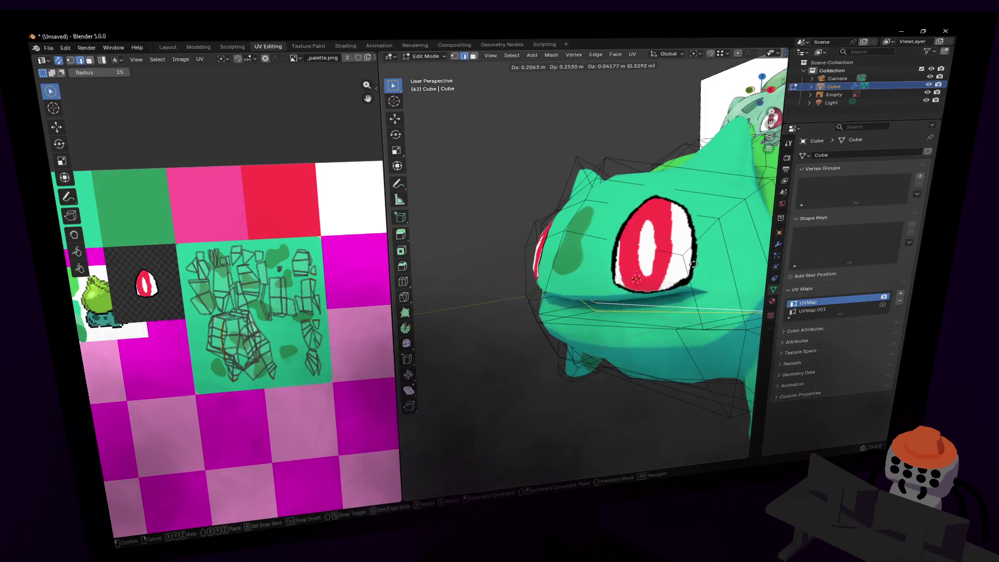
{"action": "key", "text": "y"}
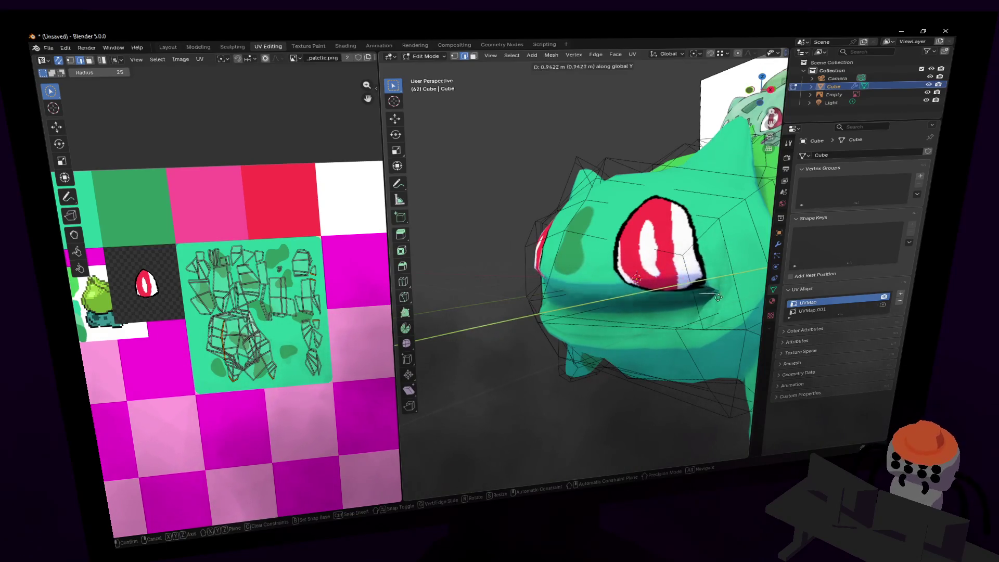
{"action": "left_click", "coordinate": [630, 312]}
{"action": "middle_click_drag", "start_coordinate": [630, 312], "coordinate": [589, 291]}
{"action": "key", "text": "g"}
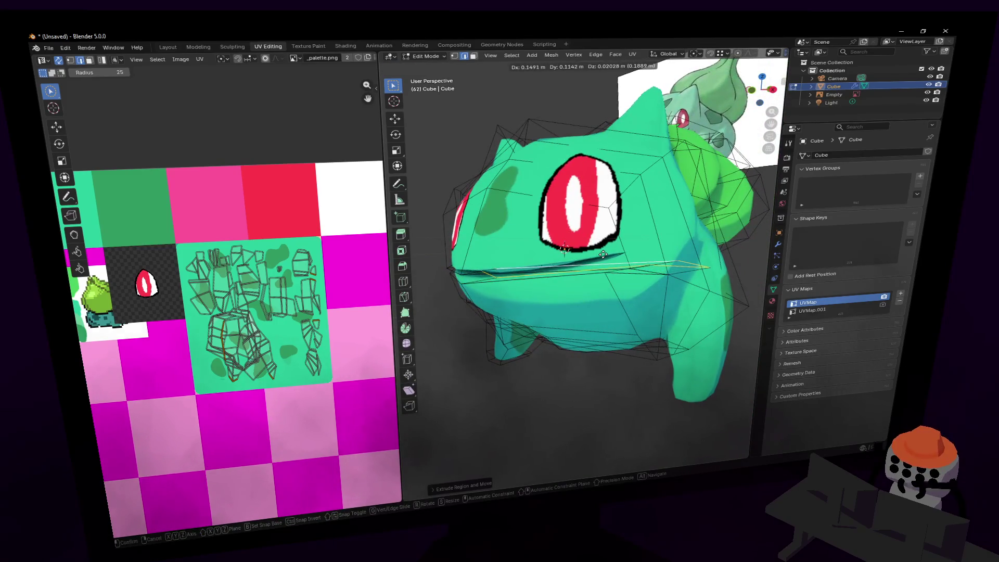
{"action": "left_click", "coordinate": [591, 246]}
Fine-tune the mouth edge's position and extrude it further into the head.
{"action": "scroll", "coordinate": [589, 237], "scroll_direction": "up", "scroll_amount": 4}
{"action": "key", "text": "g"}
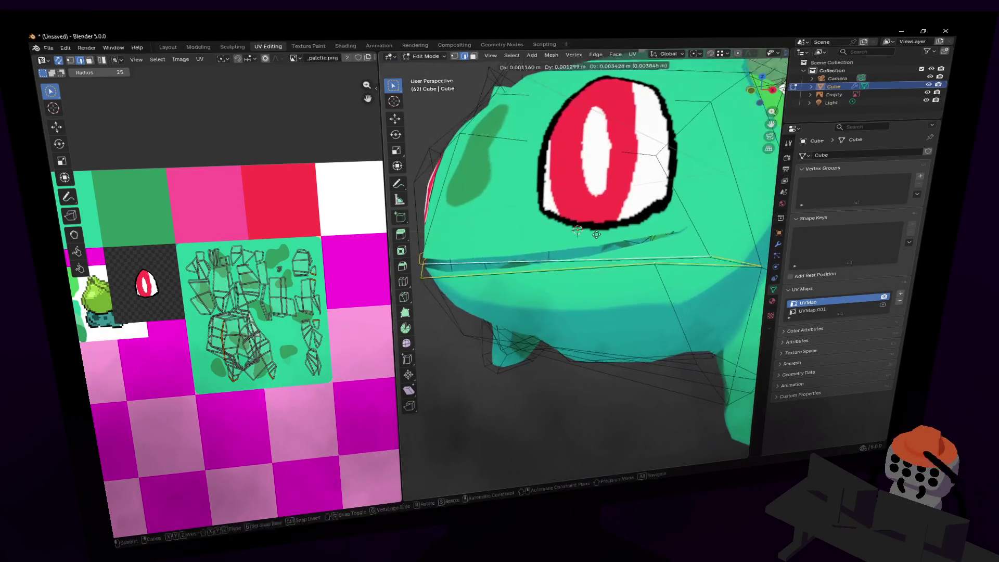
{"action": "left_click", "coordinate": [578, 227]}
{"action": "middle_click_drag", "start_coordinate": [578, 227], "coordinate": [583, 237]}
{"action": "key", "text": "g"}
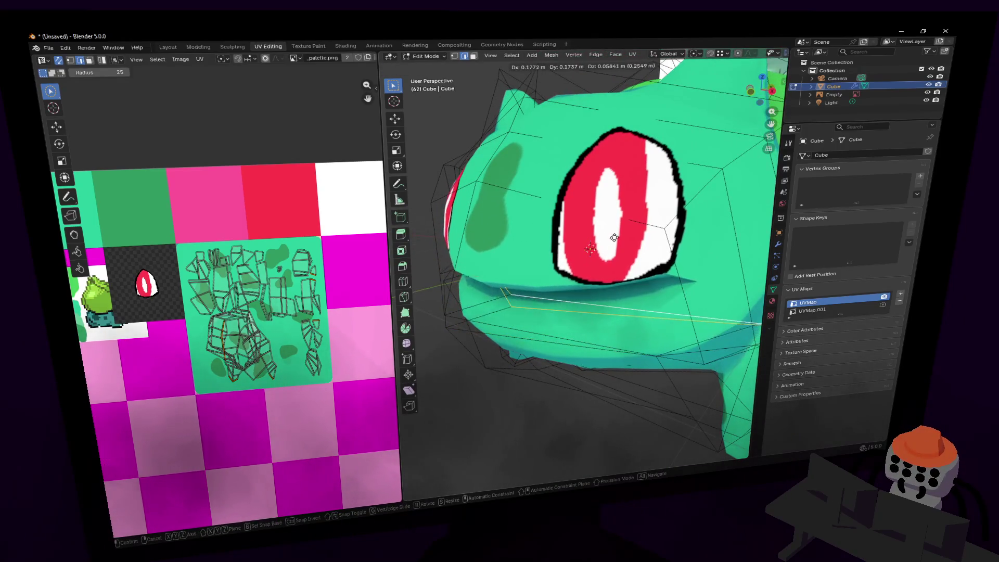
{"action": "left_click", "coordinate": [593, 250]}
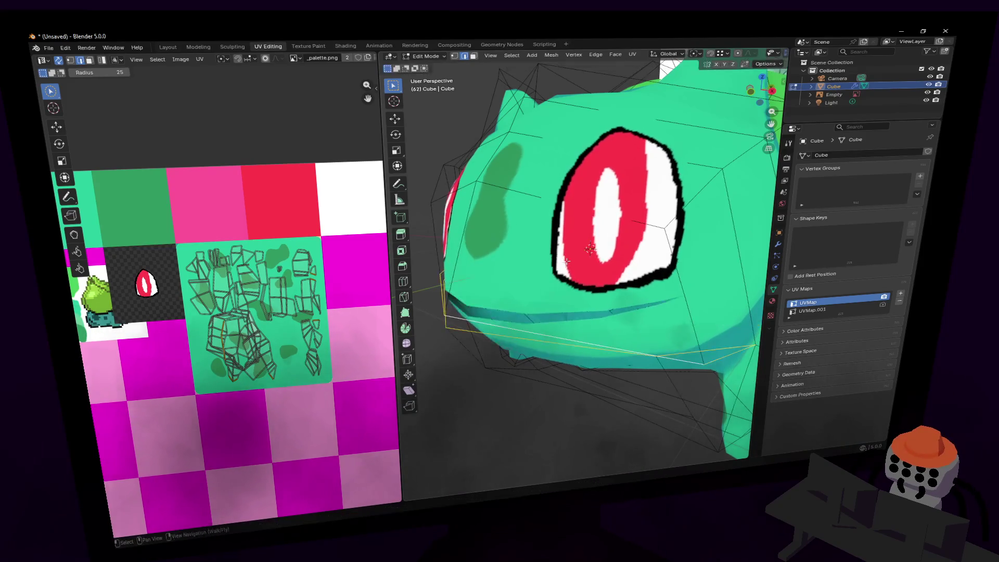
{"action": "key", "text": "g"}
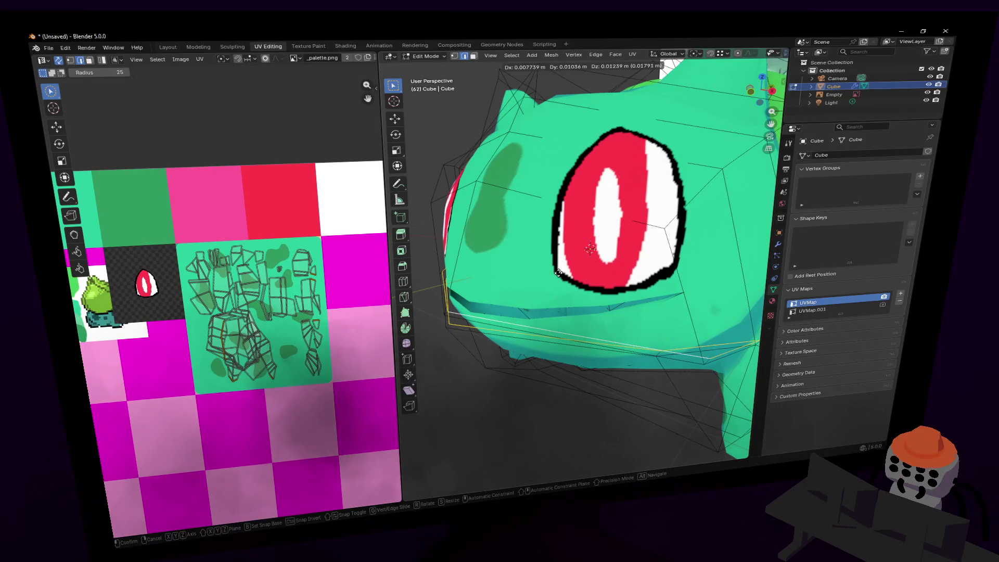
{"action": "left_click", "coordinate": [577, 276]}
{"action": "key", "text": "g"}
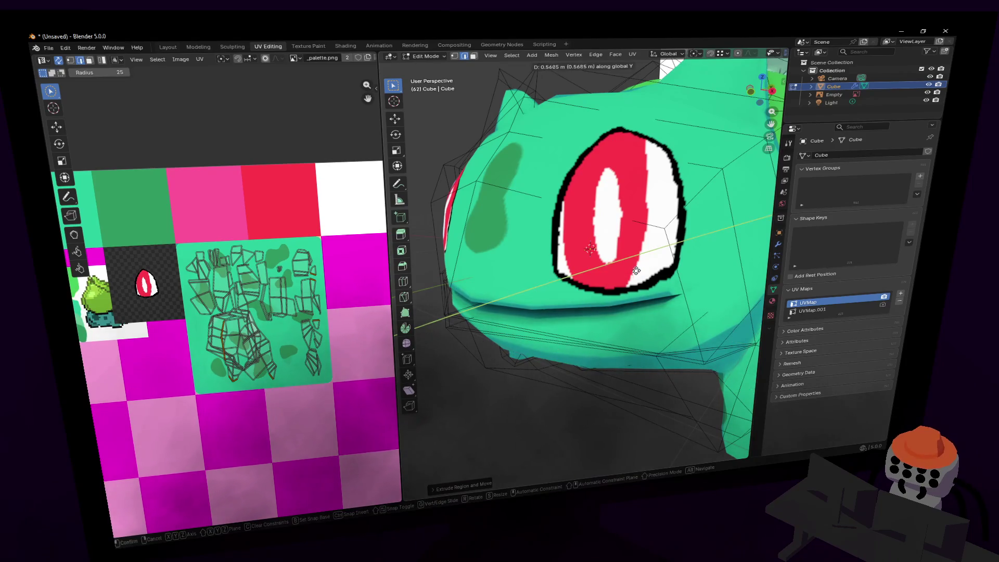
{"action": "left_click", "coordinate": [637, 269]}
Fly to a left-side view and shrink the mouth edges to 0.92.
{"action": "key", "text": "shift+grave"}
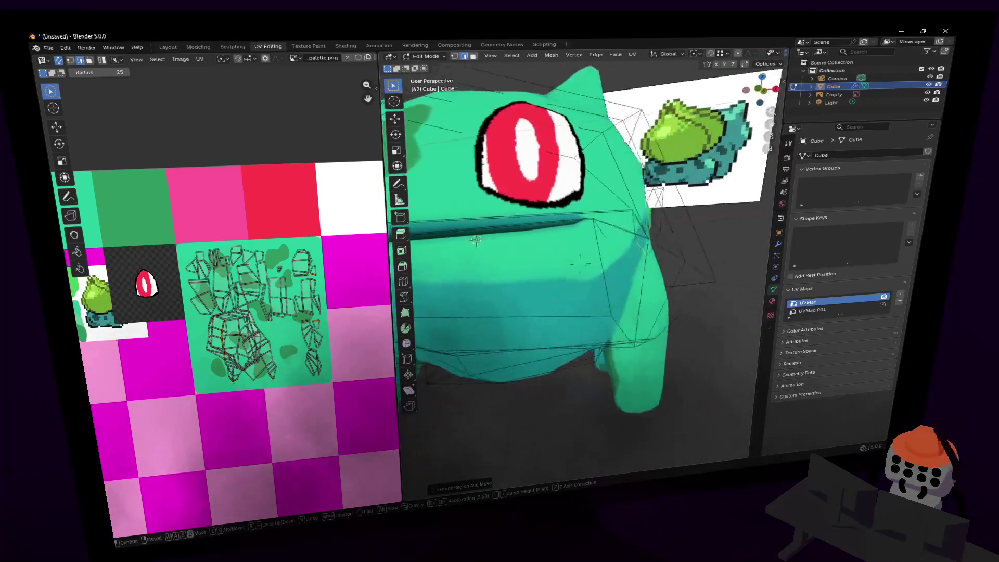
{"action": "key", "text": "a"}
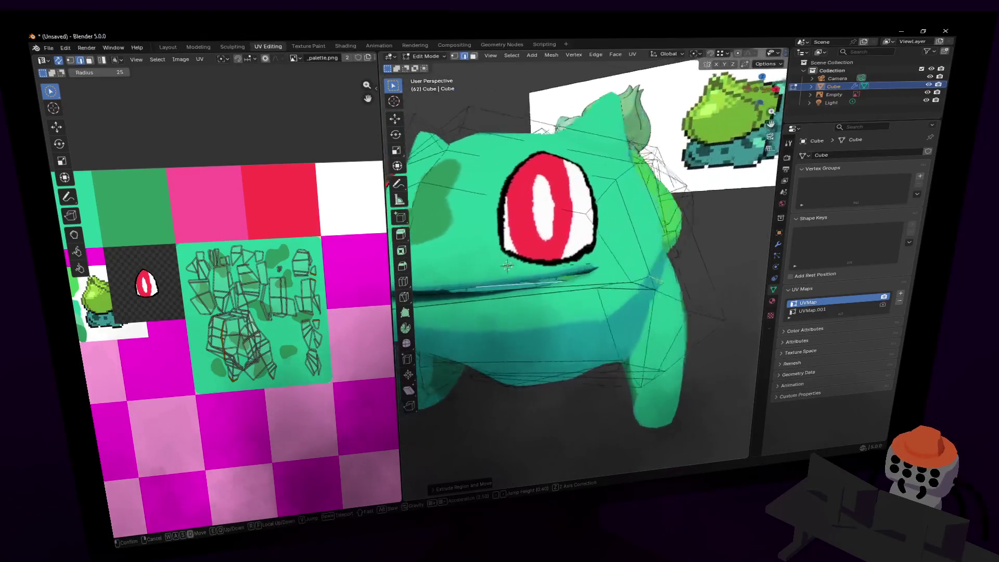
{"action": "left_click", "coordinate": [661, 302]}
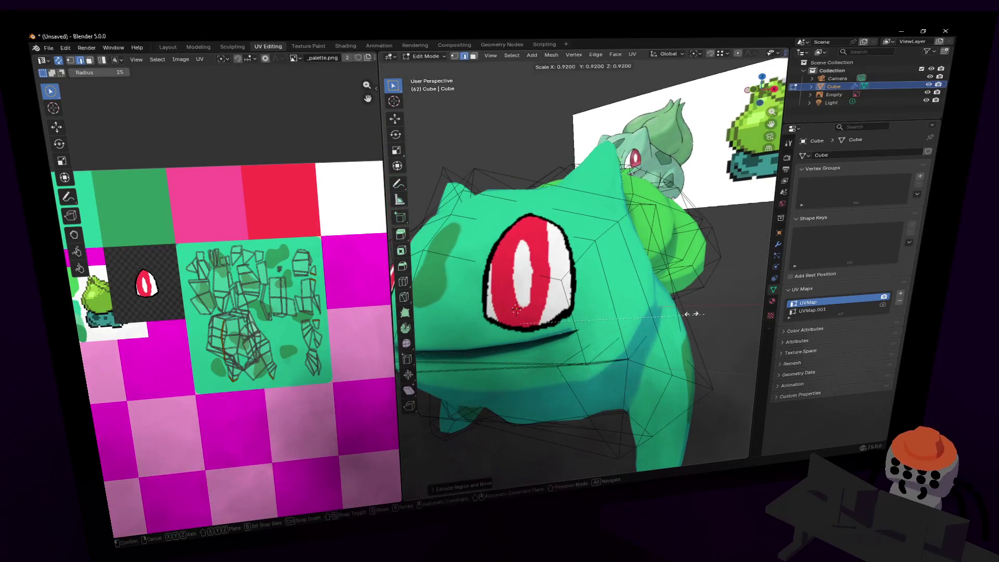
{"action": "left_click", "coordinate": [635, 319]}
Fly around the right side and close to the eye to inspect the recessed mouth.
{"action": "key", "text": "shift+grave"}
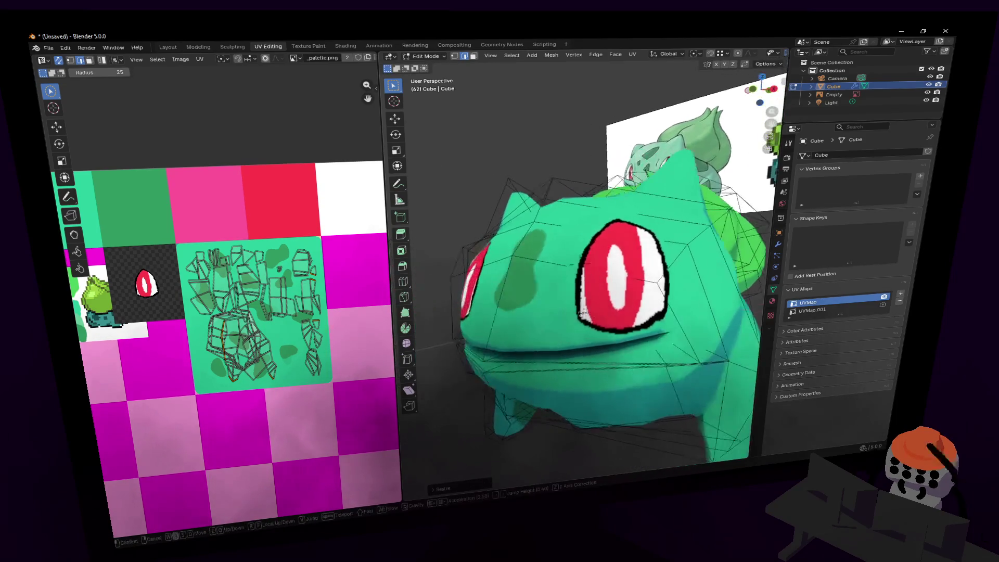
{"action": "key", "text": "a"}
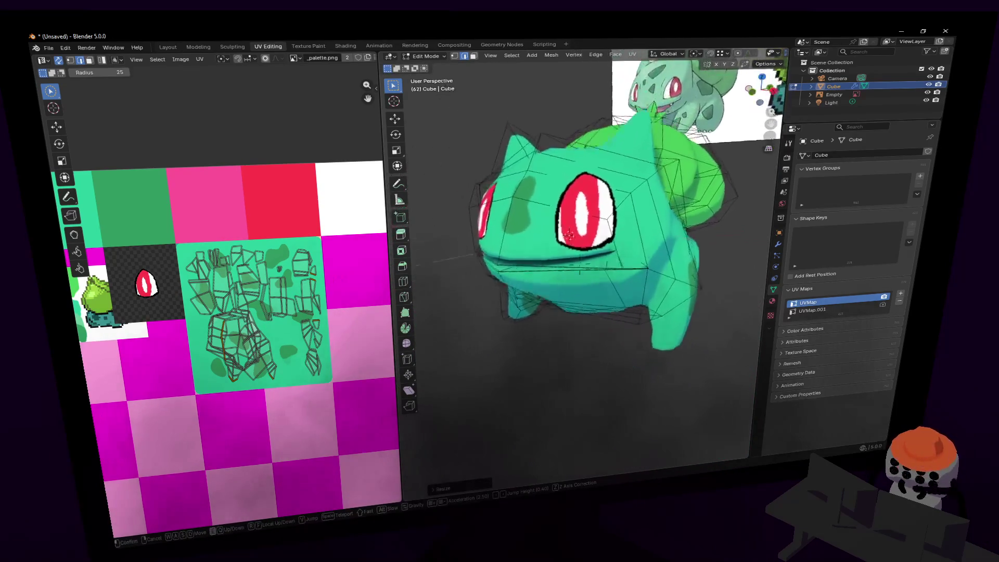
{"action": "key", "text": "a"}
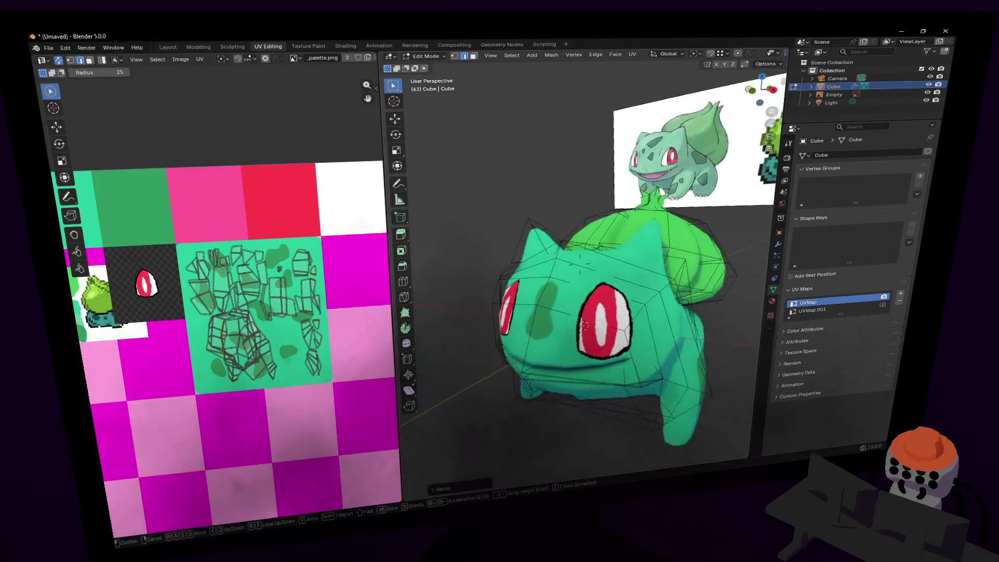
{"action": "key", "text": "w"}
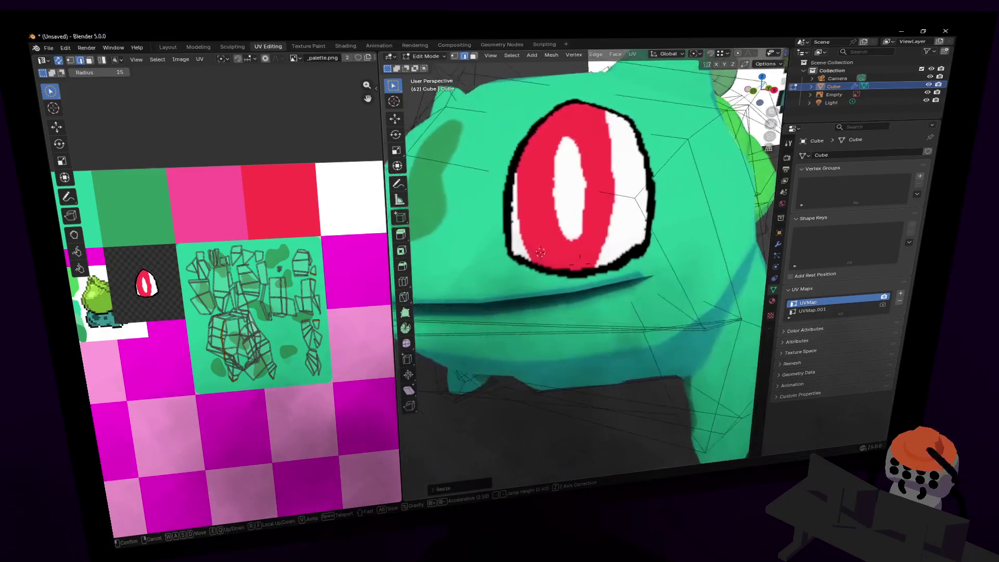
{"action": "key", "text": "s"}
{"action": "left_click", "coordinate": [585, 242]}
{"action": "key", "text": "s"}
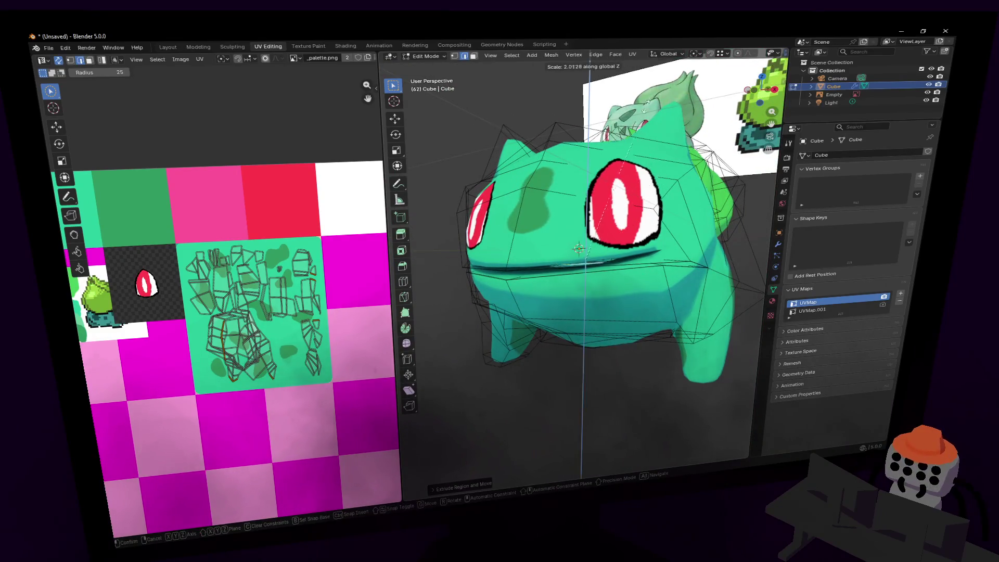
{"action": "key", "text": "Escape"}
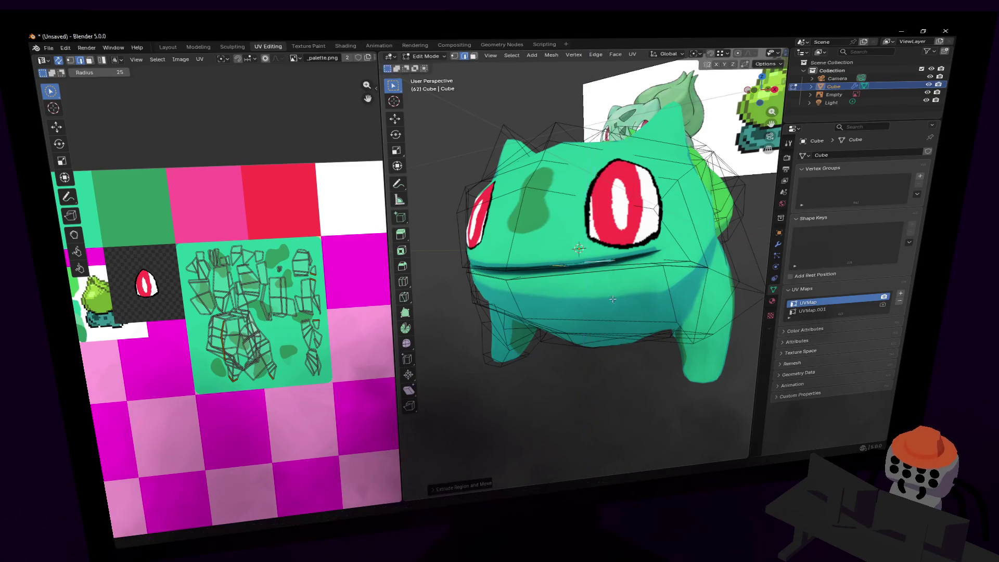
{"action": "key", "text": "shift+grave"}
Set the pivot point to Median Point and scale the mouth edges along Z to make the opening taller.
{"action": "key", "text": "w"}
{"action": "key", "text": "s"}
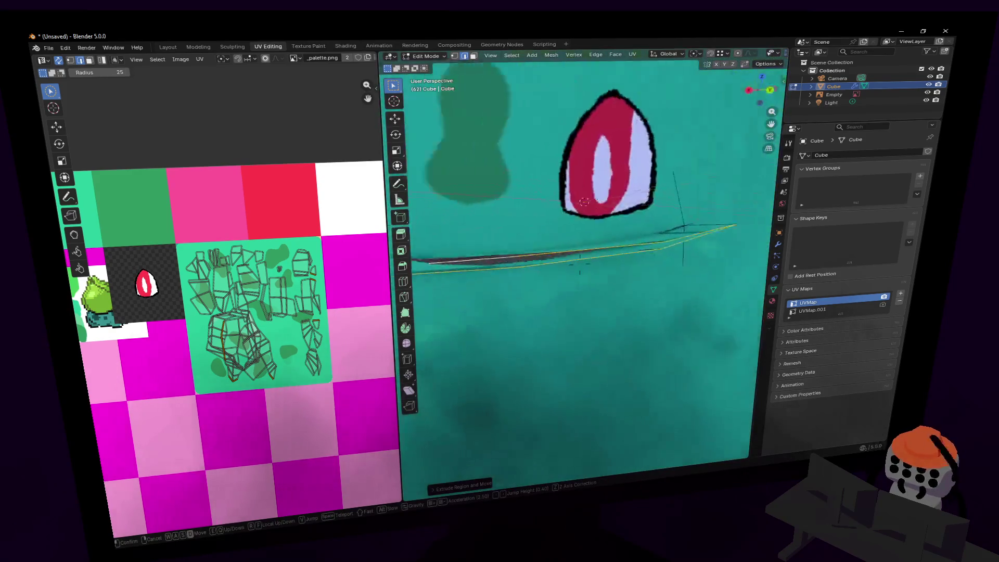
{"action": "left_click", "coordinate": [629, 257]}
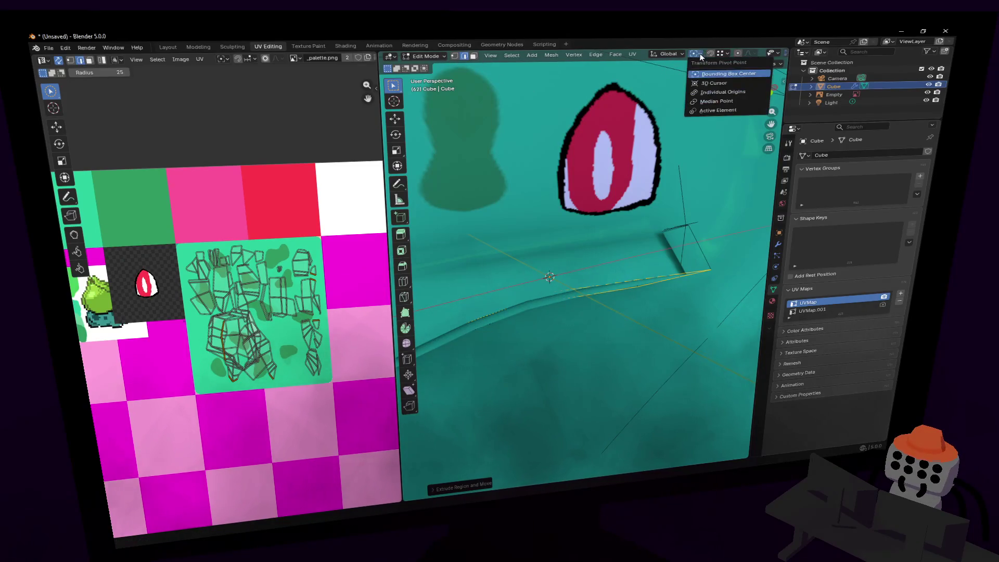
{"action": "left_click", "coordinate": [723, 54]}
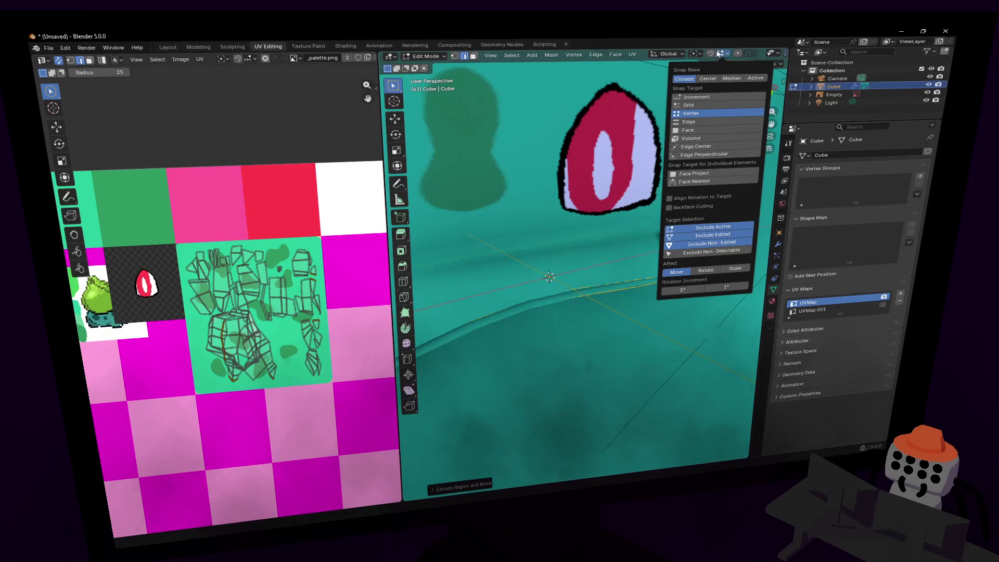
{"action": "mouse_move", "coordinate": [701, 55]}
{"action": "left_click", "coordinate": [715, 102]}
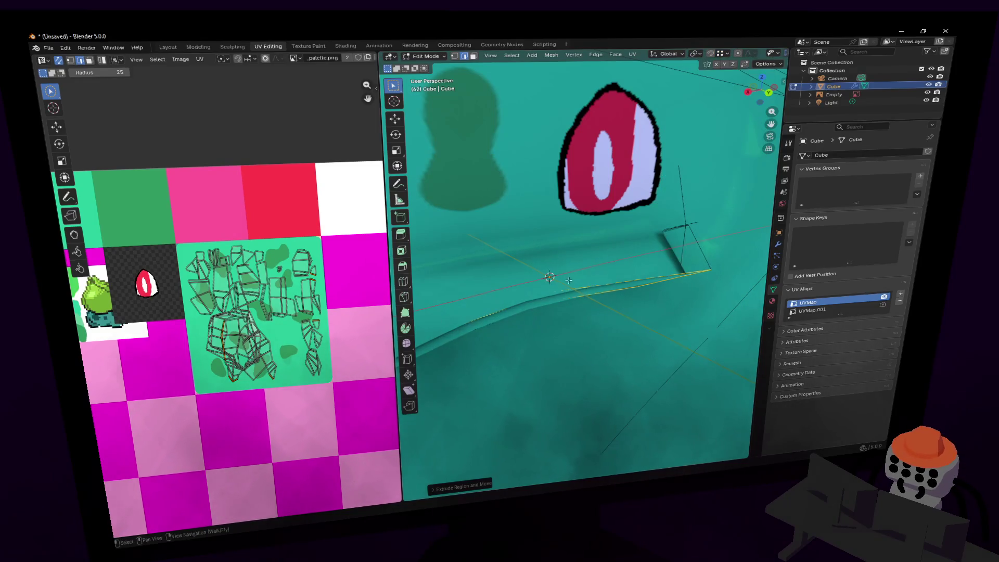
{"action": "key", "text": "s"}
{"action": "key", "text": "z"}
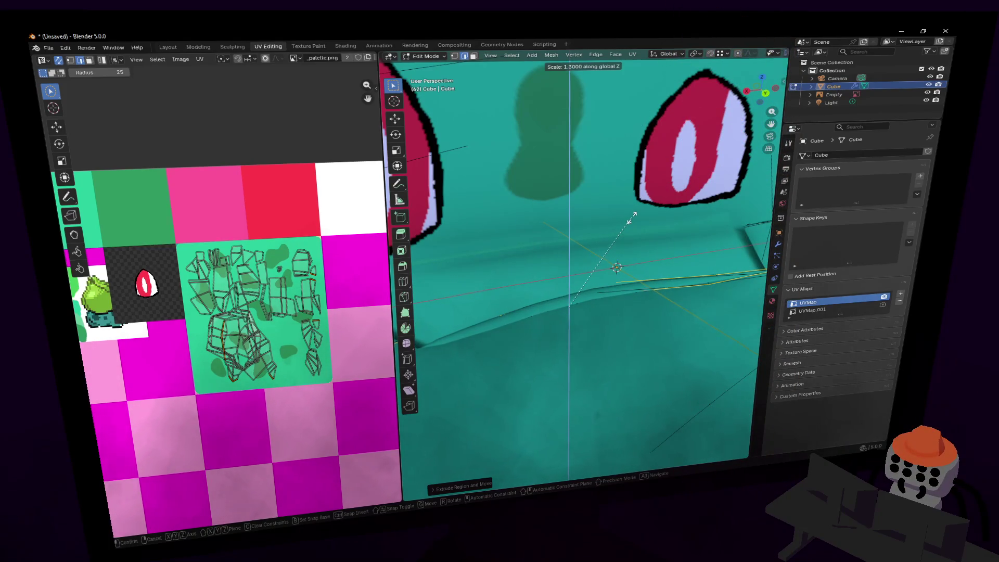
{"action": "left_click", "coordinate": [632, 216]}
Raise the selected upper mouth edge with a constrained move.
{"action": "key", "text": "shift+grave"}
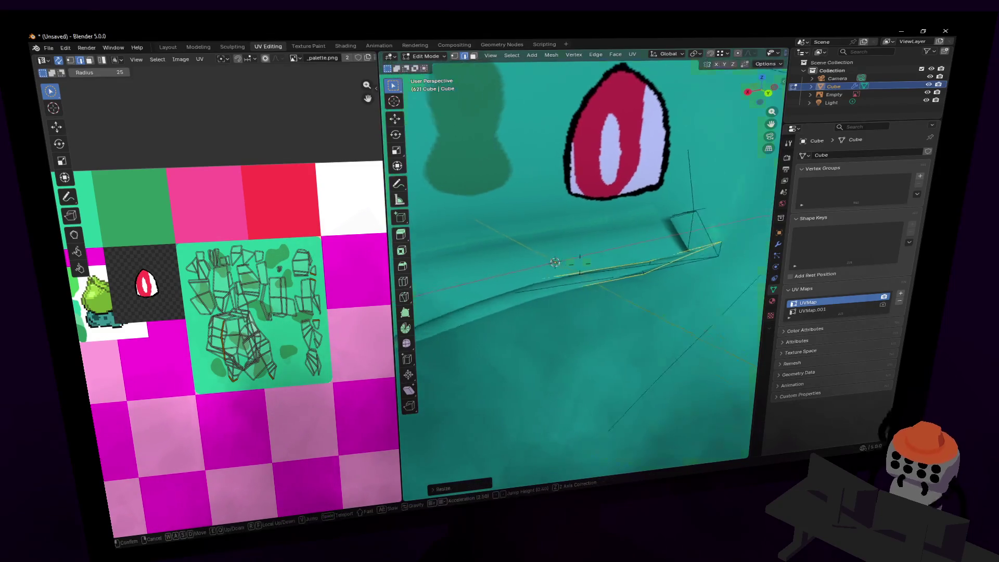
{"action": "left_click", "coordinate": [660, 227]}
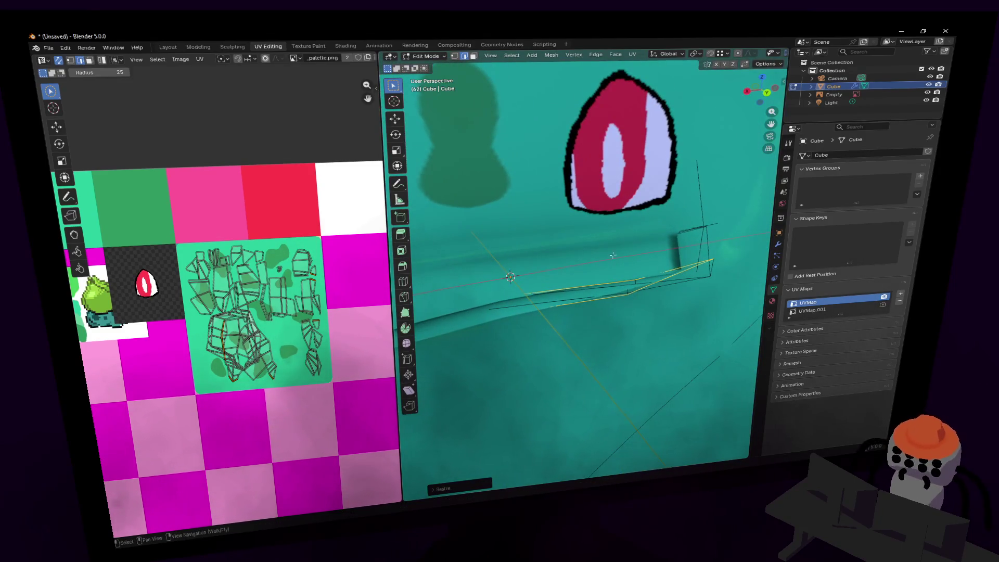
{"action": "key", "text": "KP_Decimal"}
{"action": "key", "text": "g"}
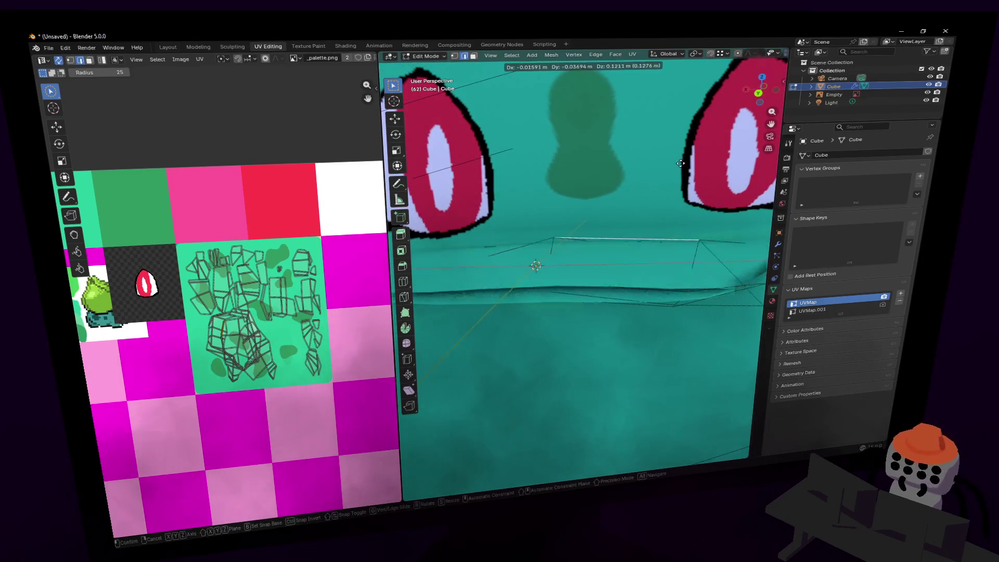
{"action": "left_click", "coordinate": [649, 143]}
Back away to view the whole Bulbasaur and return to Object Mode.
{"action": "key", "text": "shift+grave"}
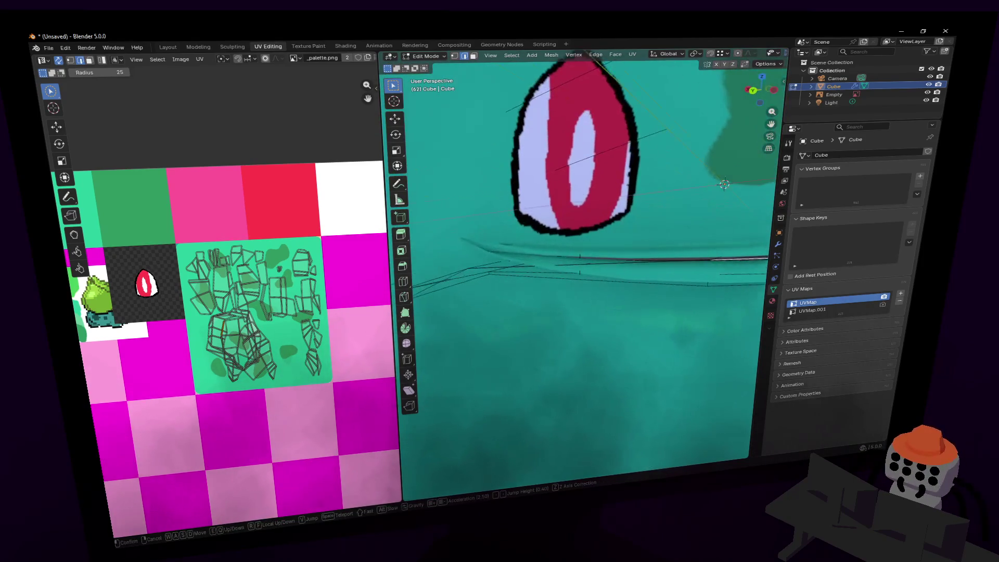
{"action": "left_click", "coordinate": [636, 190]}
{"action": "key", "text": "shift+grave"}
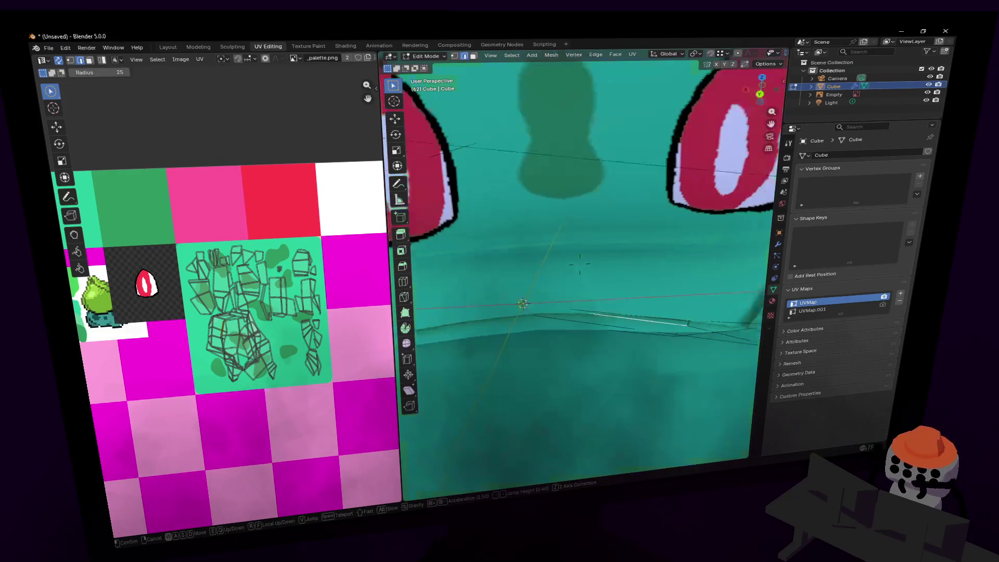
{"action": "key", "text": "w"}
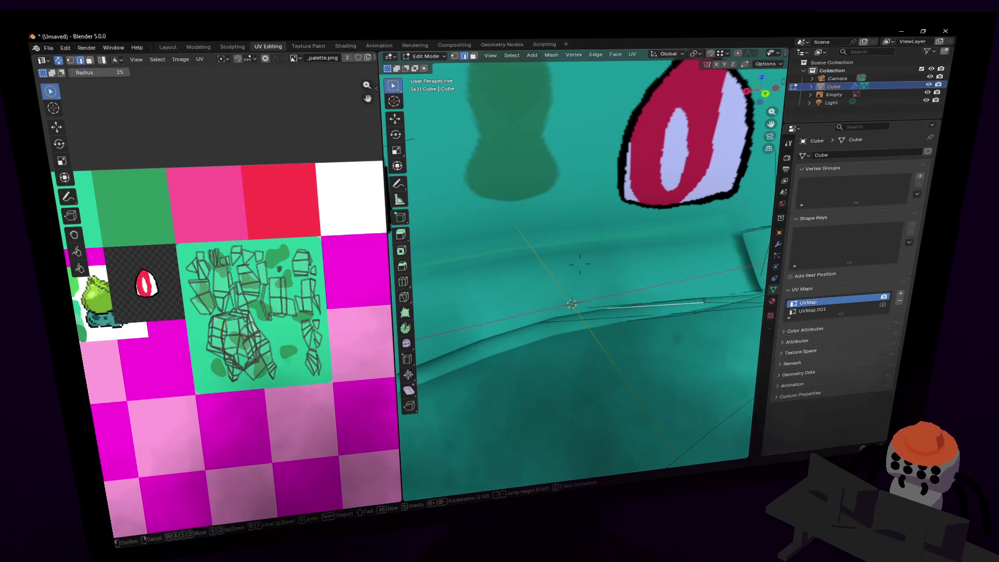
{"action": "left_click", "coordinate": [579, 264]}
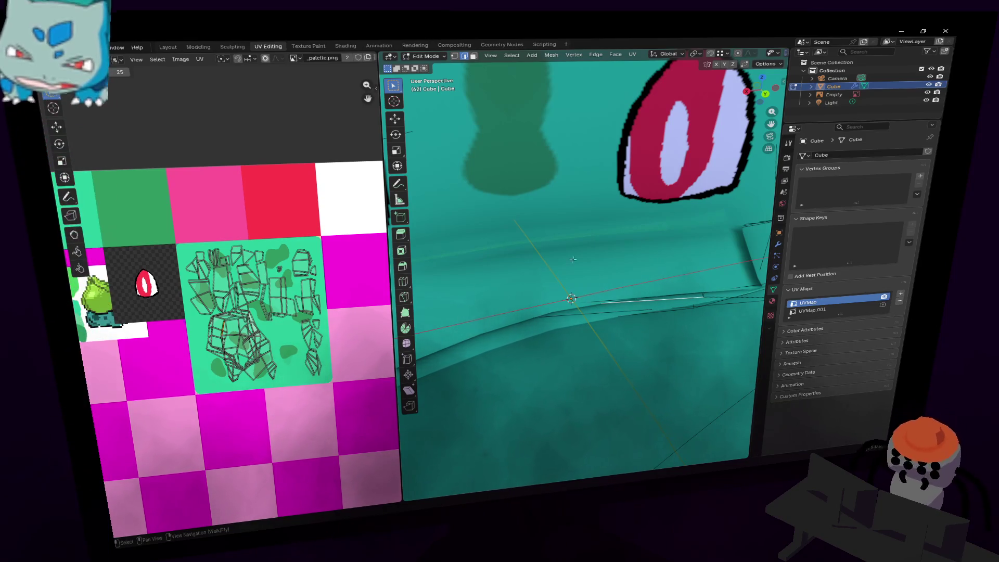
{"action": "key", "text": "shift+grave"}
{"action": "key", "text": "s"}
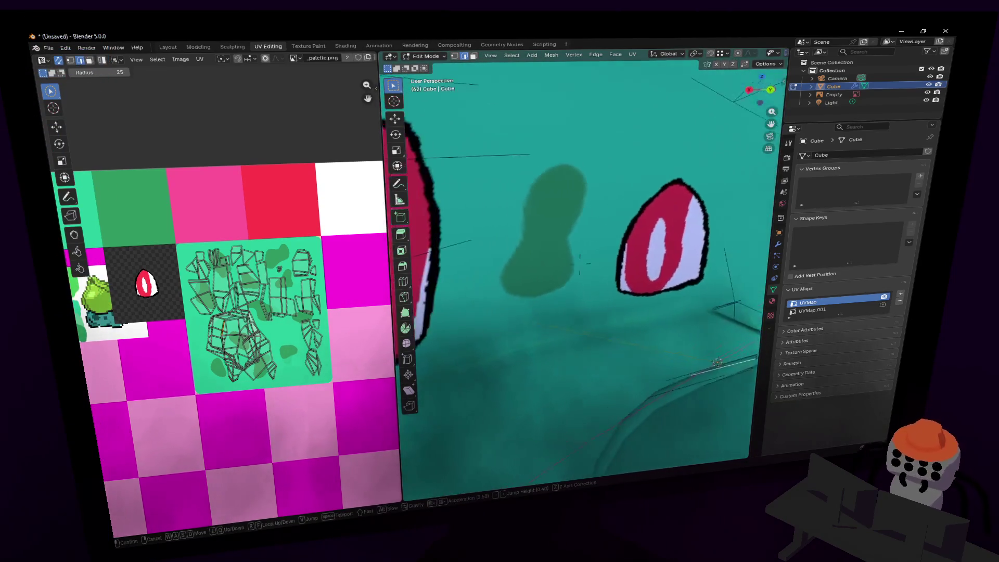
{"action": "key", "text": "Tab"}
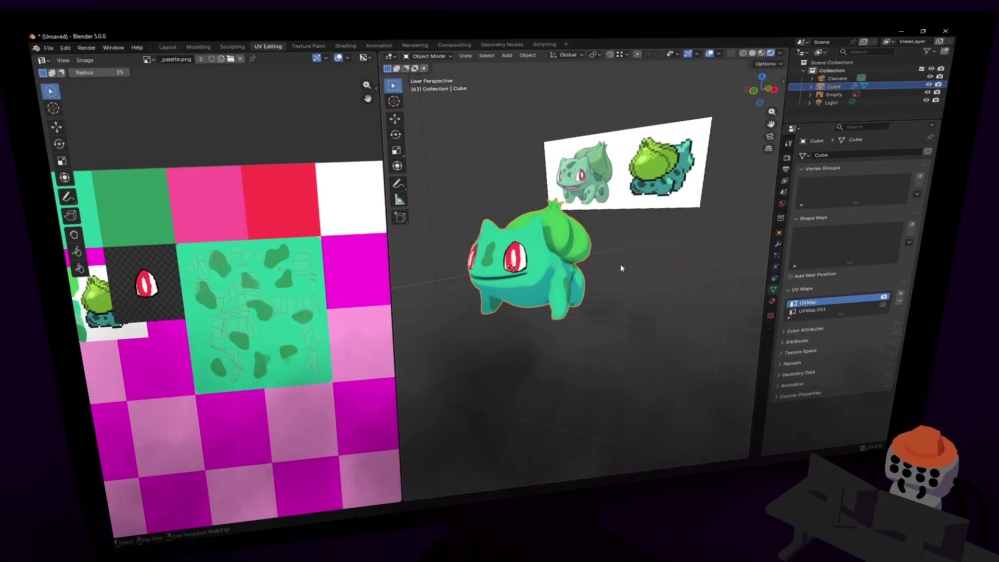
Enter Edit Mode at Bulbasaur's face and reposition the mouth vertices.
{"action": "key", "text": "w"}
{"action": "left_click", "coordinate": [607, 266]}
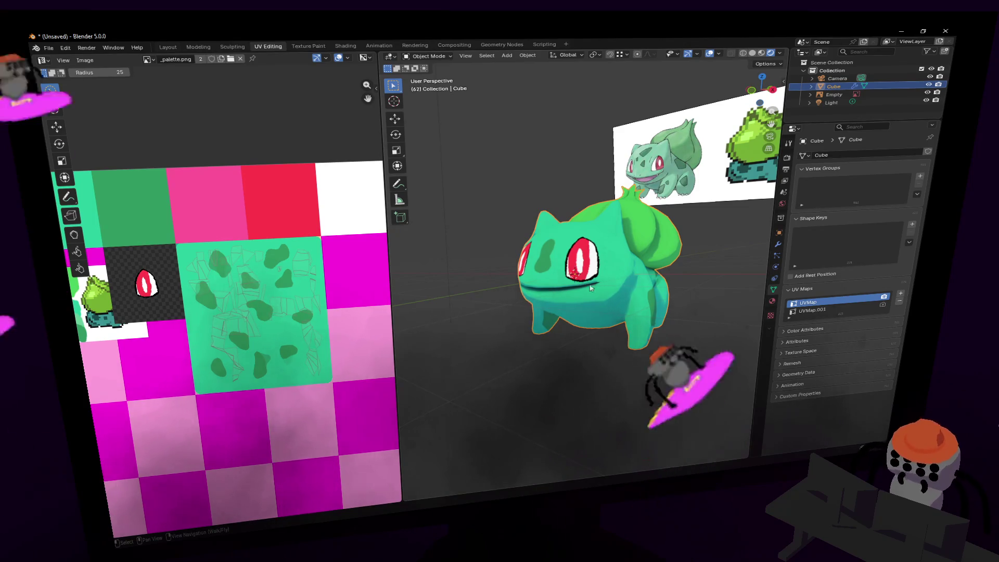
{"action": "key", "text": "shift+grave"}
{"action": "key", "text": "w"}
{"action": "left_click", "coordinate": [529, 308]}
{"action": "key", "text": "Tab"}
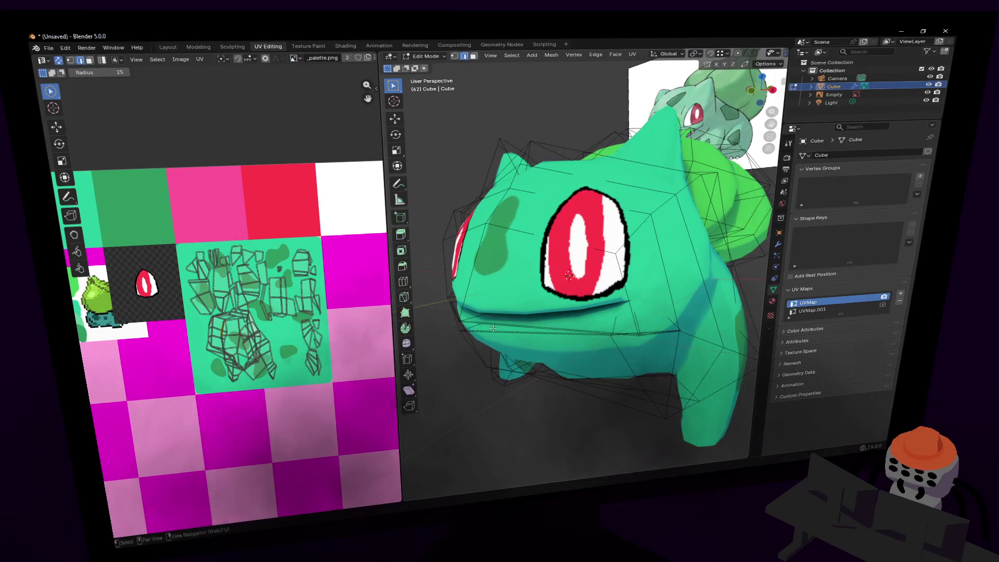
{"action": "middle_click_drag", "start_coordinate": [535, 284], "coordinate": [515, 271]}
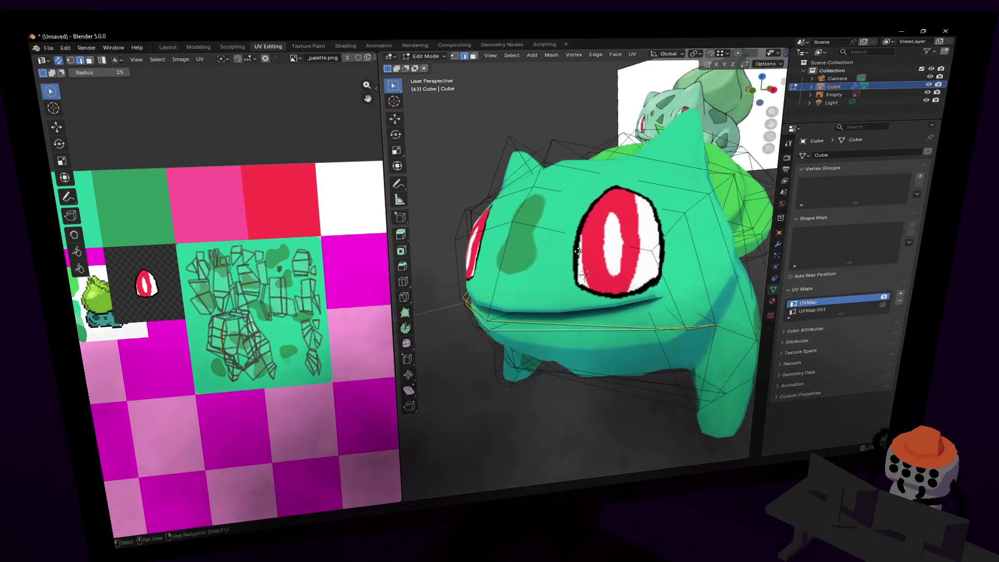
{"action": "key", "text": "g"}
{"action": "left_click", "coordinate": [519, 287]}
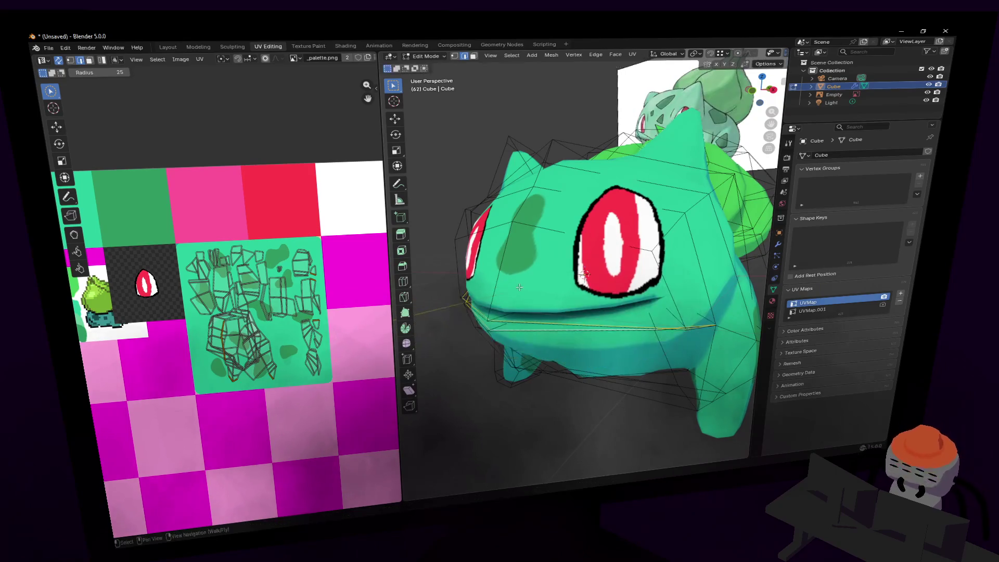
Widen the 3D view beside the UV editor and clear seams on the selected mouth edges.
{"action": "key", "text": "ctrl+e"}
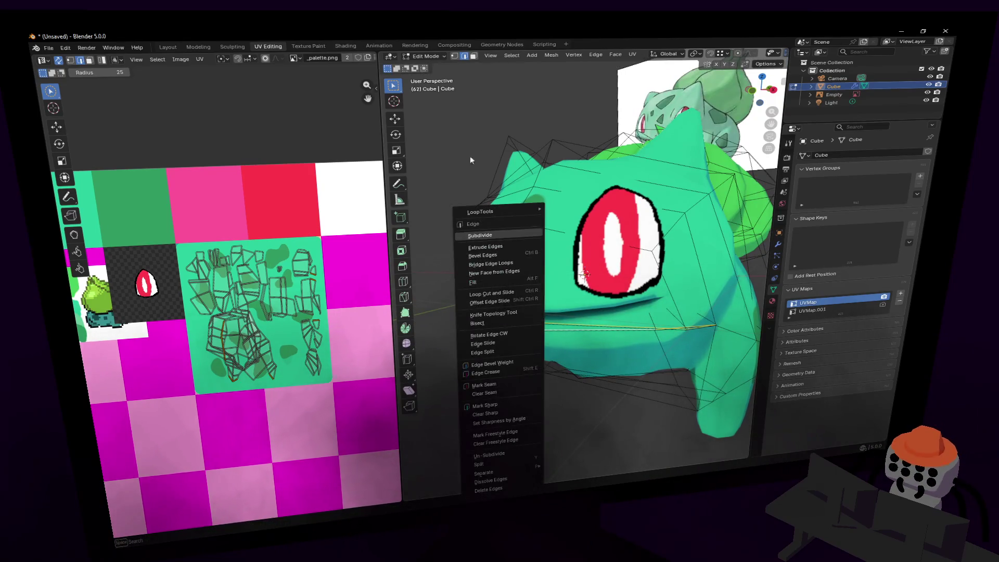
{"action": "middle_click_drag", "start_coordinate": [463, 163], "coordinate": [503, 141]}
{"action": "left_click_drag", "start_coordinate": [377, 111], "coordinate": [216, 112]}
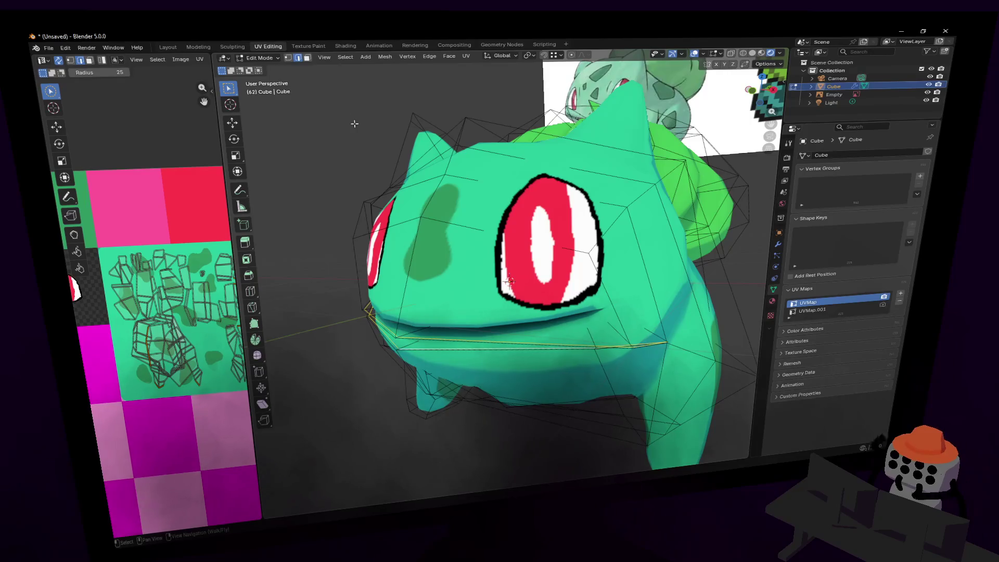
{"action": "key", "text": "ctrl+e"}
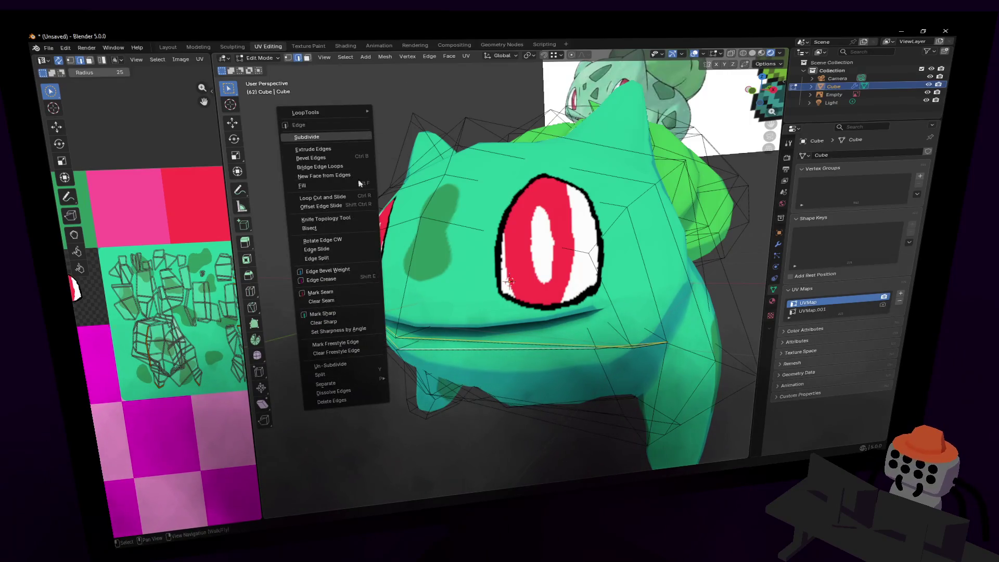
{"action": "left_click", "coordinate": [339, 302]}
{"action": "key", "text": "Tab"}
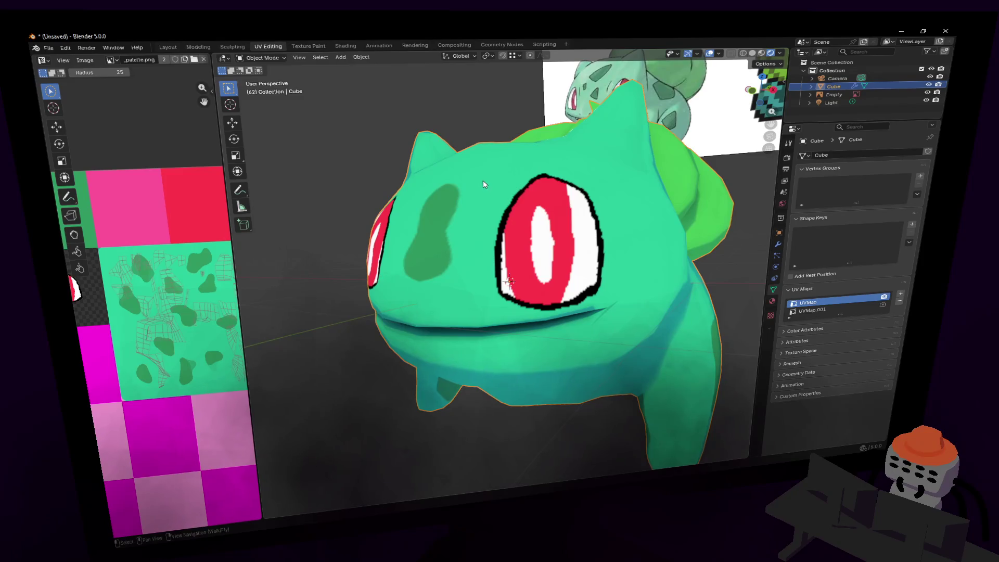
Re-enter Edit Mode and inspect the mouth and eye area from several angles.
{"action": "key", "text": "shift+grave"}
{"action": "key", "text": "w"}
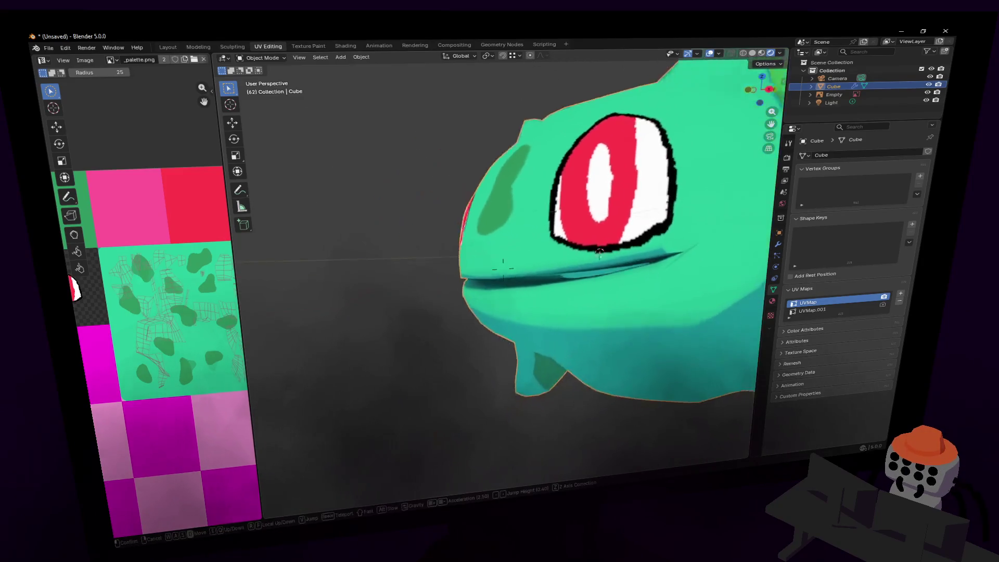
{"action": "left_click", "coordinate": [508, 179]}
{"action": "key", "text": "Tab"}
{"action": "middle_click_drag", "start_coordinate": [537, 181], "coordinate": [514, 317]}
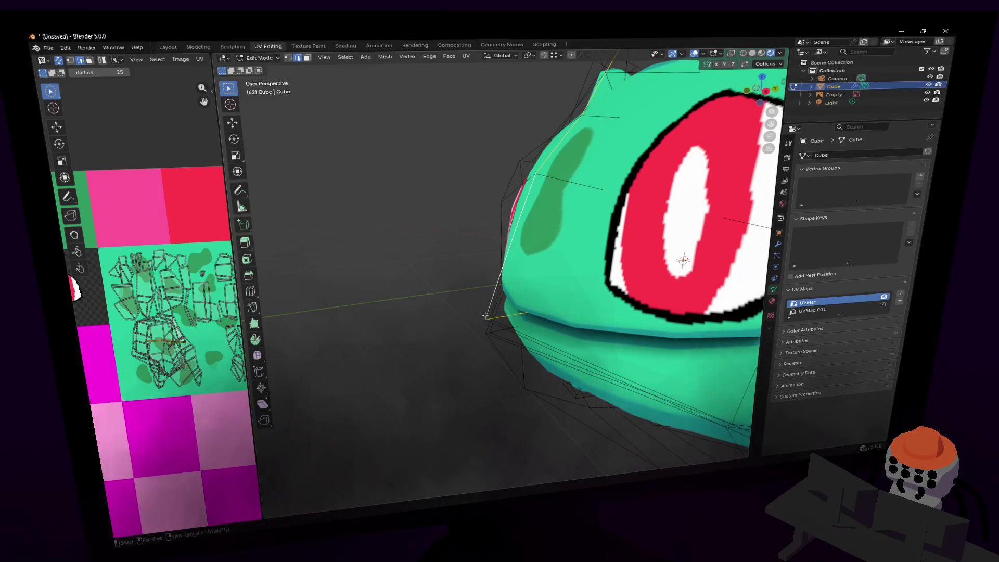
{"action": "mouse_move", "coordinate": [489, 321]}
{"action": "middle_mouse_down"}
{"action": "mouse_move", "coordinate": [541, 307]}
{"action": "mouse_move", "coordinate": [488, 322]}
{"action": "middle_mouse_up"}
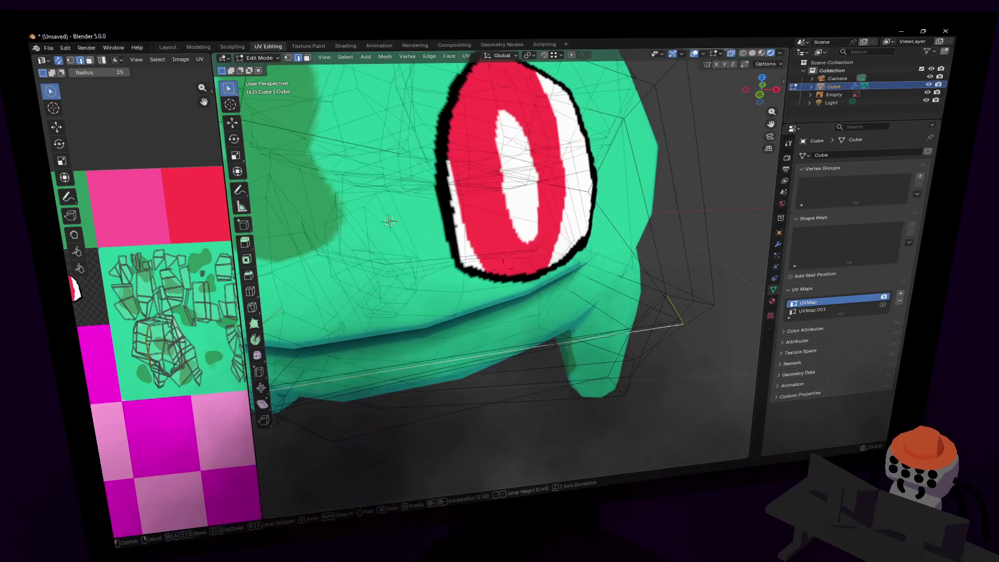
{"action": "key", "text": "shift+grave"}
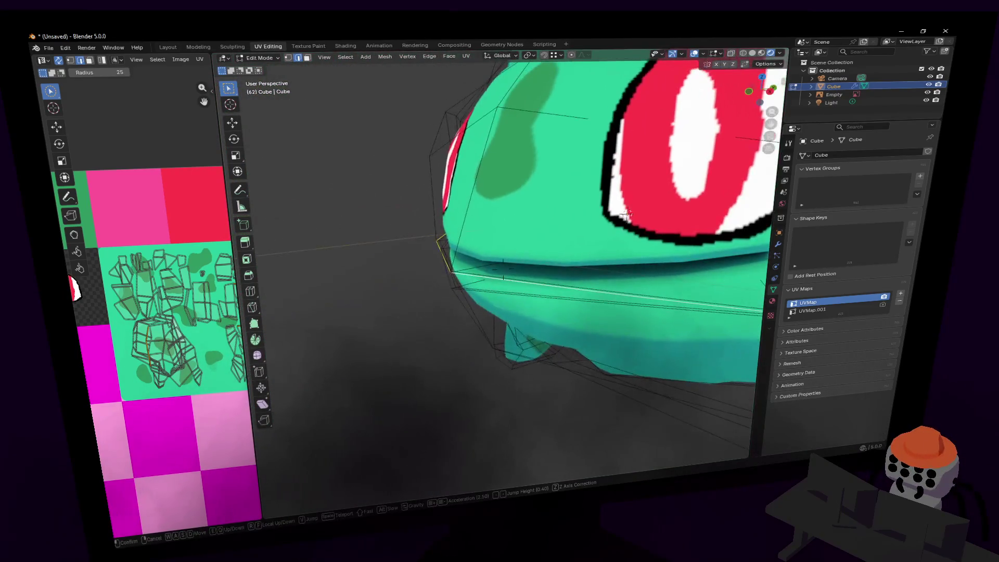
{"action": "left_click", "coordinate": [483, 304]}
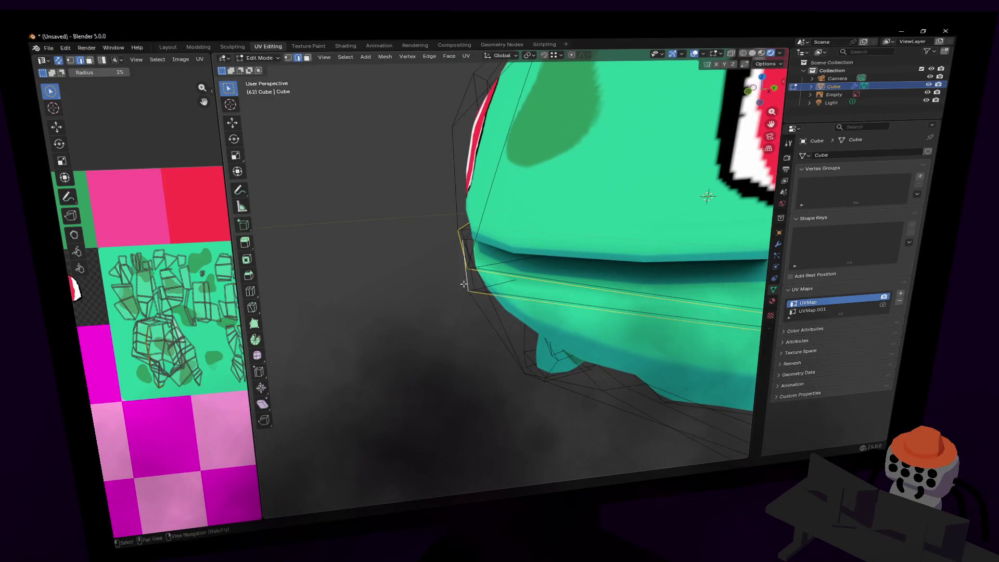
{"action": "key", "text": "shift+grave"}
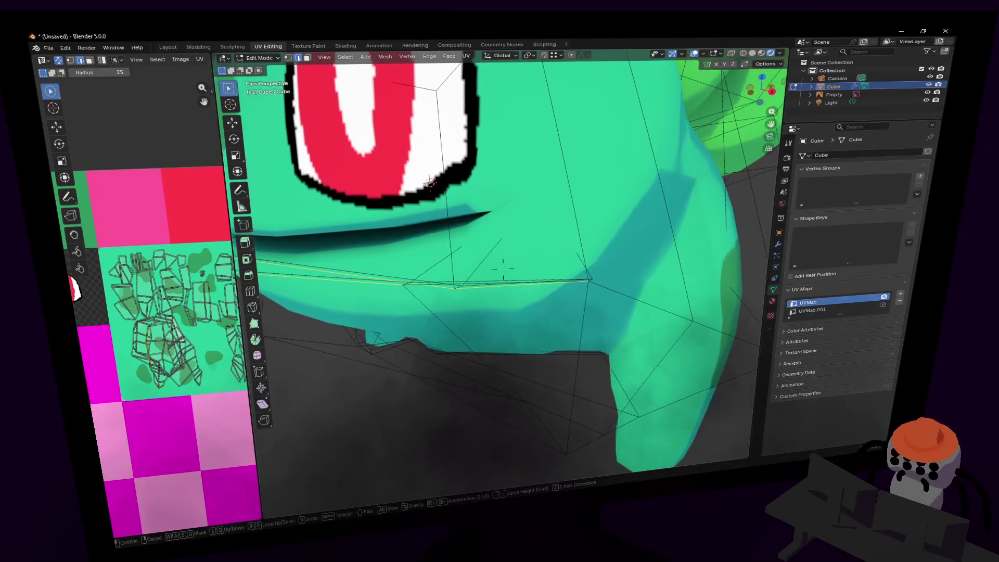
{"action": "key", "text": "a"}
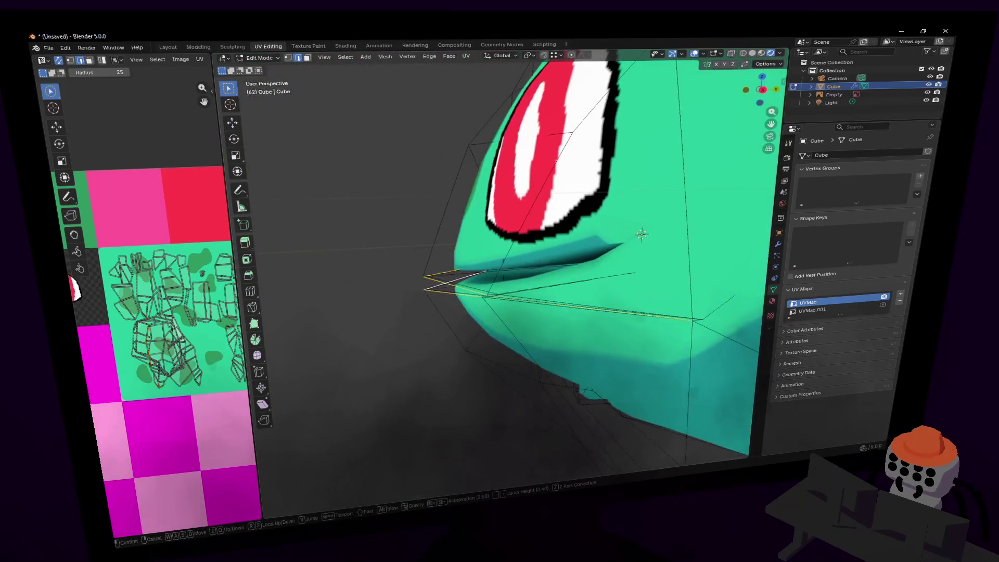
{"action": "key", "text": "s"}
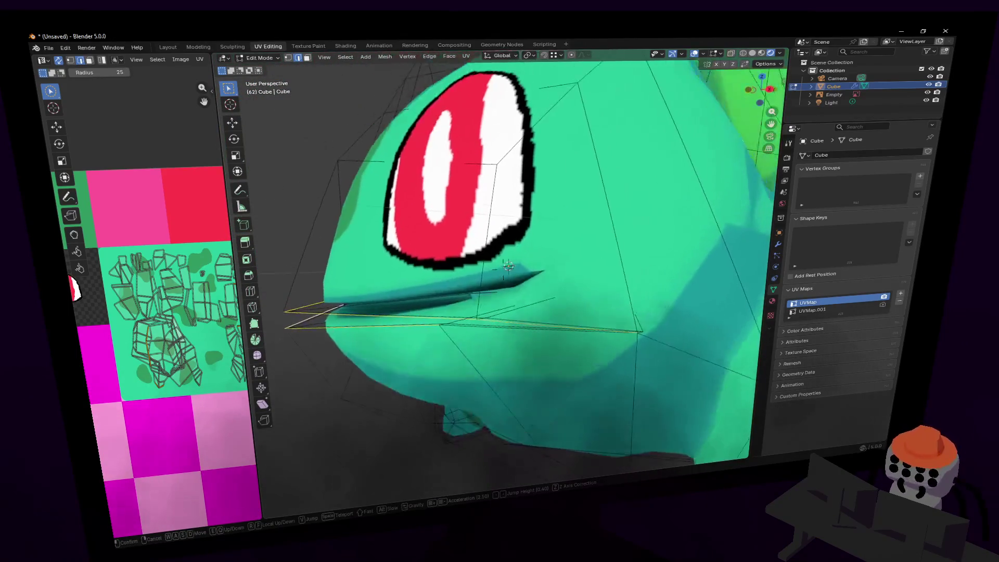
{"action": "key", "text": "s"}
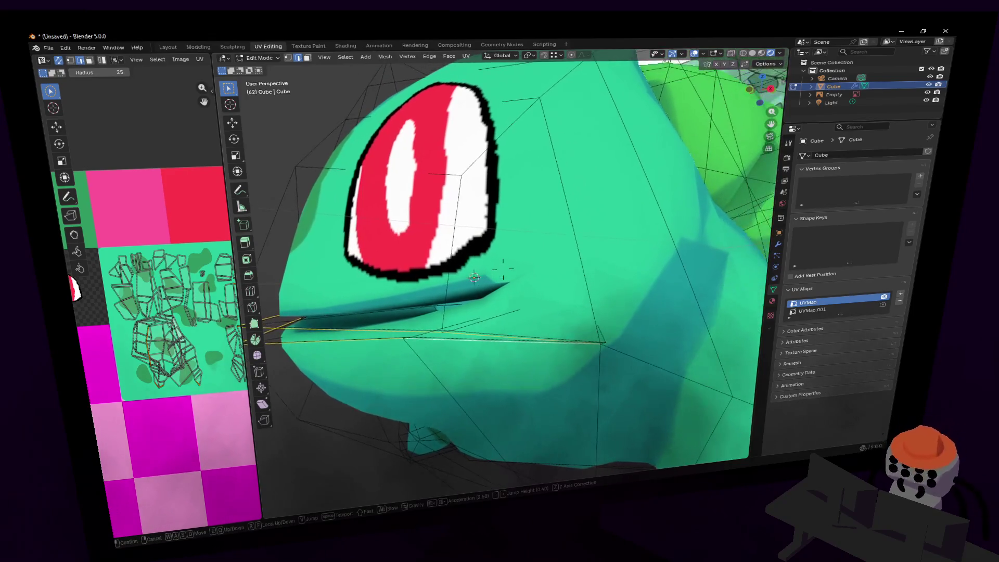
{"action": "key", "text": "w"}
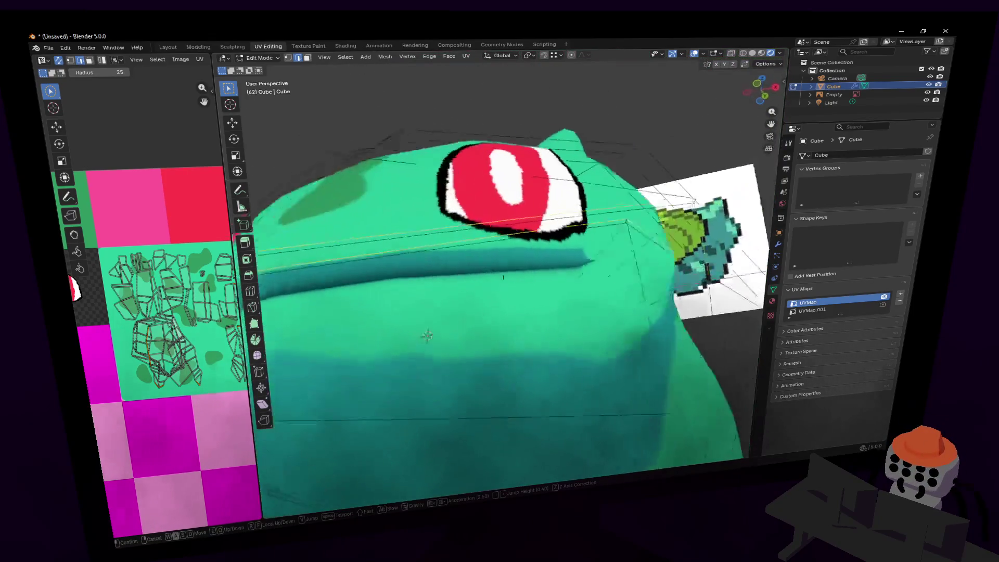
{"action": "key", "text": "w"}
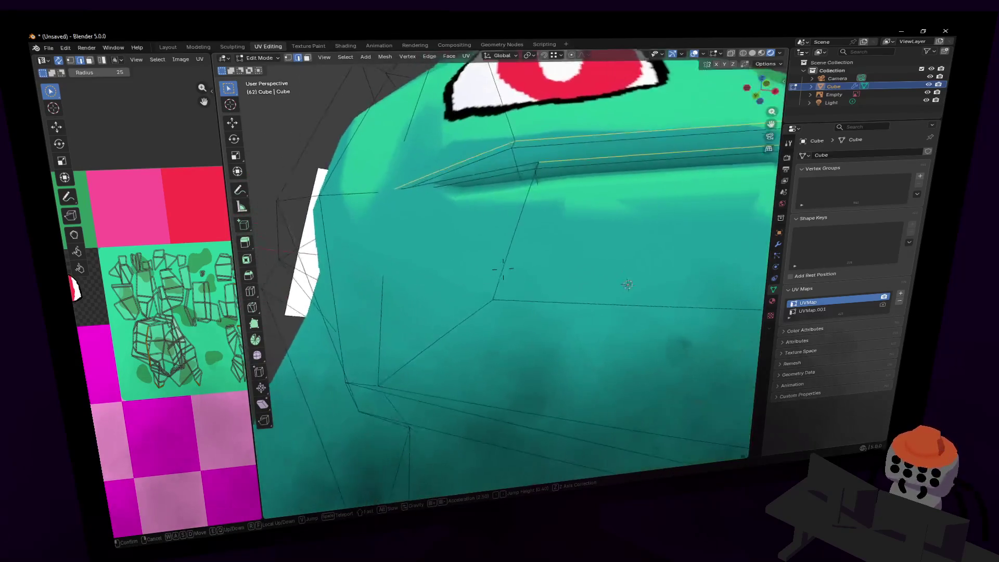
{"action": "left_click", "coordinate": [487, 266]}
Mark the selected mouth edges as sharp and return to Object Mode.
{"action": "key", "text": "shift+grave"}
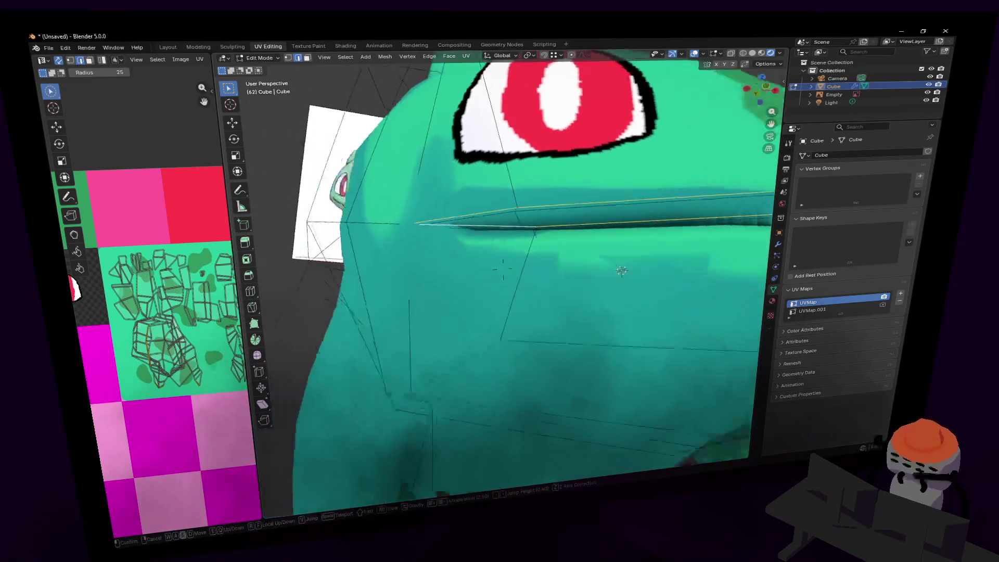
{"action": "left_click", "coordinate": [488, 266]}
{"action": "middle_click_drag", "start_coordinate": [466, 231], "coordinate": [581, 225]}
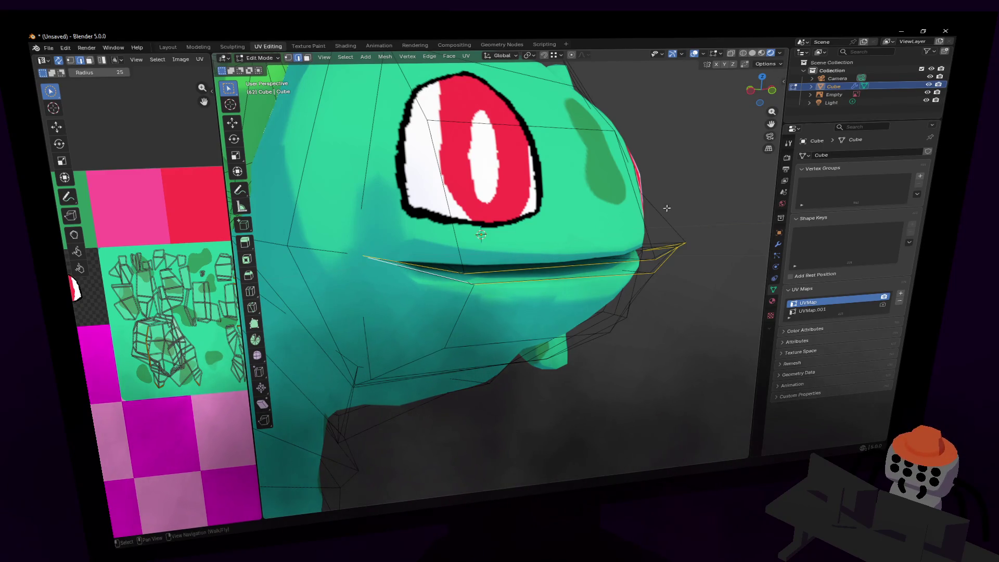
{"action": "right_click", "coordinate": [706, 200]}
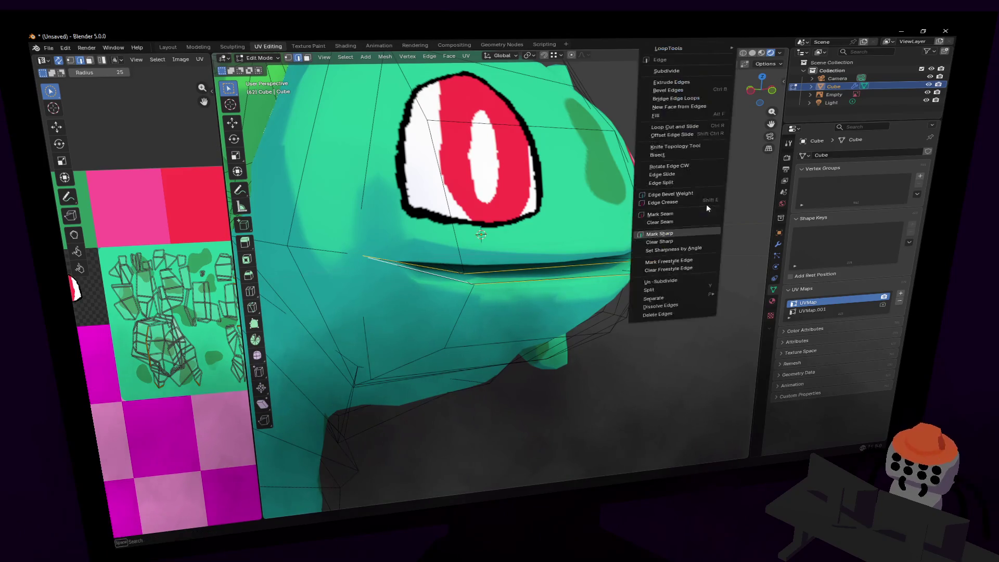
{"action": "left_click", "coordinate": [661, 236]}
{"action": "mouse_move", "coordinate": [661, 237]}
{"action": "middle_mouse_down"}
{"action": "mouse_move", "coordinate": [674, 232]}
{"action": "mouse_move", "coordinate": [687, 244]}
{"action": "mouse_move", "coordinate": [697, 224]}
{"action": "middle_mouse_up"}
{"action": "key", "text": "Tab"}
{"action": "scroll", "coordinate": [676, 213], "scroll_direction": "up", "scroll_amount": 6}
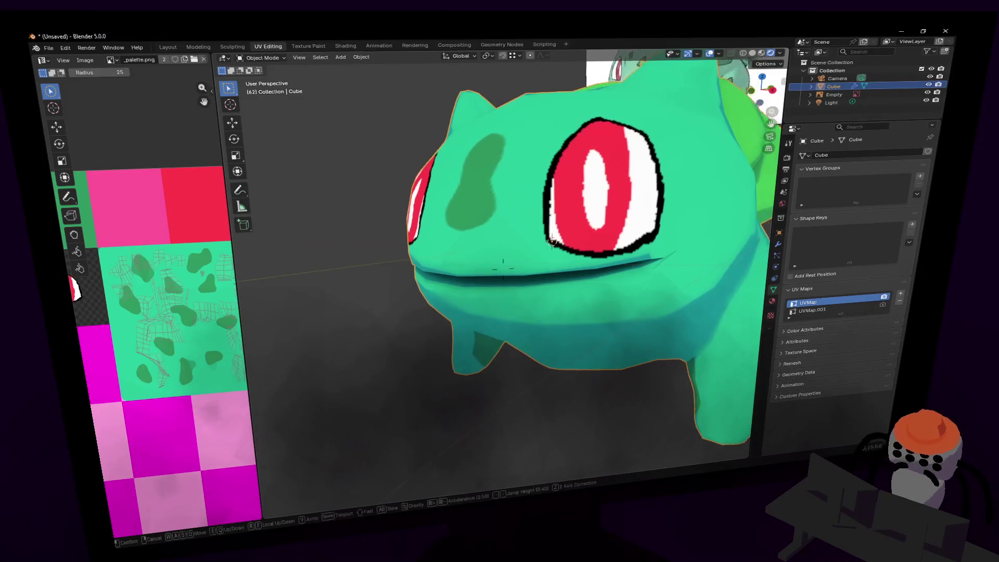
Re-enter Edit Mode and move the mouth edges to a new position.
{"action": "key", "text": "Tab"}
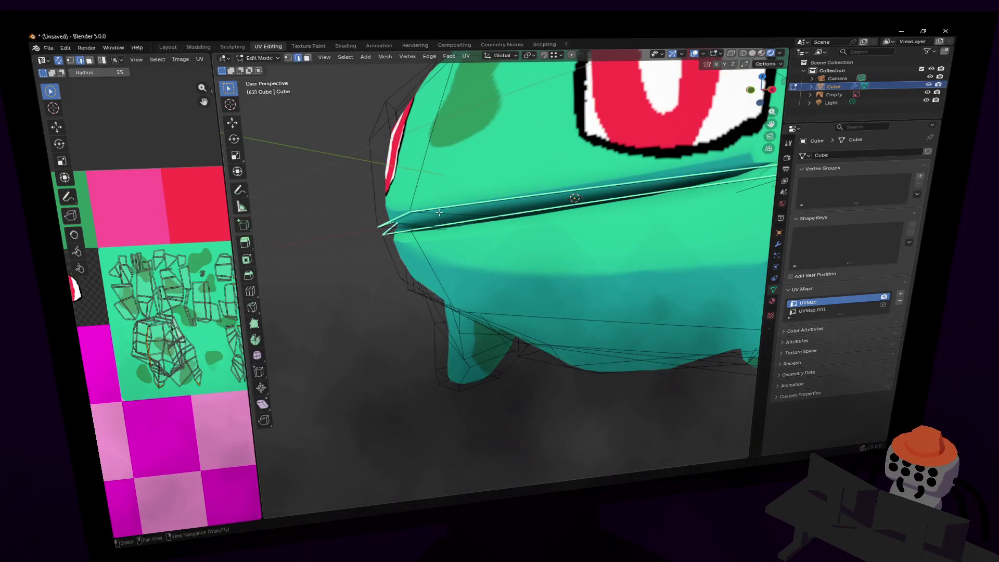
{"action": "mouse_move", "coordinate": [432, 212]}
{"action": "middle_mouse_down"}
{"action": "mouse_move", "coordinate": [487, 232]}
{"action": "mouse_move", "coordinate": [553, 220]}
{"action": "middle_mouse_up"}
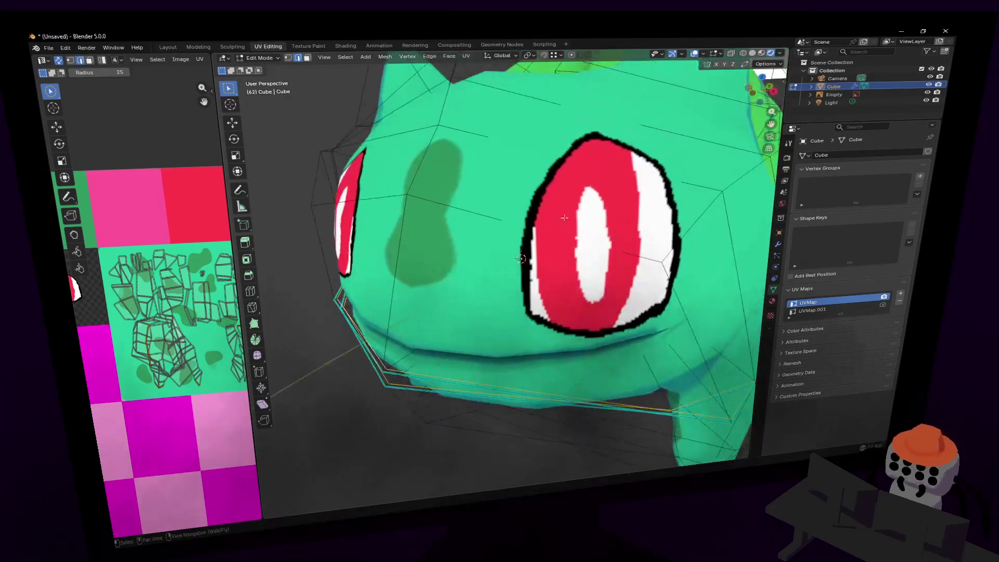
{"action": "scroll", "coordinate": [712, 173], "scroll_direction": "down", "scroll_amount": 3}
{"action": "middle_click_drag", "start_coordinate": [712, 174], "coordinate": [606, 238]}
{"action": "key", "text": "g"}
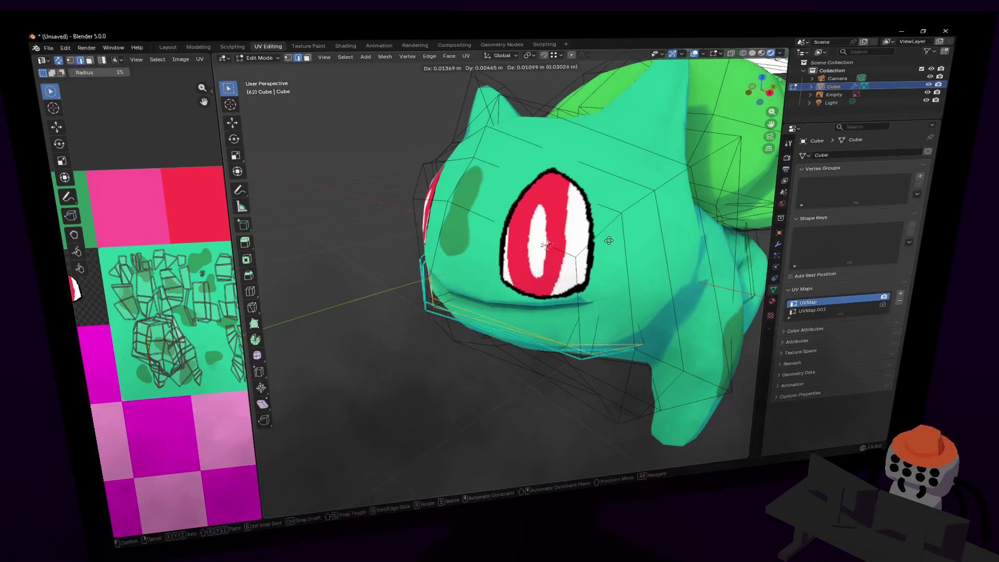
{"action": "left_click", "coordinate": [623, 226]}
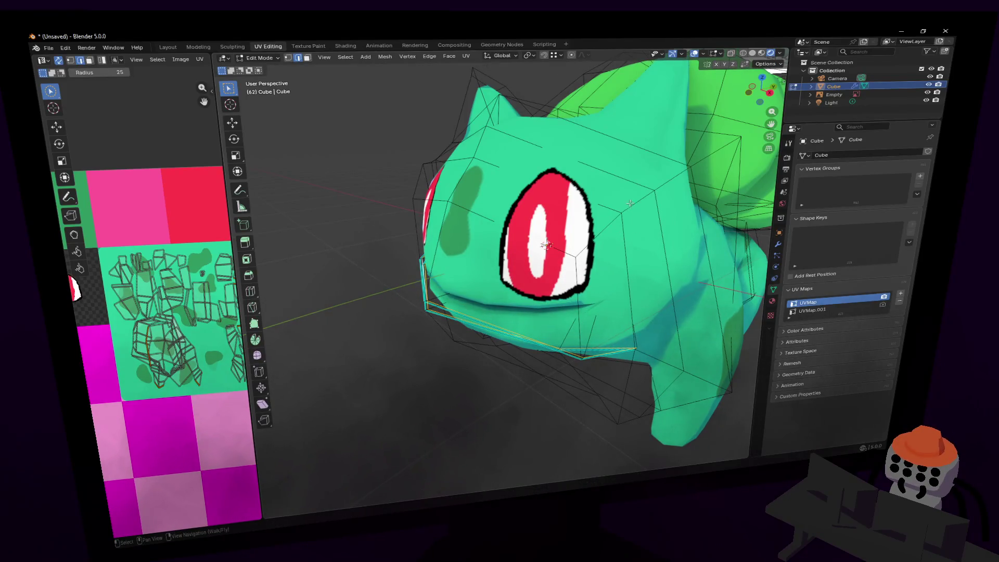
Fly in to the mouth and test-scale the mouth edges, cancelling each attempt.
{"action": "key", "text": "shift+grave"}
{"action": "key", "text": "w"}
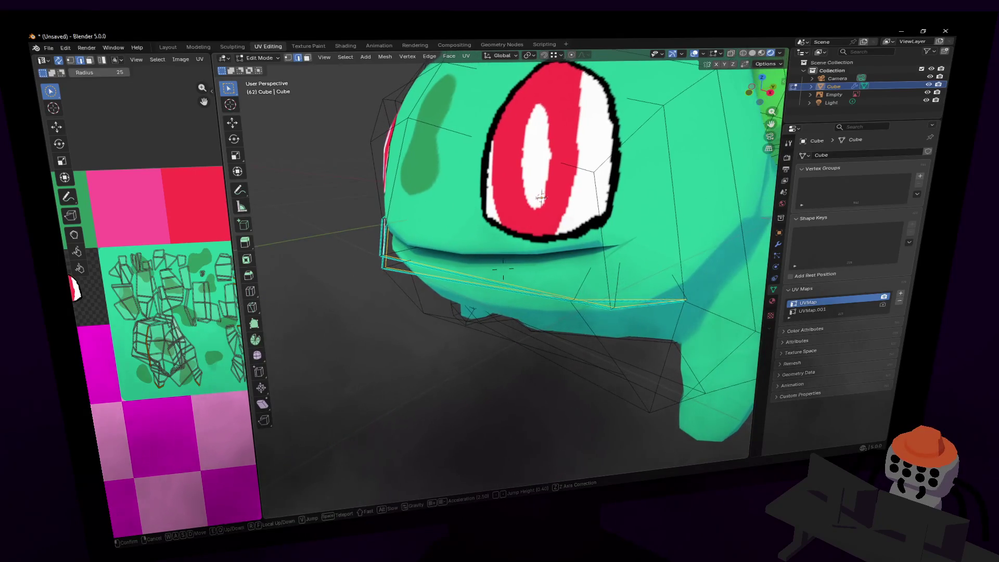
{"action": "key", "text": "w"}
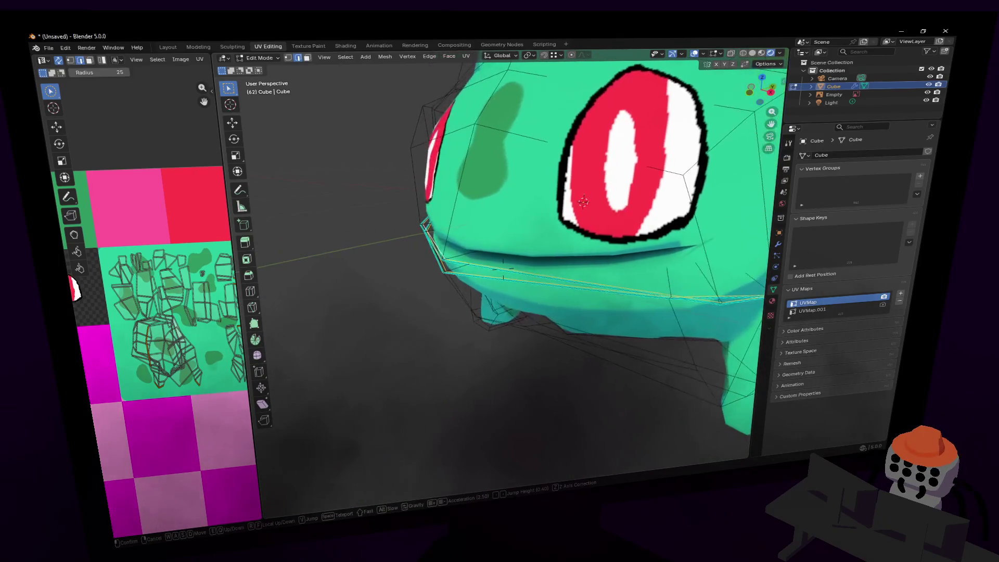
{"action": "key", "text": "w"}
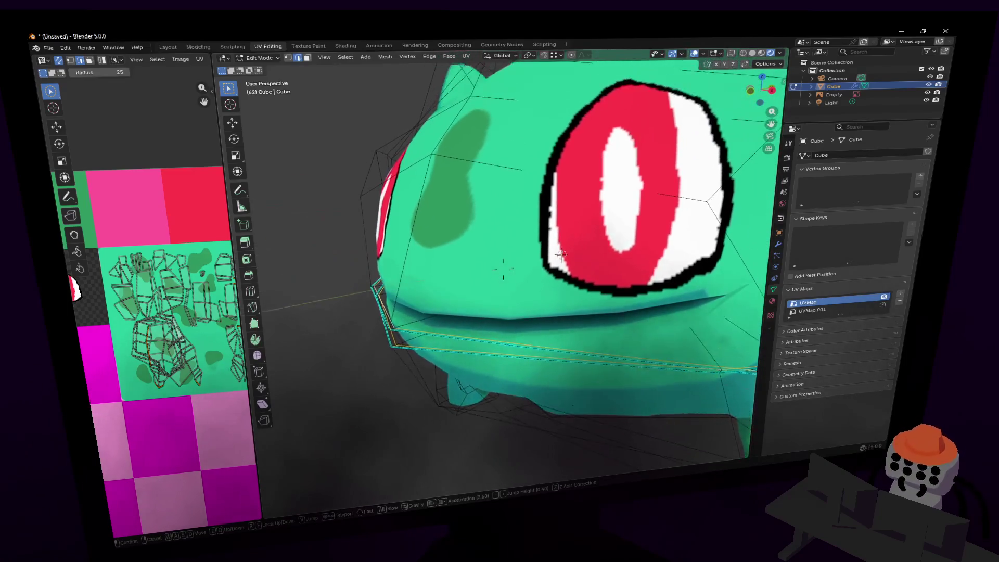
{"action": "left_click", "coordinate": [607, 218]}
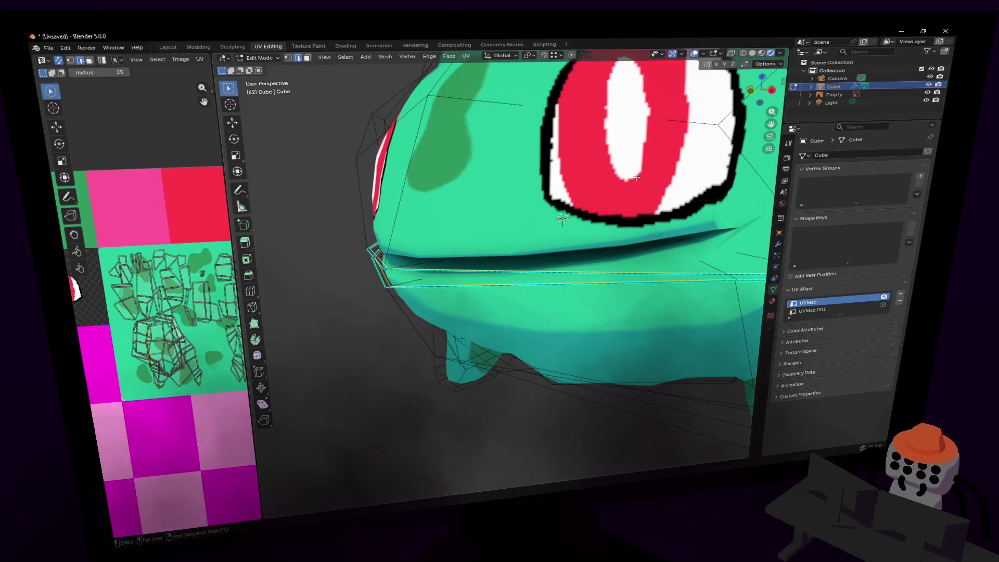
{"action": "key", "text": "s"}
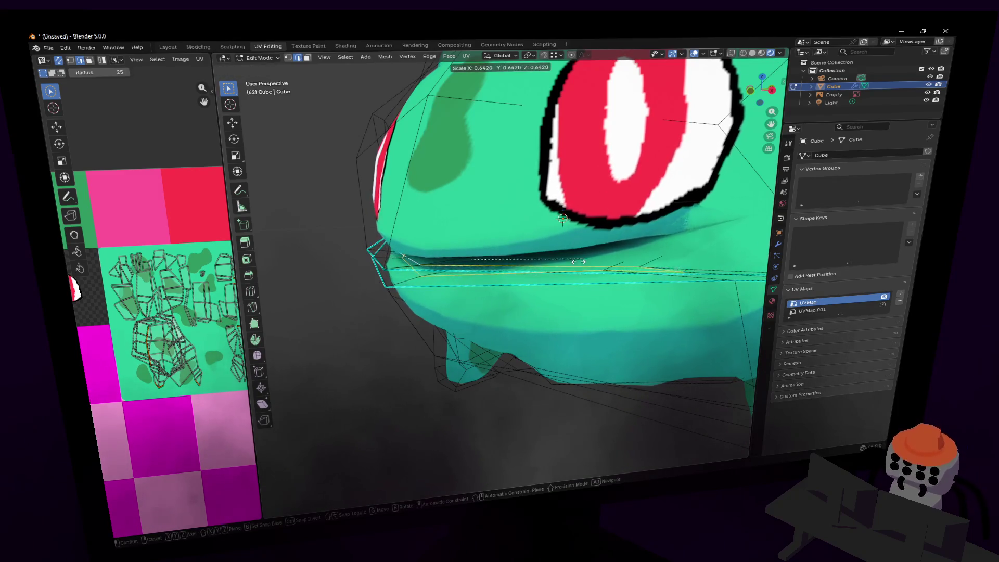
{"action": "right_click", "coordinate": [582, 224]}
{"action": "middle_click_drag", "start_coordinate": [582, 223], "coordinate": [564, 228]}
{"action": "key", "text": "s"}
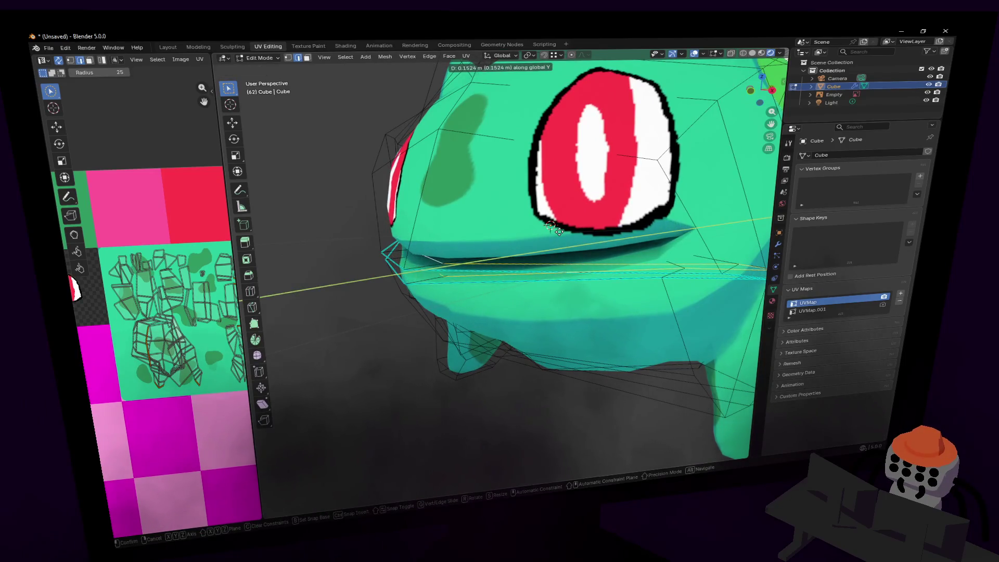
{"action": "right_click", "coordinate": [544, 230]}
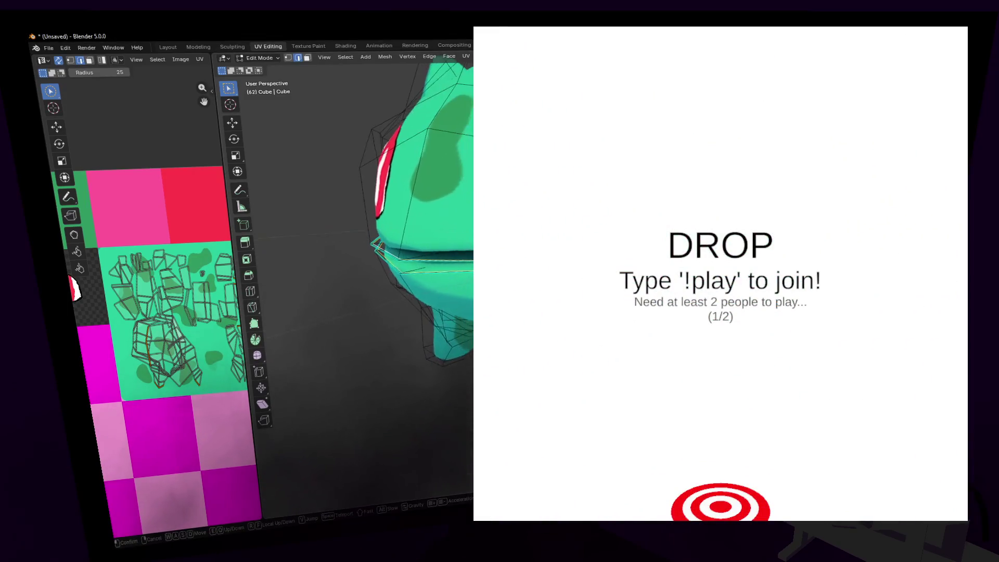
{"action": "key", "text": "s"}
{"action": "key", "text": "Return"}
{"action": "middle_click_drag", "start_coordinate": [364, 312], "coordinate": [344, 310]}
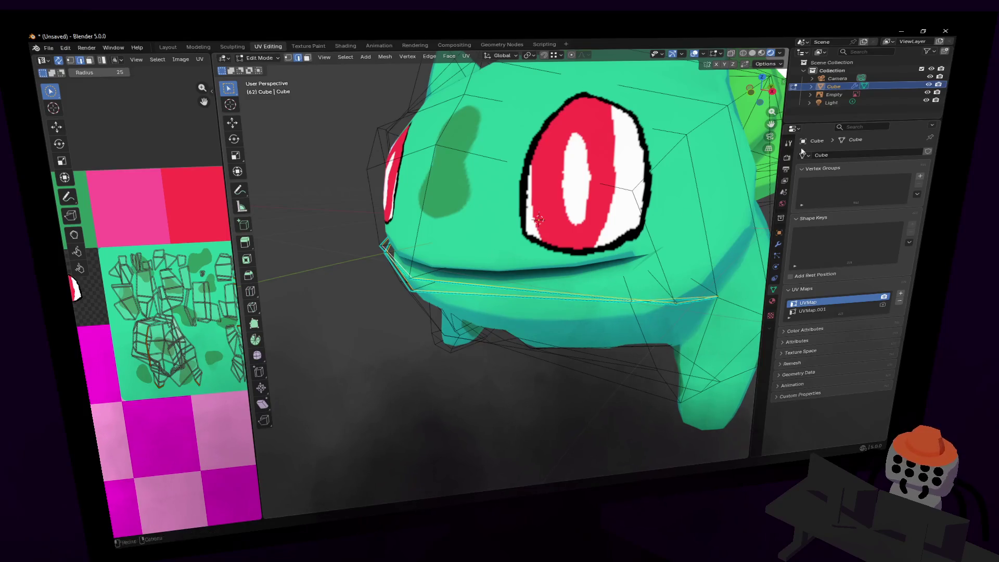
Raise the mouth edge loop higher and dissolve its edges.
{"action": "left_click", "coordinate": [494, 262], "text": "alt"}
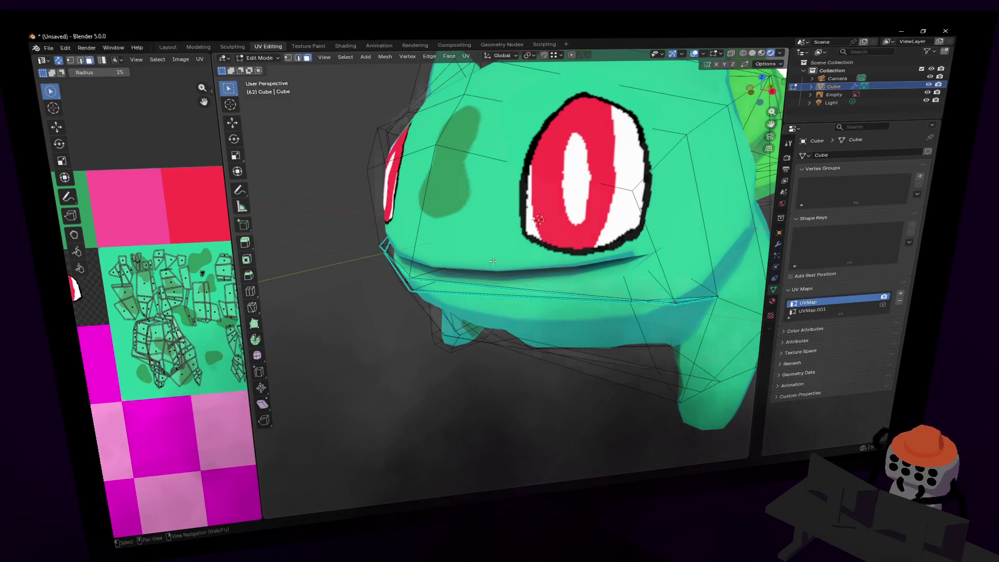
{"action": "left_click", "coordinate": [460, 283], "text": "alt"}
{"action": "key", "text": "shift+grave"}
{"action": "key", "text": "Return"}
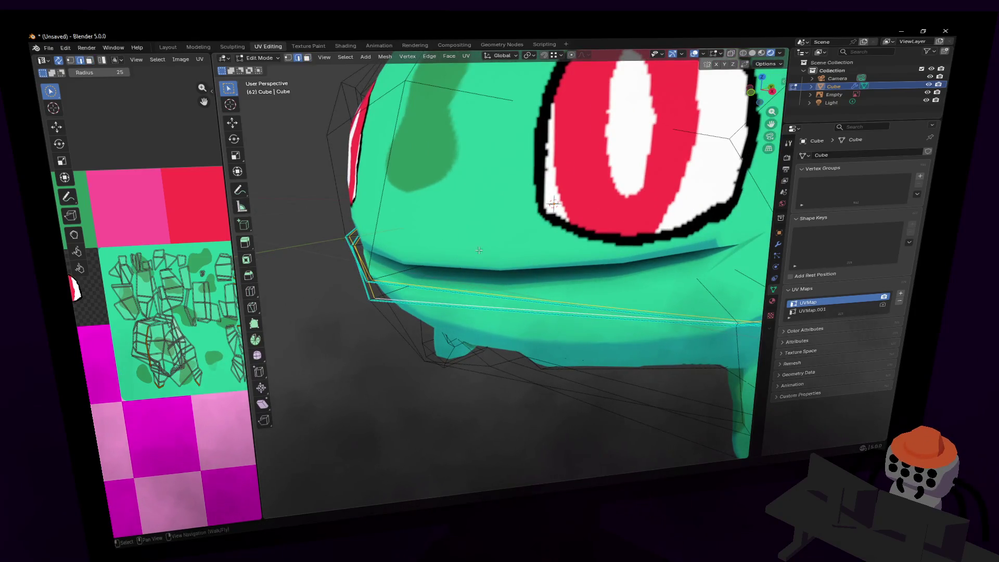
{"action": "key", "text": "g"}
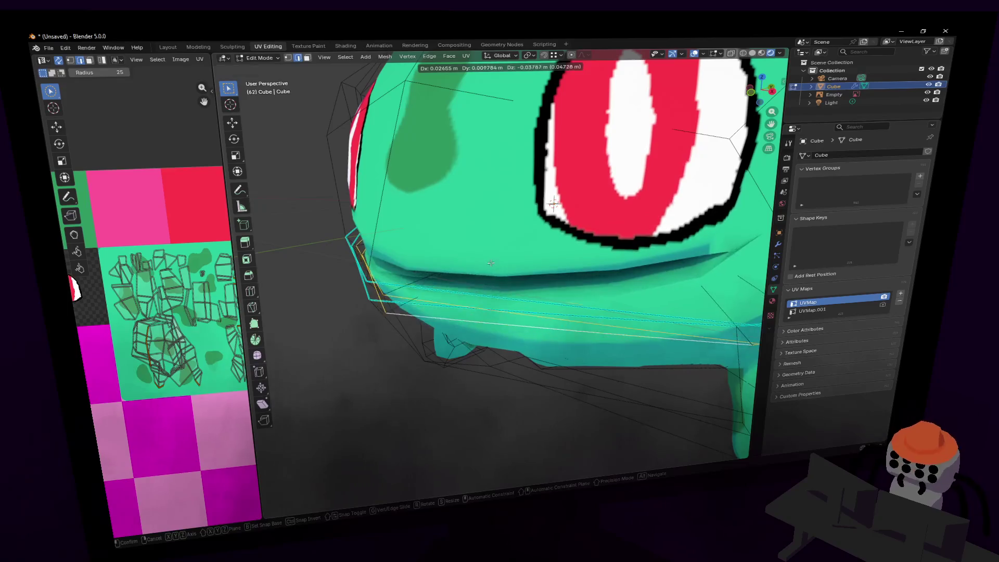
{"action": "left_click", "coordinate": [493, 238]}
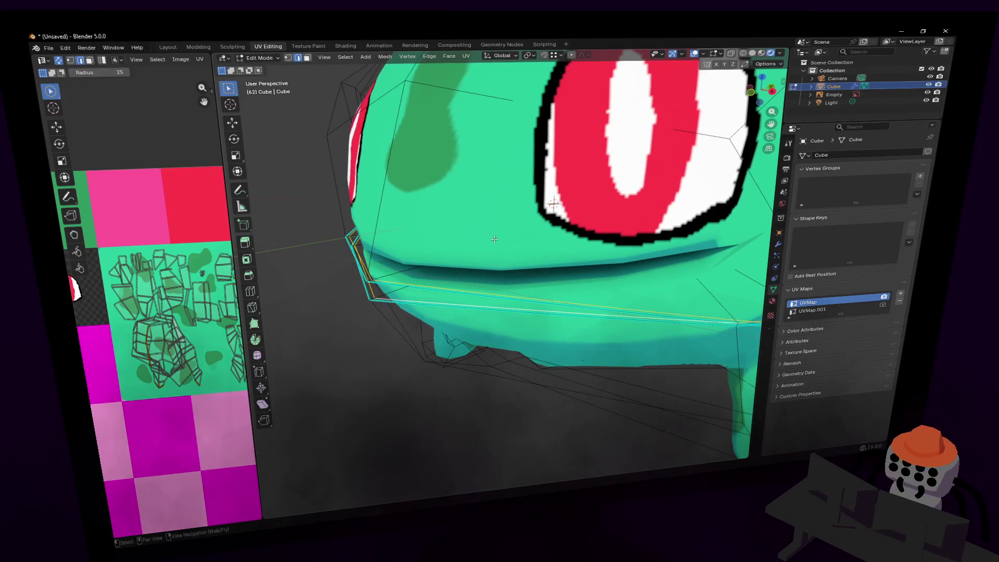
{"action": "key", "text": "x"}
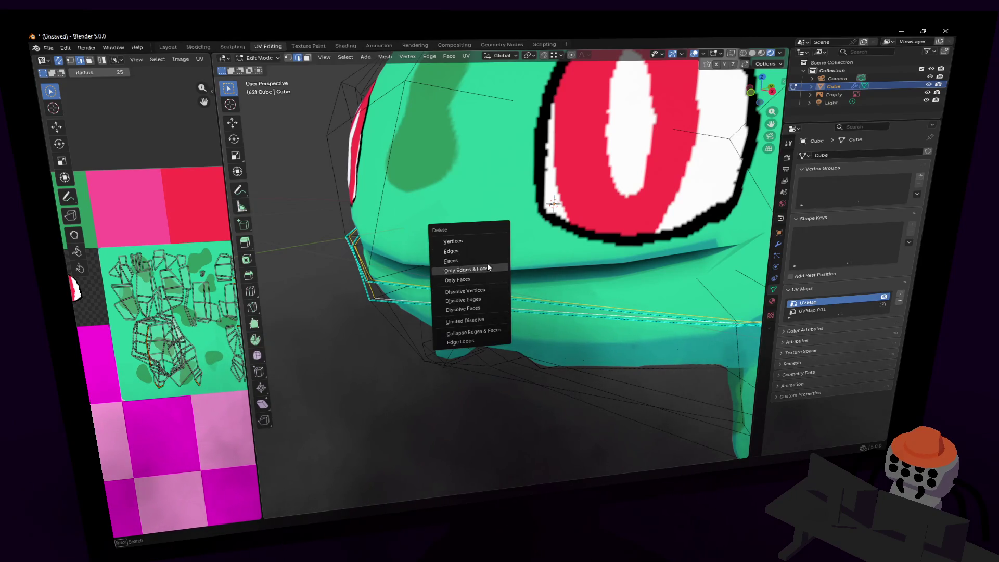
{"action": "left_click", "coordinate": [463, 300]}
{"action": "middle_click_drag", "start_coordinate": [464, 306], "coordinate": [497, 284]}
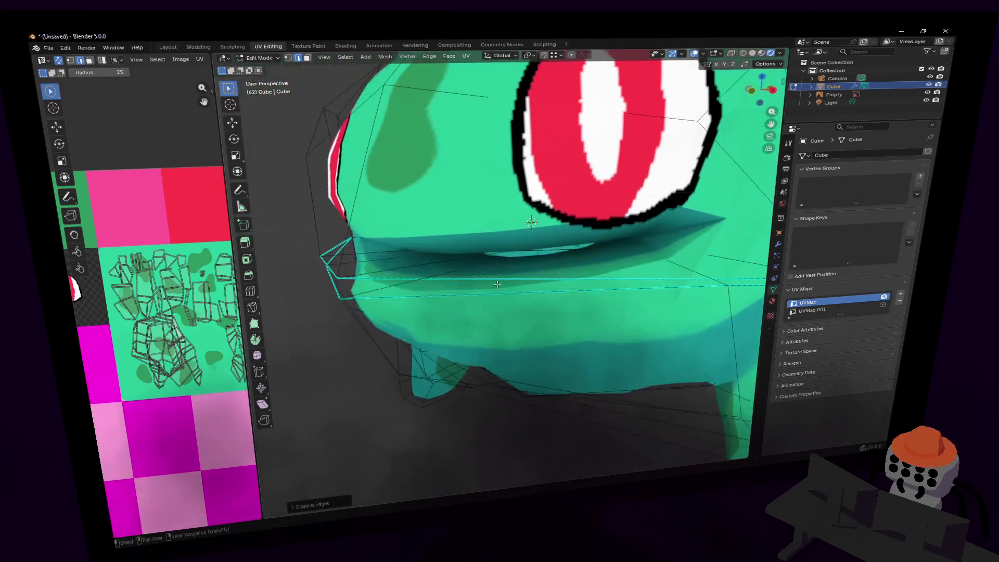
Inset the lower mouth face in face select mode.
{"action": "key", "text": "3"}
{"action": "left_click", "coordinate": [403, 292]}
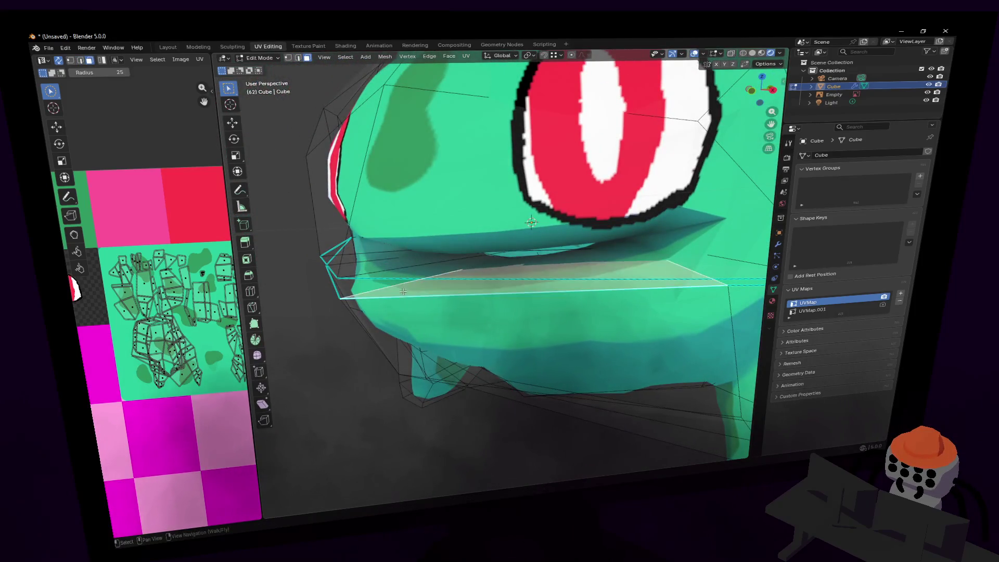
{"action": "key", "text": "i"}
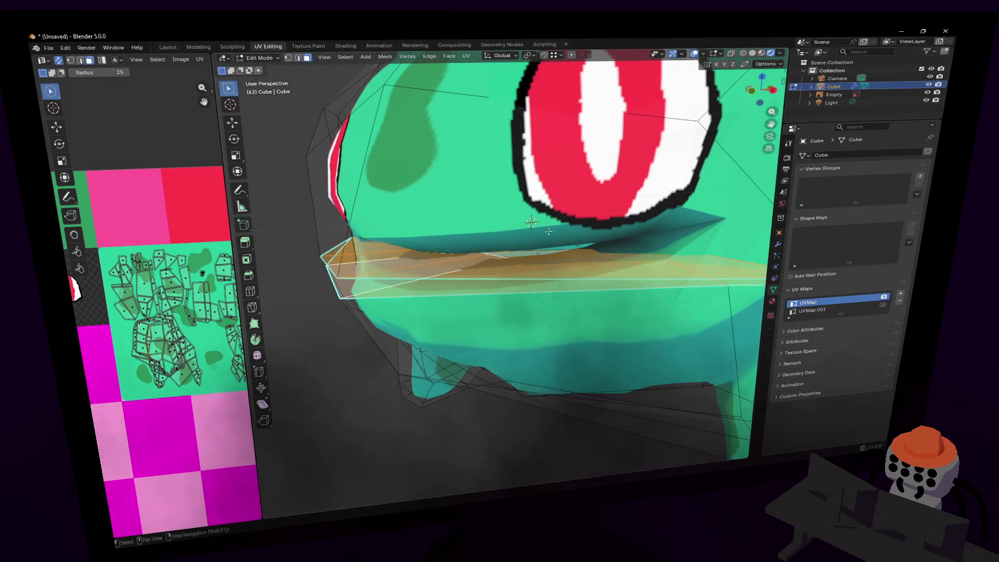
{"action": "left_click", "coordinate": [614, 214]}
{"action": "key", "text": "shift+grave"}
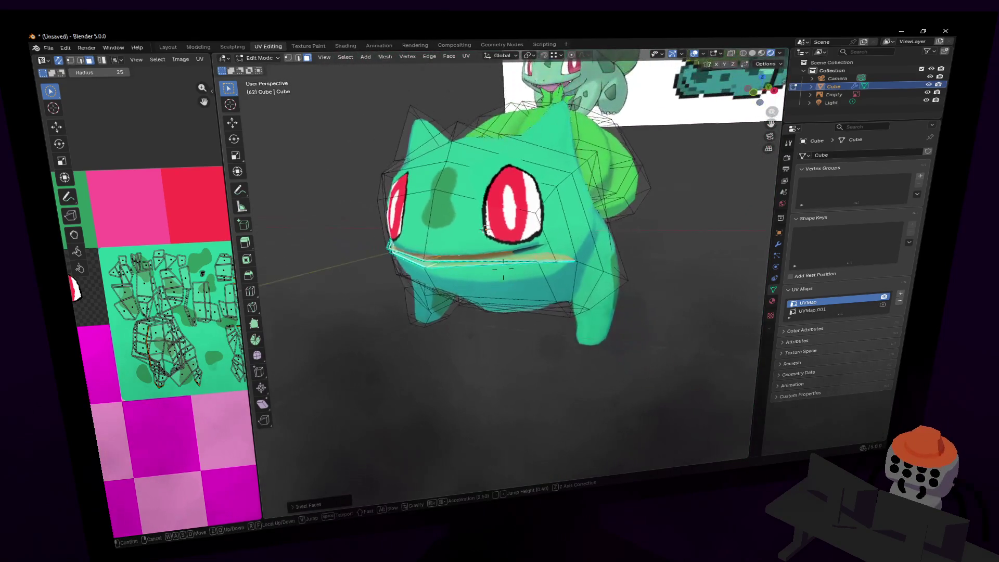
Fly in close to Bulbasaur's face, toggle X-ray, and enter Edit Mode.
{"action": "key", "text": "s"}
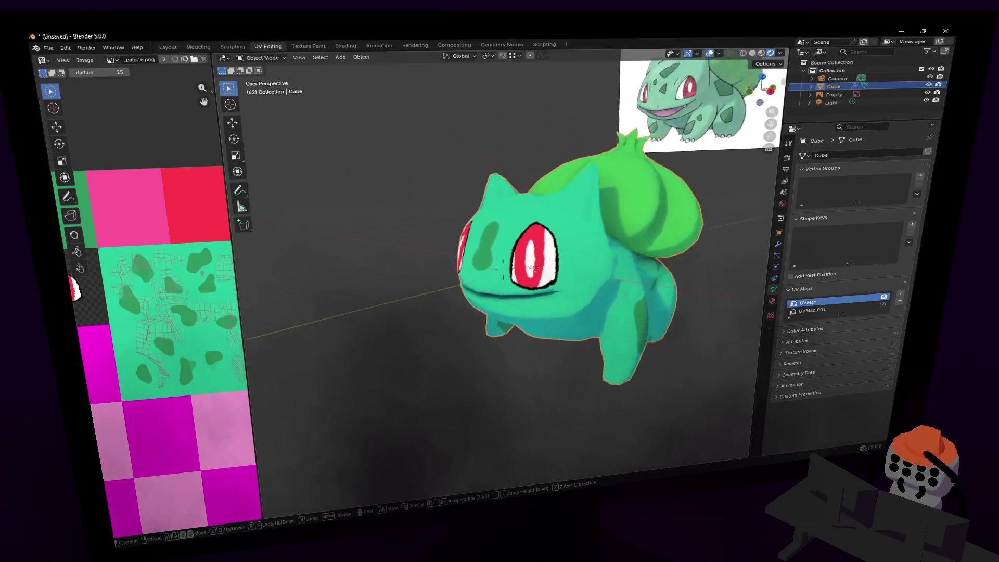
{"action": "left_click", "coordinate": [609, 225]}
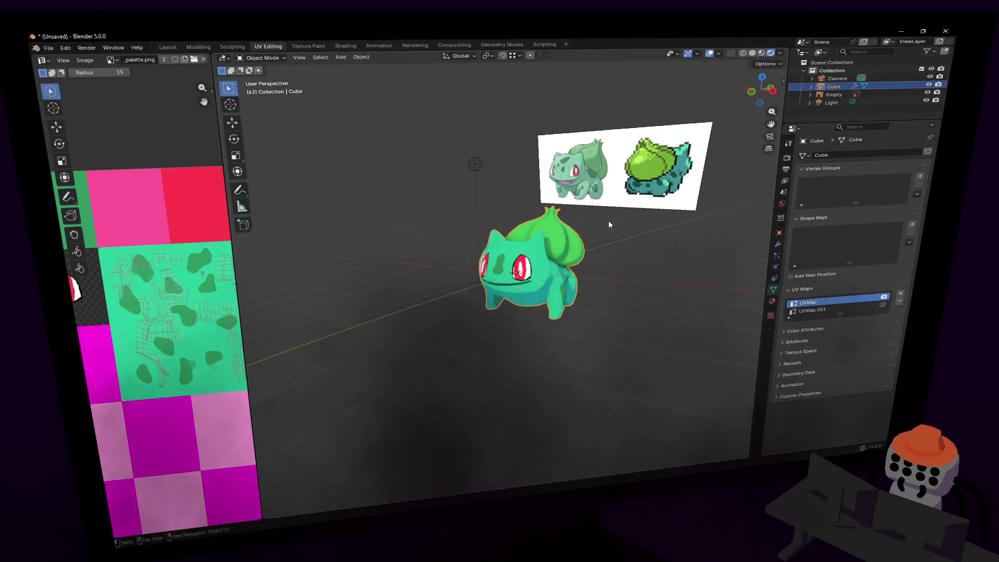
{"action": "key", "text": "shift+grave"}
{"action": "key", "text": "w"}
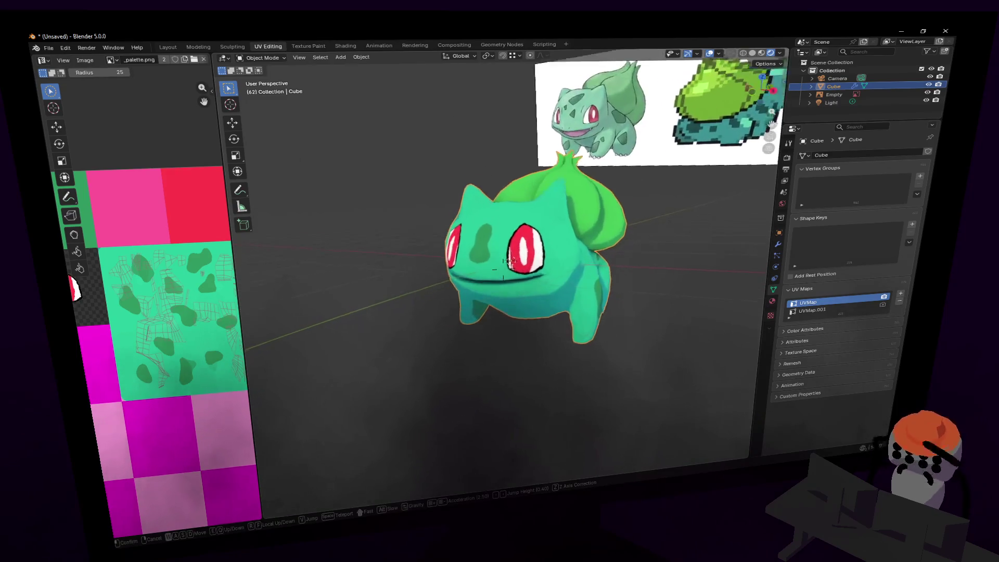
{"action": "key", "text": "w"}
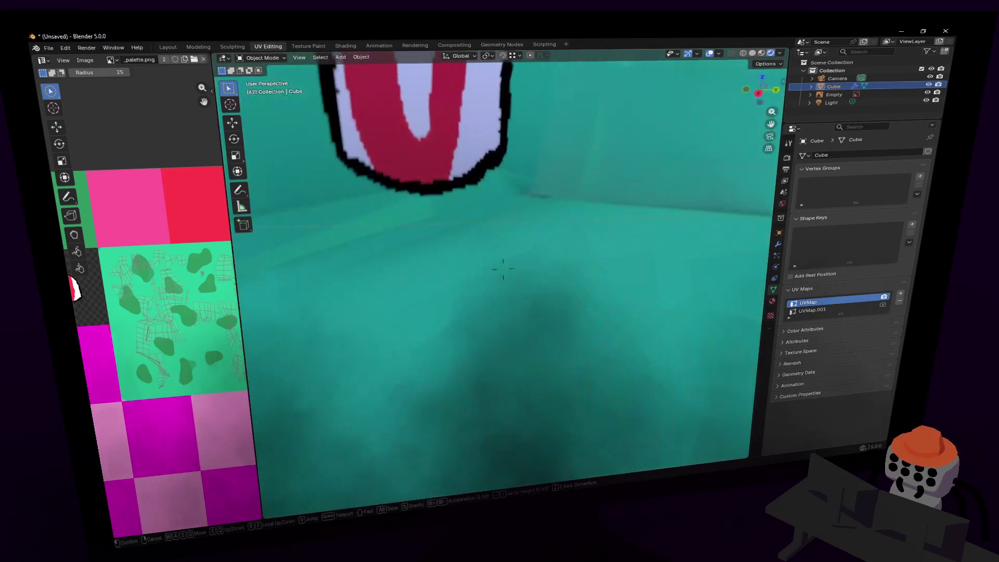
{"action": "left_click", "coordinate": [596, 245]}
{"action": "mouse_move", "coordinate": [592, 245]}
{"action": "middle_mouse_down"}
{"action": "mouse_move", "coordinate": [468, 256]}
{"action": "mouse_move", "coordinate": [593, 236]}
{"action": "middle_mouse_up"}
{"action": "key", "text": "alt+z"}
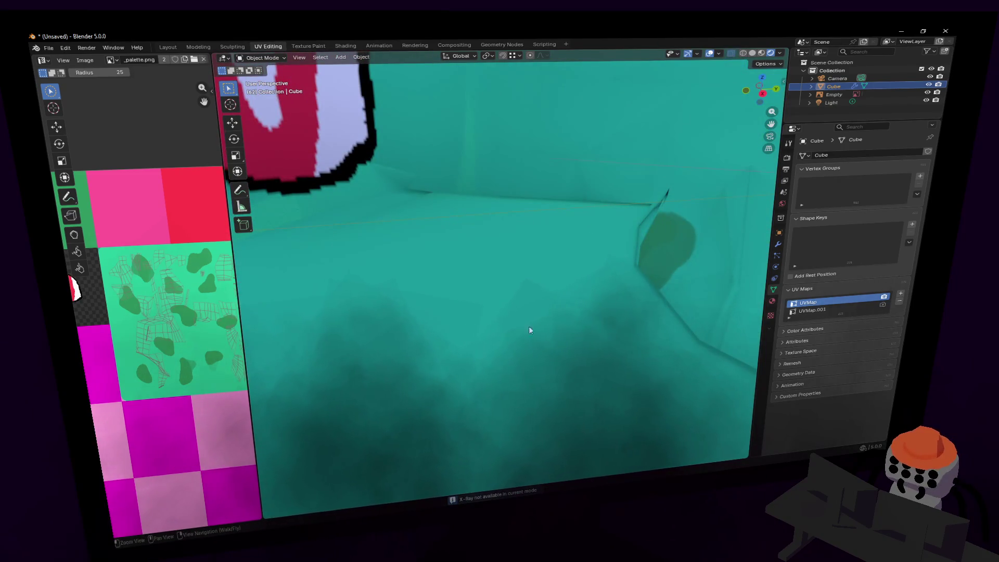
{"action": "key", "text": "Tab"}
Hide all but the selected face strip and inspect the mouth from inside the head.
{"action": "key", "text": "shift+h"}
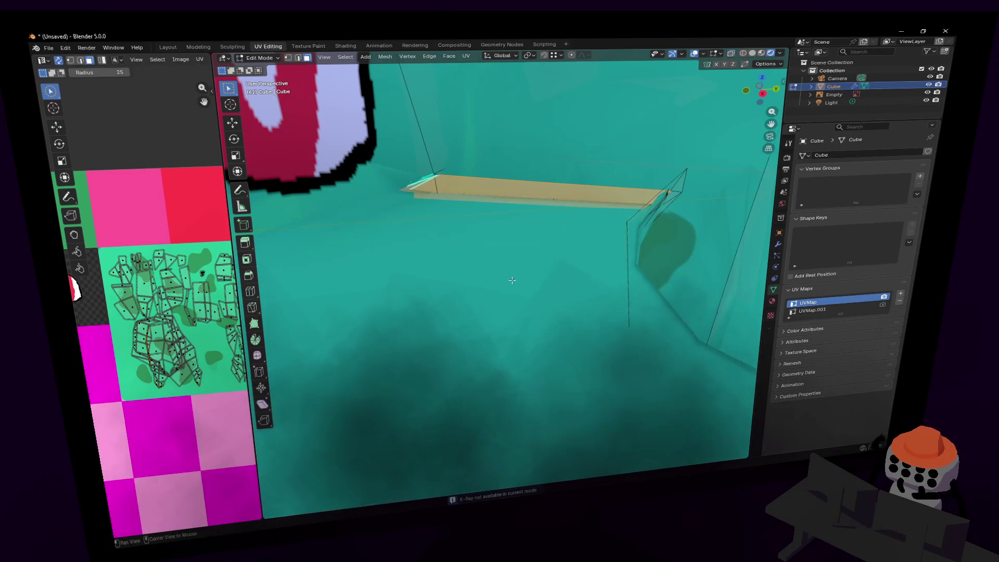
{"action": "key", "text": "shift+grave"}
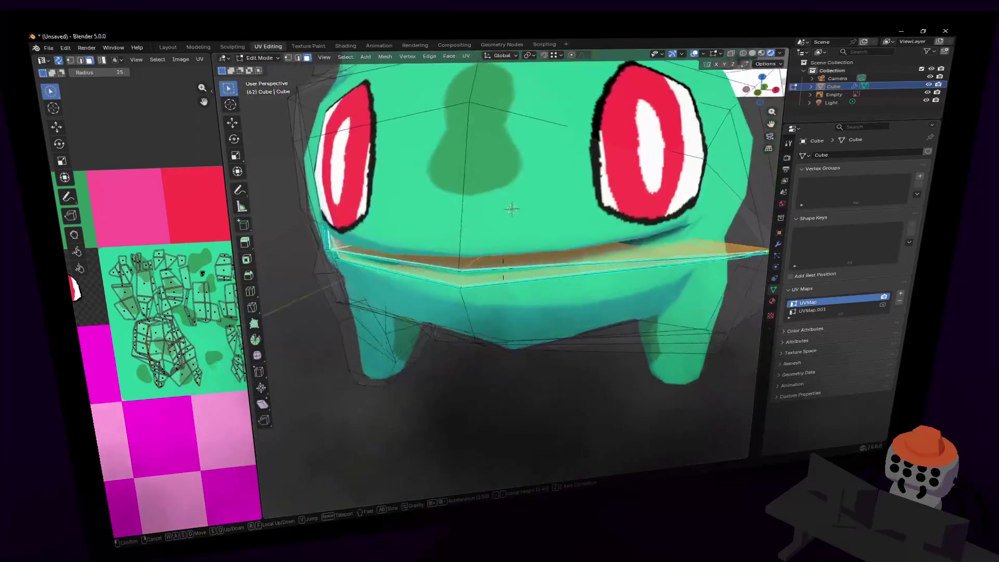
{"action": "key", "text": "w"}
{"action": "key", "text": "w"}
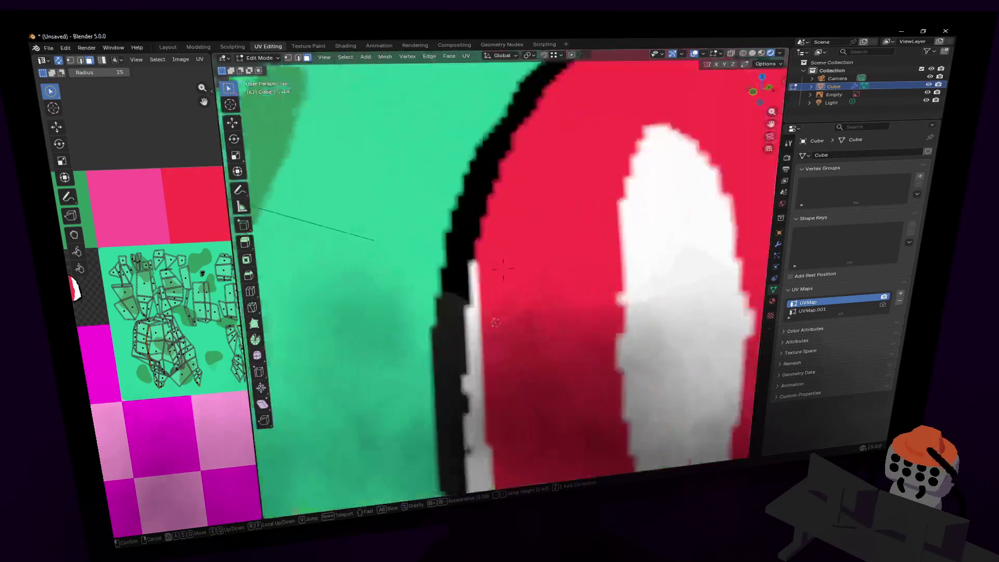
{"action": "key", "text": "s"}
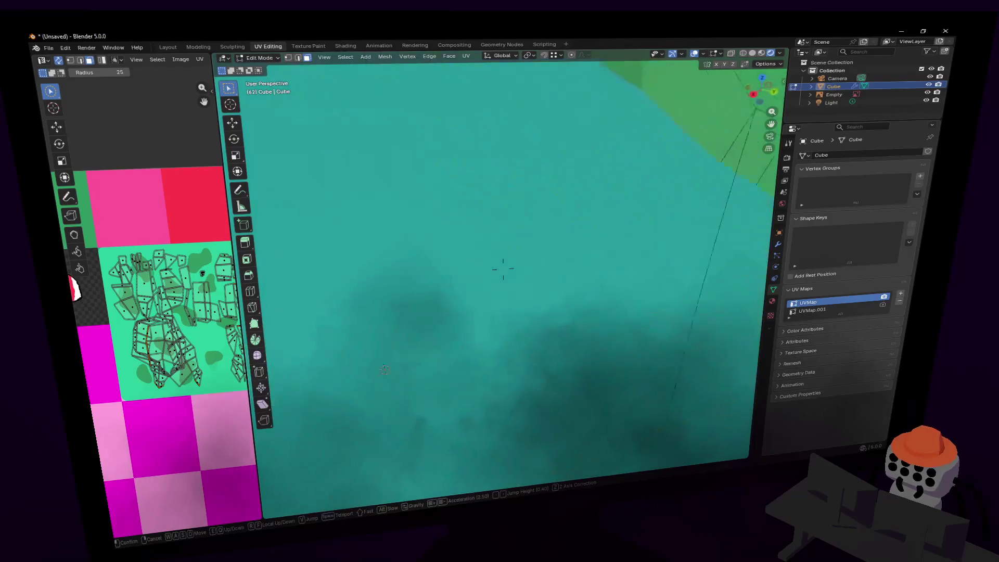
{"action": "left_click", "coordinate": [531, 212]}
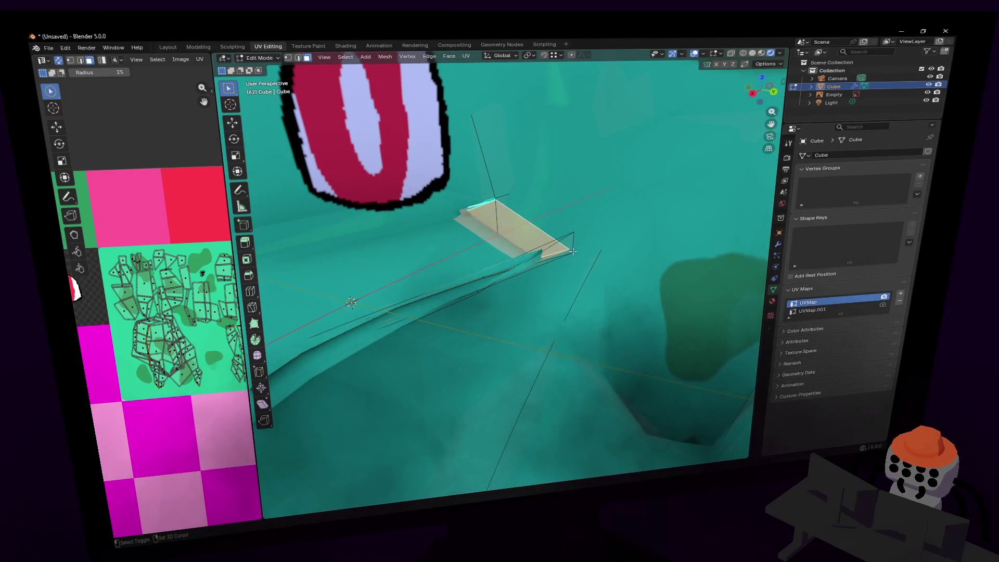
{"action": "key", "text": "shift+grave"}
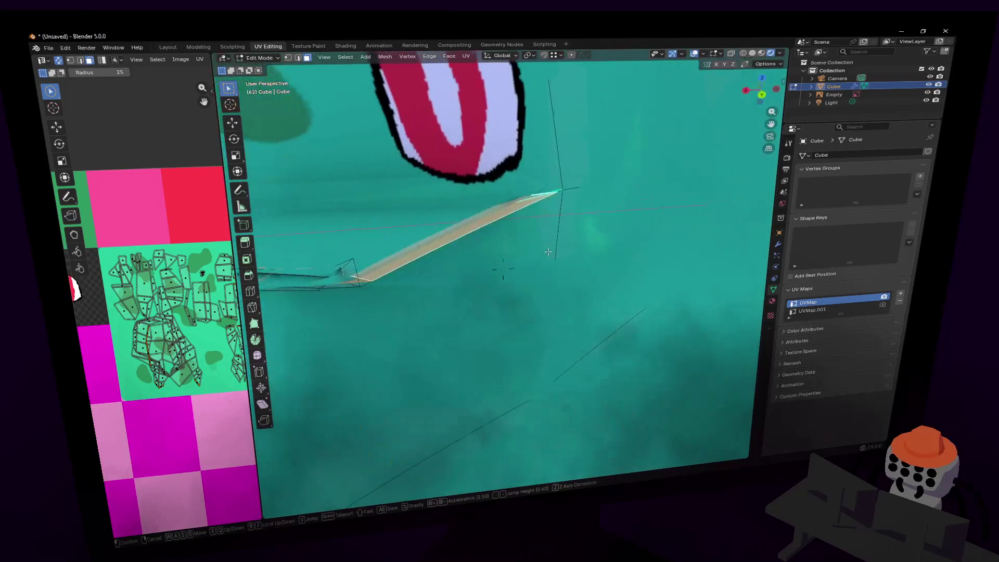
{"action": "key", "text": "w"}
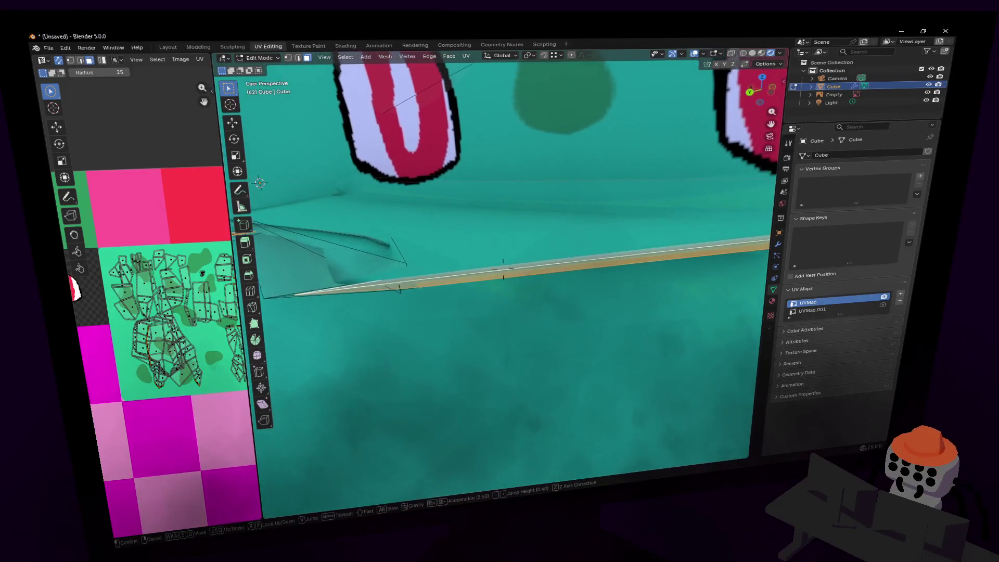
{"action": "left_click", "coordinate": [636, 266]}
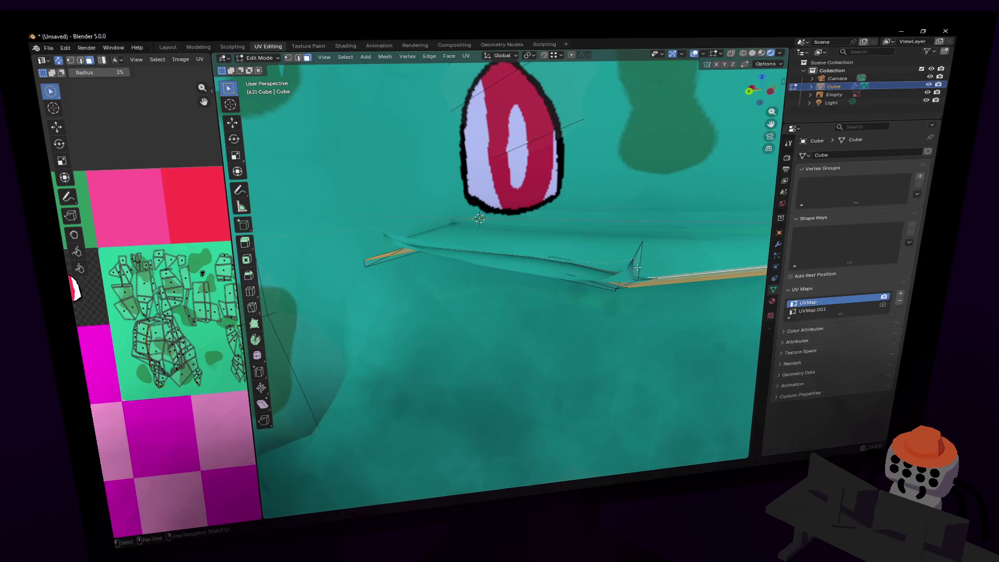
{"action": "key", "text": "shift+grave"}
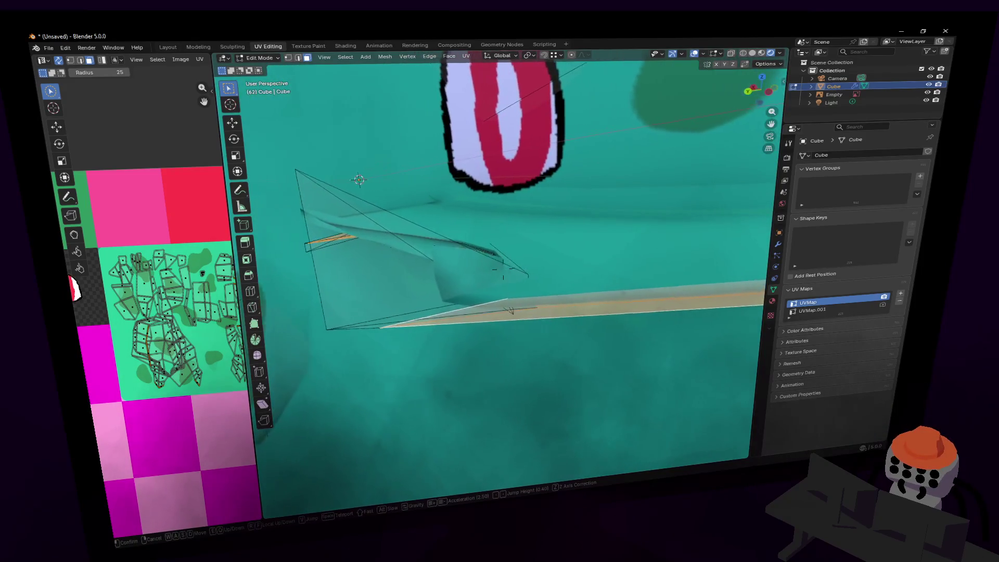
{"action": "left_click", "coordinate": [502, 269]}
Box-select the first groups of mouth faces along the lip line.
{"action": "left_click_drag", "start_coordinate": [603, 169], "coordinate": [472, 295]}
{"action": "key", "text": "shift+grave"}
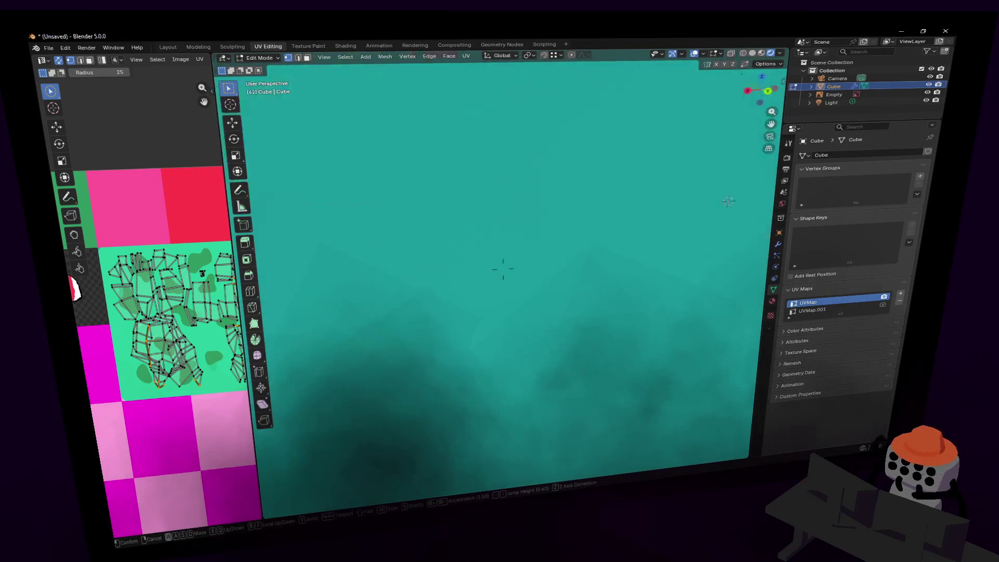
{"action": "left_click", "coordinate": [578, 226]}
{"action": "left_click_drag", "start_coordinate": [553, 384], "coordinate": [313, 162]}
{"action": "key", "text": "shift+grave"}
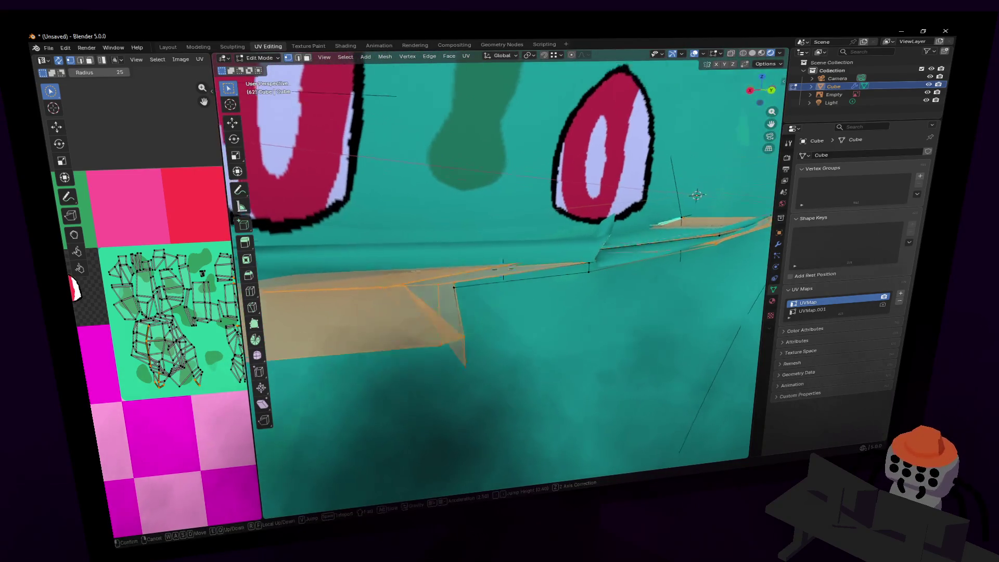
{"action": "left_click", "coordinate": [612, 246]}
{"action": "left_click_drag", "start_coordinate": [624, 294], "coordinate": [546, 213]}
{"action": "left_click_drag", "start_coordinate": [645, 322], "coordinate": [413, 167]}
Add the remaining mouth faces to the band and check the selection up close.
{"action": "key", "text": "shift+grave"}
{"action": "left_click", "coordinate": [683, 233]}
{"action": "left_click_drag", "start_coordinate": [683, 239], "coordinate": [515, 147]}
{"action": "left_click_drag", "start_coordinate": [431, 278], "coordinate": [391, 223]}
{"action": "key", "text": "shift+grave"}
{"action": "key", "text": "w"}
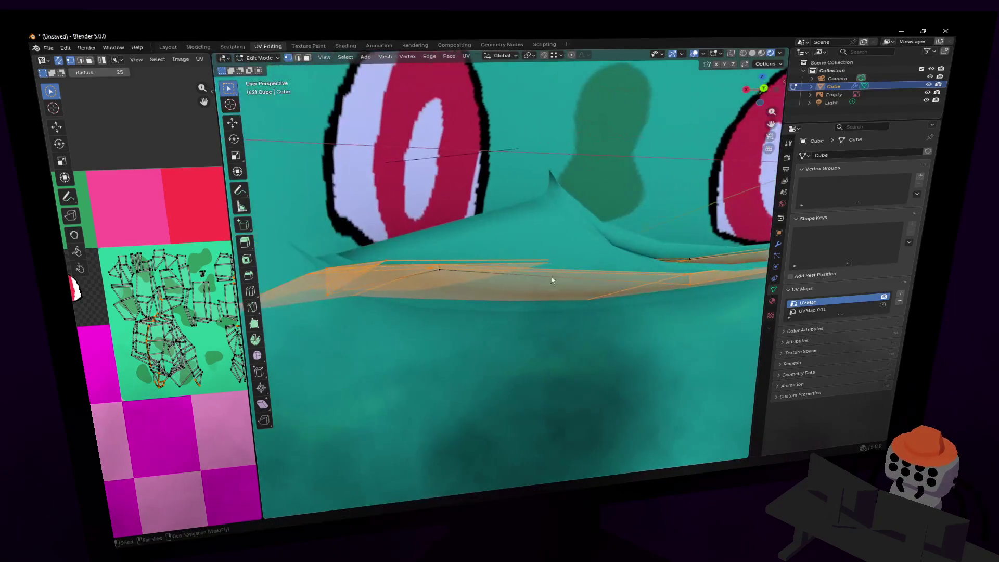
{"action": "key", "text": "s"}
{"action": "left_click", "coordinate": [502, 269]}
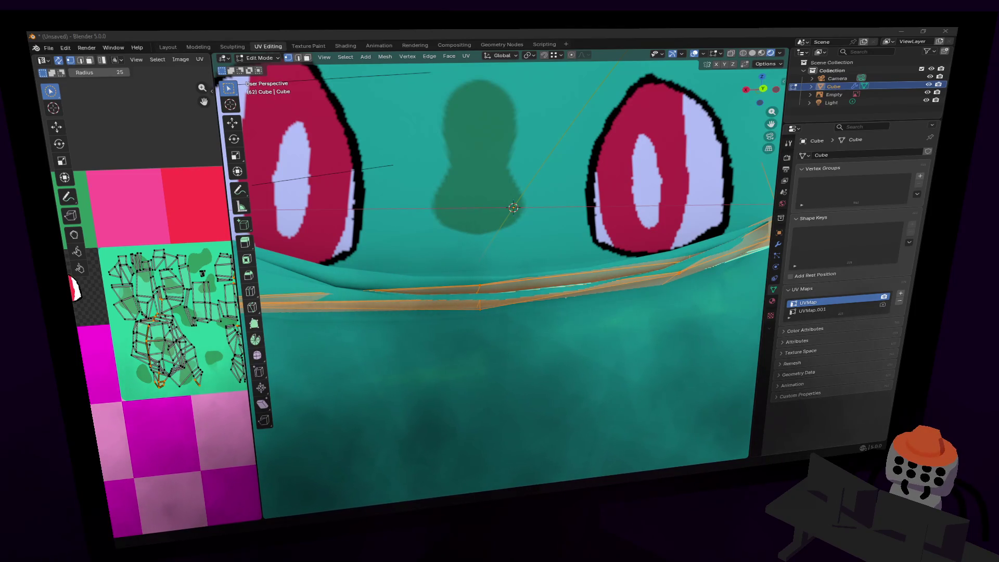
{"action": "key", "text": "shift+grave"}
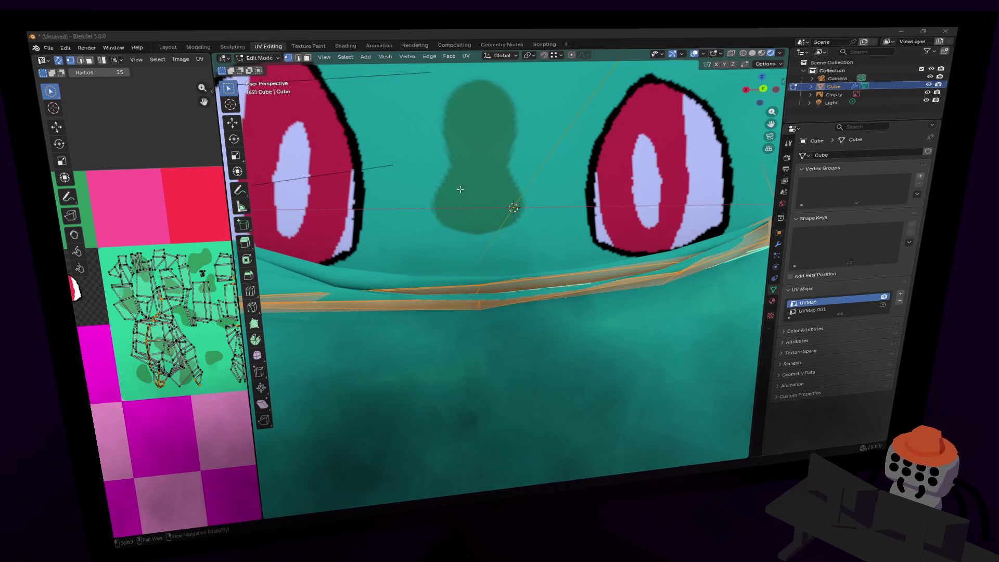
Fly in close to Bulbasaur's face, briefly previewing the model outside Edit Mode.
{"action": "key", "text": "s"}
{"action": "key", "text": "w"}
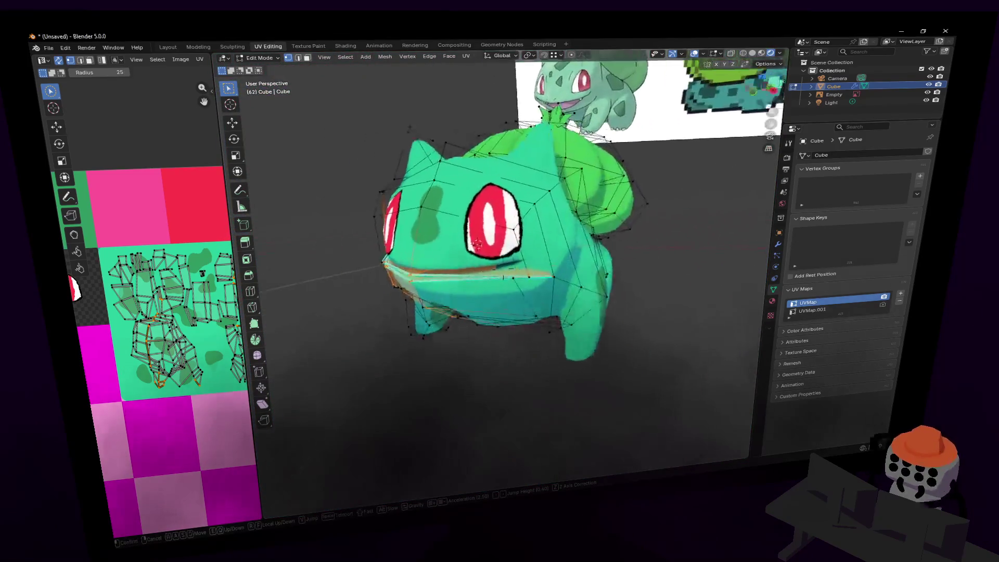
{"action": "key", "text": "Tab"}
{"action": "left_click", "coordinate": [516, 192]}
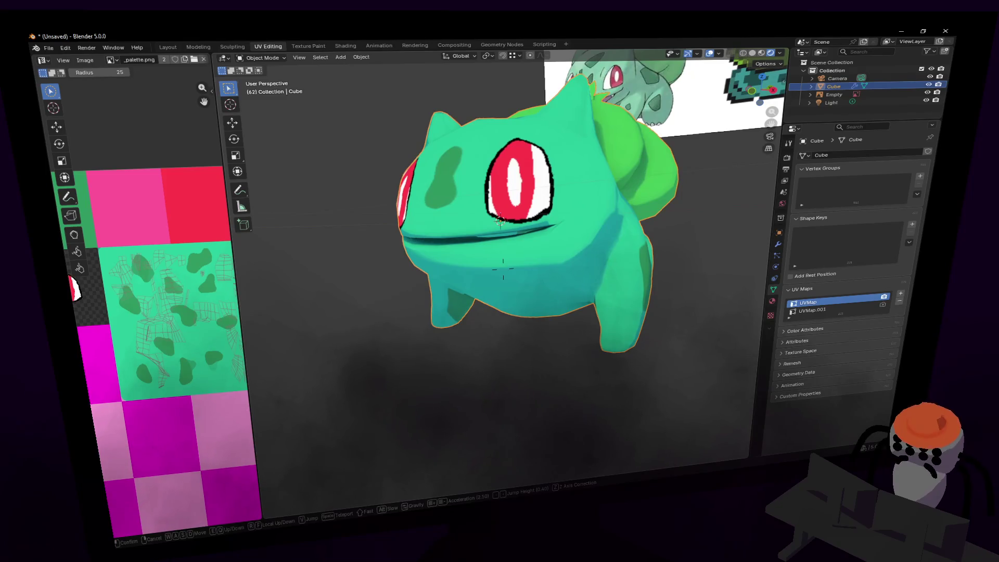
{"action": "scroll", "coordinate": [523, 189], "scroll_direction": "up", "scroll_amount": 2}
{"action": "key", "text": "Tab"}
{"action": "key", "text": "shift+grave"}
{"action": "key", "text": "w"}
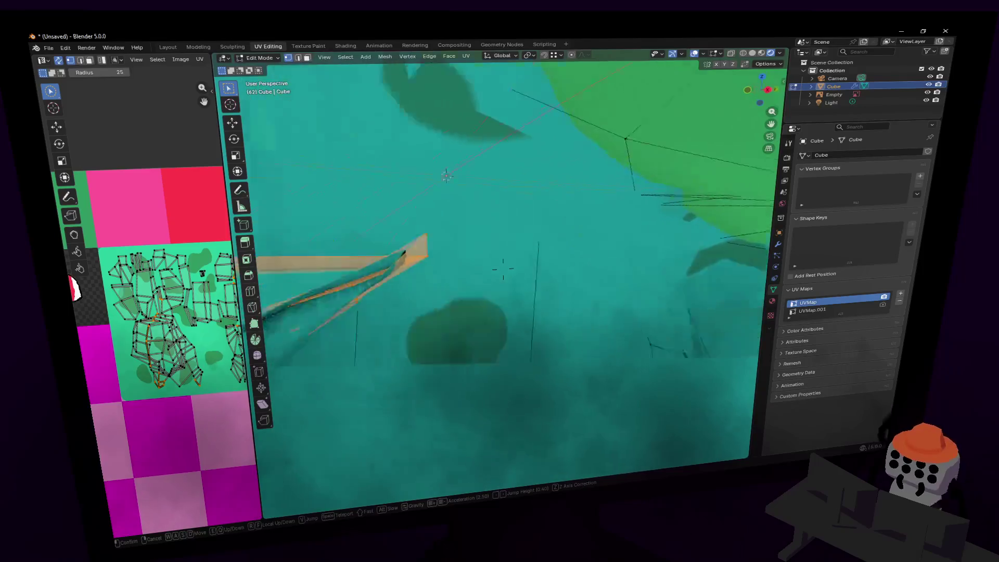
{"action": "left_click", "coordinate": [612, 242]}
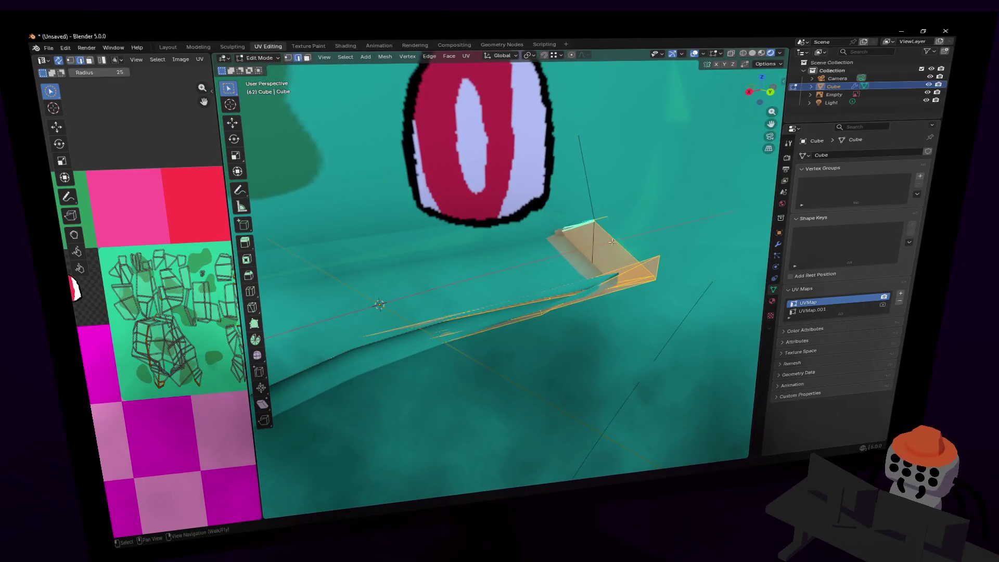
Frame the mouth corner and dissolve its stray edges with X > Dissolve Edges.
{"action": "left_click", "coordinate": [519, 302]}
{"action": "middle_click_drag", "start_coordinate": [519, 301], "coordinate": [741, 301], "text": "shift"}
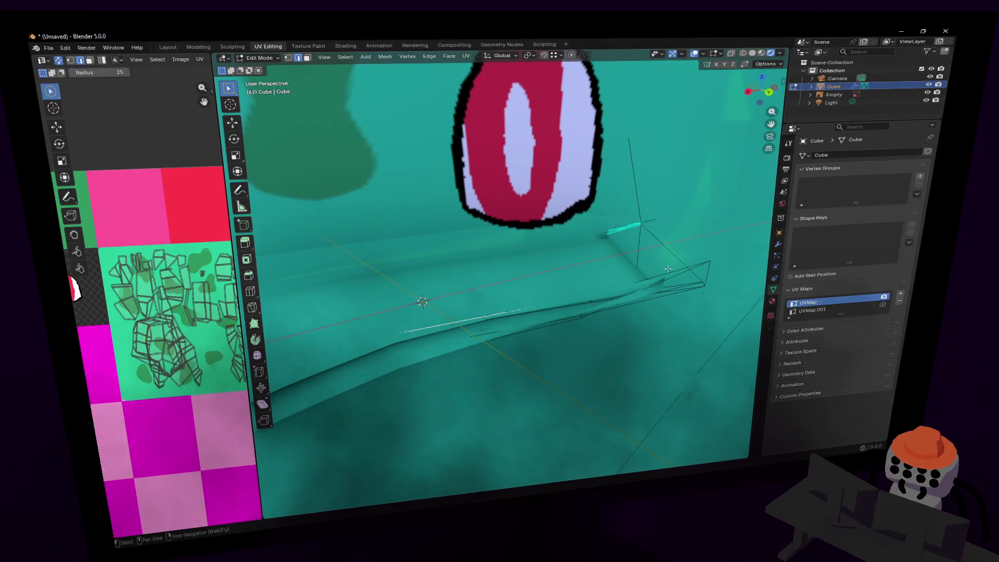
{"action": "key", "text": "shift+grave"}
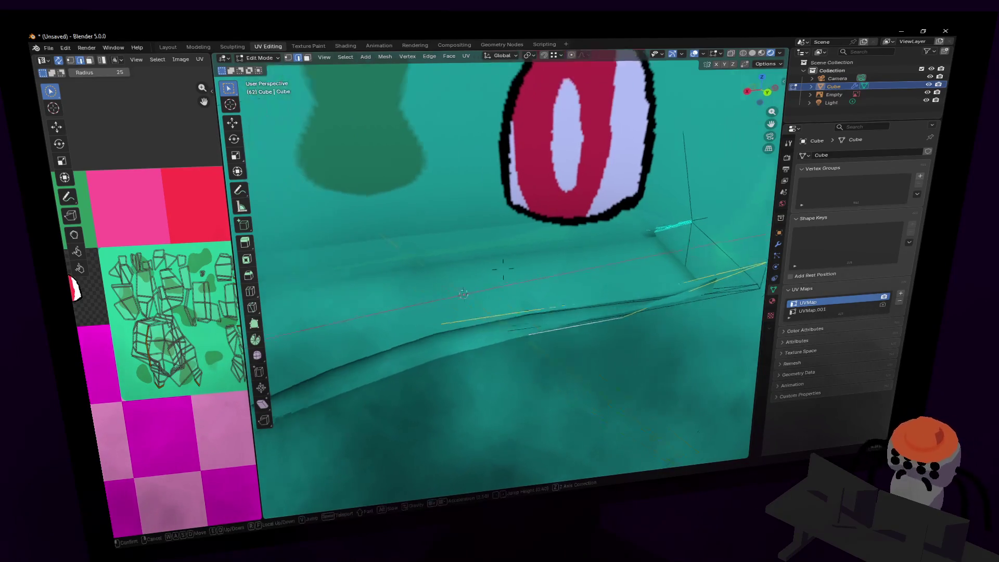
{"action": "left_click", "coordinate": [480, 279]}
{"action": "key", "text": "shift+grave"}
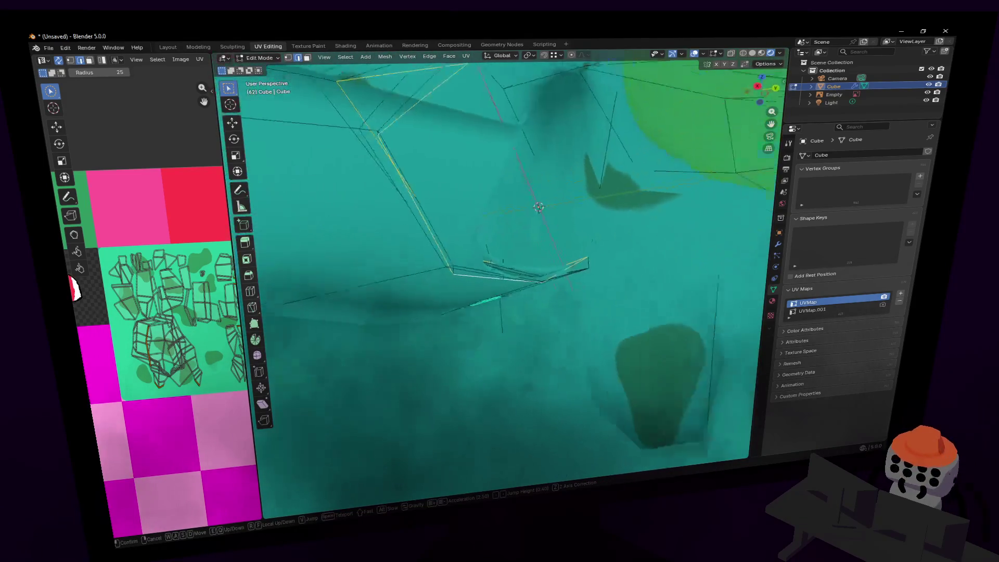
{"action": "left_click", "coordinate": [503, 269]}
{"action": "key", "text": "g"}
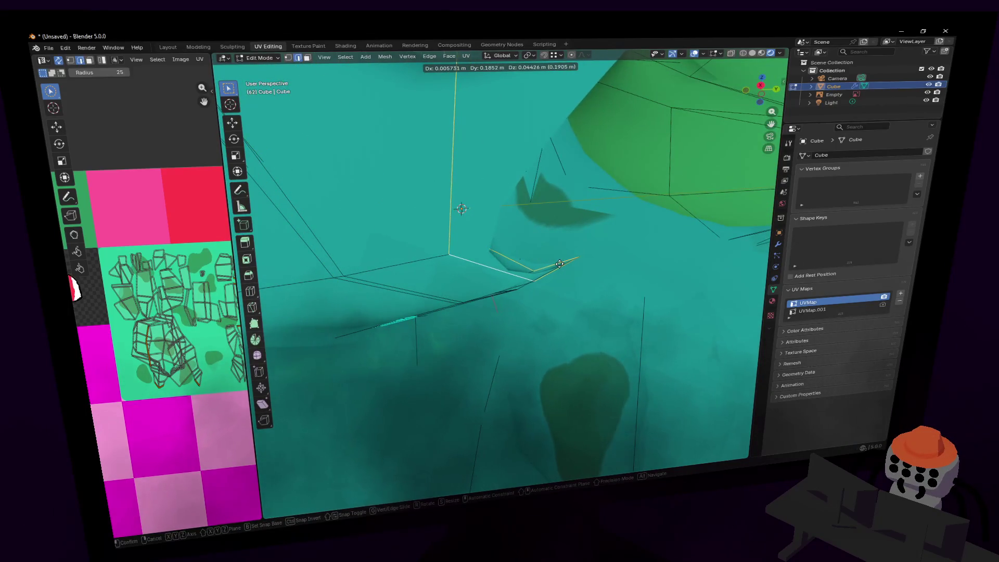
{"action": "key", "text": "Escape"}
{"action": "key", "text": "x"}
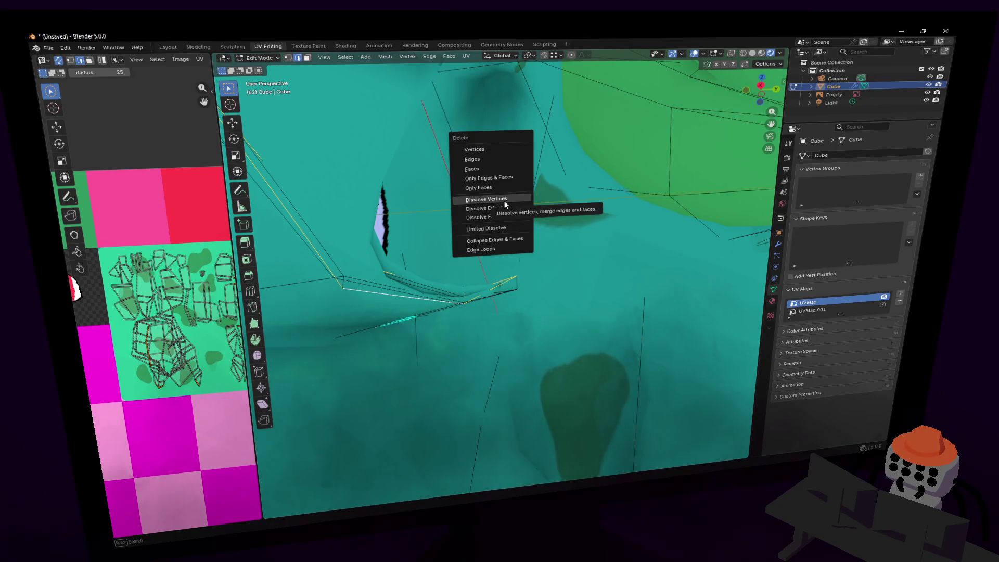
{"action": "left_click", "coordinate": [501, 207]}
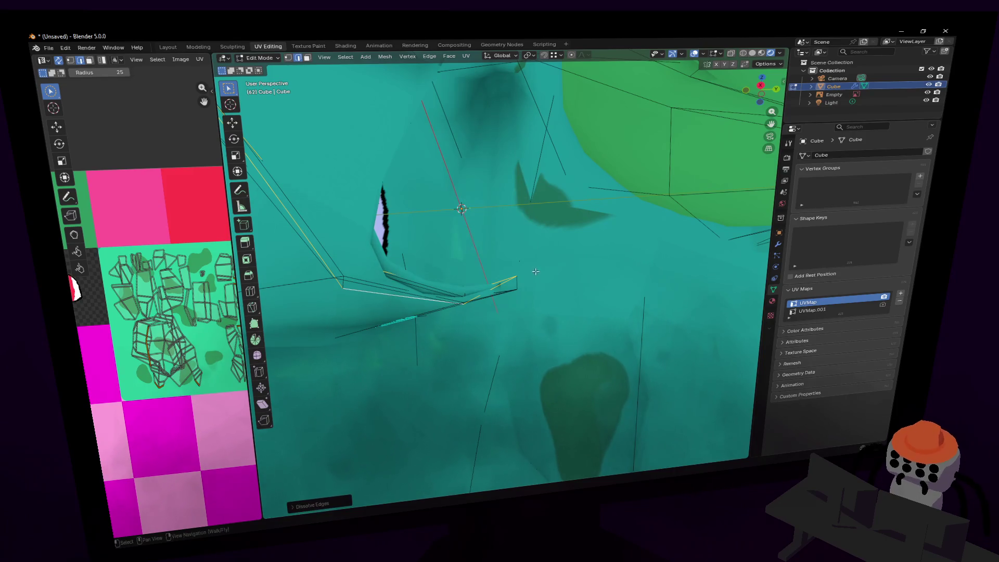
Widen the UV editor area and orbit to a front view of the face.
{"action": "key", "text": "shift+grave"}
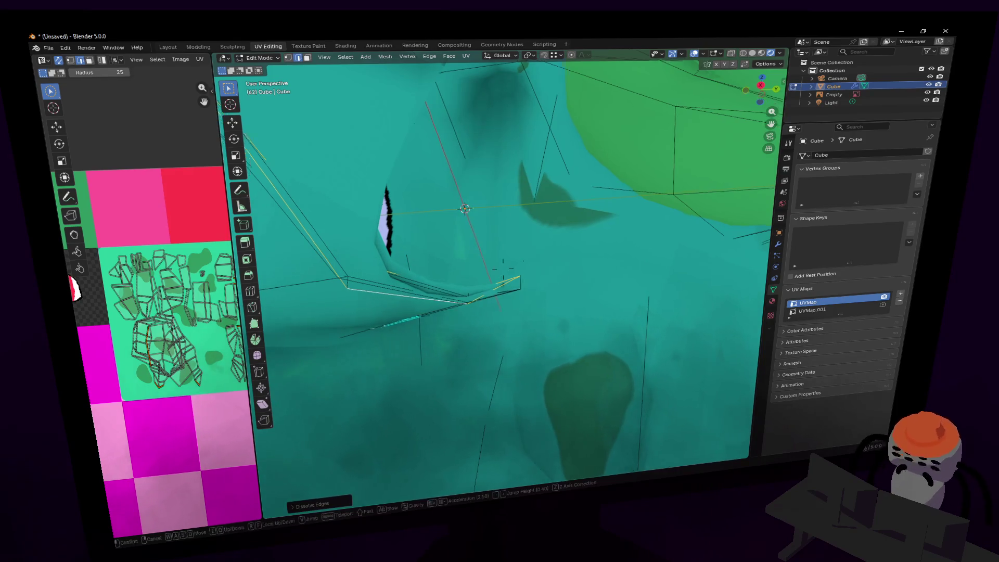
{"action": "key", "text": "Escape"}
{"action": "middle_click_drag", "start_coordinate": [500, 218], "coordinate": [539, 220]}
{"action": "mouse_move", "coordinate": [582, 253]}
{"action": "middle_mouse_down"}
{"action": "mouse_move", "coordinate": [572, 289]}
{"action": "mouse_move", "coordinate": [611, 229]}
{"action": "middle_mouse_up"}
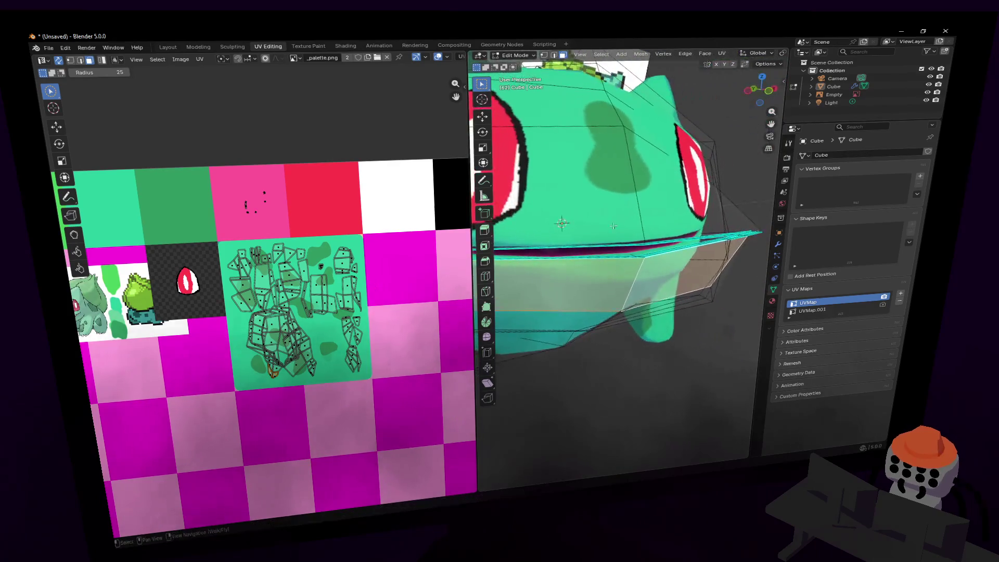
In vertex select mode, lower a single mouth-edge vertex along Z.
{"action": "key", "text": "1"}
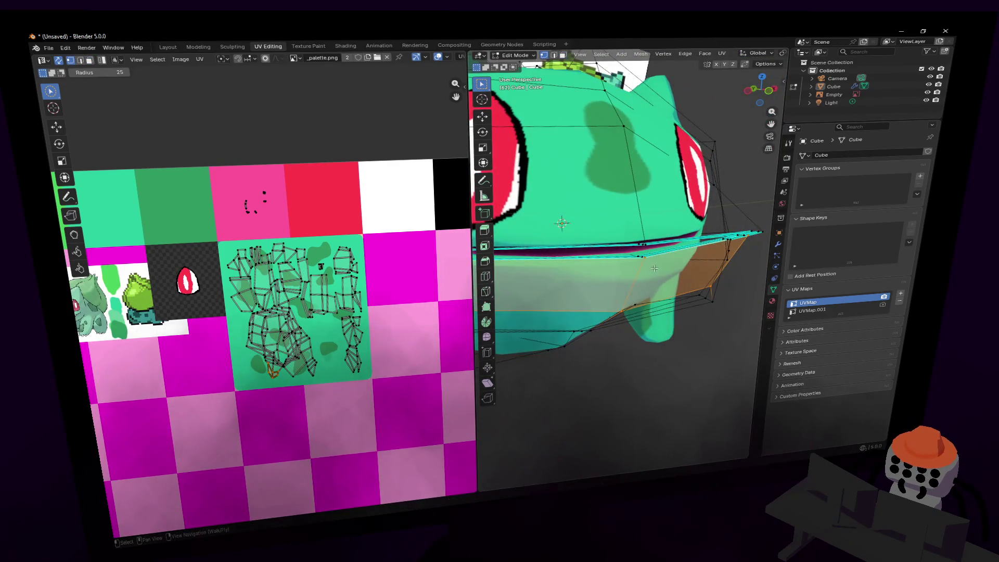
{"action": "left_click", "coordinate": [645, 258]}
{"action": "key", "text": "g"}
{"action": "key", "text": "z"}
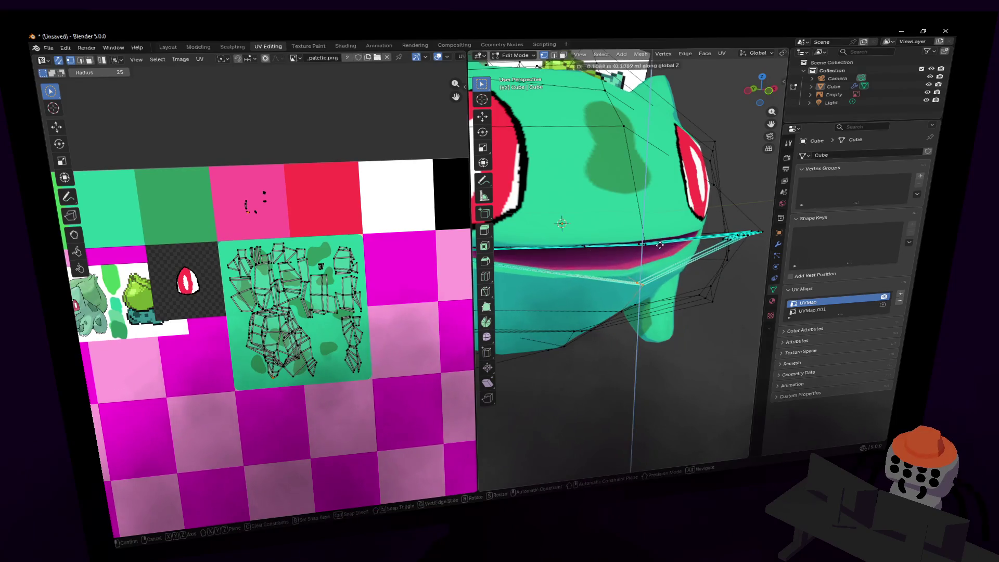
{"action": "left_click", "coordinate": [660, 245]}
Box-select the upper lip vertices and move them vertically along Z.
{"action": "key", "text": "shift+grave"}
{"action": "key", "text": "w"}
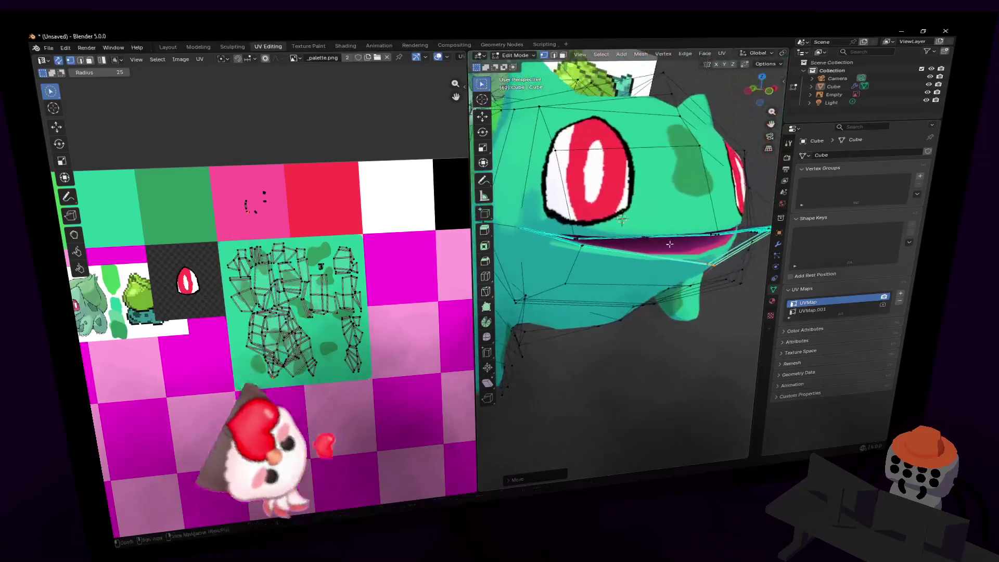
{"action": "left_click", "coordinate": [586, 283]}
{"action": "key", "text": "b"}
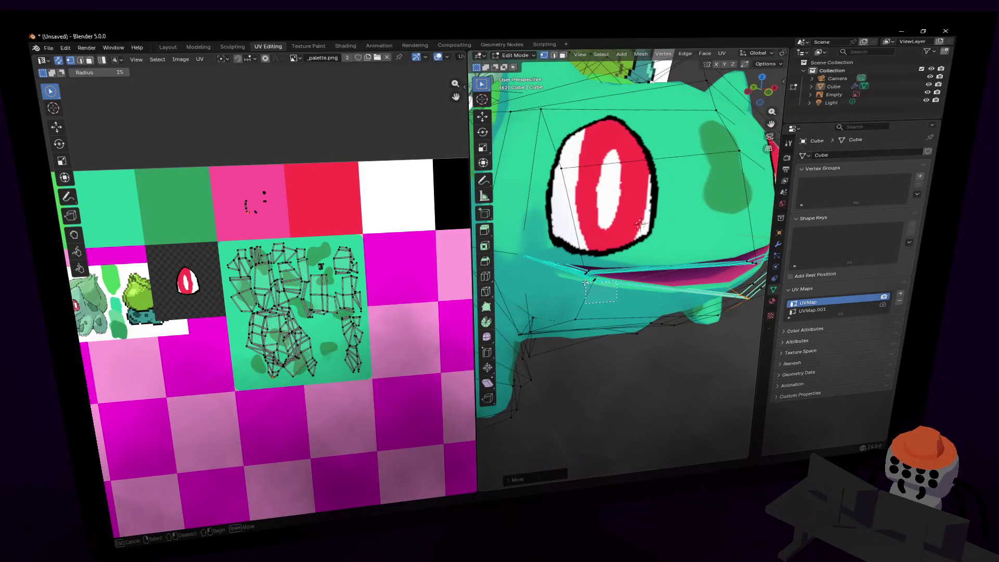
{"action": "left_click_drag", "start_coordinate": [580, 279], "coordinate": [579, 277]}
{"action": "key", "text": "g"}
{"action": "key", "text": "z"}
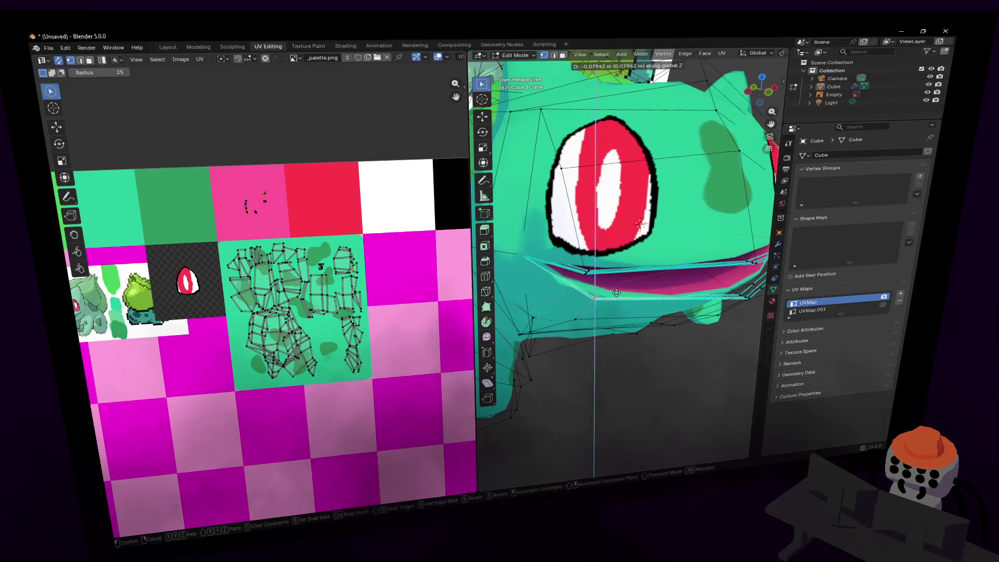
{"action": "left_click", "coordinate": [678, 282]}
Push the selected mouth vertices back along the Y axis.
{"action": "key", "text": "shift+grave"}
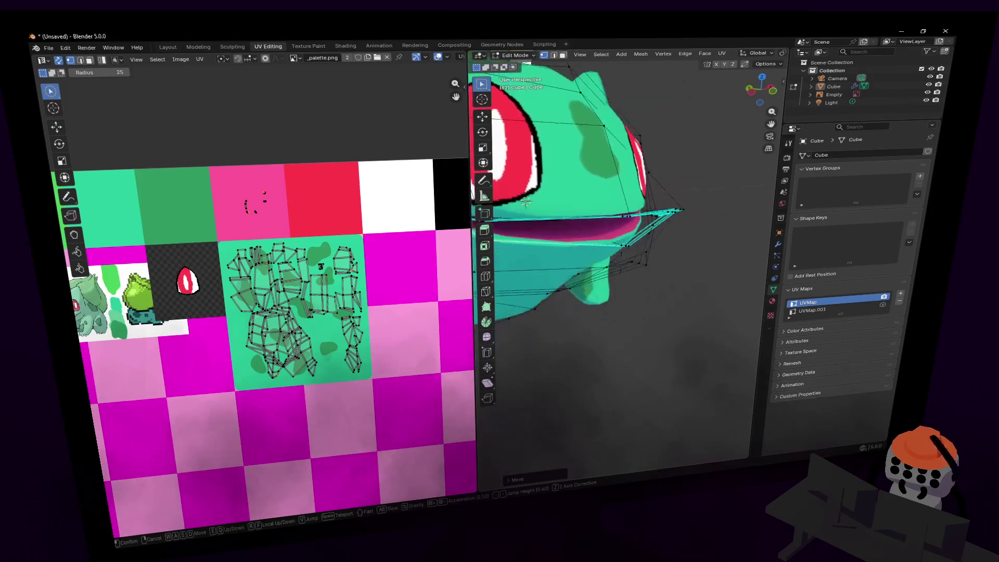
{"action": "key", "text": "Tab"}
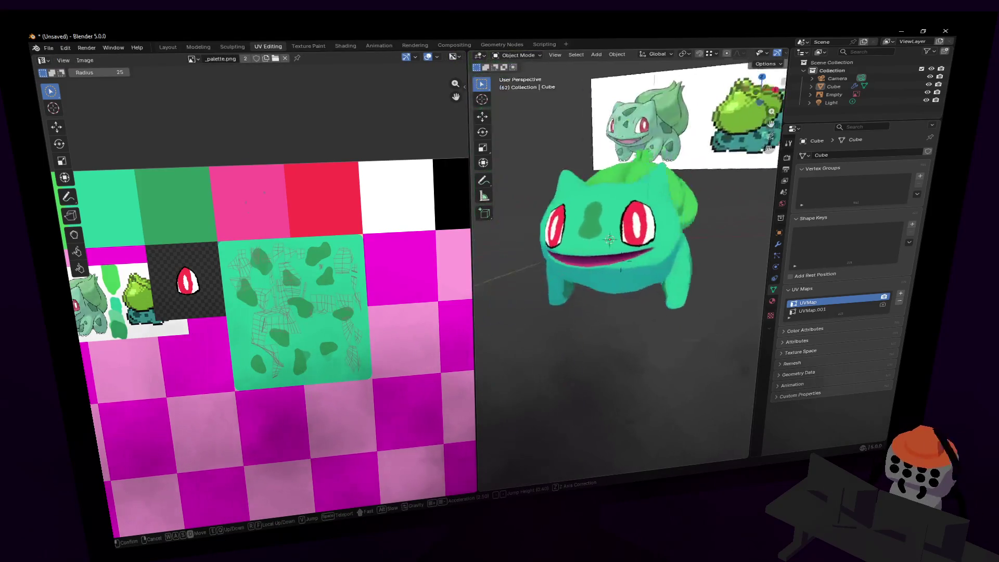
{"action": "key", "text": "Tab"}
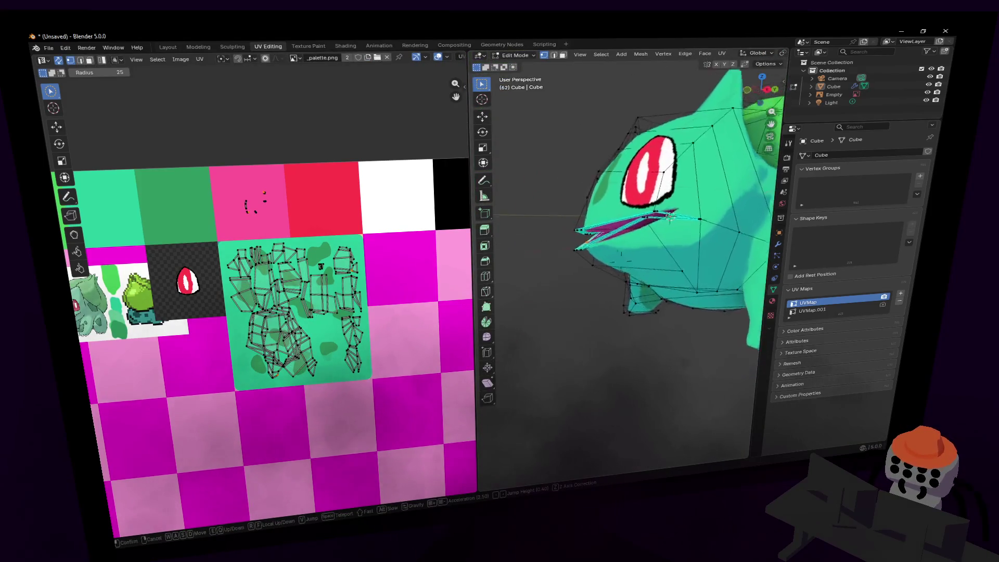
{"action": "left_click", "coordinate": [624, 231]}
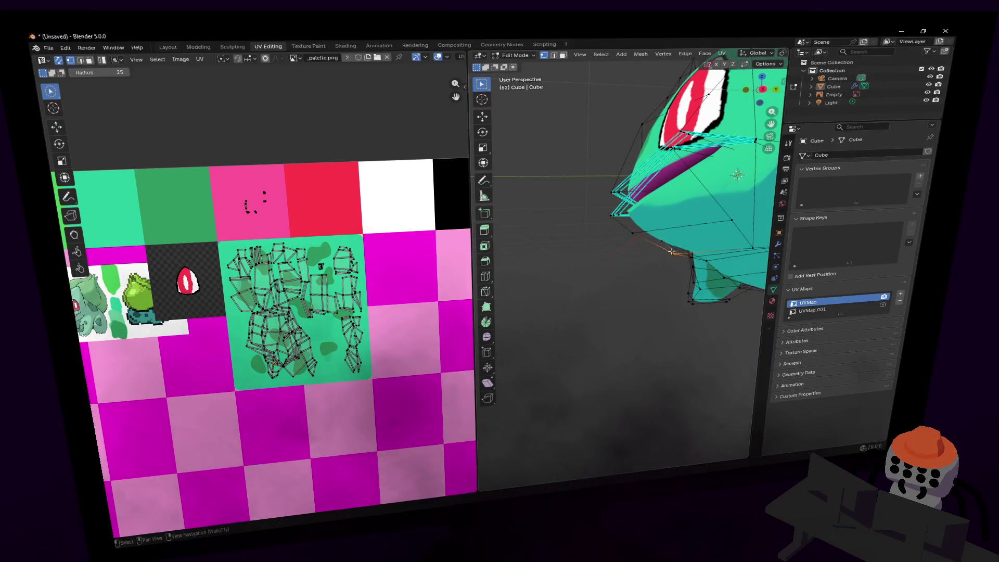
{"action": "key", "text": "g"}
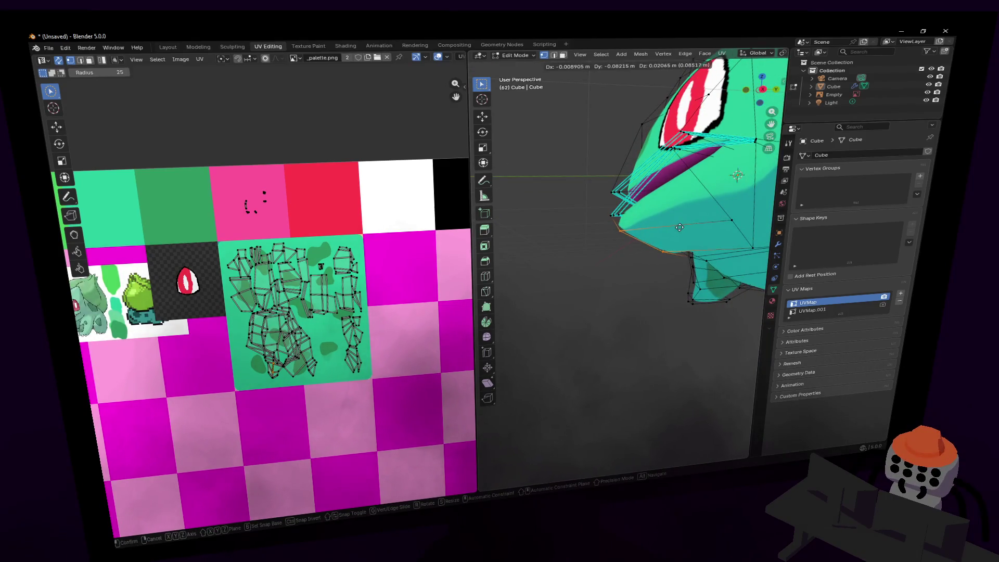
{"action": "key", "text": "y"}
{"action": "left_click", "coordinate": [680, 229]}
Move the jaw vertex below the mouth into place.
{"action": "mouse_move", "coordinate": [679, 229]}
{"action": "middle_mouse_down", "text": "shift"}
{"action": "mouse_move", "coordinate": [695, 232]}
{"action": "mouse_move", "coordinate": [654, 241]}
{"action": "middle_mouse_up", "text": "shift"}
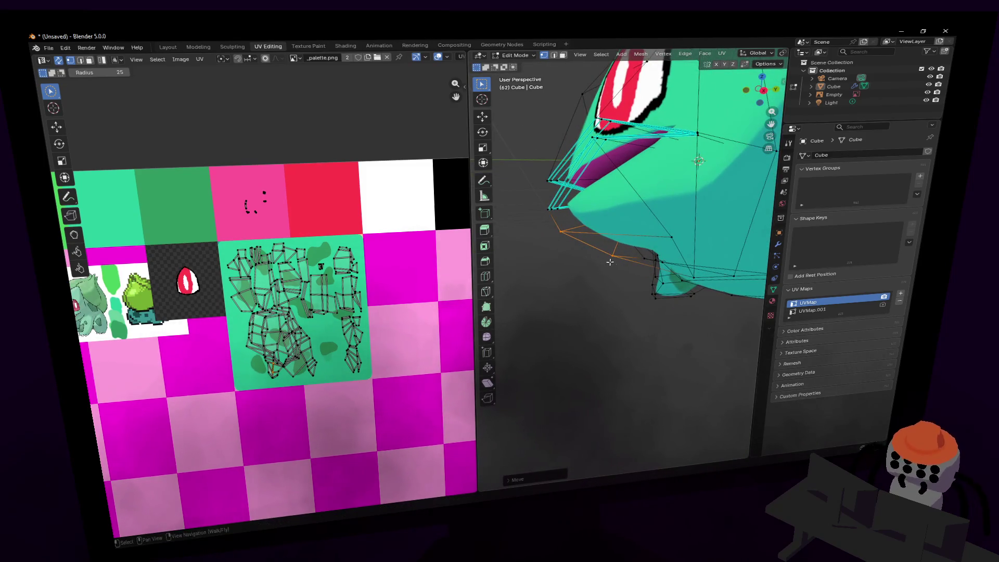
{"action": "left_click", "coordinate": [632, 252]}
{"action": "key", "text": "g"}
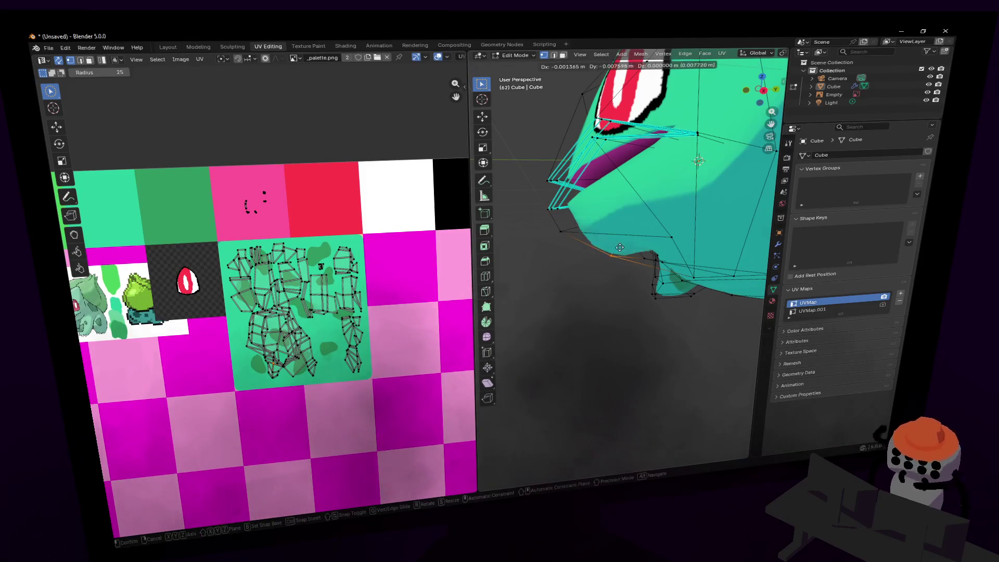
{"action": "key", "text": "Return"}
{"action": "key", "text": "shift+grave"}
{"action": "key", "text": "w"}
{"action": "key", "text": "s"}
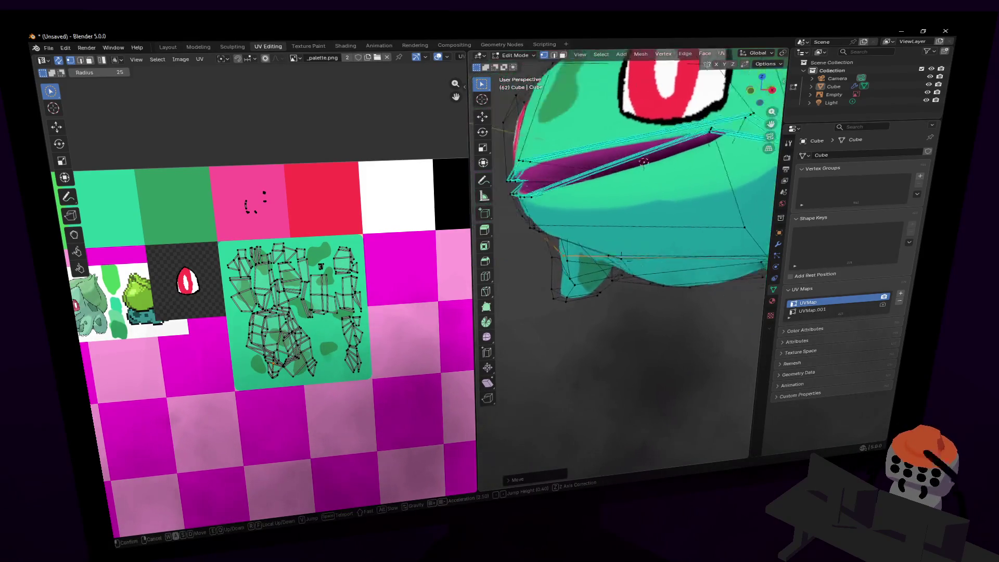
{"action": "left_click", "coordinate": [597, 260]}
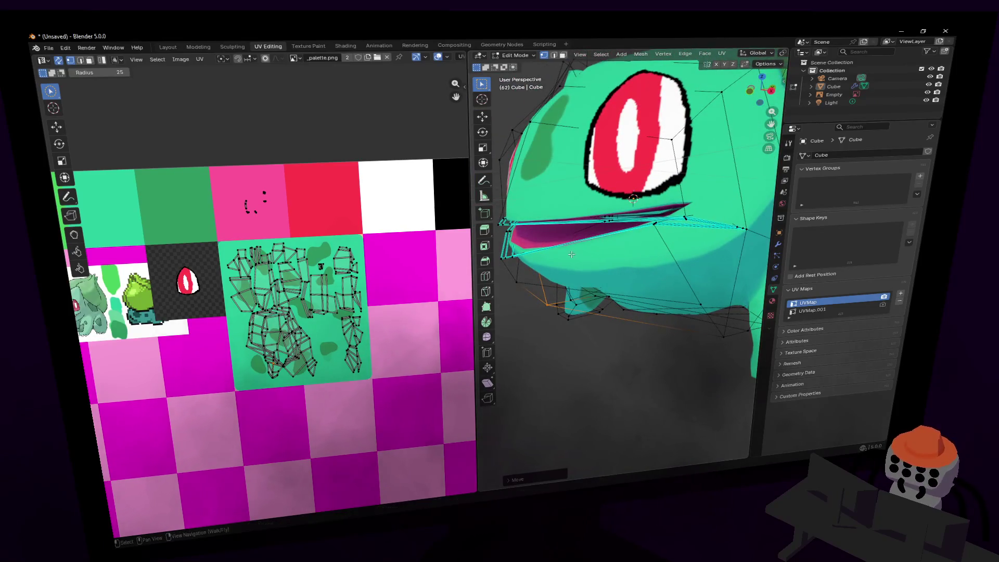
Review the reshaped mouth, return to Object Mode, and make UVMap.001 the active UV map.
{"action": "key", "text": "shift+grave"}
{"action": "key", "text": "w"}
{"action": "key", "text": "a"}
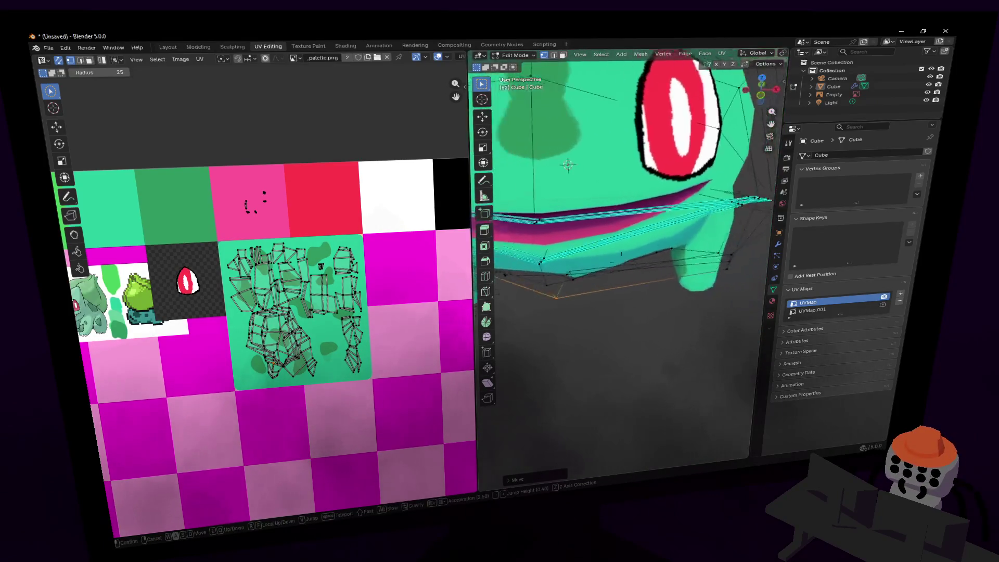
{"action": "key", "text": "s"}
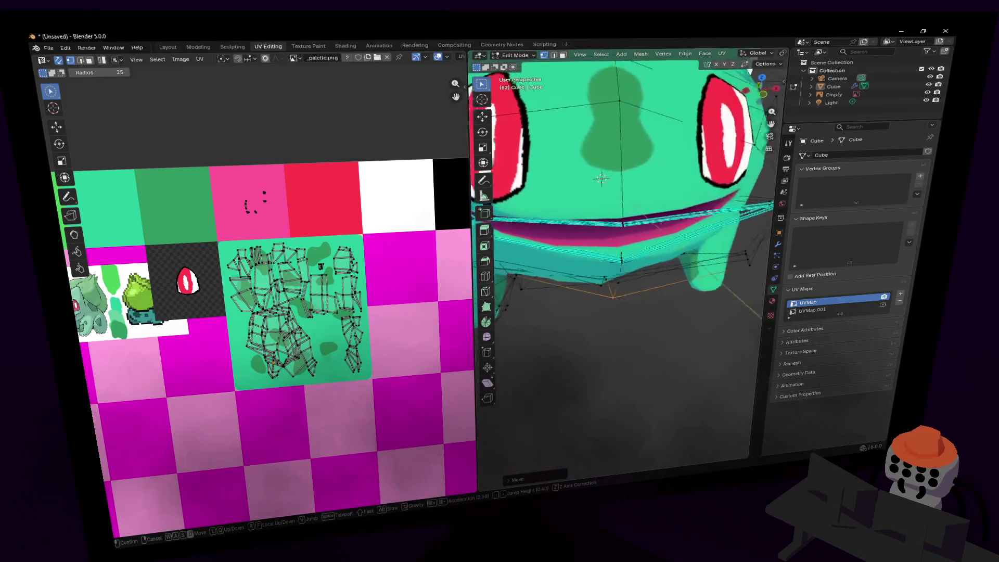
{"action": "left_click", "coordinate": [571, 233]}
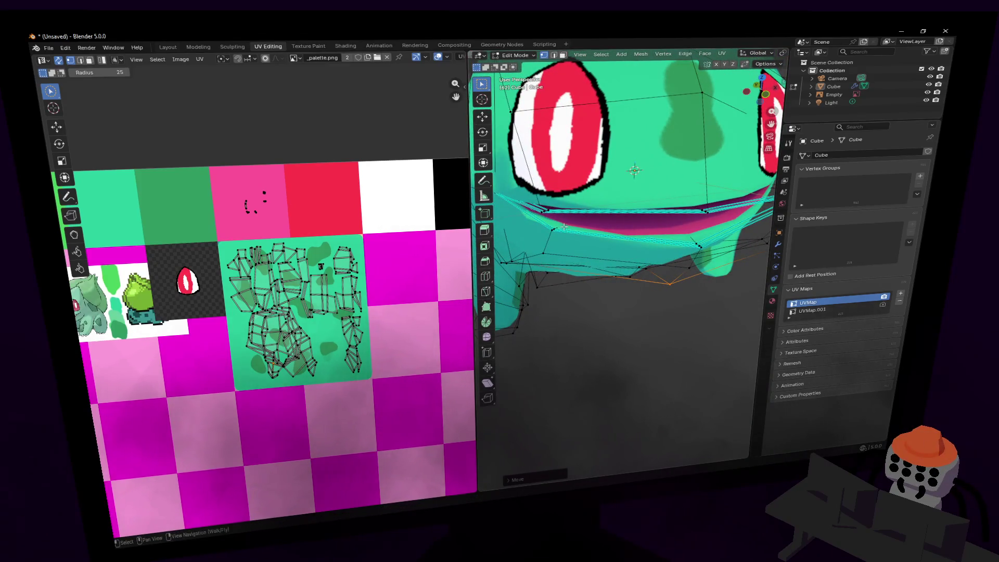
{"action": "key", "text": "shift+grave"}
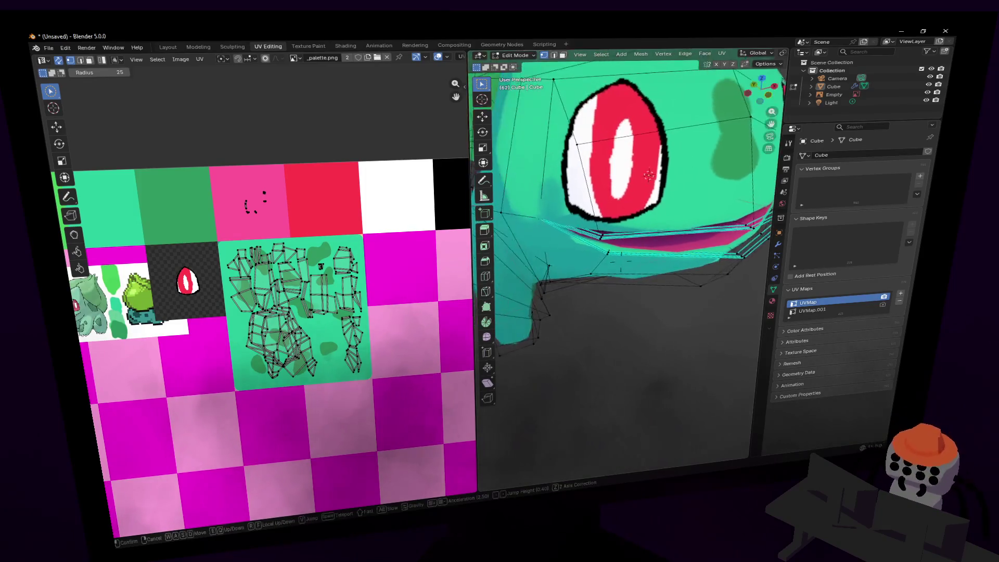
{"action": "key", "text": "s"}
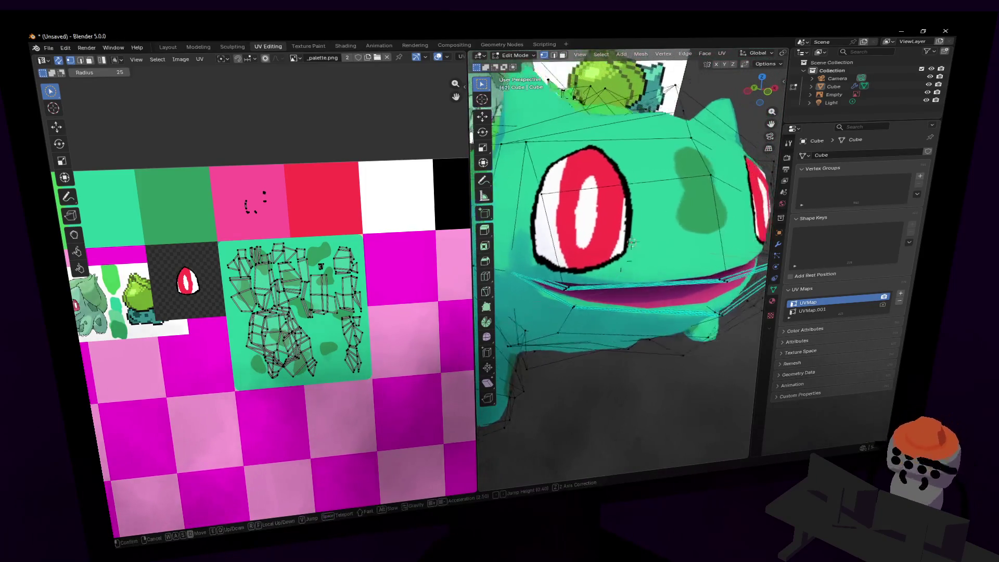
{"action": "key", "text": "s"}
{"action": "left_click", "coordinate": [644, 214]}
{"action": "middle_click_drag", "start_coordinate": [644, 214], "coordinate": [665, 223]}
{"action": "scroll", "coordinate": [659, 226], "scroll_direction": "up", "scroll_amount": 4}
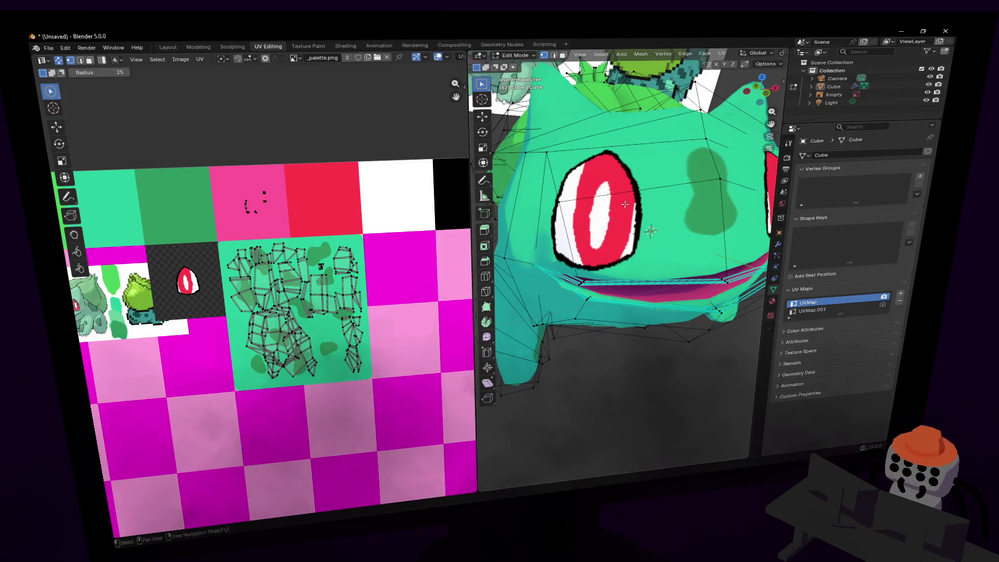
{"action": "key", "text": "Tab"}
{"action": "left_click", "coordinate": [809, 310]}
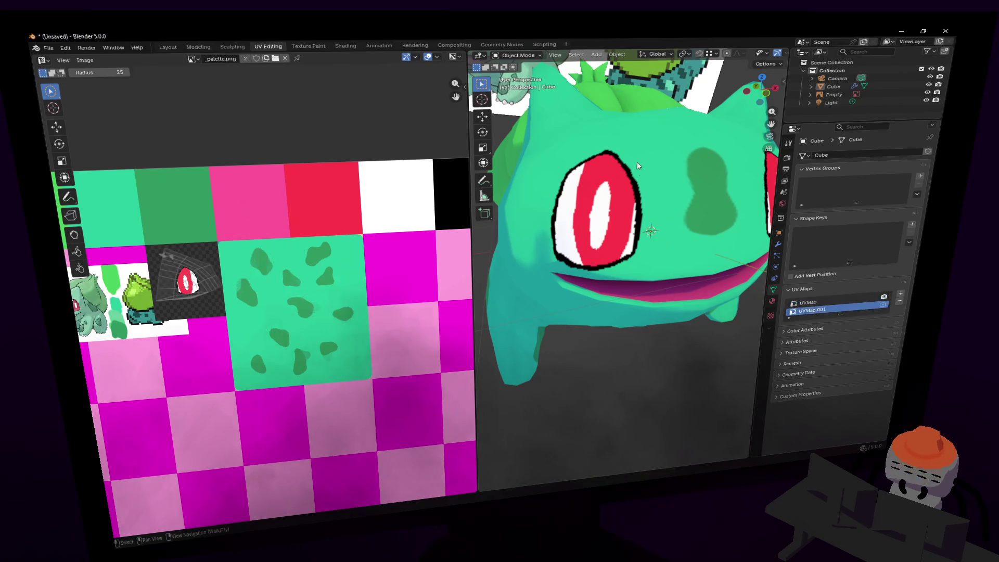
In Edit Mode, select the eye UV island with L and zoom the UV editor onto it.
{"action": "key", "text": "Tab"}
{"action": "left_click_drag", "start_coordinate": [207, 297], "coordinate": [233, 302]}
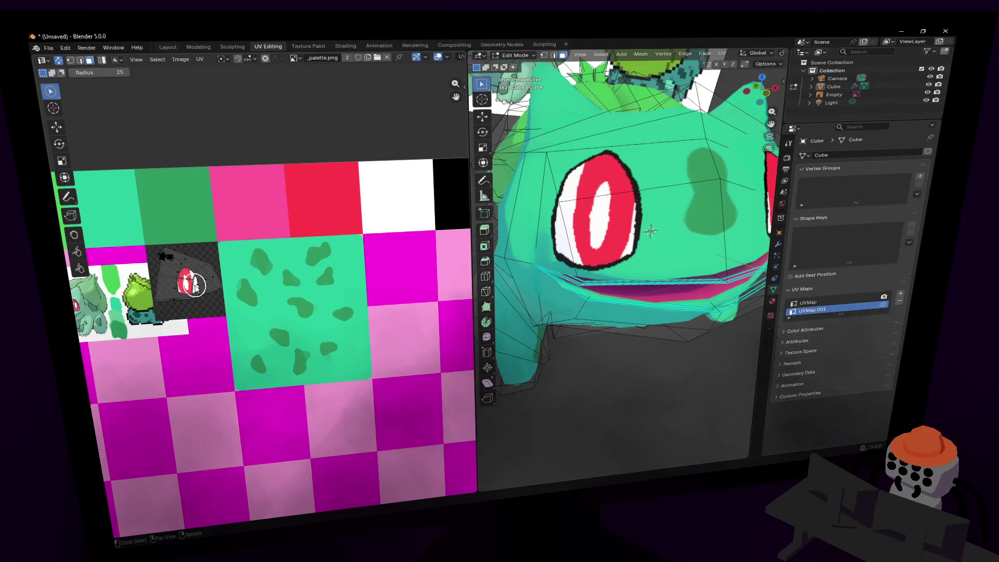
{"action": "key", "text": "l"}
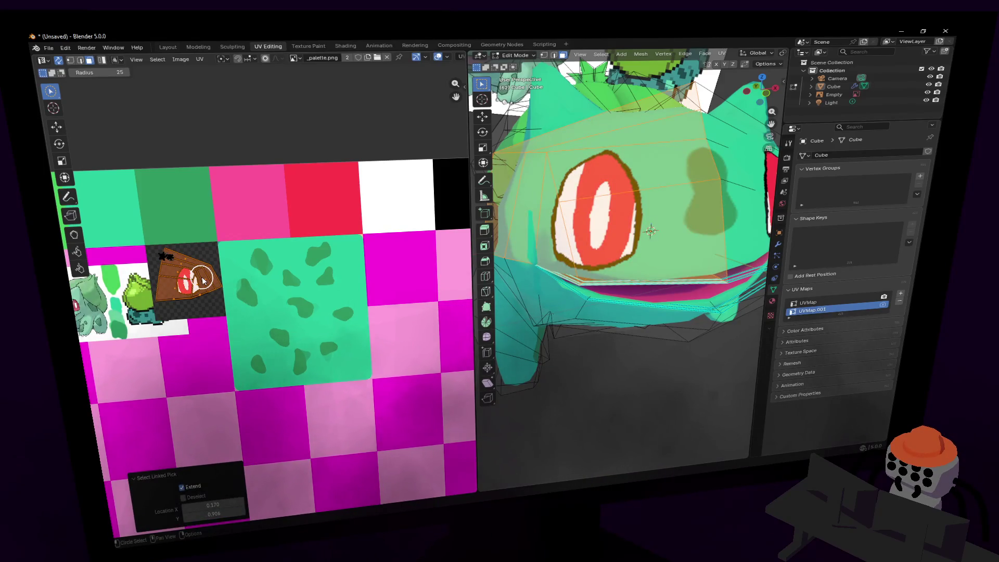
{"action": "scroll", "coordinate": [201, 279], "scroll_direction": "up", "scroll_amount": 1}
{"action": "middle_click_drag", "start_coordinate": [221, 292], "coordinate": [240, 292]}
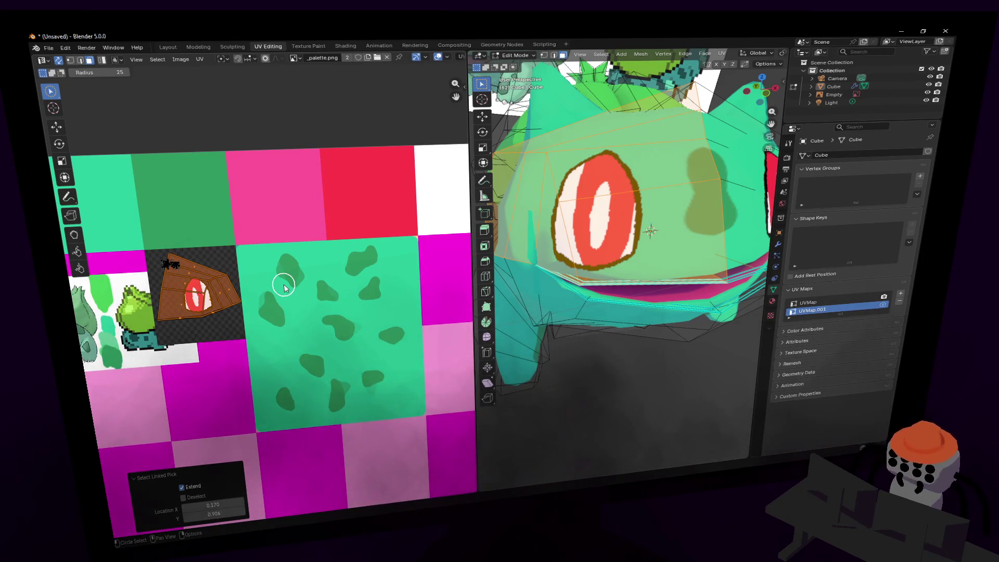
{"action": "scroll", "coordinate": [292, 271], "scroll_direction": "left", "scroll_amount": 2}
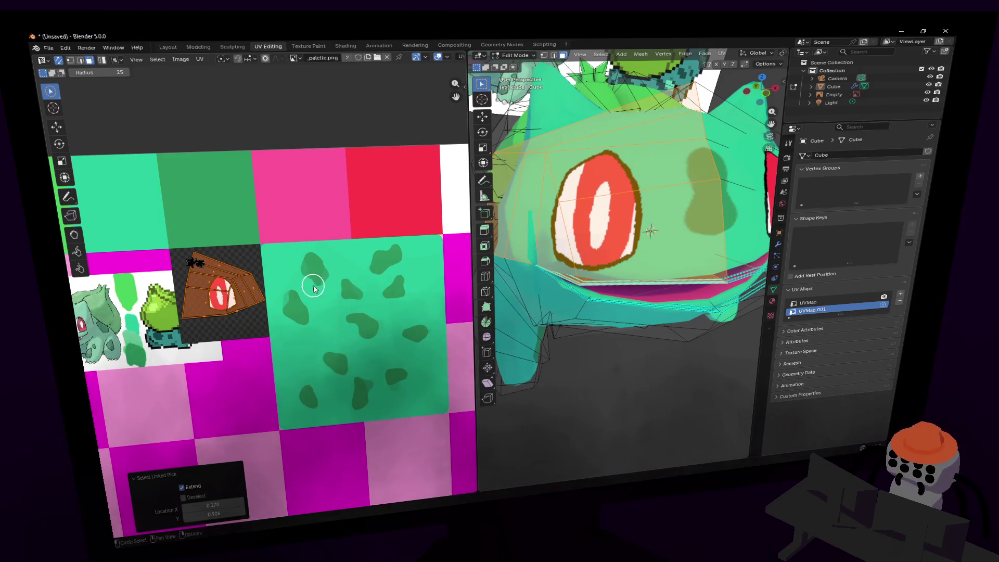
{"action": "key", "text": "shift+grave"}
{"action": "key", "text": "s"}
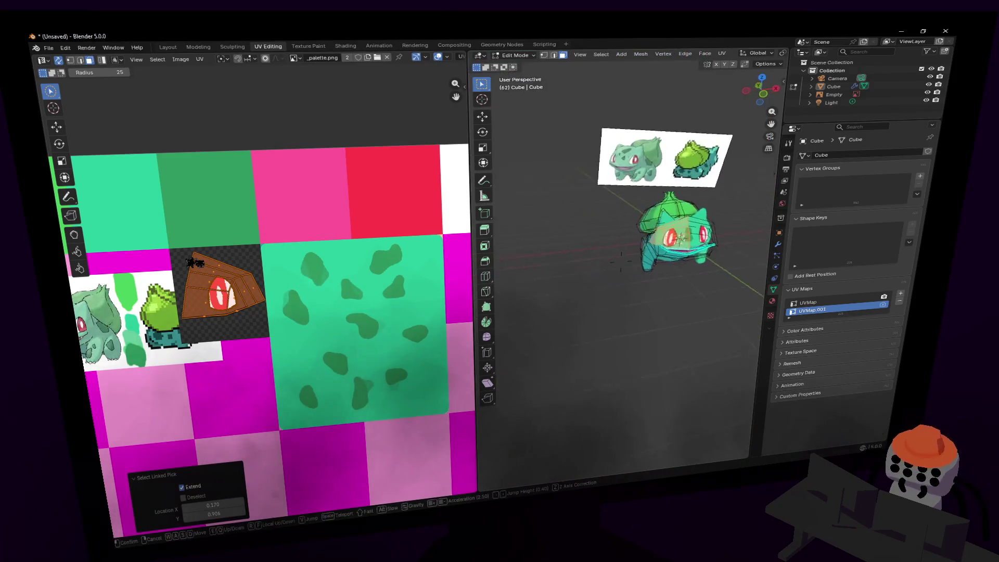
{"action": "key", "text": "w"}
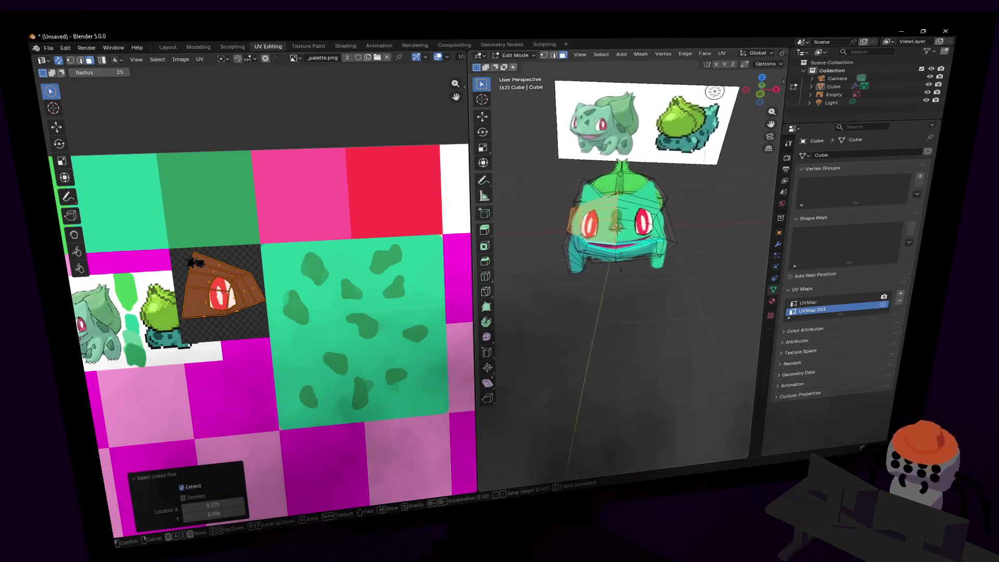
{"action": "left_click", "coordinate": [709, 245]}
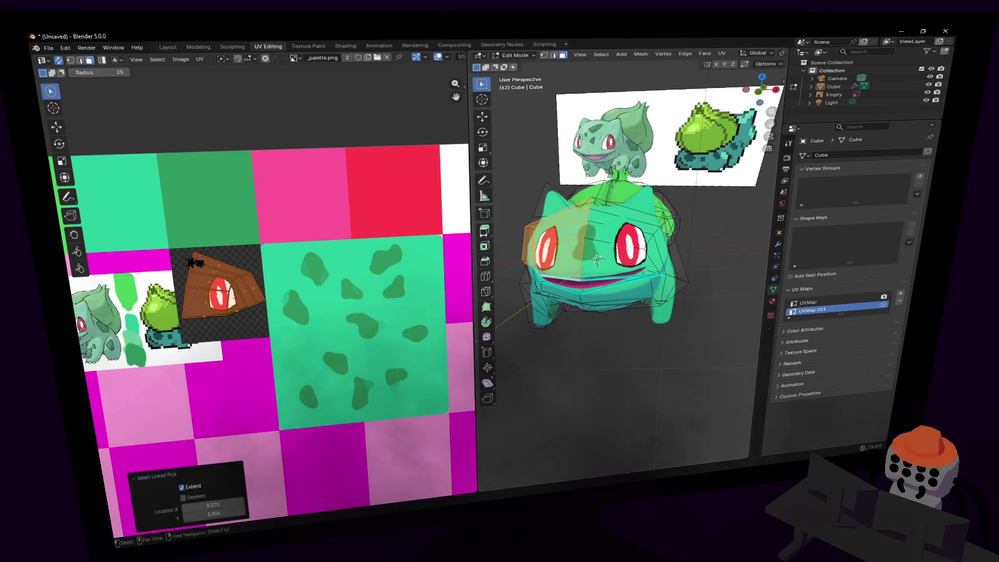
Rotate, slightly shrink and reposition the eye UV island over the eye texture.
{"action": "key", "text": "r"}
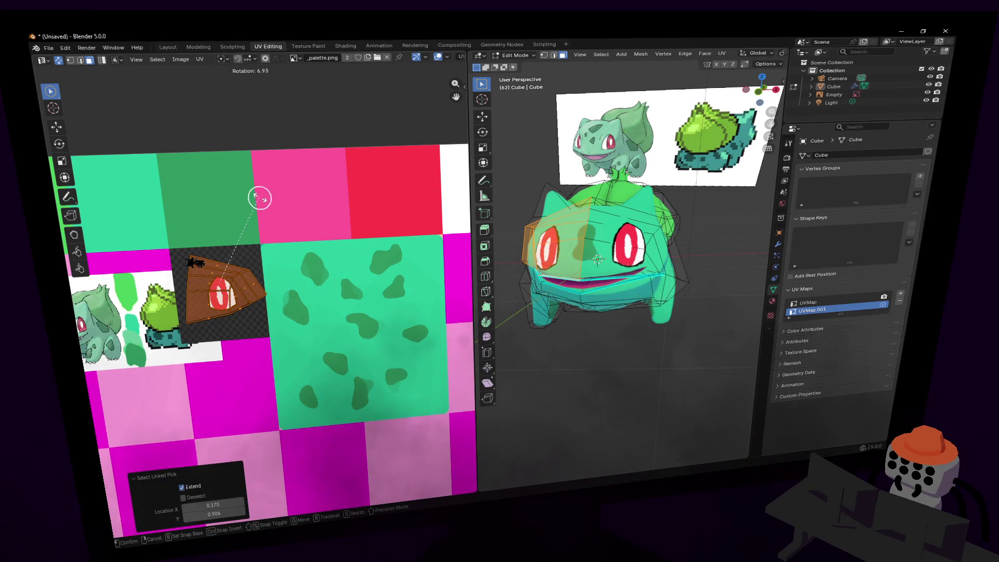
{"action": "left_click", "coordinate": [260, 198]}
{"action": "key", "text": "s"}
{"action": "left_click", "coordinate": [288, 195]}
{"action": "key", "text": "g"}
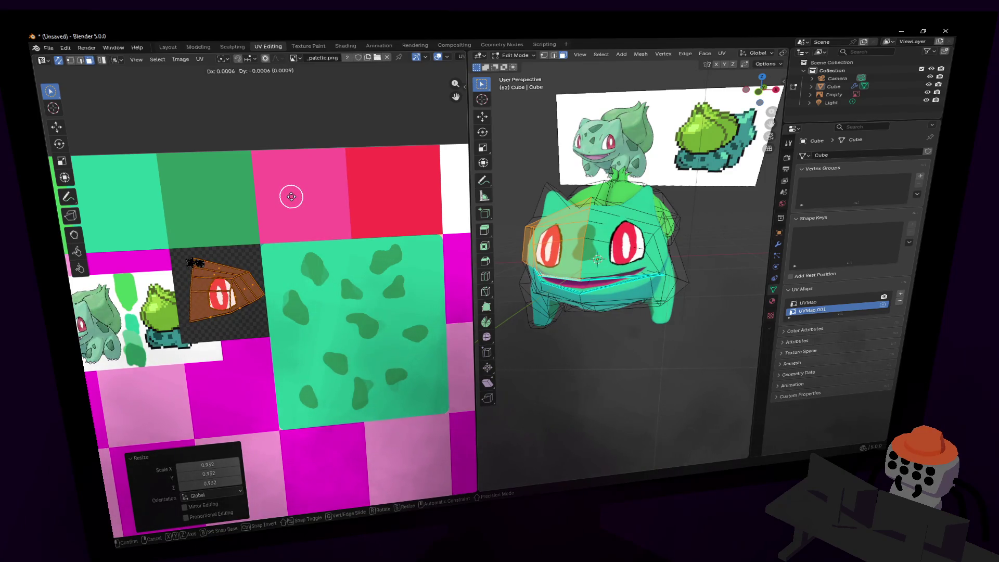
{"action": "left_click", "coordinate": [292, 196]}
Preview the eye in Object Mode, then select Bulbasaur and fly closer to it.
{"action": "key", "text": "Tab"}
{"action": "key", "text": "shift+grave"}
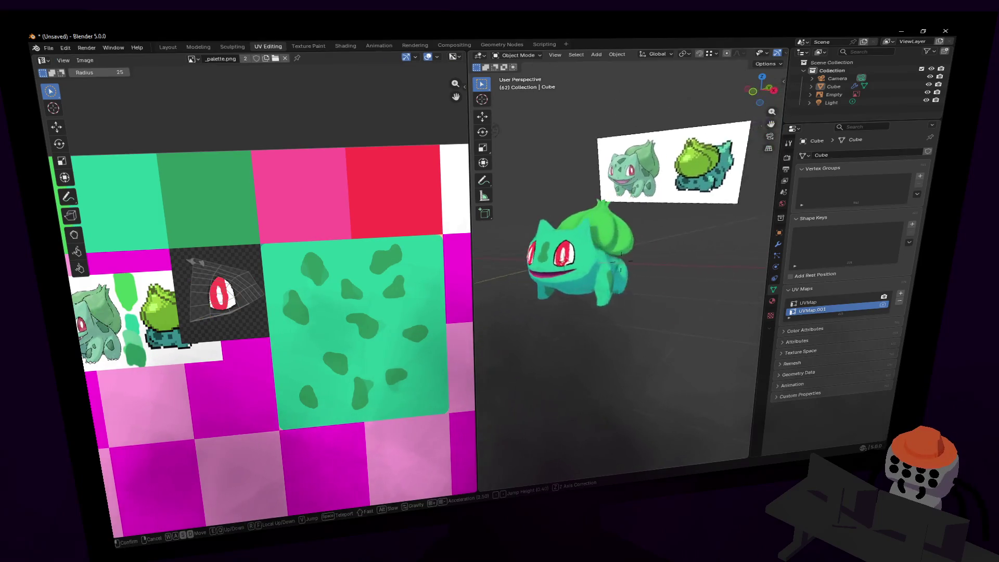
{"action": "left_click", "coordinate": [652, 265]}
{"action": "mouse_move", "coordinate": [681, 302]}
{"action": "middle_mouse_down"}
{"action": "mouse_move", "coordinate": [666, 299]}
{"action": "mouse_move", "coordinate": [680, 298]}
{"action": "middle_mouse_up"}
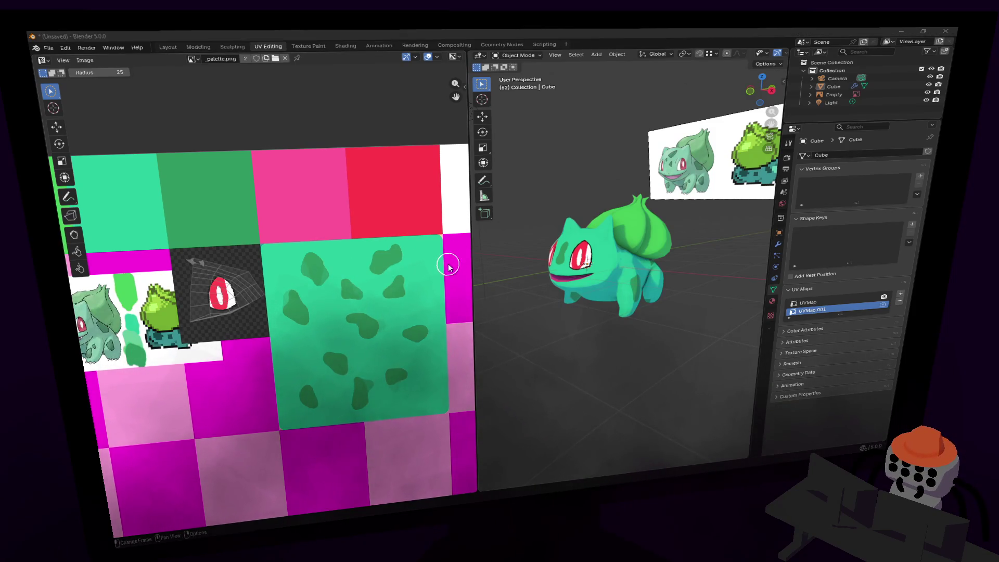
{"action": "scroll", "coordinate": [242, 292], "scroll_direction": "up", "scroll_amount": 2}
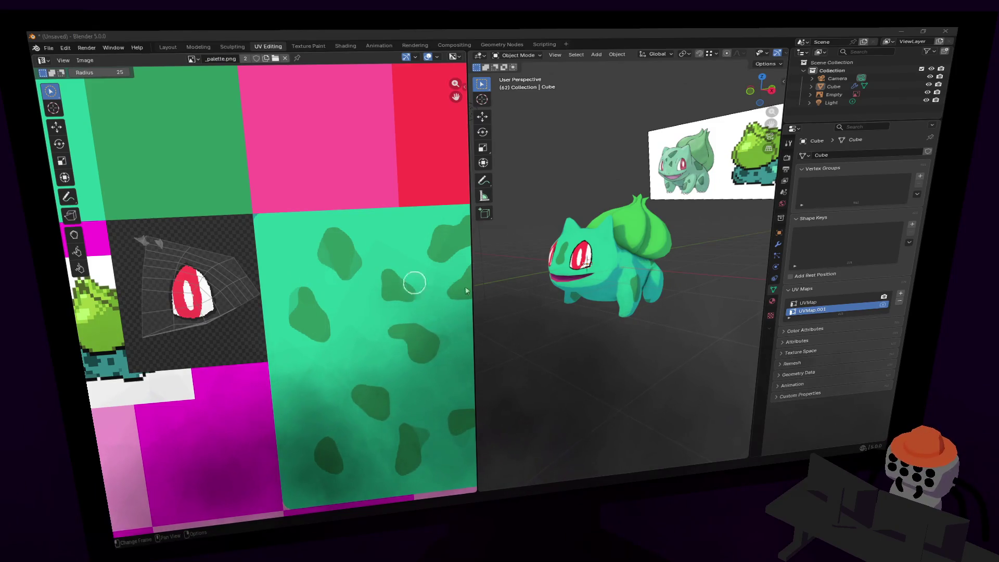
{"action": "middle_click_drag", "start_coordinate": [284, 298], "coordinate": [345, 308]}
{"action": "left_click", "coordinate": [641, 310]}
{"action": "key", "text": "shift+grave"}
{"action": "key", "text": "w"}
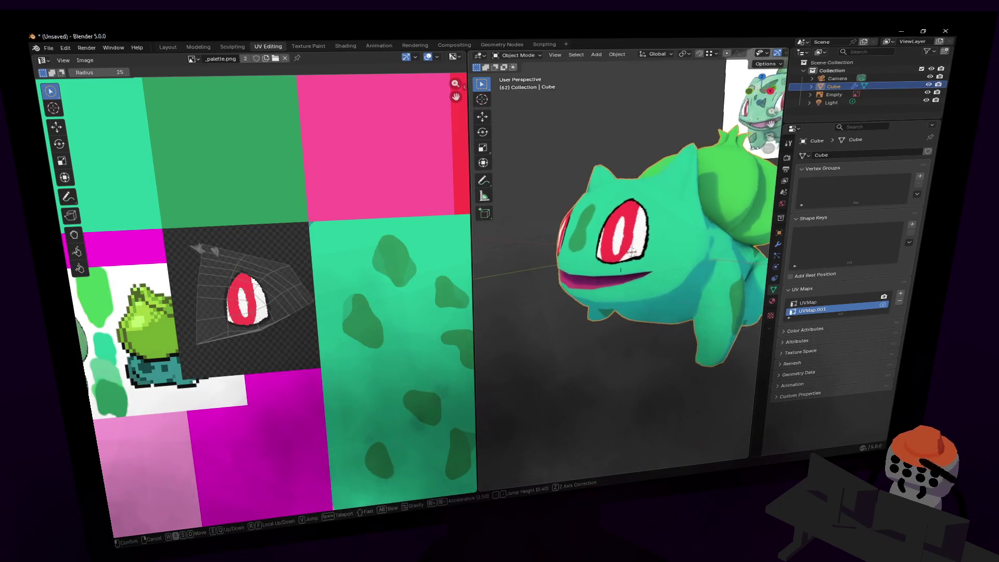
Switch Bulbasaur into Edit Mode and frame its face.
{"action": "left_click", "coordinate": [639, 266]}
{"action": "key", "text": "Tab"}
{"action": "key", "text": "shift+grave"}
{"action": "key", "text": "w"}
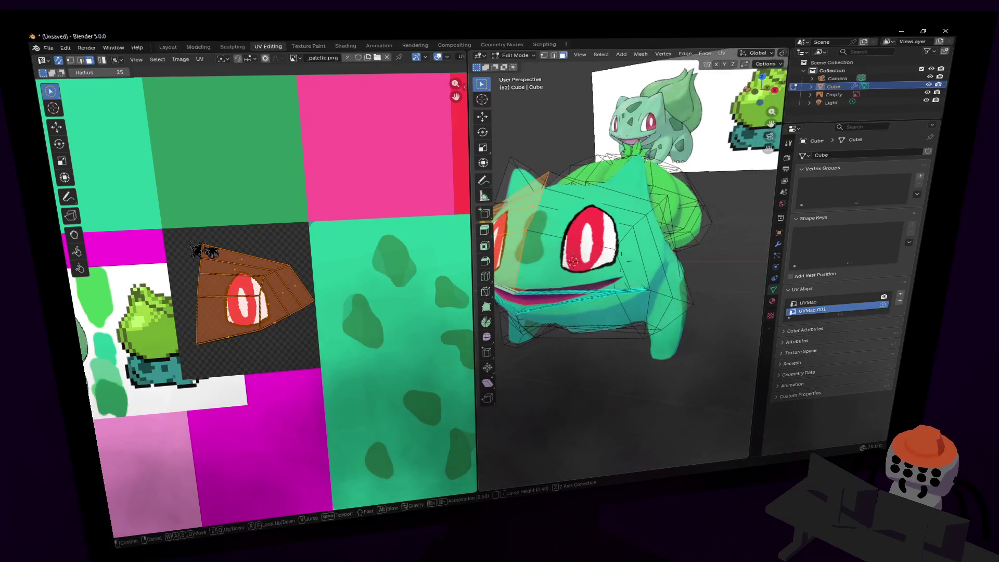
{"action": "key", "text": "w"}
{"action": "key", "text": "w"}
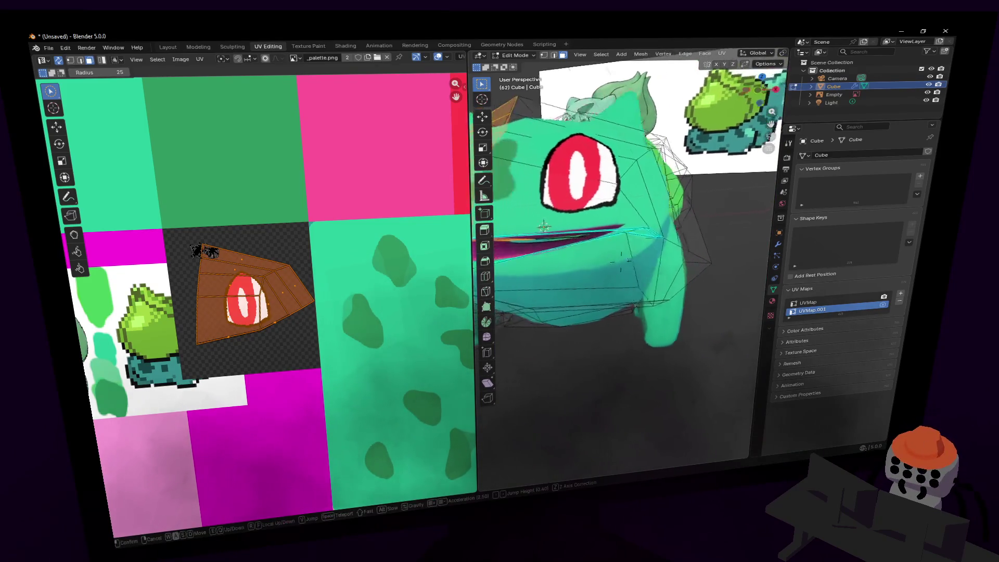
{"action": "key", "text": "s"}
{"action": "left_click", "coordinate": [679, 293]}
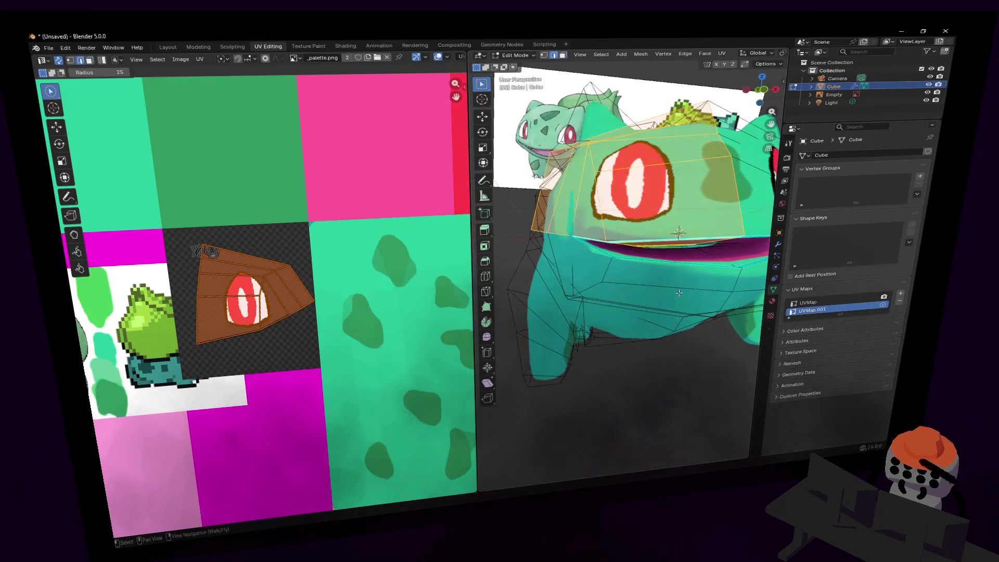
{"action": "mouse_move", "coordinate": [656, 295]}
{"action": "middle_mouse_down"}
{"action": "mouse_move", "coordinate": [585, 296]}
{"action": "mouse_move", "coordinate": [599, 293]}
{"action": "middle_mouse_up"}
{"action": "scroll", "coordinate": [590, 291], "scroll_direction": "up", "scroll_amount": 5}
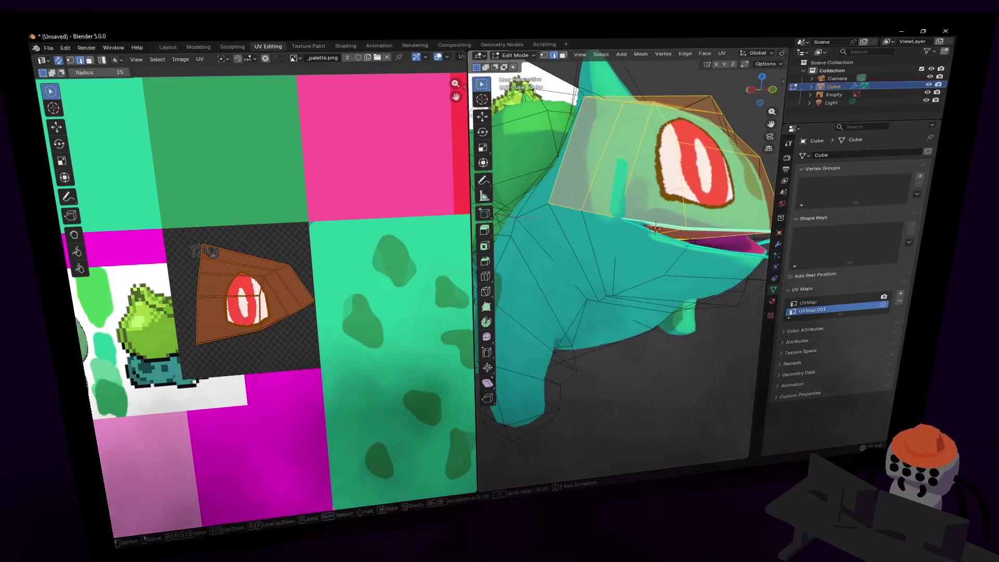
Move the edge beside the mouth corner about 0.068 m along the X axis.
{"action": "left_click", "coordinate": [579, 295]}
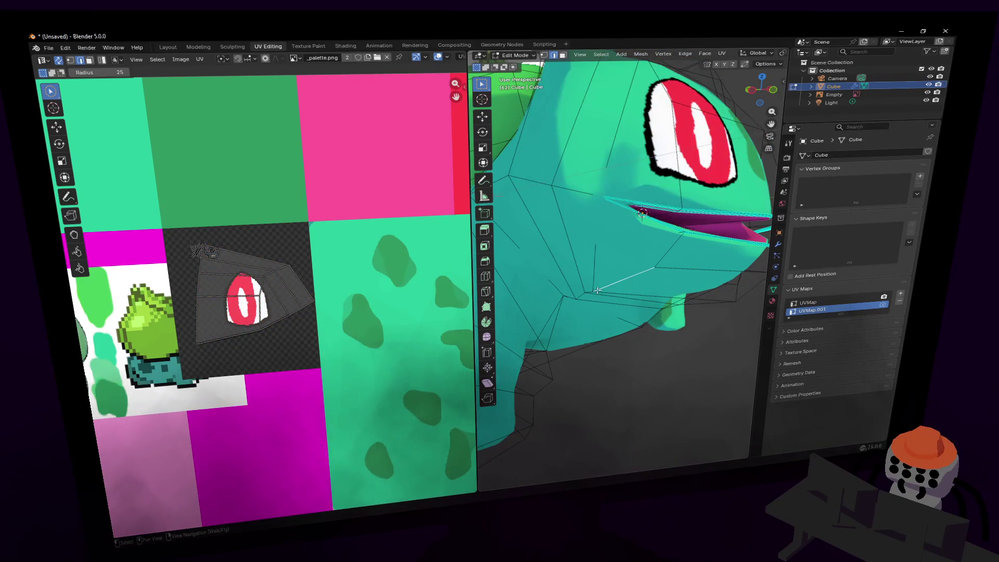
{"action": "middle_click_drag", "start_coordinate": [613, 286], "coordinate": [628, 275]}
{"action": "key", "text": "g"}
{"action": "key", "text": "x"}
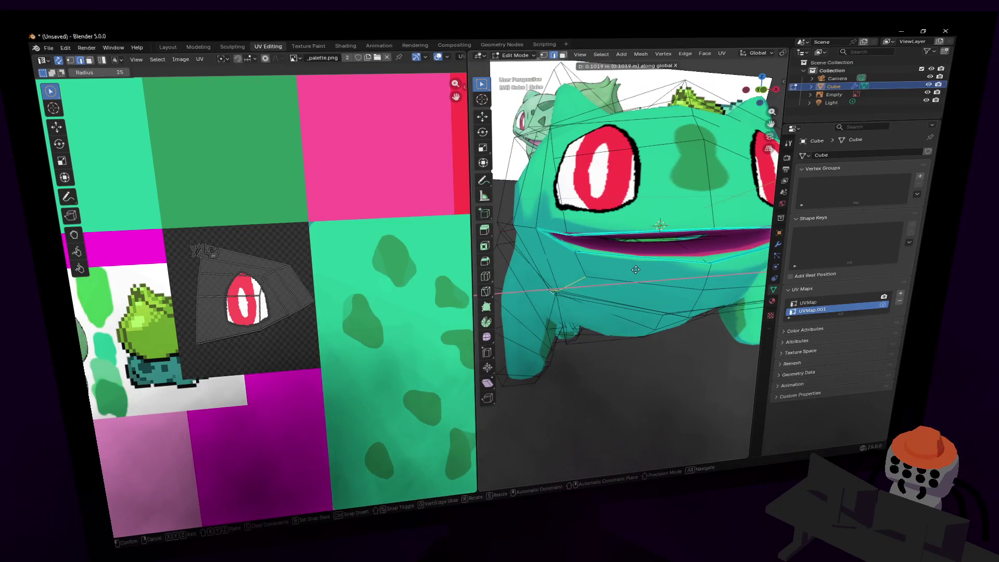
{"action": "left_click", "coordinate": [635, 270]}
Fly around the head and body to inspect the adjusted mouth corner.
{"action": "key", "text": "shift+grave"}
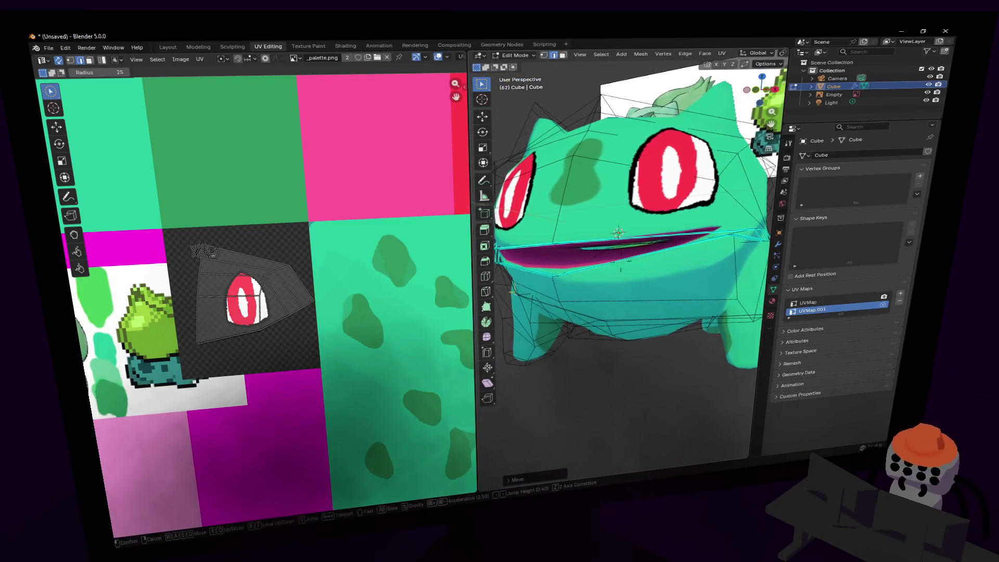
{"action": "key", "text": "w"}
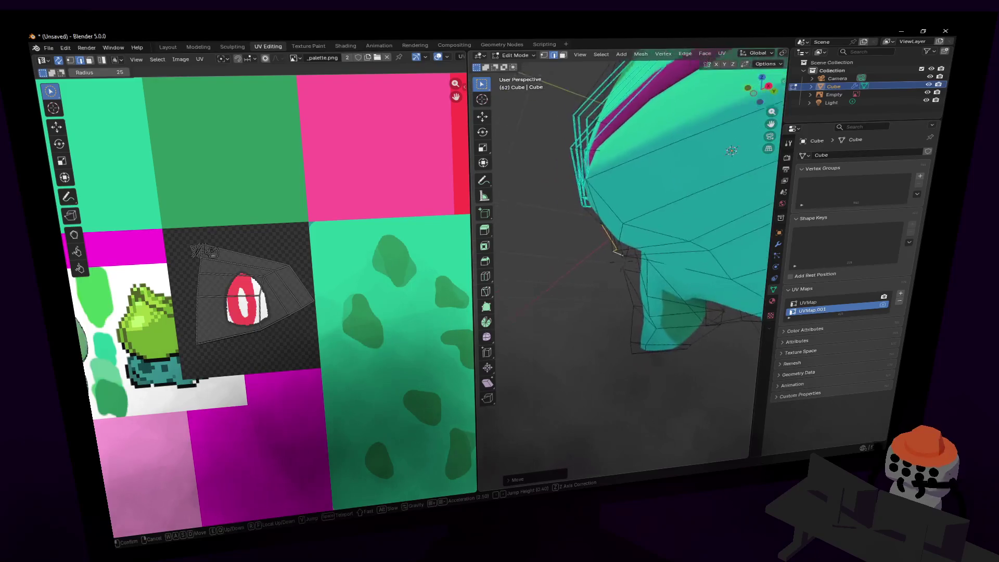
{"action": "key", "text": "w"}
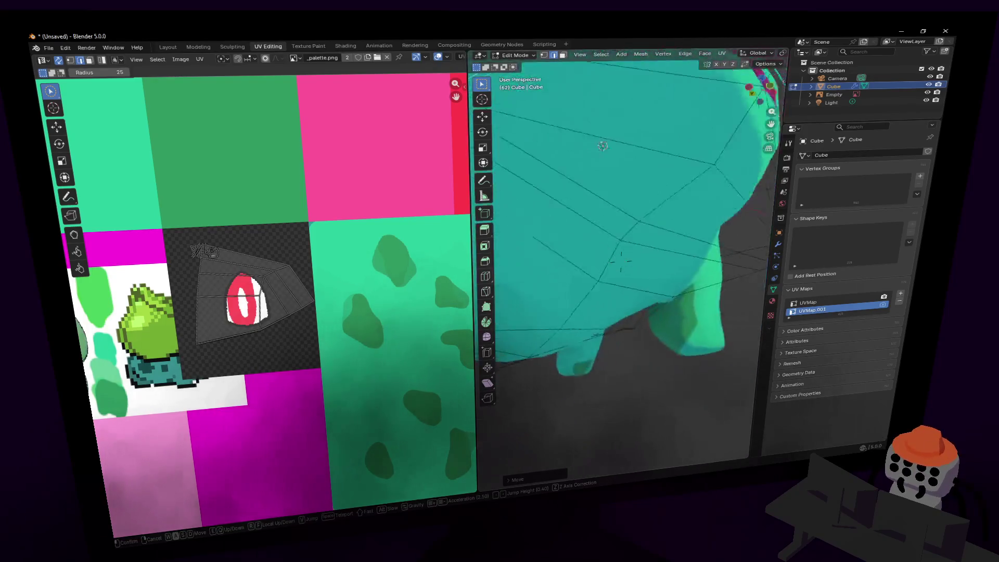
{"action": "key", "text": "w"}
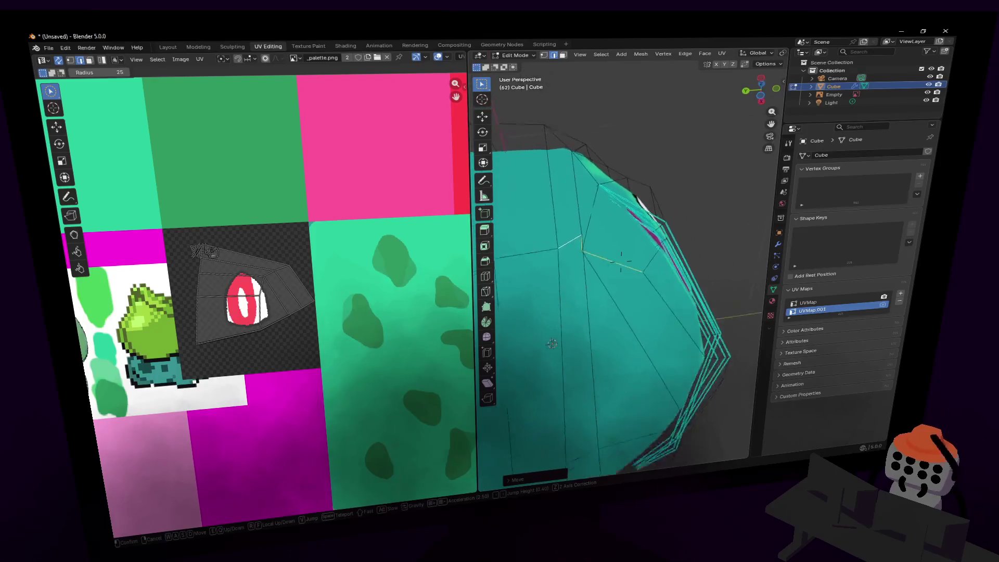
{"action": "left_click", "coordinate": [621, 263]}
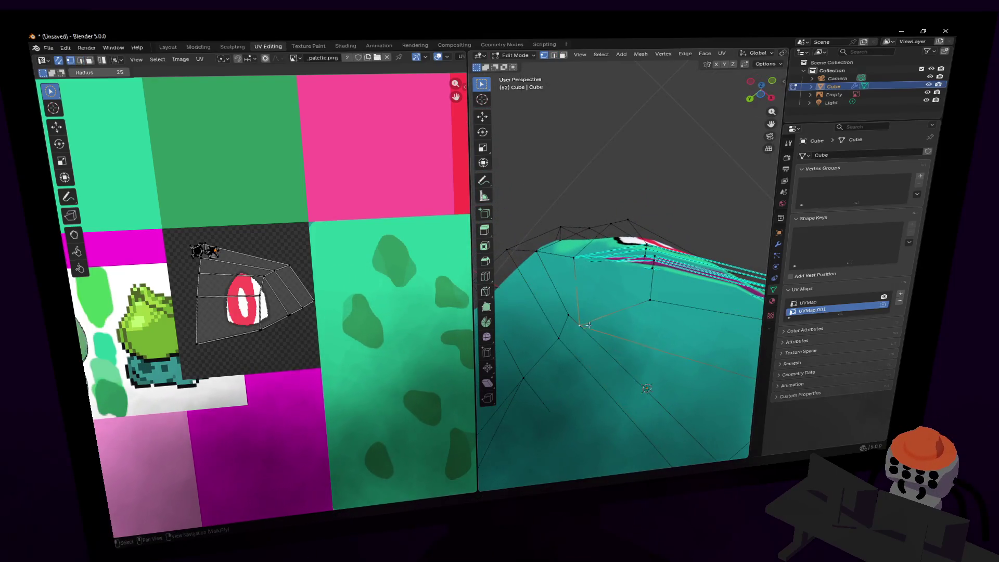
{"action": "key", "text": "shift+grave"}
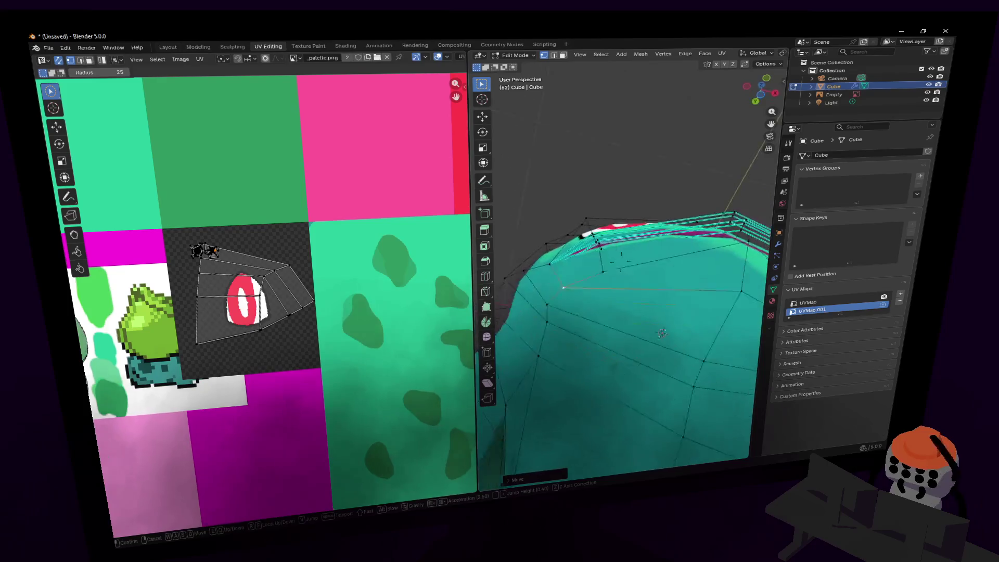
{"action": "key", "text": "w"}
{"action": "key", "text": "s"}
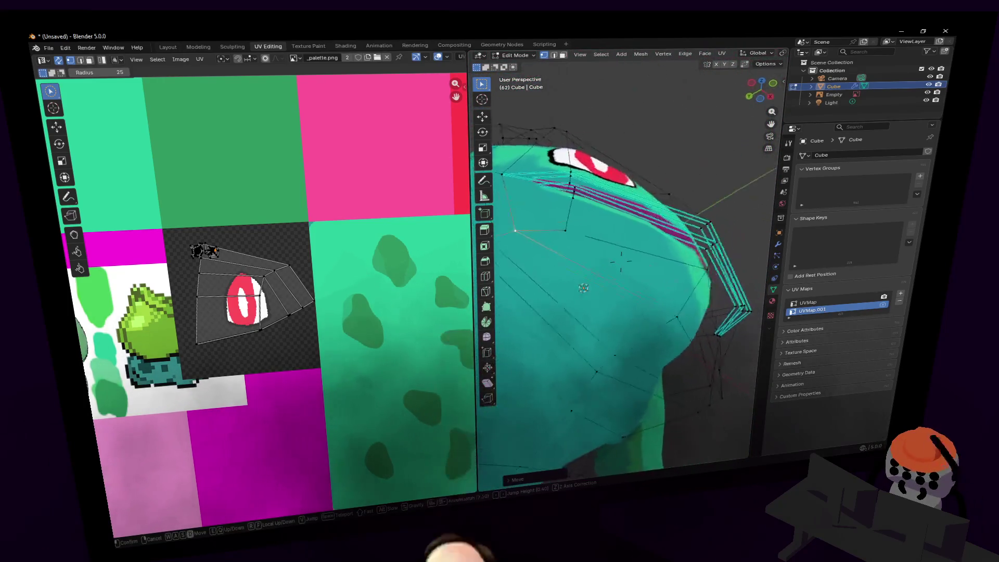
{"action": "key", "text": "w"}
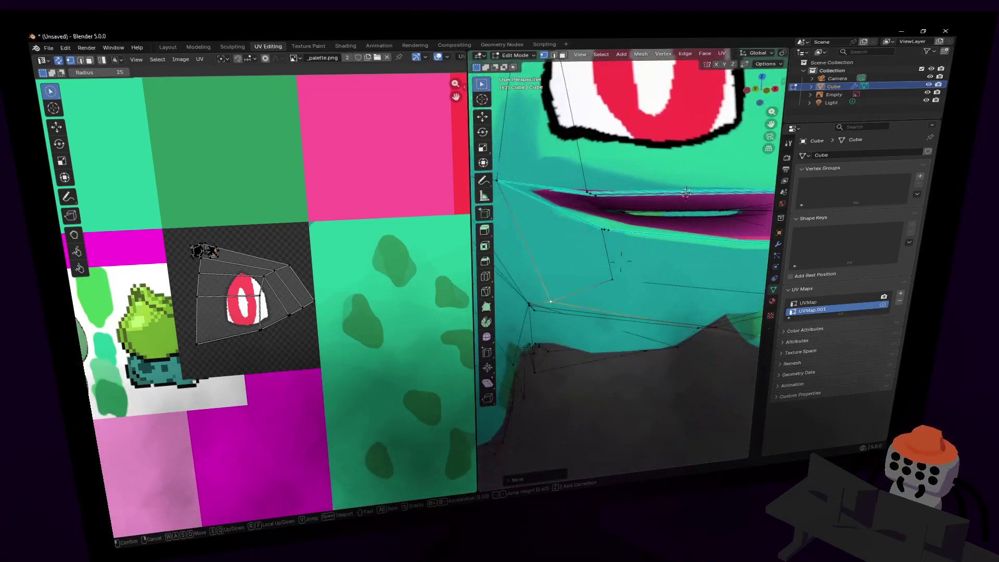
{"action": "key", "text": "Escape"}
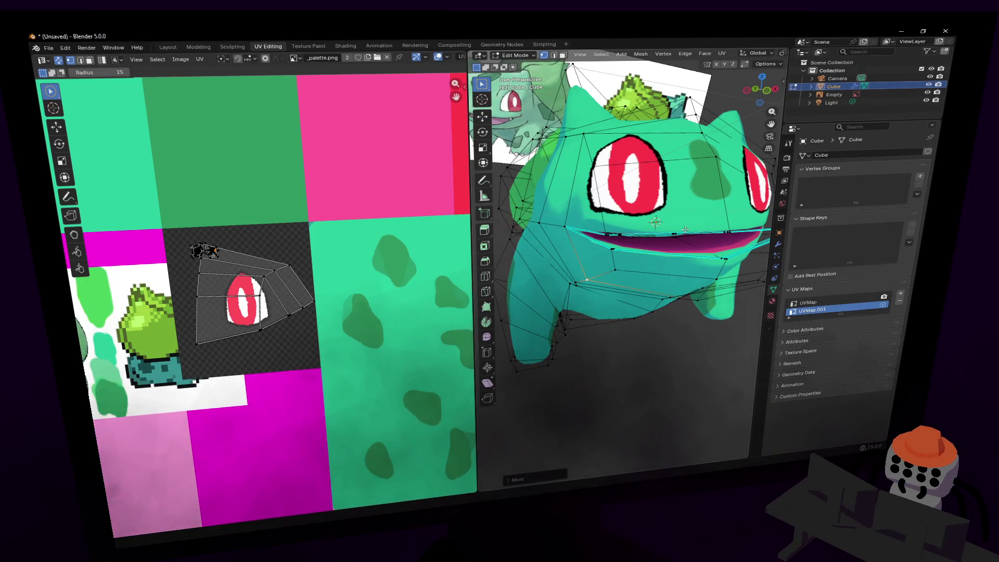
{"action": "key", "text": "shift+grave"}
{"action": "key", "text": "w"}
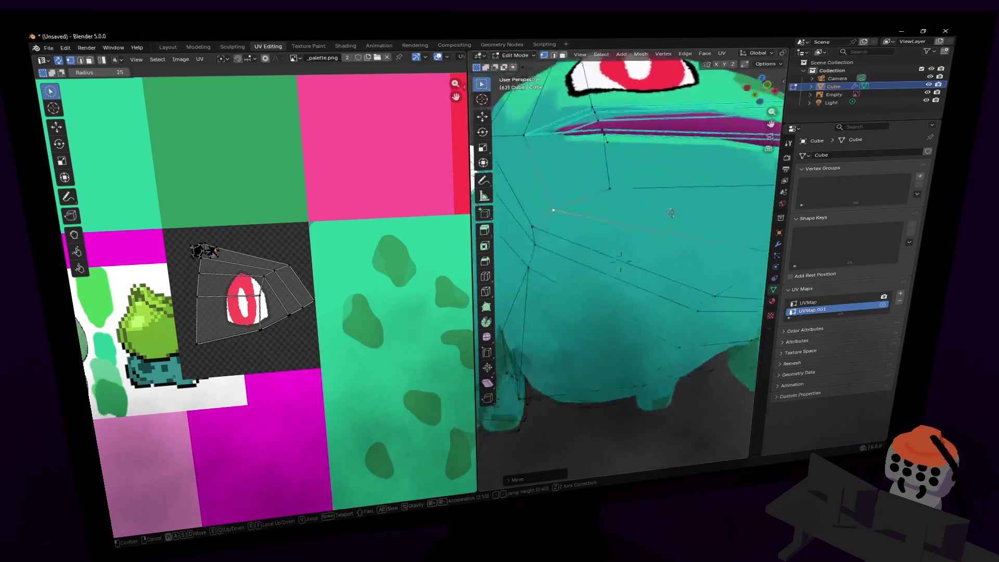
{"action": "key", "text": "s"}
{"action": "left_click", "coordinate": [629, 254]}
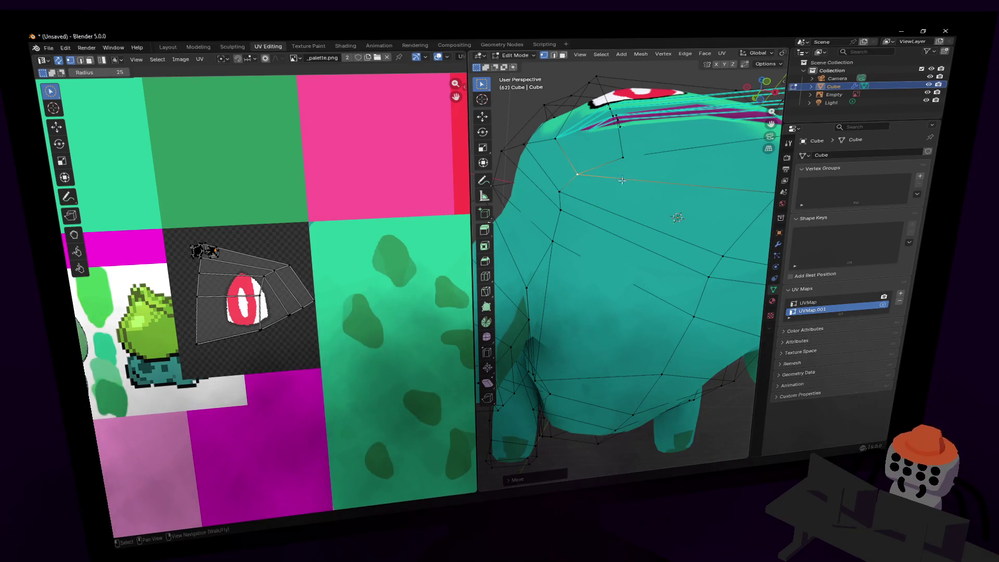
{"action": "middle_click_drag", "start_coordinate": [568, 208], "coordinate": [611, 215]}
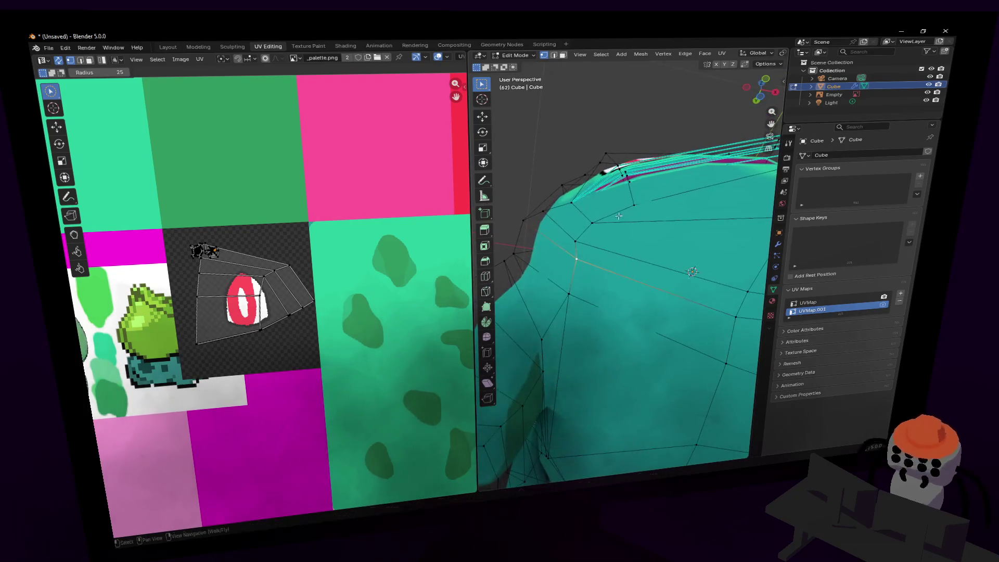
Move the selected jaw vertex below the mouth to its new position.
{"action": "key", "text": "g"}
{"action": "left_click", "coordinate": [572, 263]}
{"action": "middle_click_drag", "start_coordinate": [573, 267], "coordinate": [577, 271]}
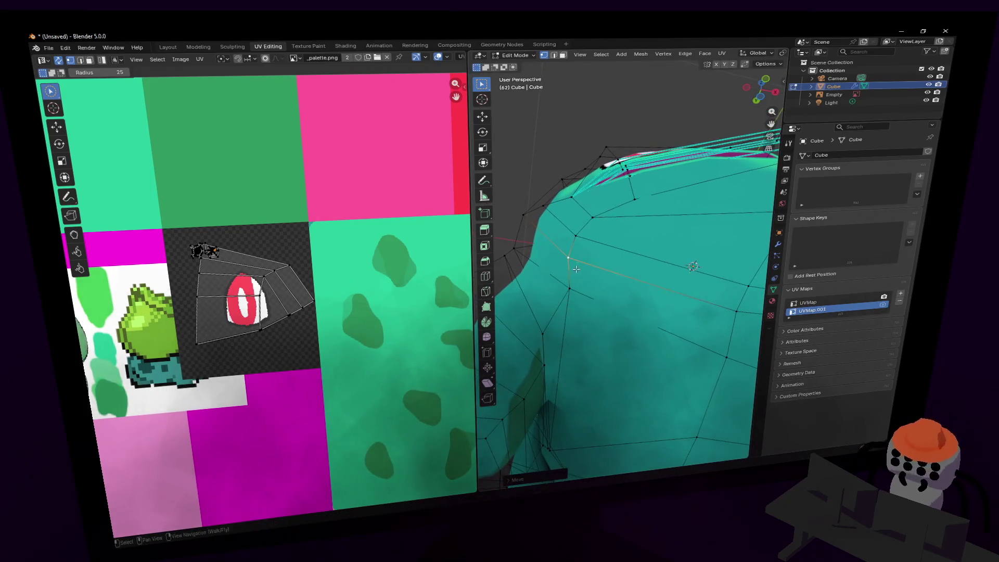
{"action": "key", "text": "shift+grave"}
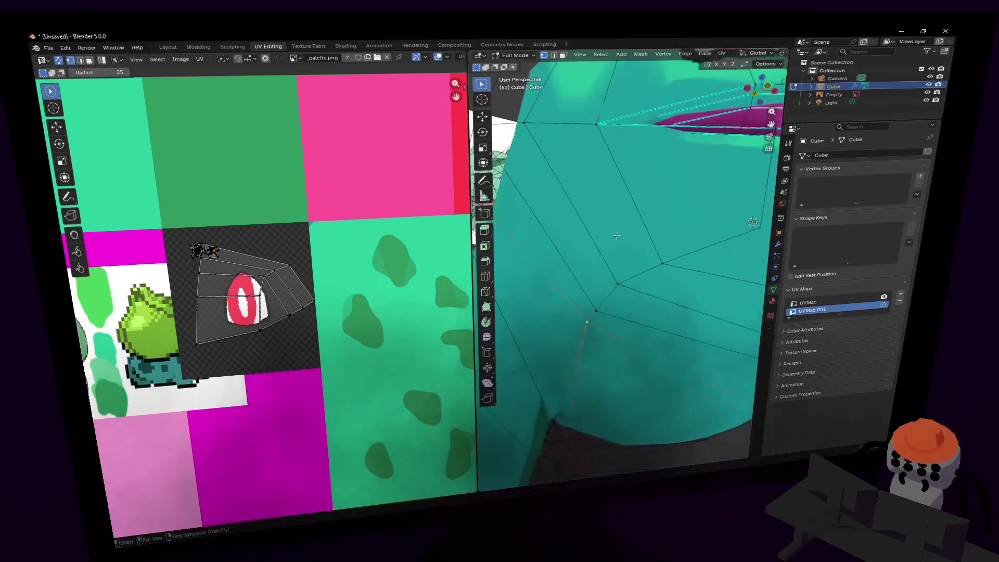
{"action": "key", "text": "s"}
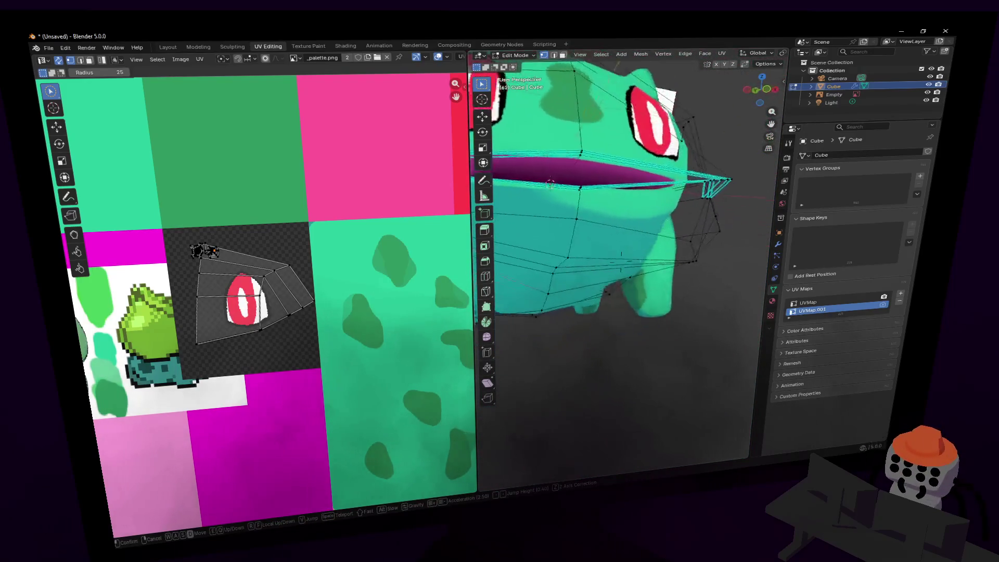
{"action": "key", "text": "w"}
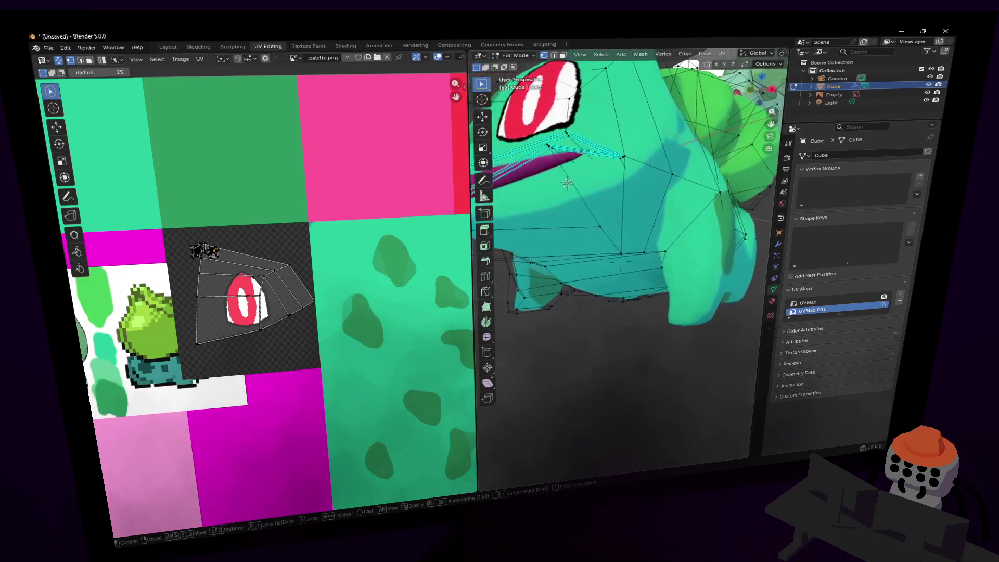
{"action": "left_click", "coordinate": [618, 176]}
Switch to face select and pick the face under the mouth, then pull back.
{"action": "key", "text": "shift+grave"}
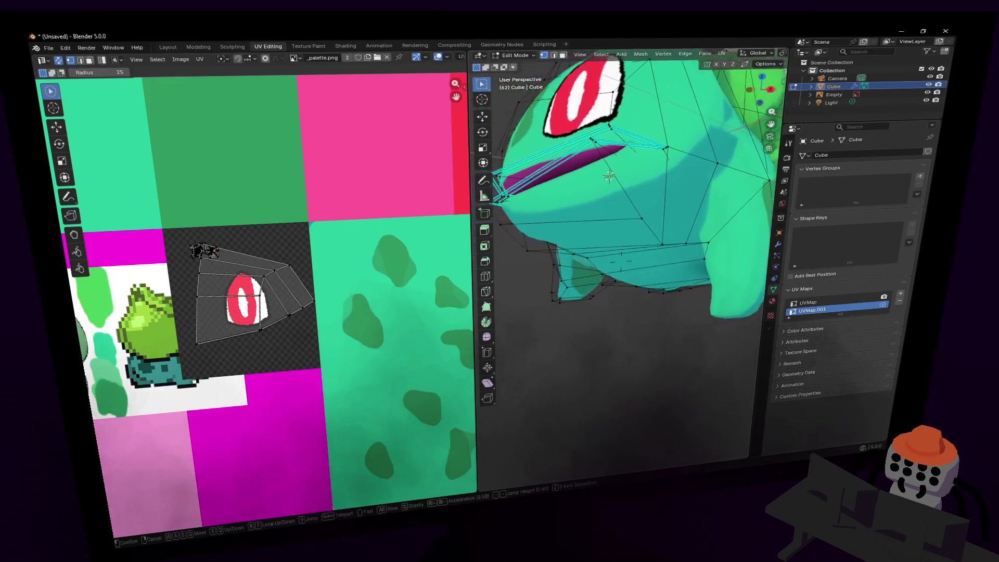
{"action": "key", "text": "s"}
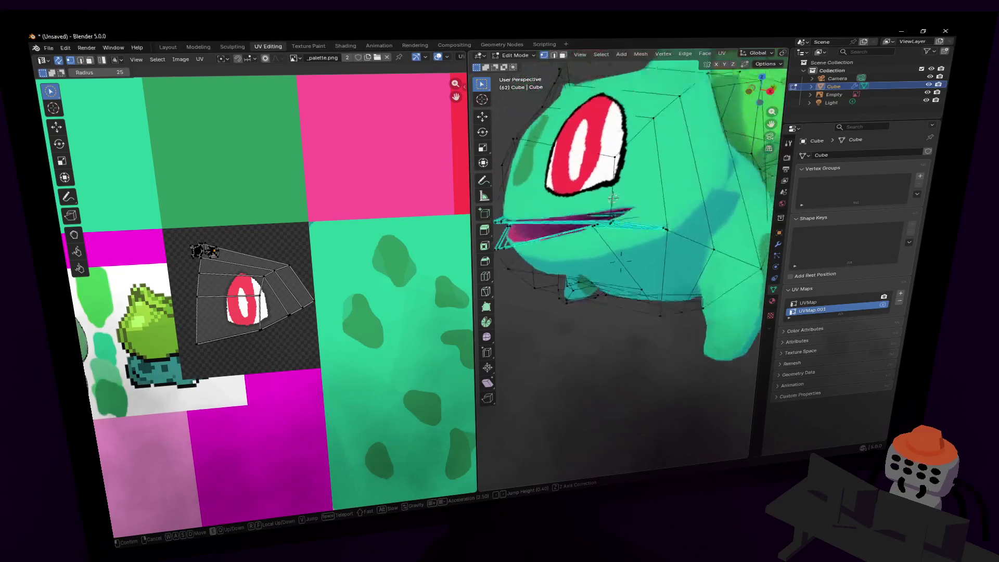
{"action": "key", "text": "w"}
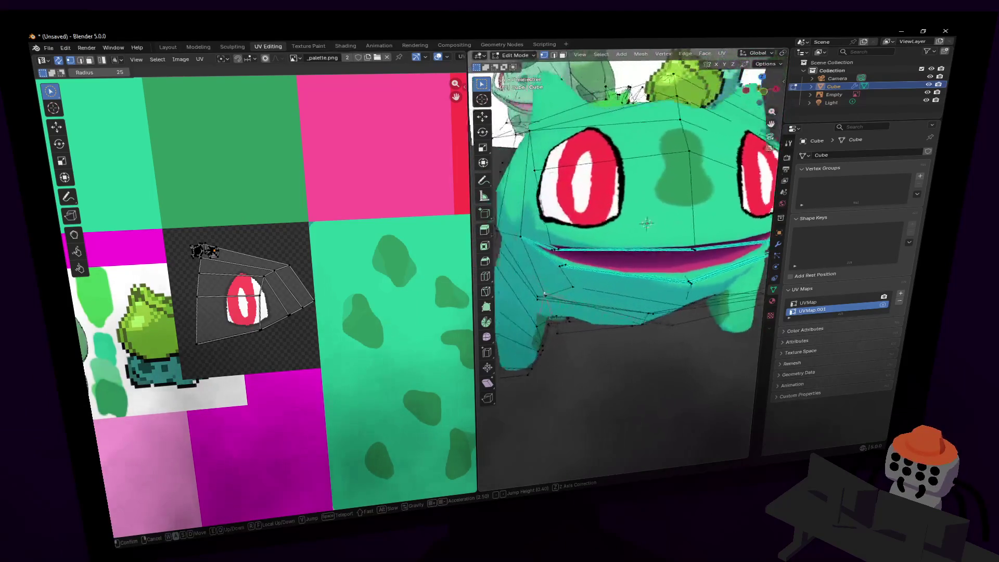
{"action": "key", "text": "w"}
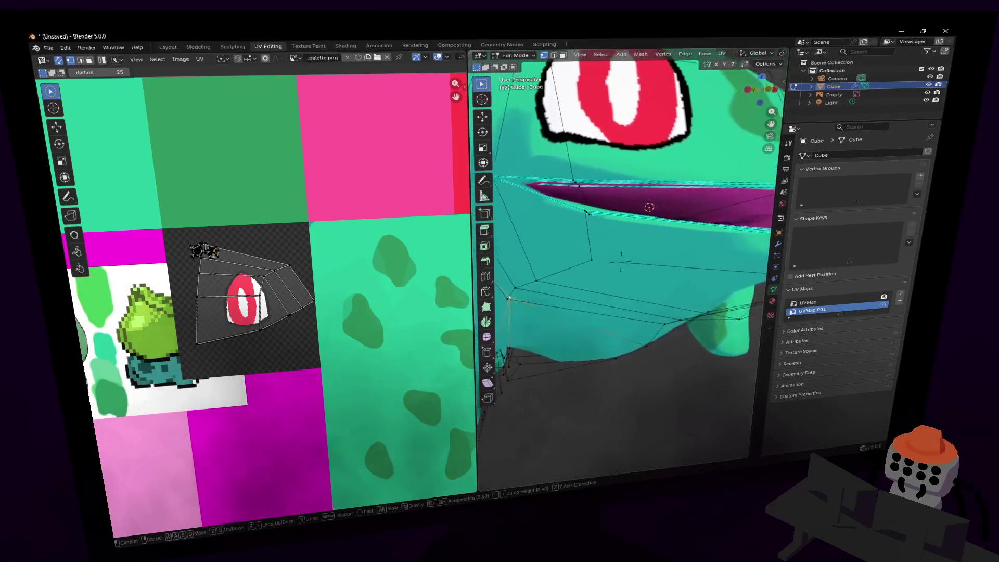
{"action": "left_click", "coordinate": [621, 260]}
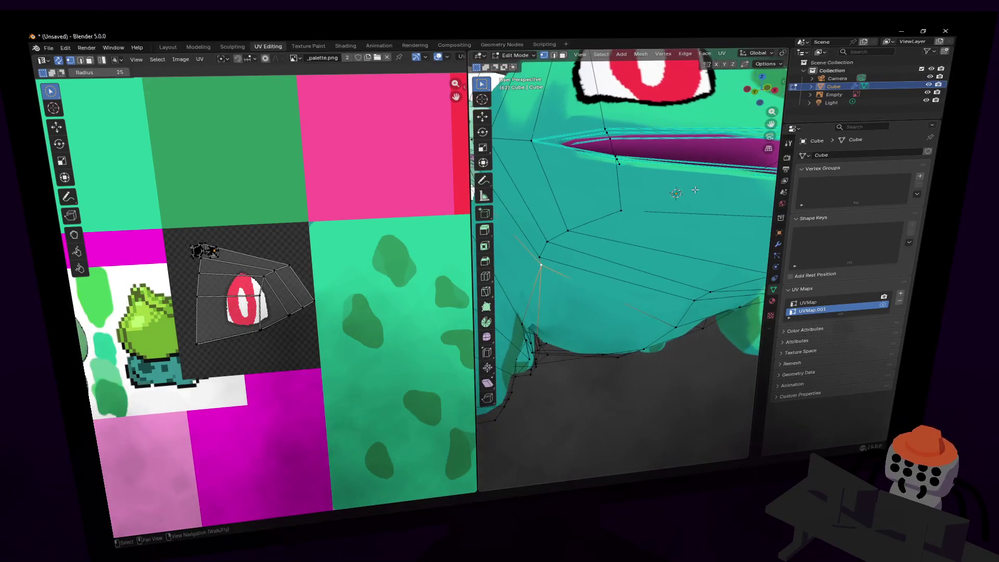
{"action": "key", "text": "3"}
{"action": "left_click", "coordinate": [540, 246]}
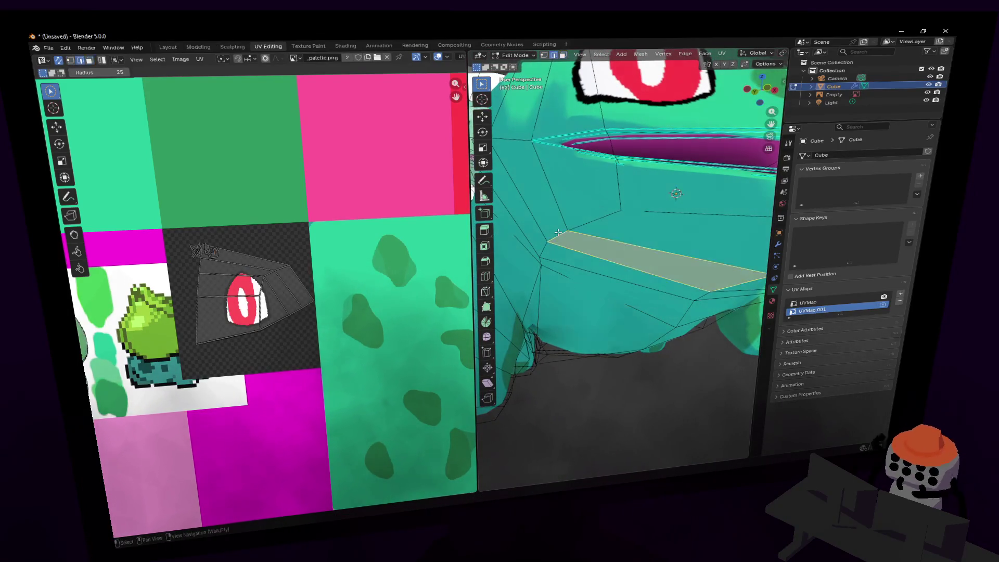
{"action": "key", "text": "shift+grave"}
{"action": "key", "text": "s"}
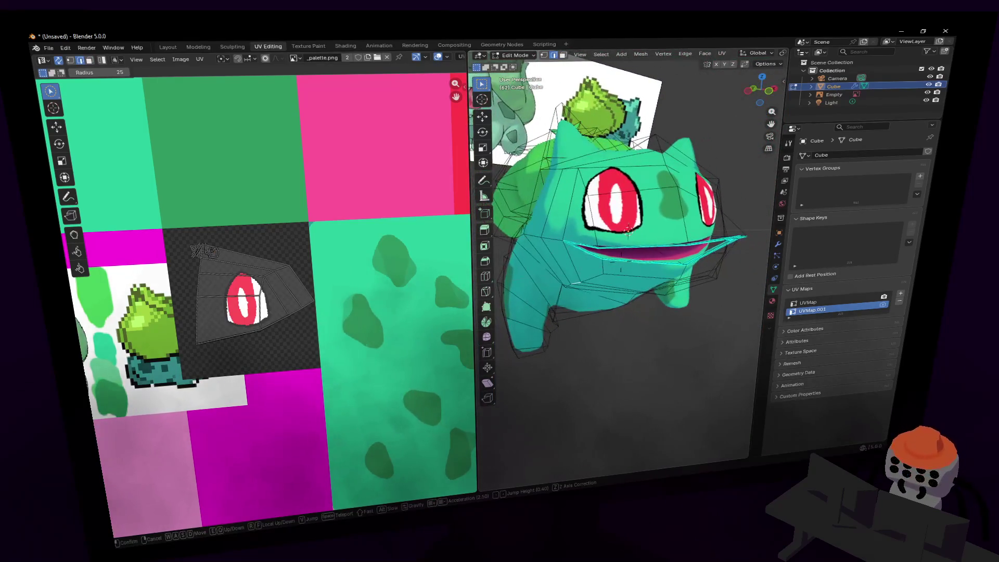
{"action": "left_click", "coordinate": [651, 238]}
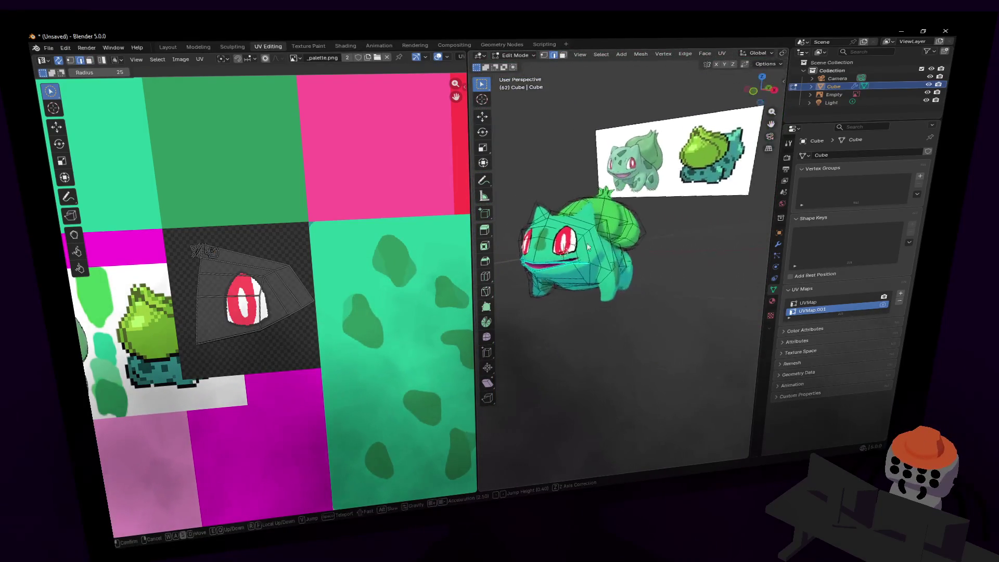
Widen the 3D viewport, switch to Object Mode, and walk the view toward Bulbasaur.
{"action": "left_click_drag", "start_coordinate": [477, 172], "coordinate": [212, 191]}
{"action": "key", "text": "Tab"}
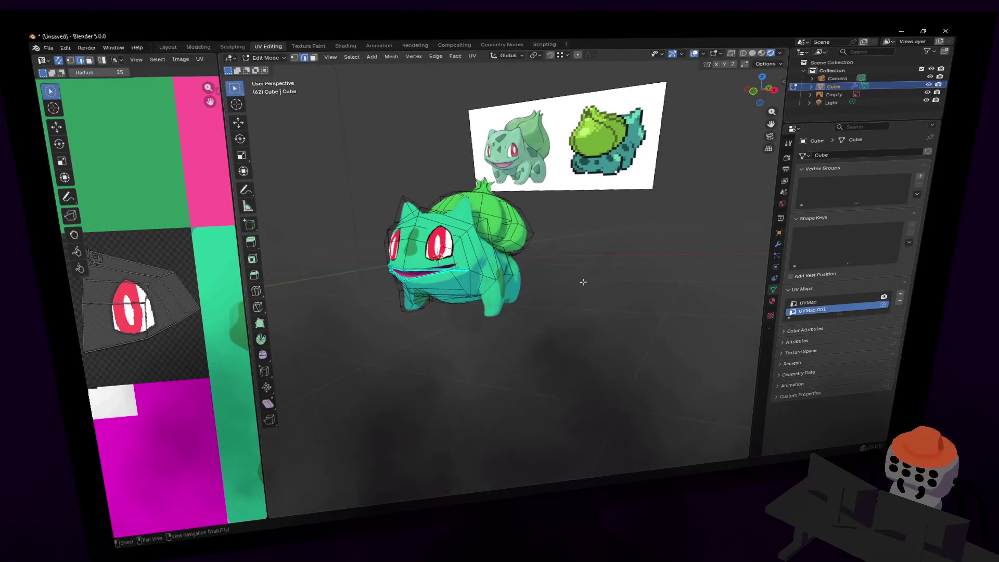
{"action": "key", "text": "shift+grave"}
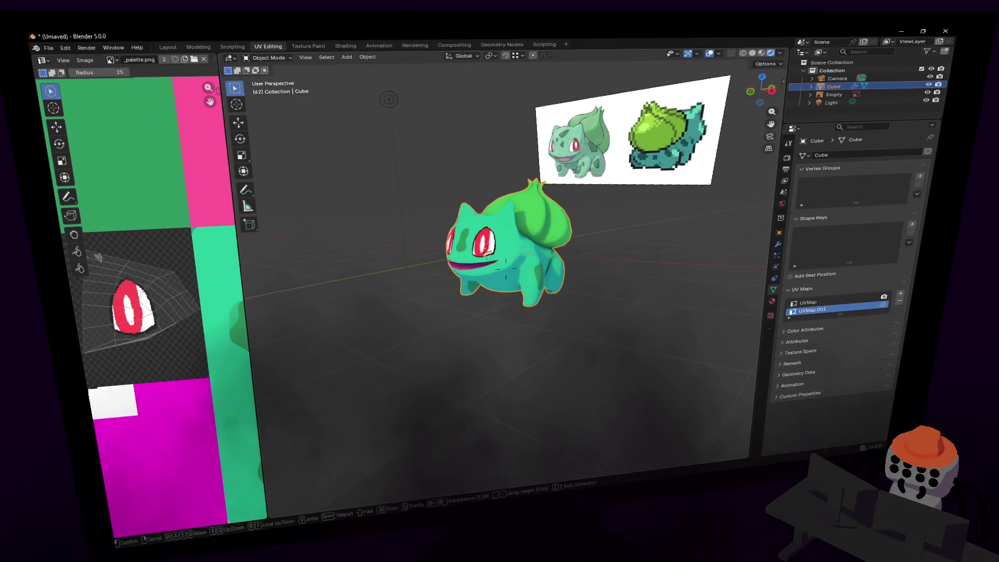
{"action": "left_click", "coordinate": [623, 247]}
{"action": "key", "text": "shift+grave"}
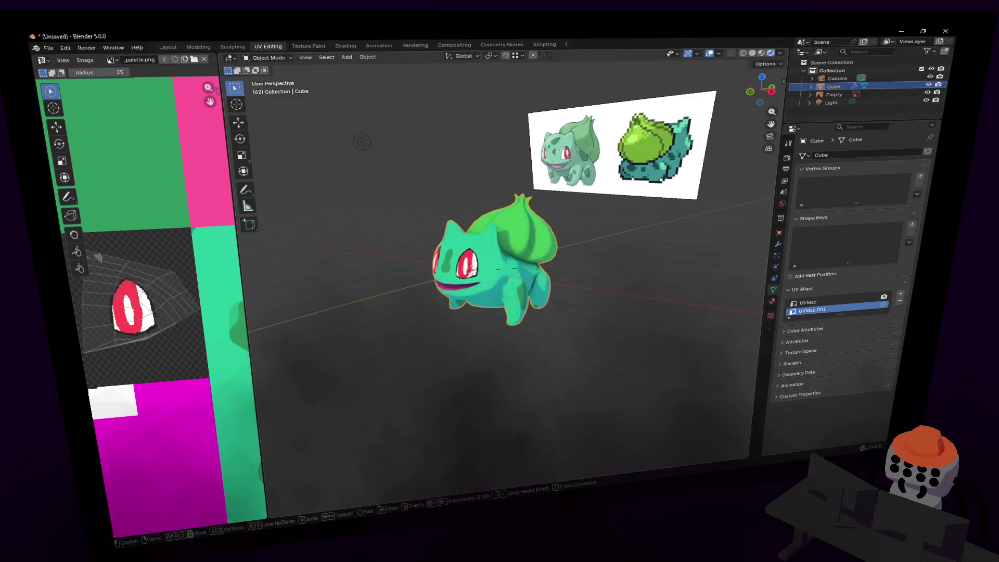
{"action": "left_click", "coordinate": [715, 271]}
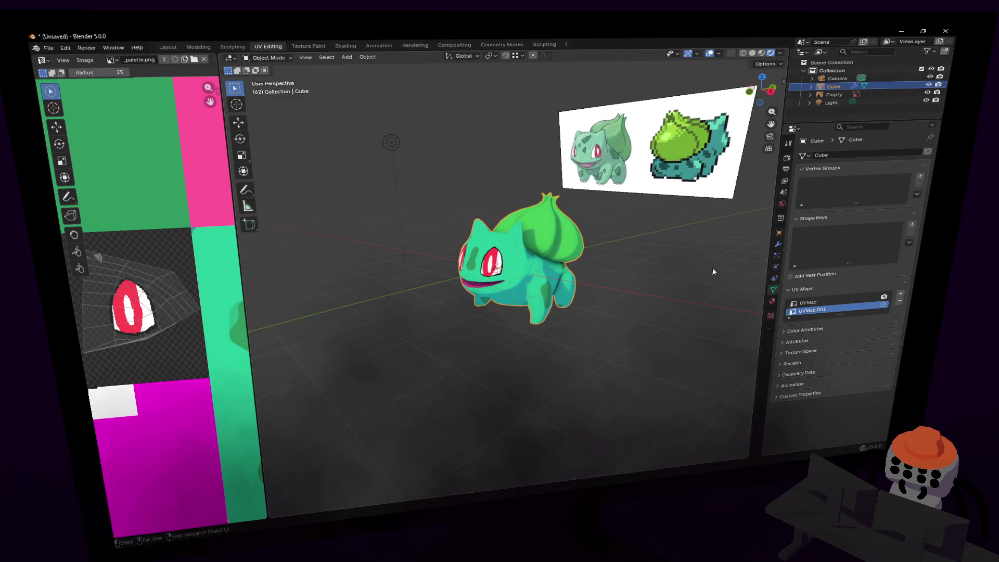
Fly and zoom in close to Bulbasaur's face to inspect the textured model.
{"action": "key", "text": "shift+grave"}
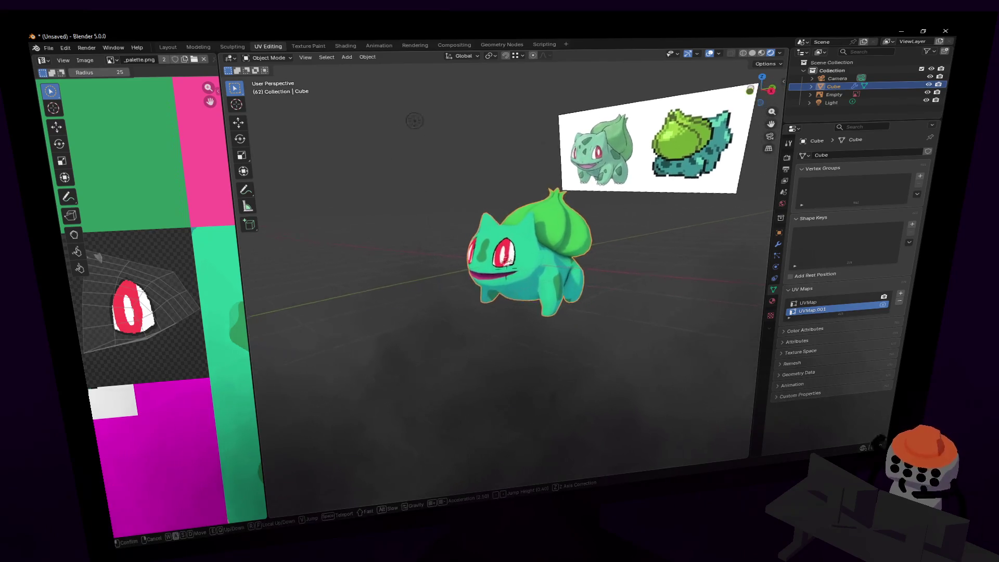
{"action": "left_click", "coordinate": [687, 282]}
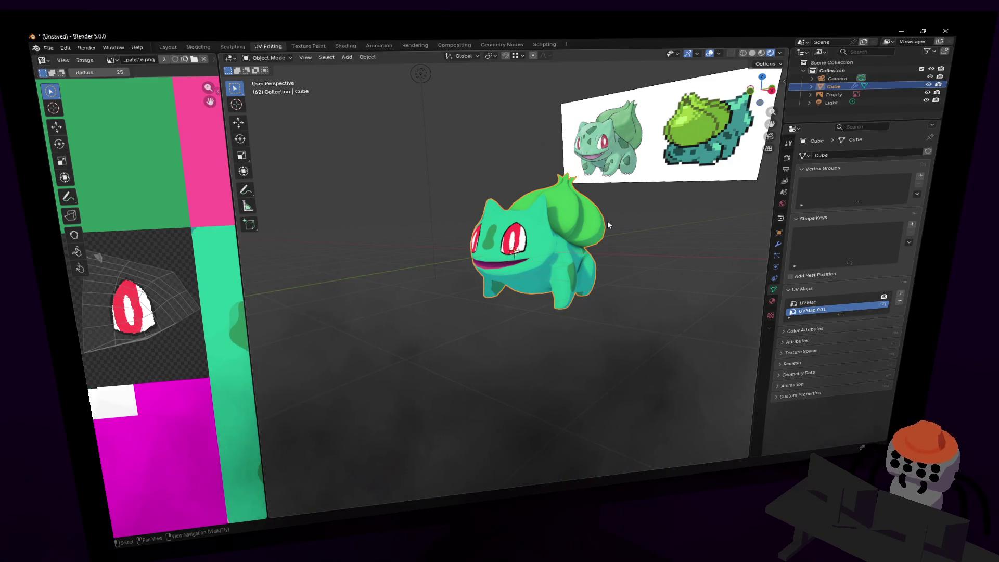
{"action": "scroll", "coordinate": [629, 288], "scroll_direction": "up", "scroll_amount": 3}
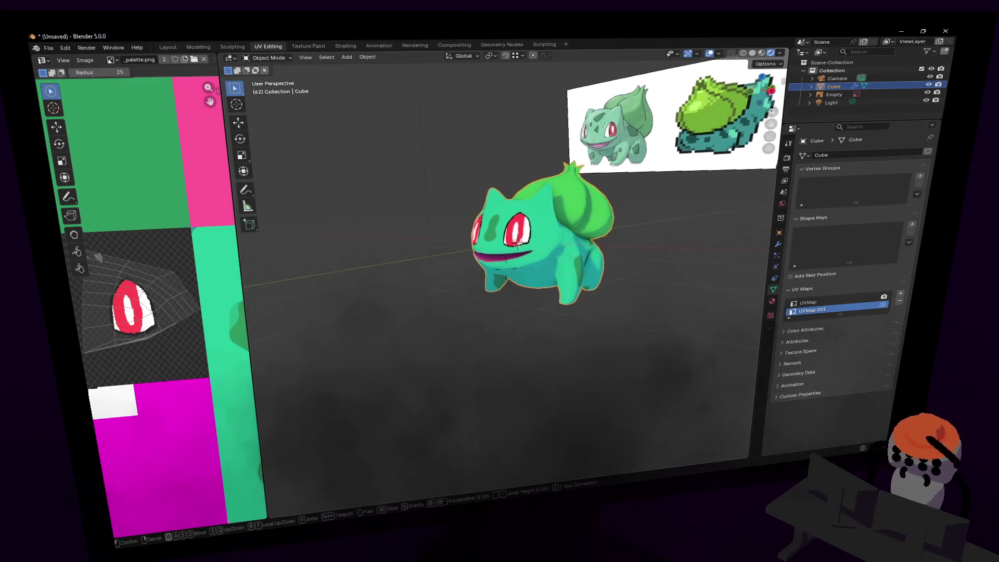
{"action": "key", "text": "shift+grave"}
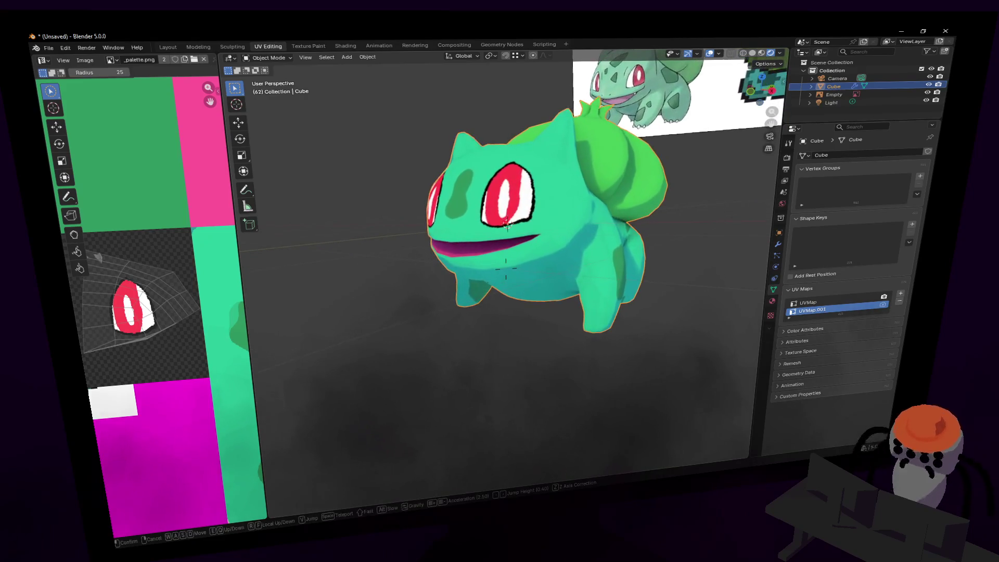
{"action": "left_click", "coordinate": [639, 262]}
{"action": "scroll", "coordinate": [637, 231], "scroll_direction": "up", "scroll_amount": 2}
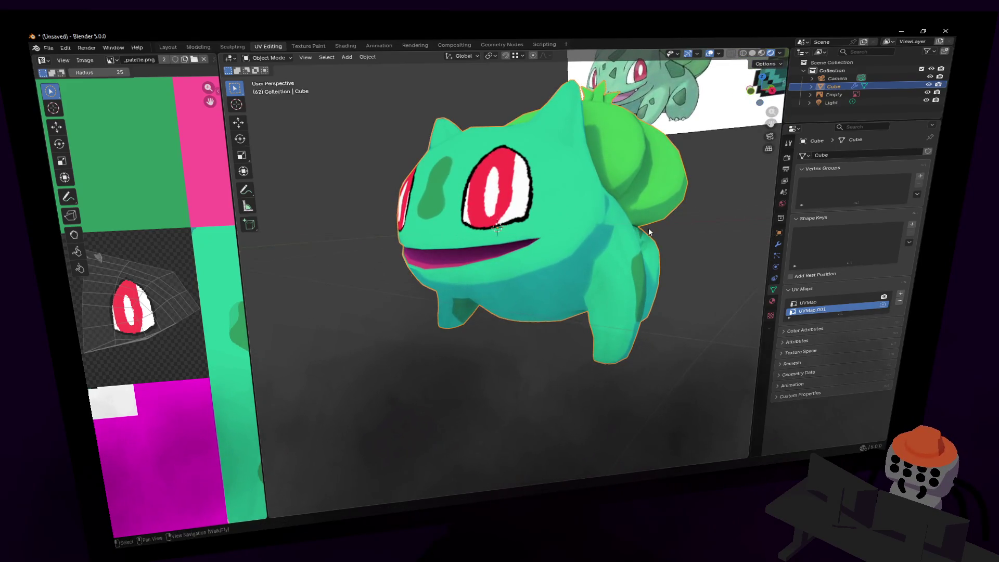
{"action": "scroll", "coordinate": [648, 228], "scroll_direction": "up", "scroll_amount": 2}
Move the vertex at the head's left edge beside the eye with an axis constraint, then return to Object Mode.
{"action": "key", "text": "Tab"}
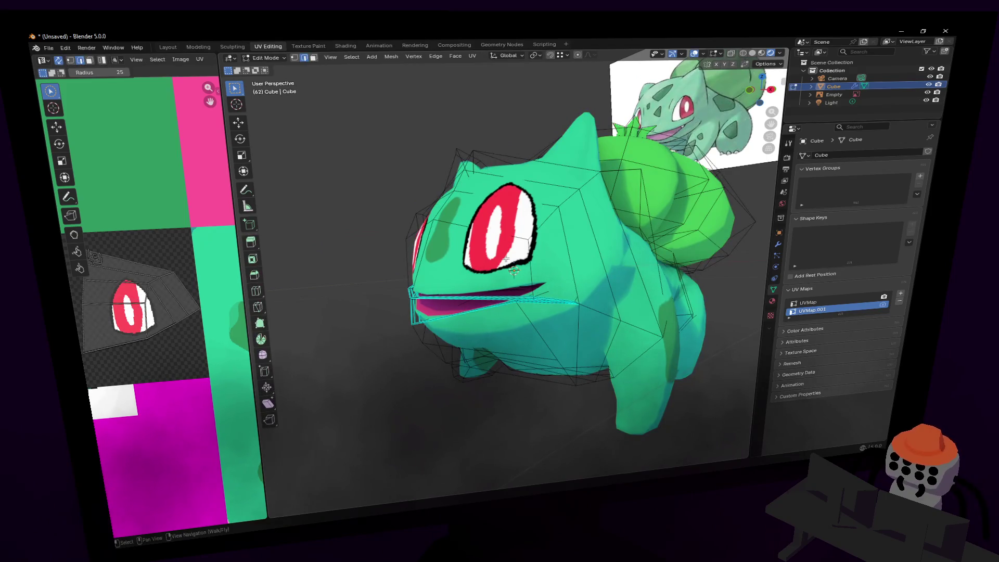
{"action": "scroll", "coordinate": [506, 259], "scroll_direction": "up", "scroll_amount": 4}
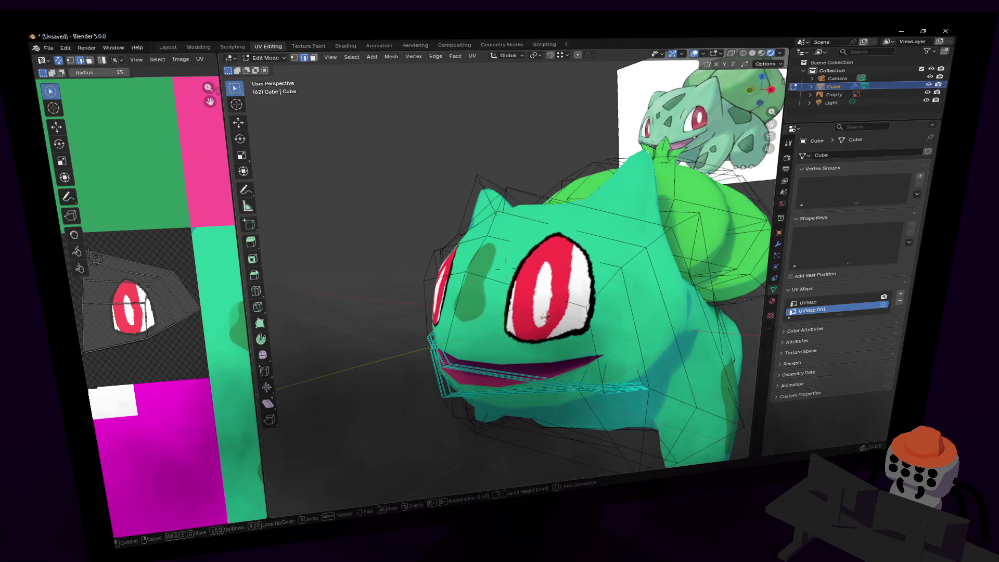
{"action": "scroll", "coordinate": [484, 261], "scroll_direction": "up", "scroll_amount": 3}
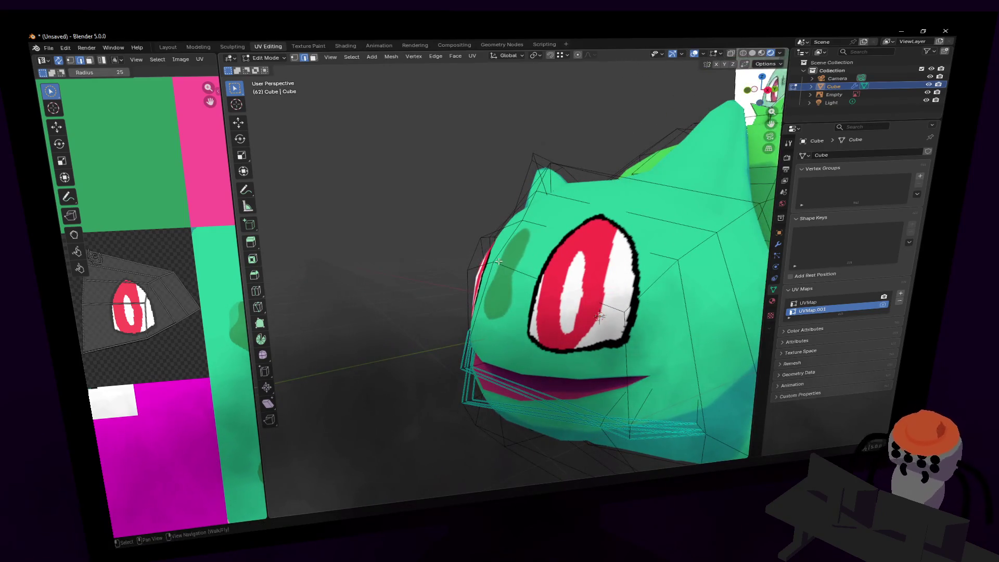
{"action": "key", "text": "1"}
{"action": "left_click", "coordinate": [499, 261]}
{"action": "mouse_move", "coordinate": [499, 261]}
{"action": "middle_mouse_down"}
{"action": "mouse_move", "coordinate": [514, 206]}
{"action": "mouse_move", "coordinate": [479, 204]}
{"action": "mouse_move", "coordinate": [485, 220]}
{"action": "middle_mouse_up"}
{"action": "key", "text": "g"}
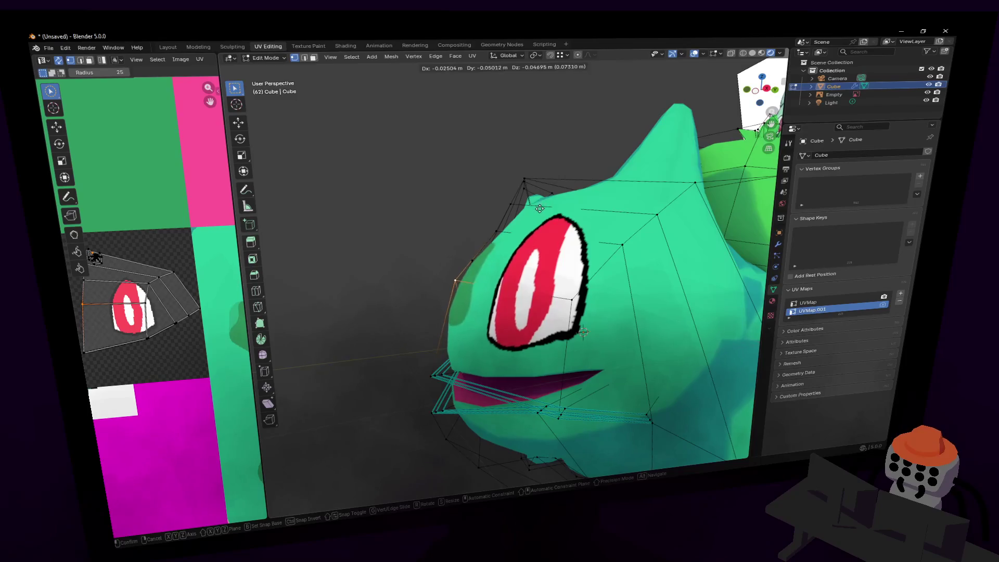
{"action": "key", "text": "shift+x"}
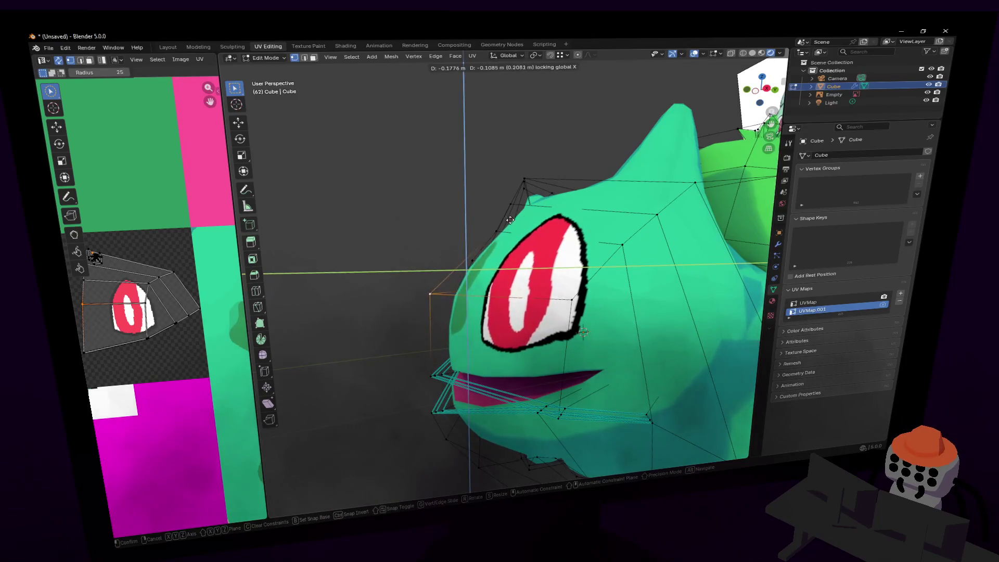
{"action": "left_click", "coordinate": [492, 236]}
{"action": "mouse_move", "coordinate": [492, 237]}
{"action": "middle_mouse_down"}
{"action": "mouse_move", "coordinate": [515, 234]}
{"action": "mouse_move", "coordinate": [488, 233]}
{"action": "middle_mouse_up"}
{"action": "key", "text": "Tab"}
{"action": "key", "text": "shift+grave"}
Fly the view down to the mouth and add a centred loop cut through it in Edit Mode.
{"action": "key", "text": "w"}
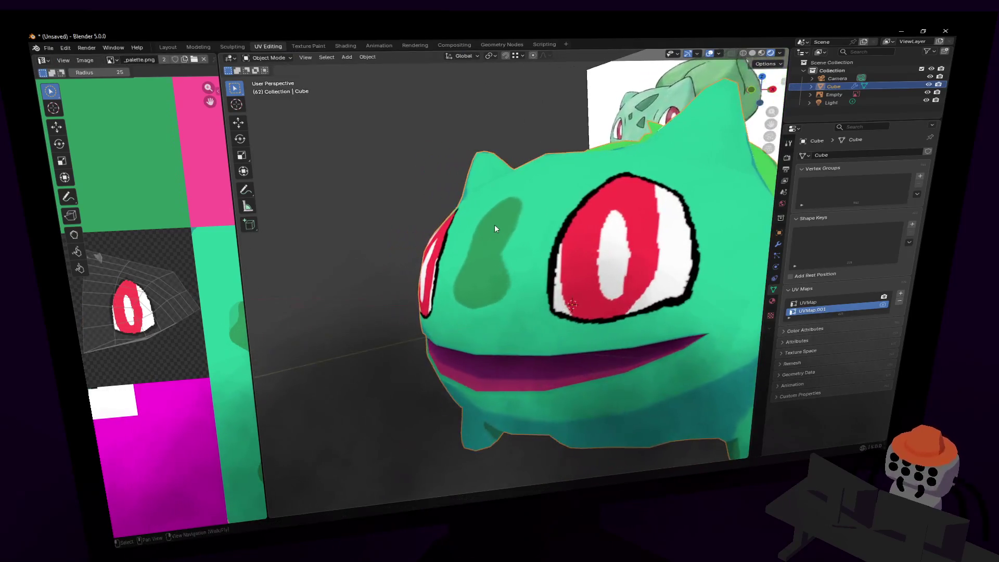
{"action": "key", "text": "s"}
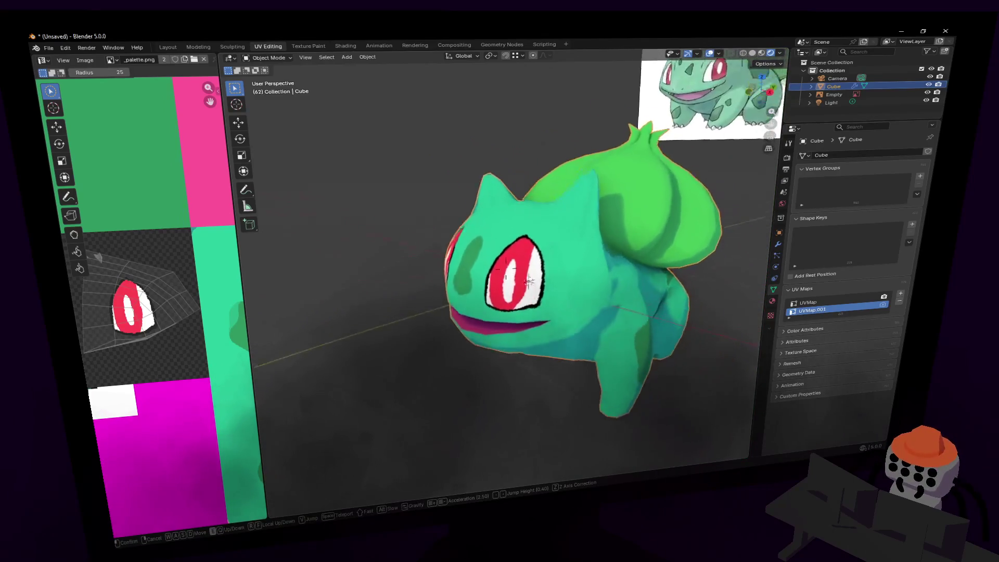
{"action": "key", "text": "w"}
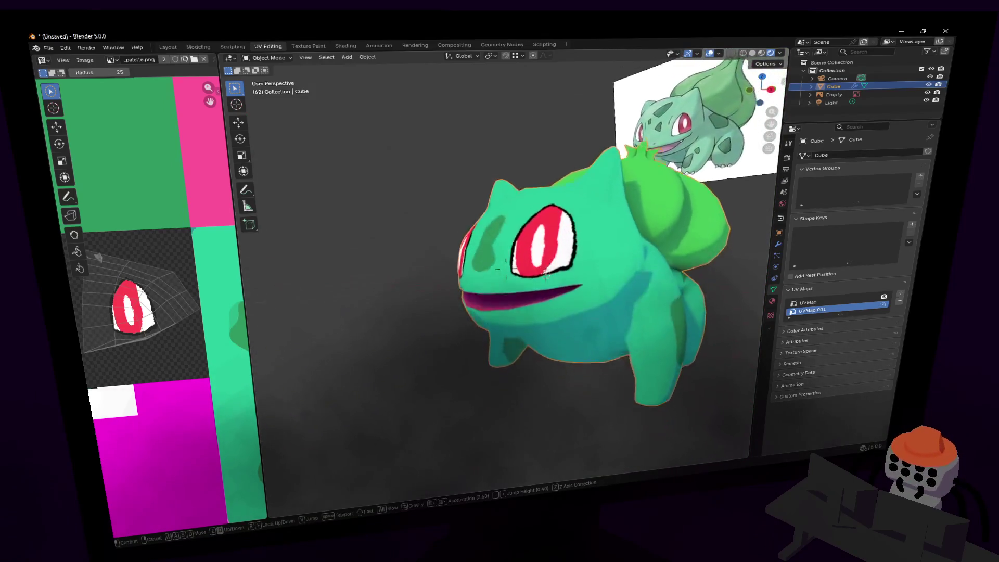
{"action": "left_click", "coordinate": [493, 220]}
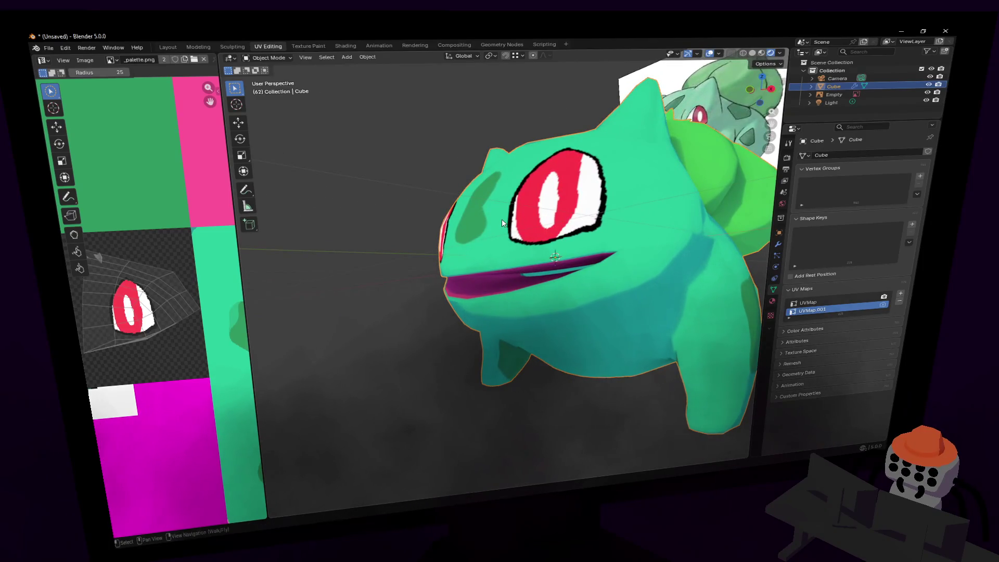
{"action": "key", "text": "shift+grave"}
{"action": "key", "text": "w"}
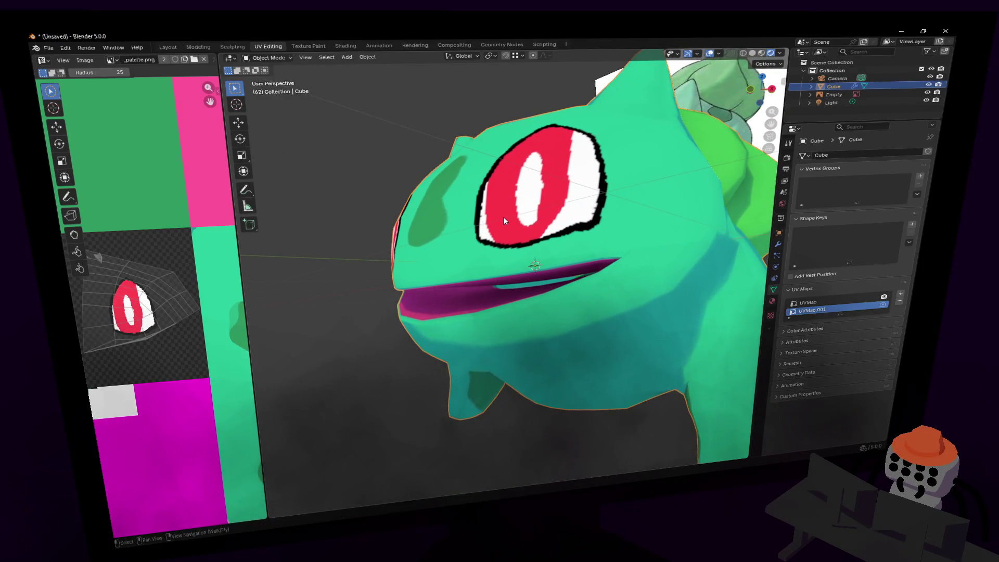
{"action": "key", "text": "w"}
{"action": "left_click", "coordinate": [501, 216]}
{"action": "key", "text": "shift+grave"}
{"action": "key", "text": "w"}
{"action": "left_click", "coordinate": [491, 210]}
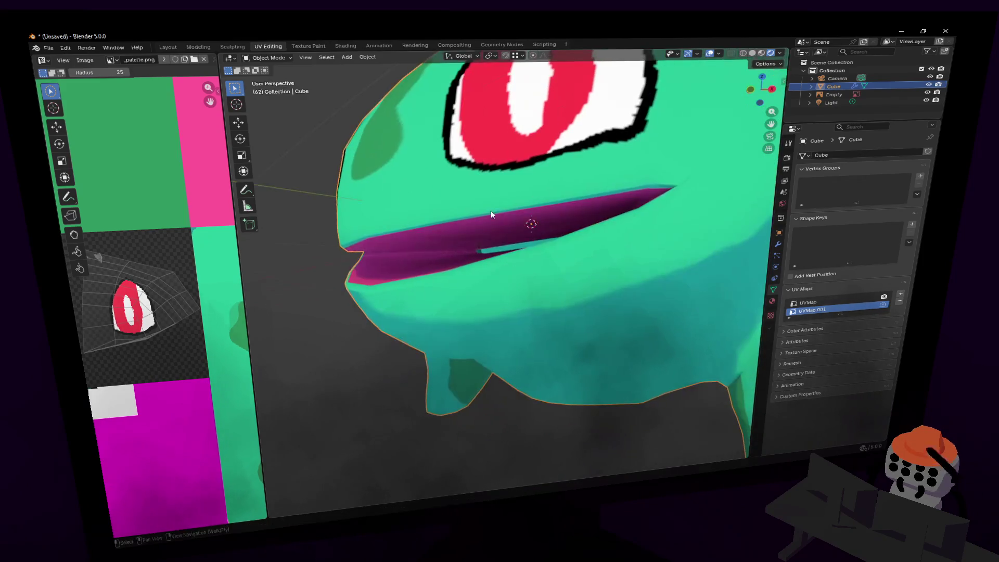
{"action": "key", "text": "Tab"}
{"action": "key", "text": "ctrl+r"}
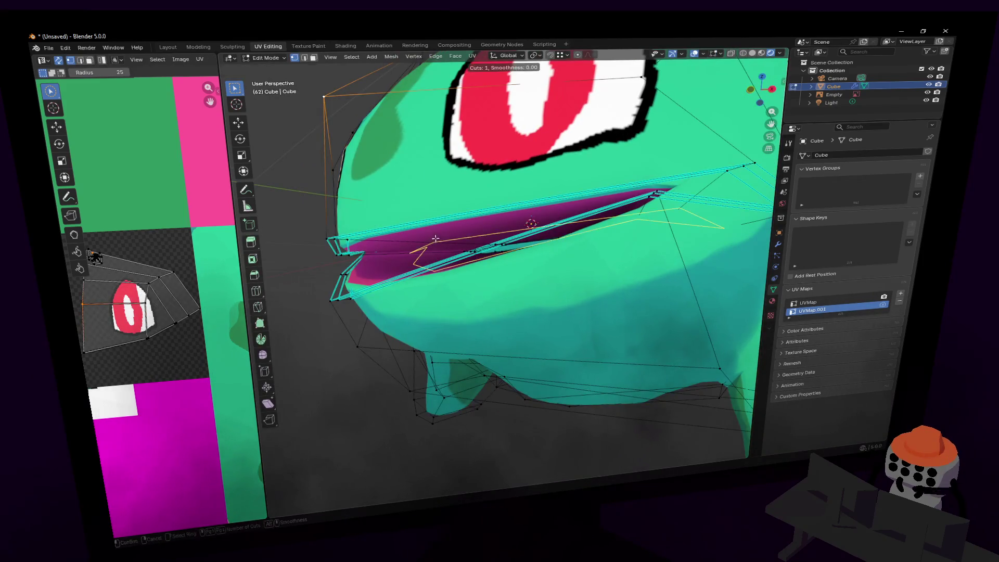
{"action": "left_click", "coordinate": [435, 238]}
{"action": "right_click", "coordinate": [435, 238]}
Fly into the mouth cavity and box-select the mouth-corner vertices.
{"action": "key", "text": "shift+grave"}
{"action": "key", "text": "w"}
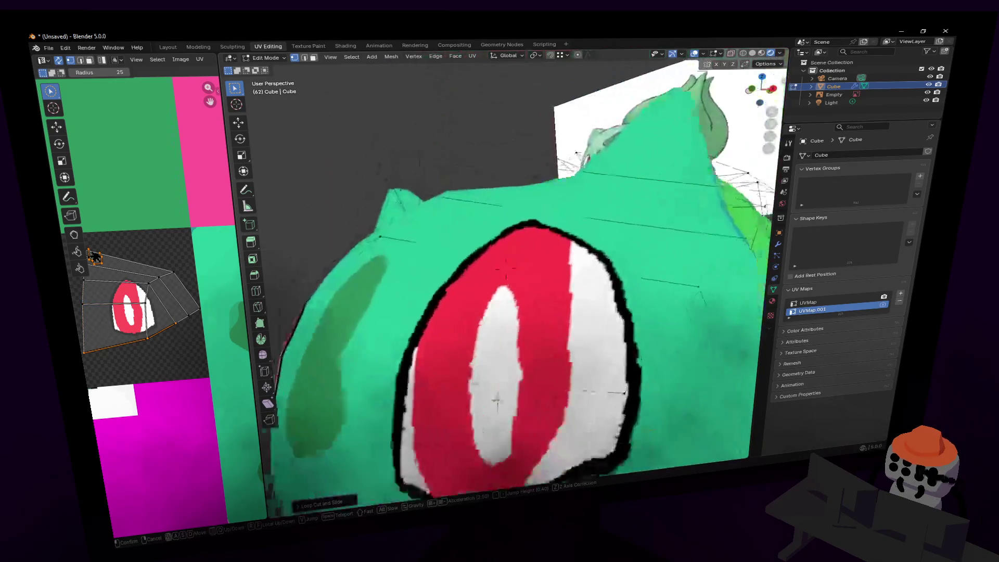
{"action": "key", "text": "s"}
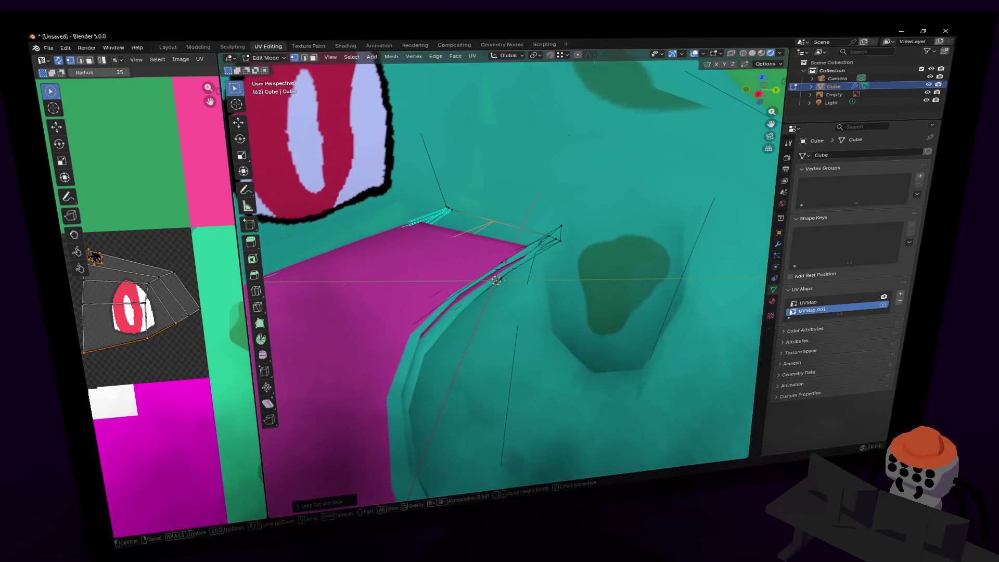
{"action": "left_click", "coordinate": [524, 224]}
{"action": "key", "text": "shift+grave"}
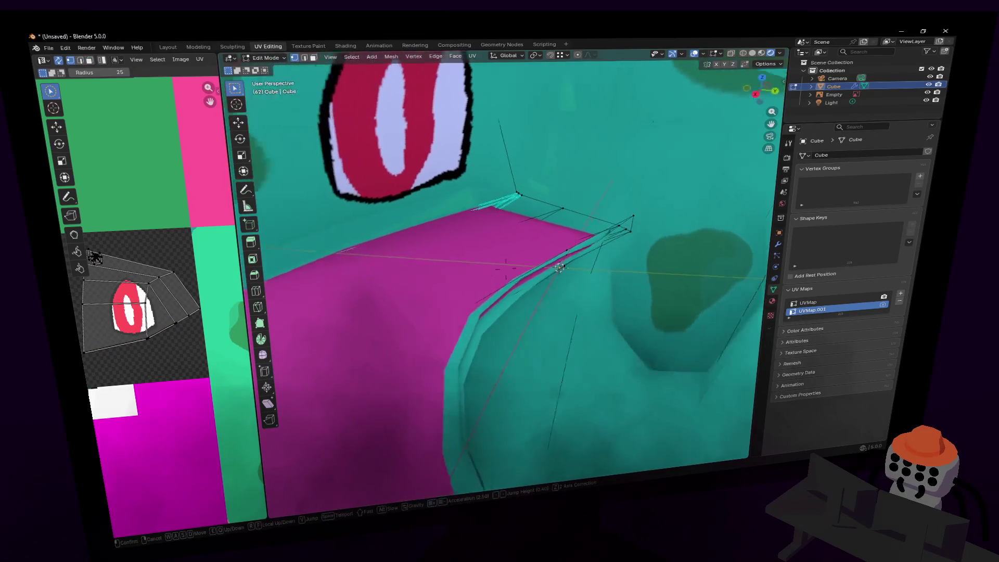
{"action": "key", "text": "w"}
{"action": "key", "text": "s"}
{"action": "left_click", "coordinate": [576, 210]}
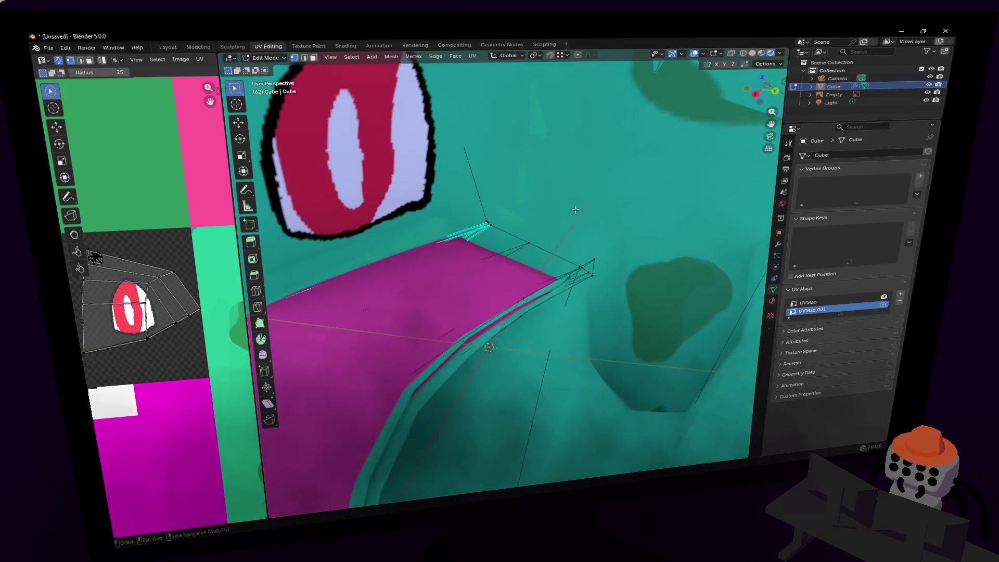
{"action": "mouse_move", "coordinate": [540, 239]}
{"action": "left_mouse_down"}
{"action": "mouse_move", "coordinate": [524, 252]}
{"action": "mouse_move", "coordinate": [525, 275]}
{"action": "left_mouse_up"}
{"action": "left_click_drag", "start_coordinate": [479, 362], "coordinate": [479, 363]}
Fly around inside the head to inspect the mouth area.
{"action": "key", "text": "shift+grave"}
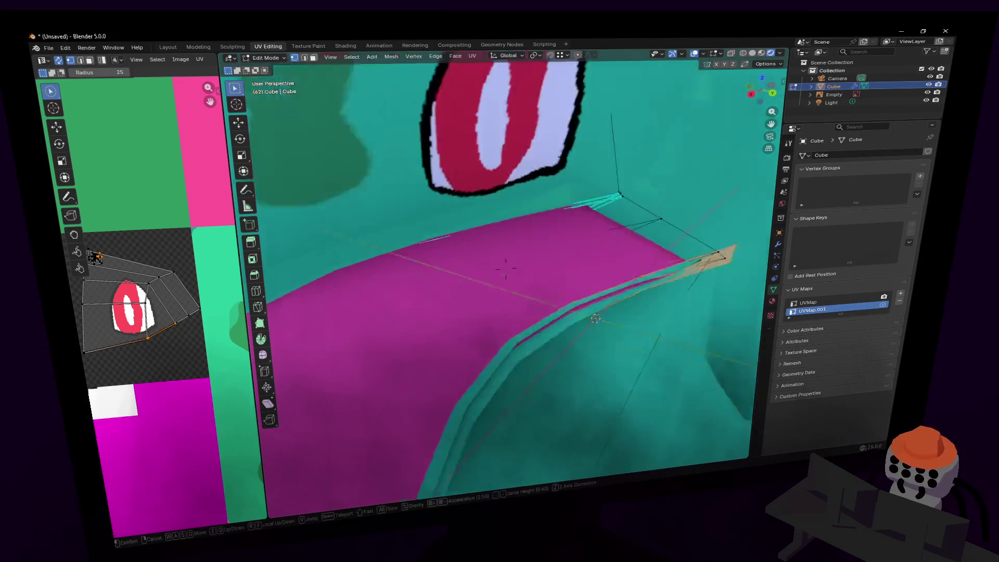
{"action": "left_click", "coordinate": [593, 268]}
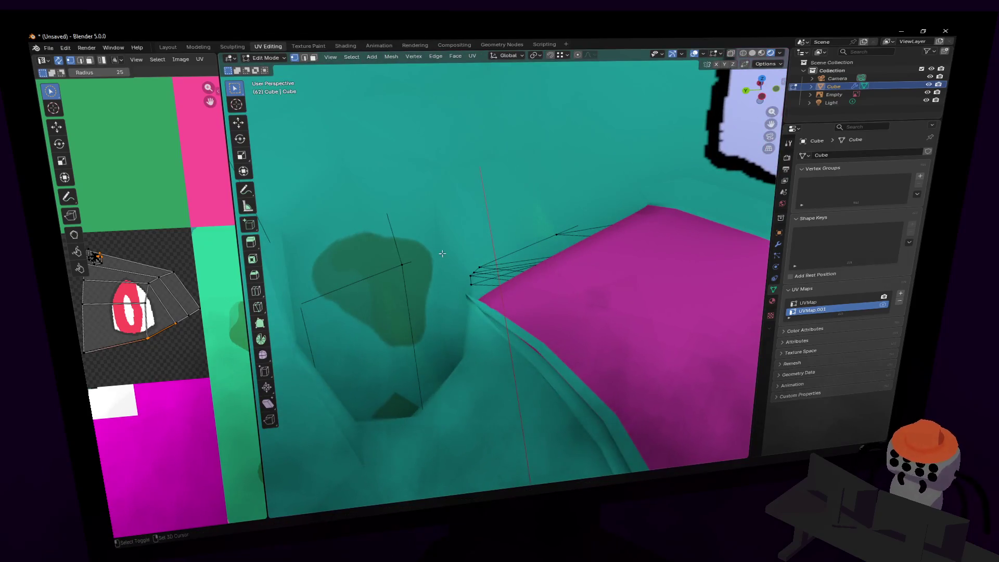
{"action": "key", "text": "shift+grave"}
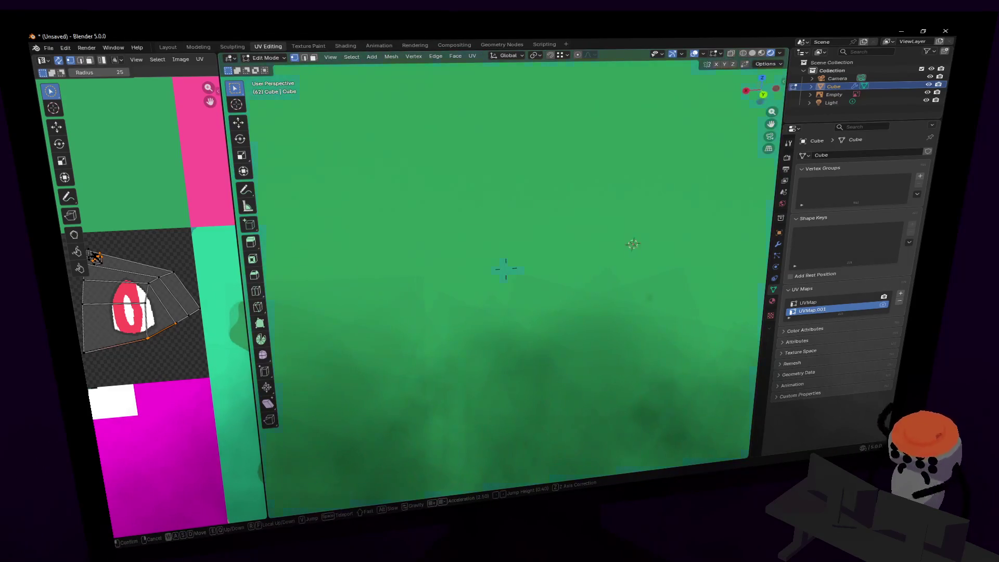
{"action": "key", "text": "s"}
{"action": "key", "text": "w"}
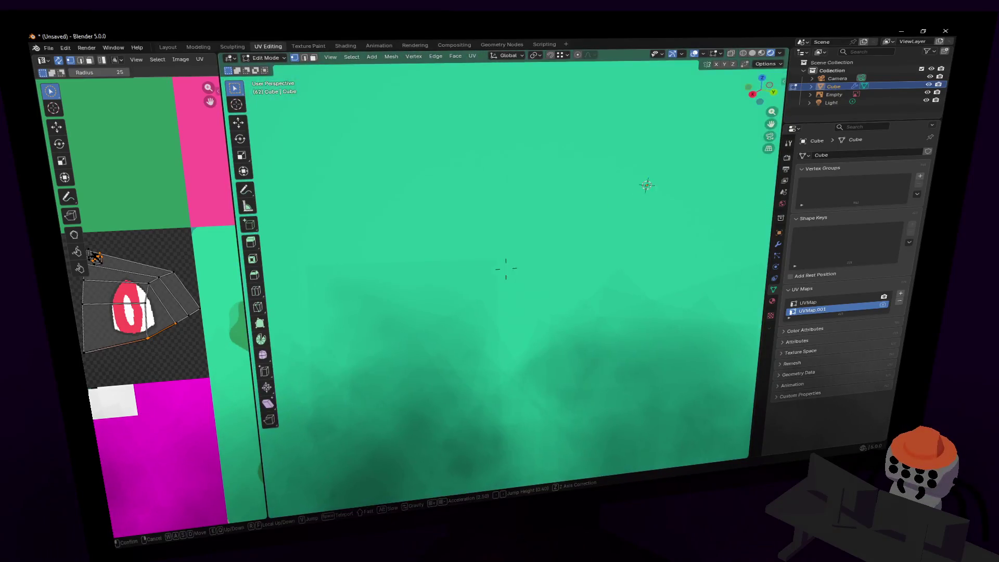
{"action": "left_click", "coordinate": [525, 330]}
Turn on X-ray, orbit to the mouth, and box-select the faces along its upper edge.
{"action": "key", "text": "alt+z"}
{"action": "middle_click_drag", "start_coordinate": [501, 286], "coordinate": [459, 284]}
{"action": "key", "text": "shift+grave"}
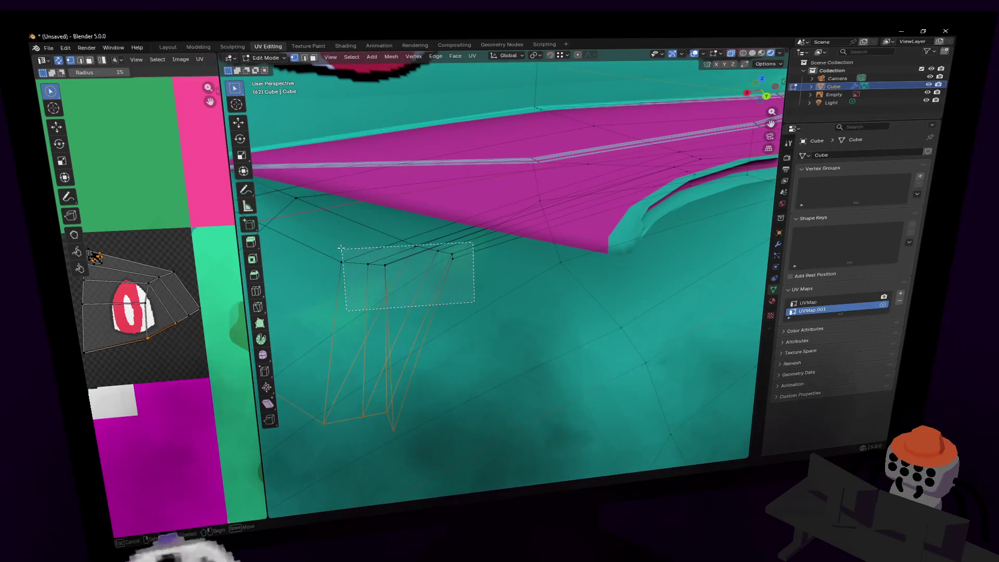
{"action": "key", "text": "q"}
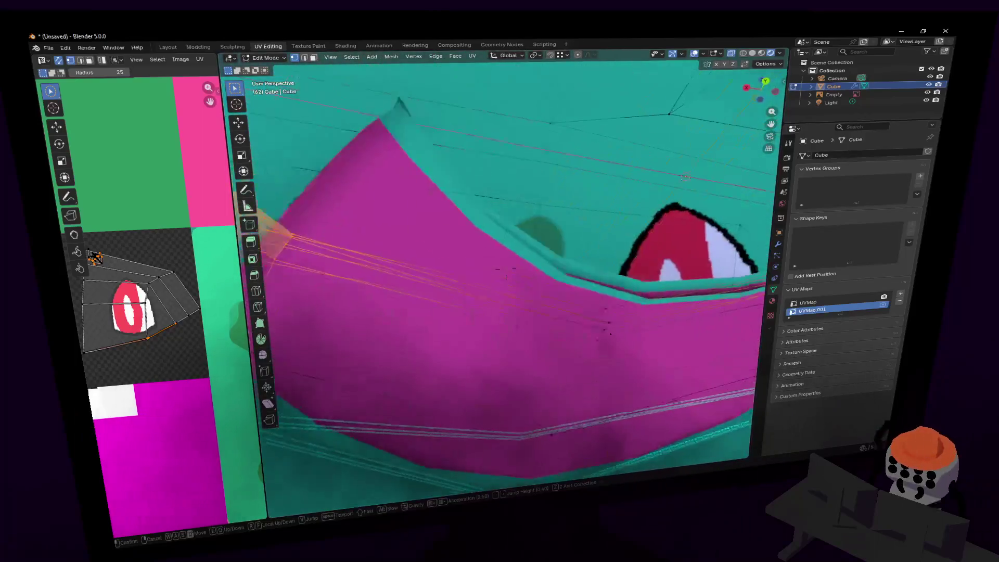
{"action": "left_click", "coordinate": [456, 238]}
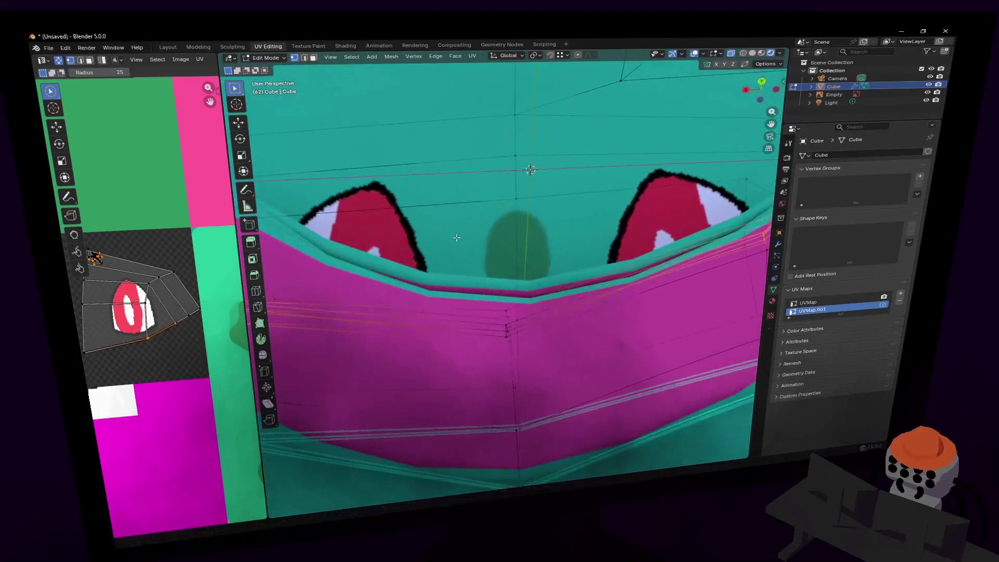
{"action": "middle_click_drag", "start_coordinate": [529, 306], "coordinate": [475, 370]}
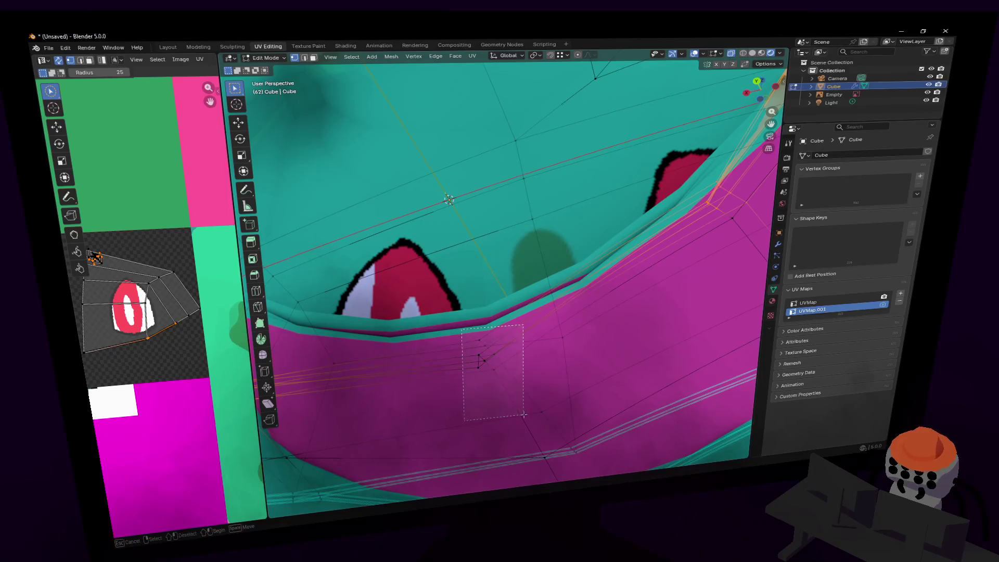
{"action": "left_click_drag", "start_coordinate": [523, 414], "coordinate": [523, 415]}
{"action": "middle_click_drag", "start_coordinate": [523, 415], "coordinate": [498, 370]}
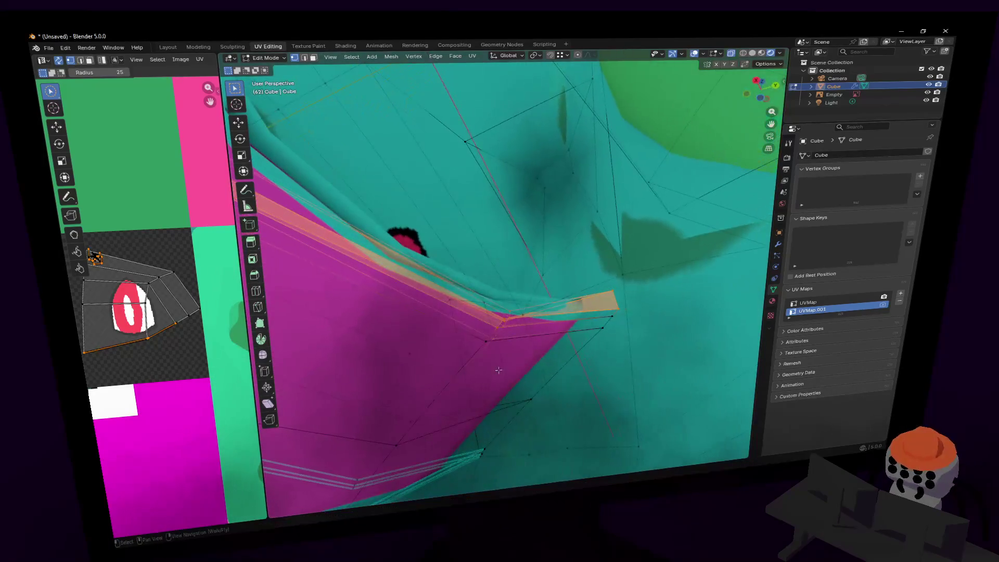
Fly around the mouth interior to check the selection with the eyes in view.
{"action": "key", "text": "shift+grave"}
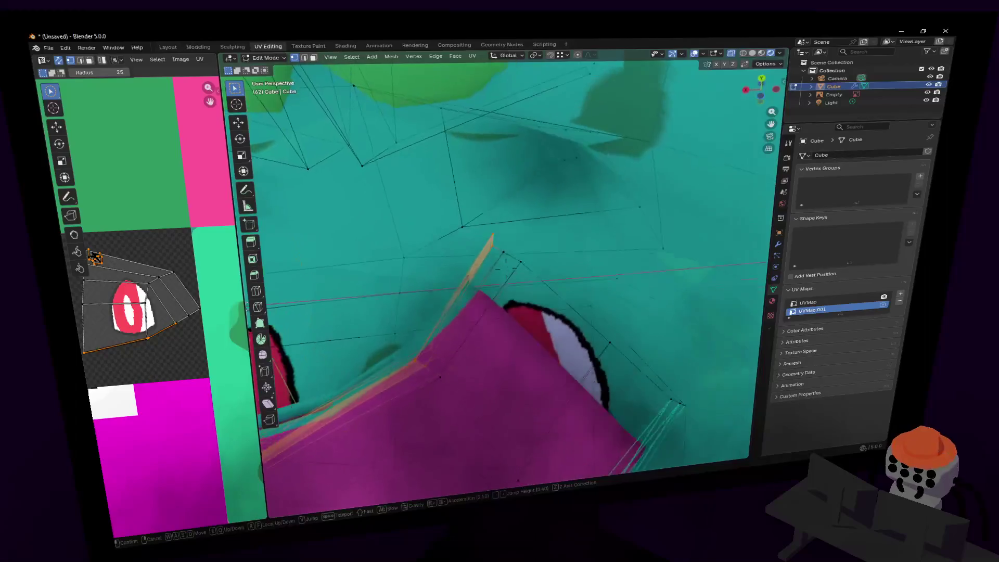
{"action": "key", "text": "w"}
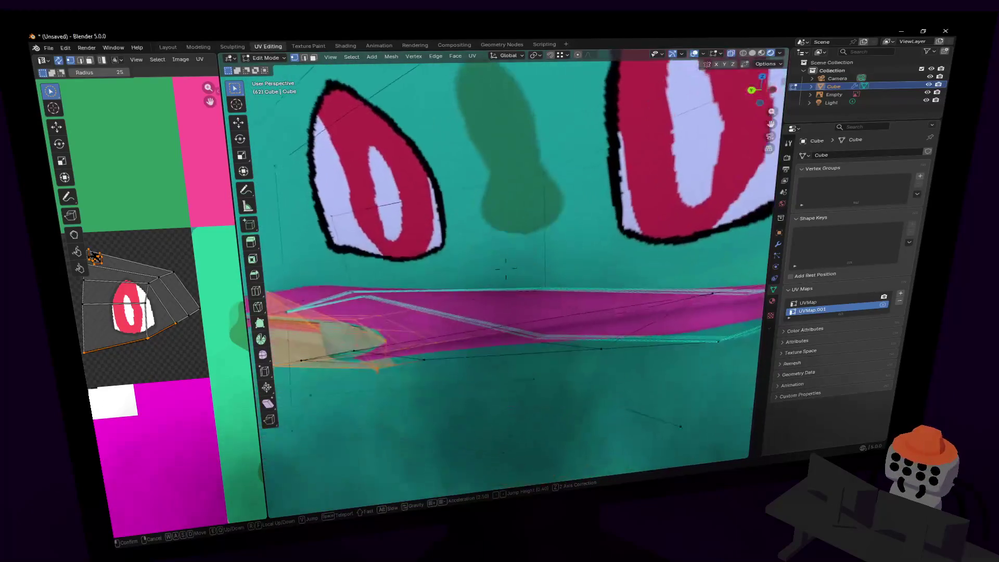
{"action": "mouse_move", "coordinate": [505, 268]}
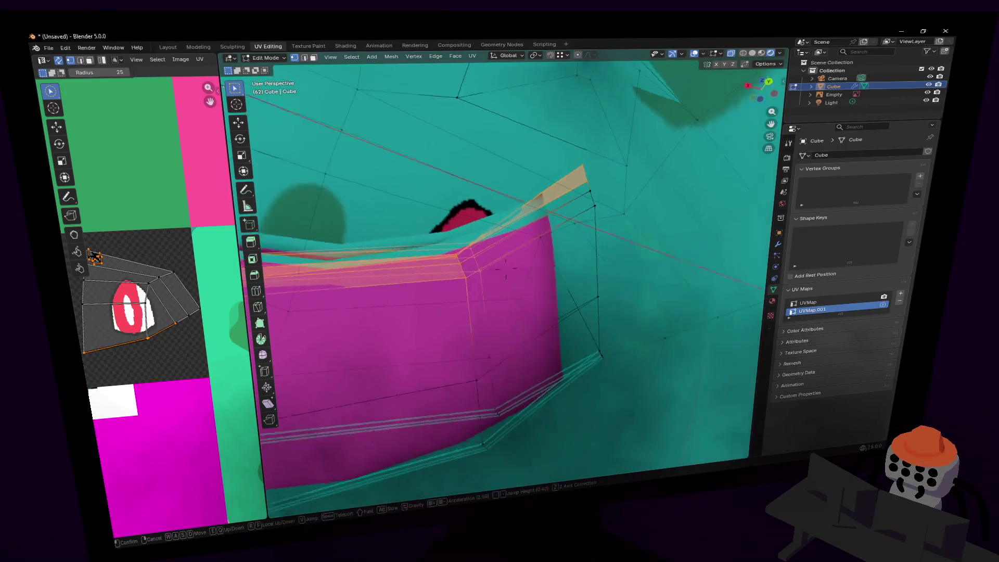
{"action": "left_click", "coordinate": [498, 243]}
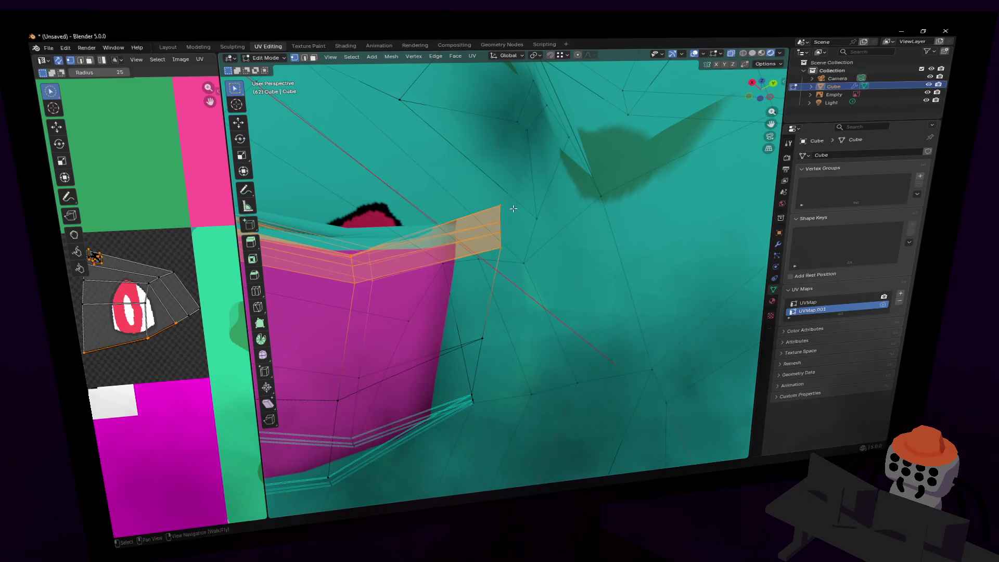
{"action": "key", "text": "shift+grave"}
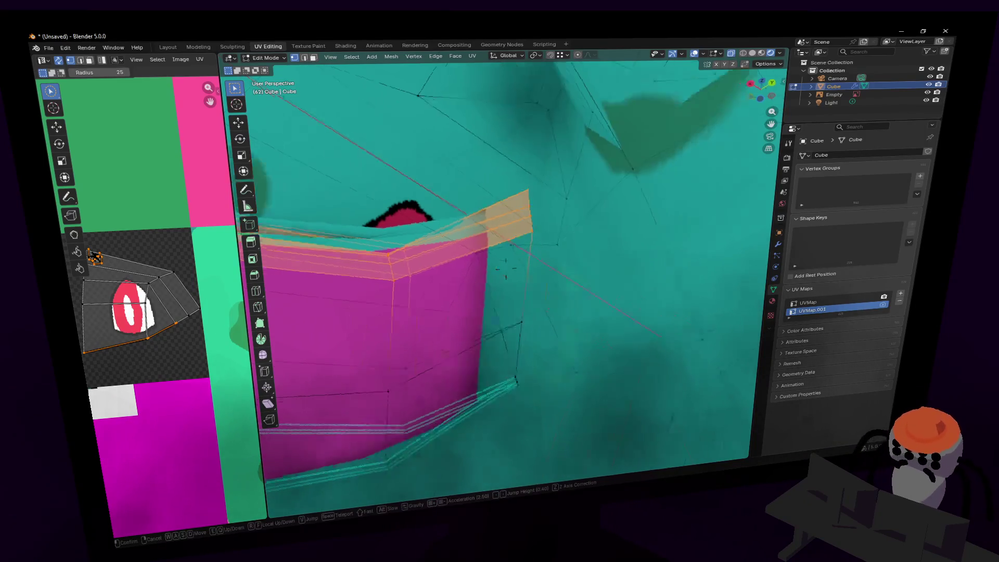
{"action": "mouse_move", "coordinate": [505, 271]}
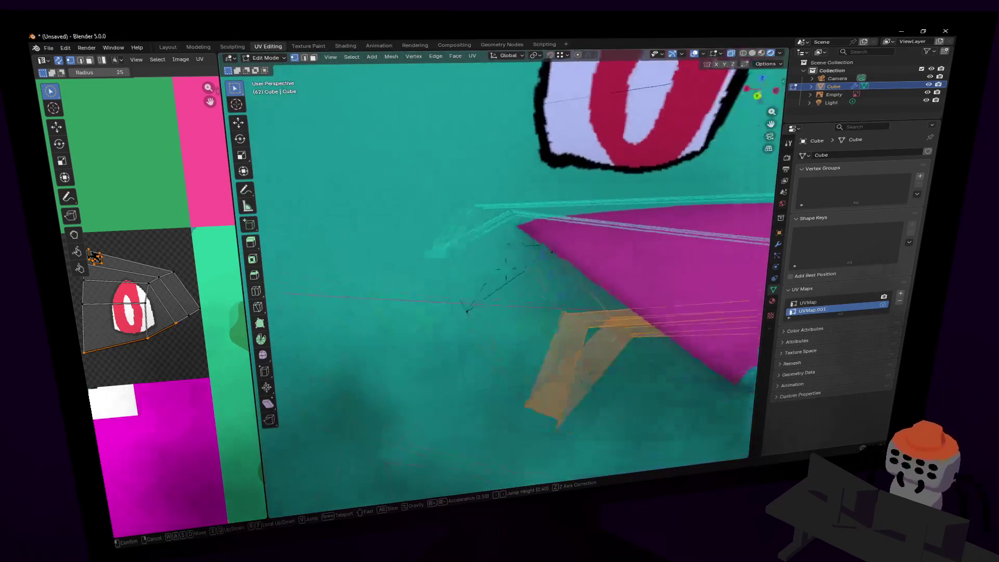
{"action": "left_click", "coordinate": [566, 204]}
Dissolve the selected vertices and select the connected mouth region in edge mode.
{"action": "key", "text": "x"}
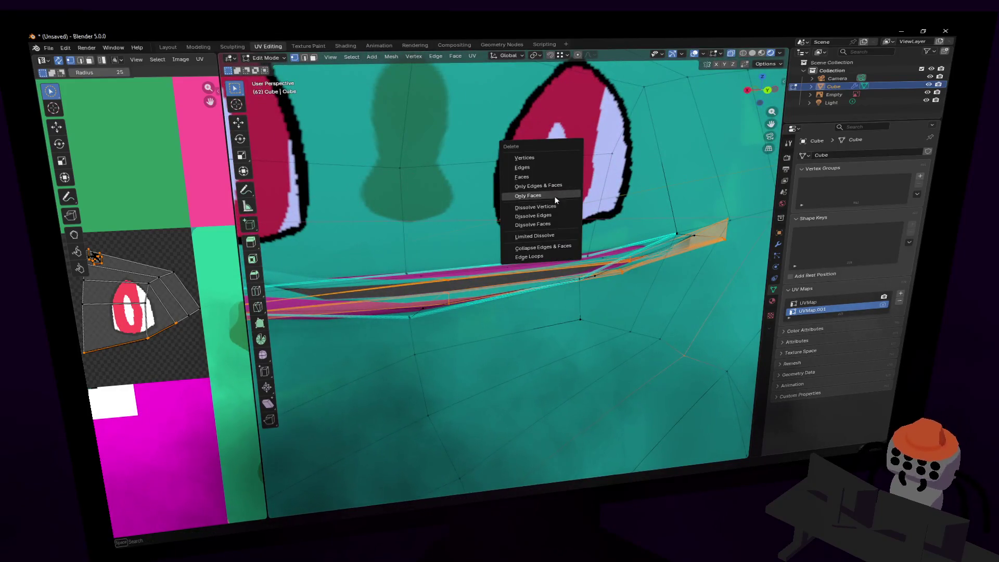
{"action": "left_click", "coordinate": [566, 207]}
{"action": "middle_click_drag", "start_coordinate": [596, 190], "coordinate": [623, 238]}
{"action": "key", "text": "2"}
{"action": "key", "text": "l"}
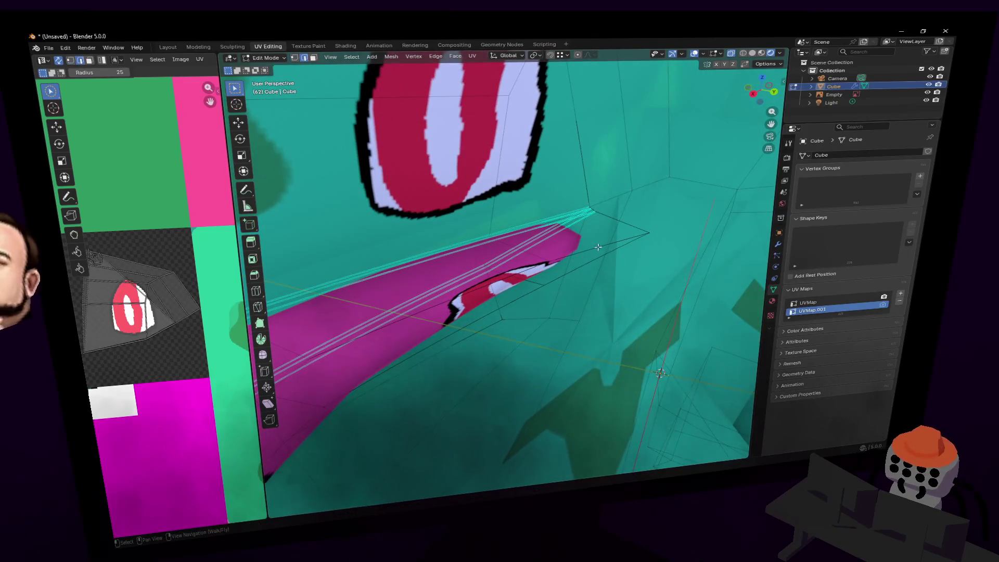
{"action": "key", "text": "shift+grave"}
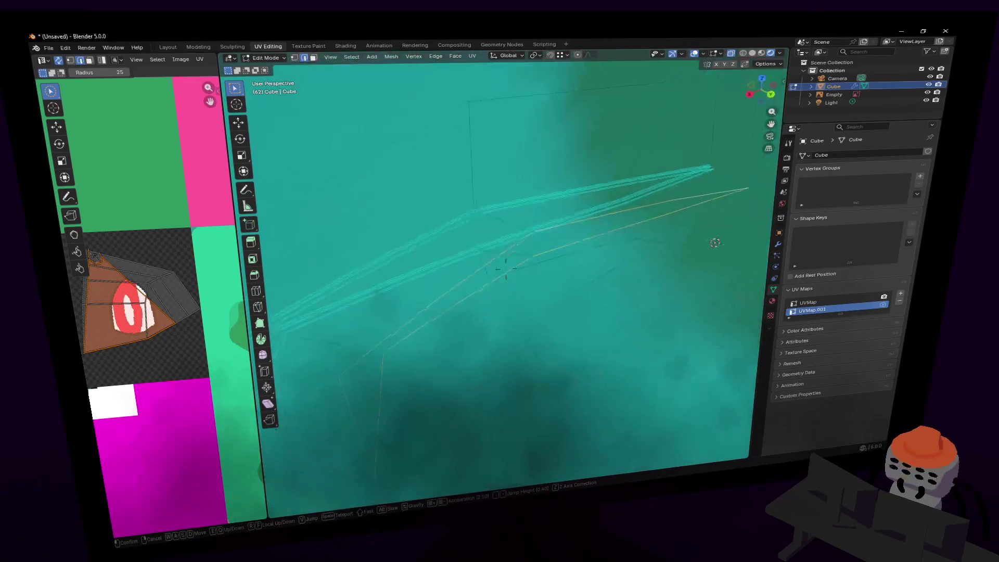
{"action": "left_click", "coordinate": [613, 236]}
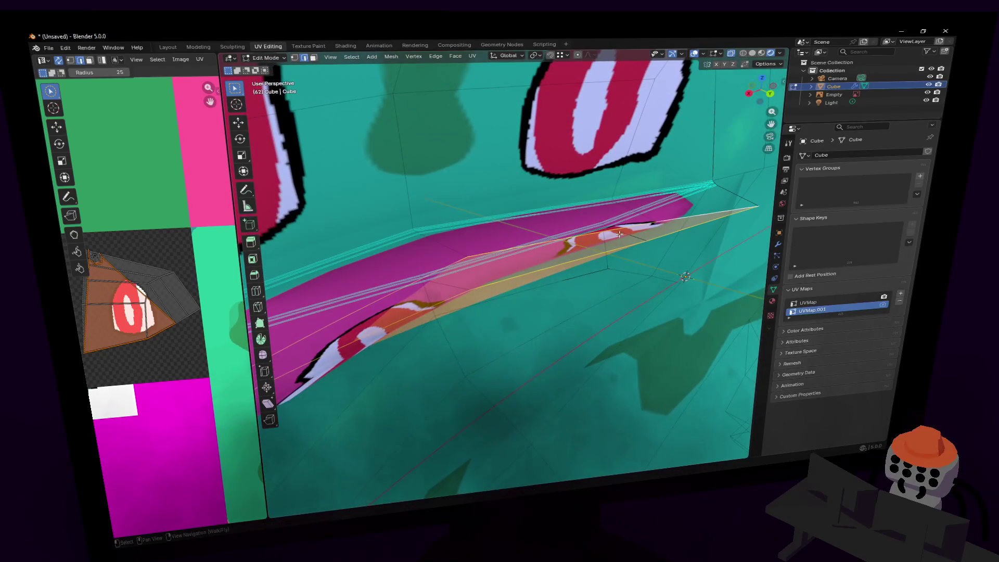
{"action": "middle_click_drag", "start_coordinate": [619, 235], "coordinate": [622, 234]}
{"action": "key", "text": "shift+grave"}
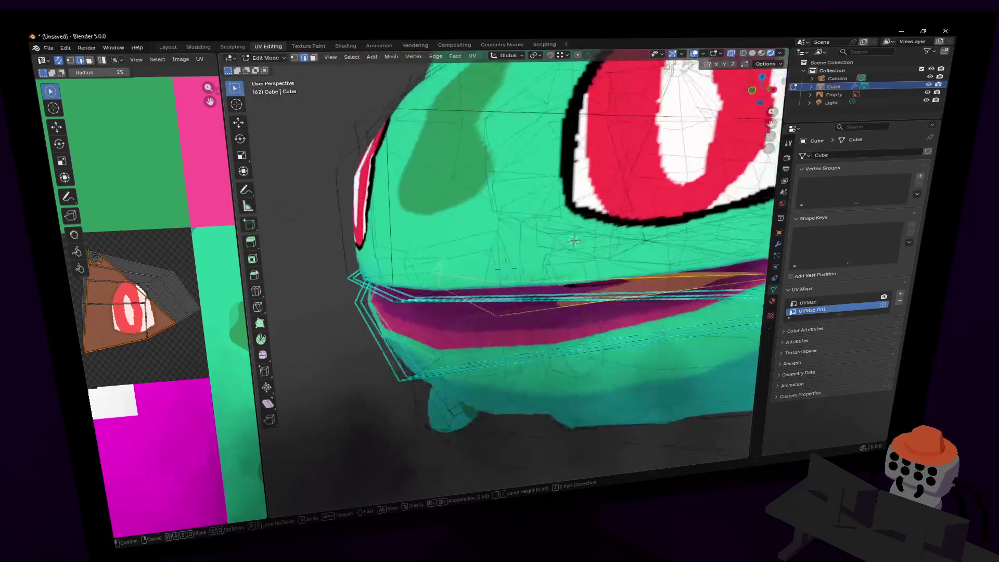
{"action": "key", "text": "w"}
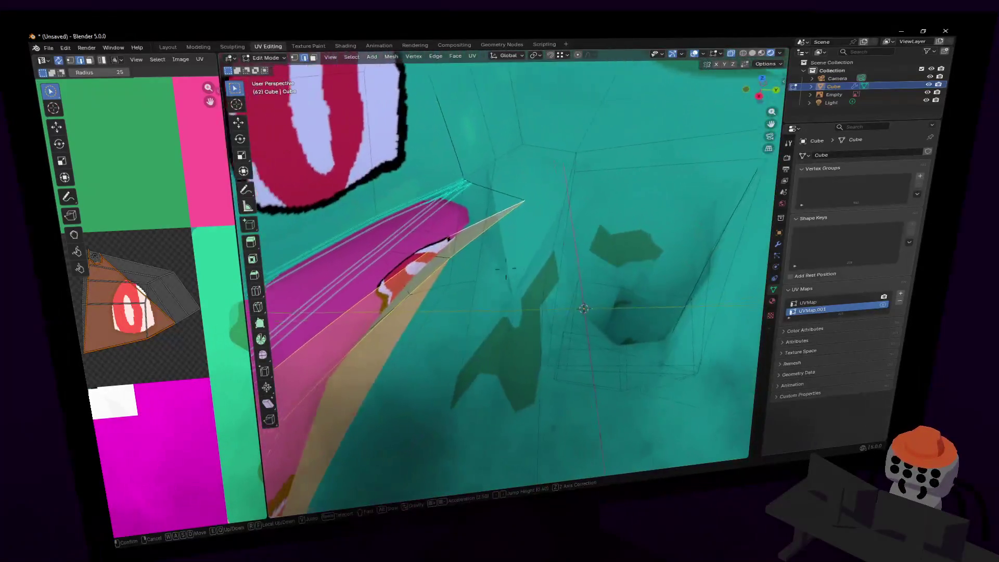
{"action": "left_click", "coordinate": [482, 234]}
Move the selected teeth faces, then scale them flat along the Y axis.
{"action": "key", "text": "g"}
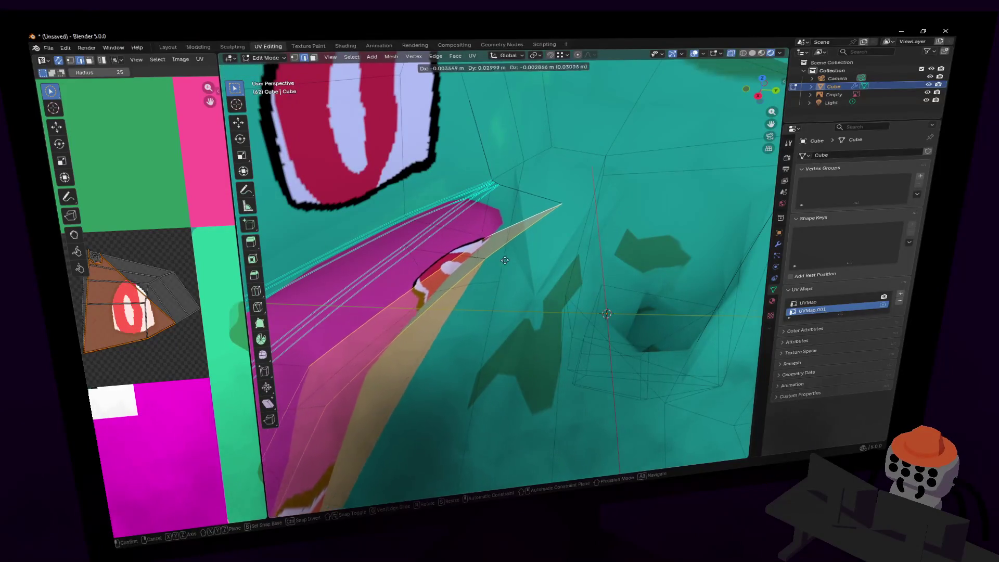
{"action": "key", "text": "Return"}
{"action": "key", "text": "s"}
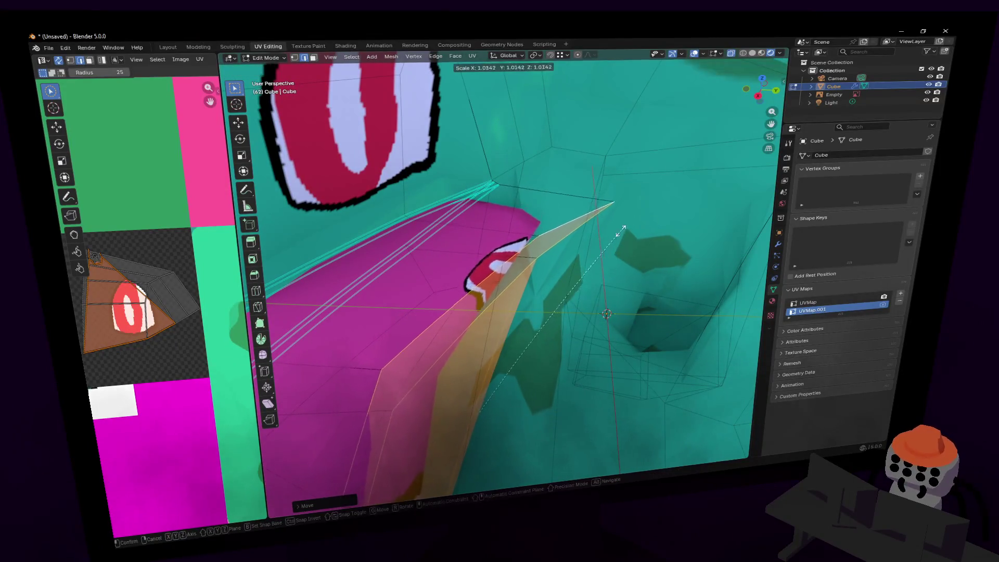
{"action": "left_click", "coordinate": [527, 320]}
{"action": "key", "text": "s"}
{"action": "key", "text": "x"}
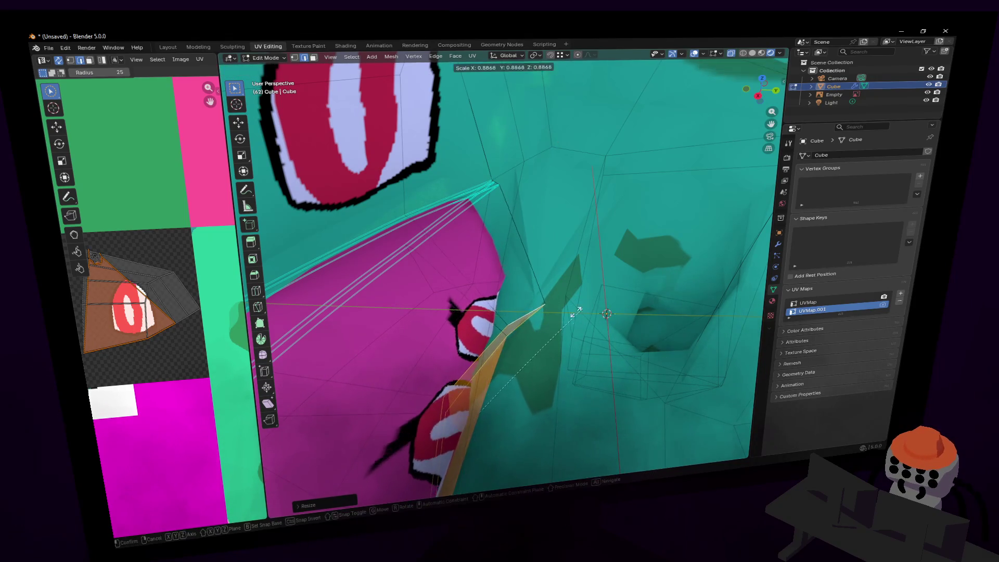
{"action": "key", "text": "y"}
{"action": "left_click", "coordinate": [500, 421]}
Fill the selected edge loop with faces and return to Object Mode.
{"action": "key", "text": "shift+grave"}
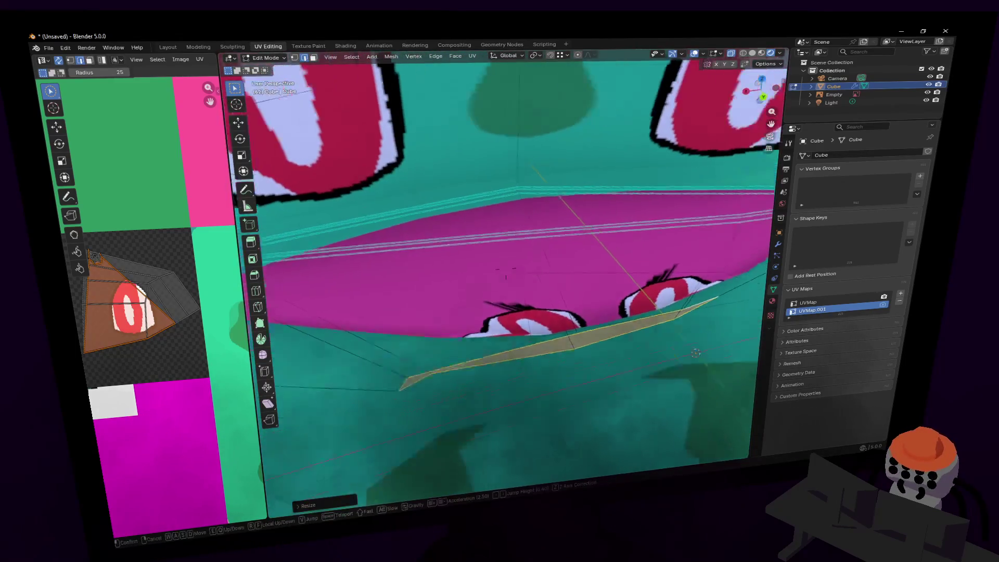
{"action": "left_click", "coordinate": [563, 358]}
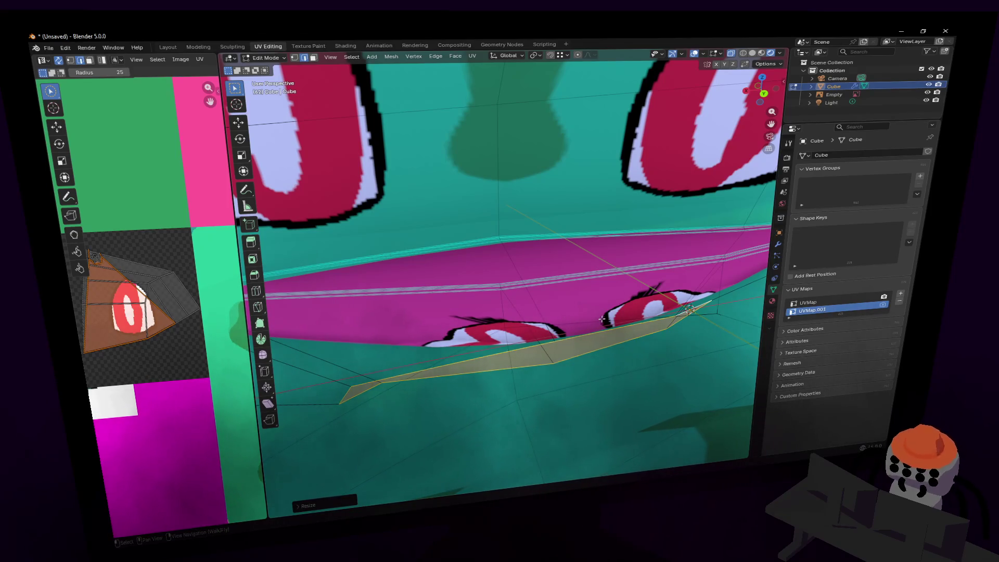
{"action": "middle_click_drag", "start_coordinate": [597, 312], "coordinate": [610, 312]}
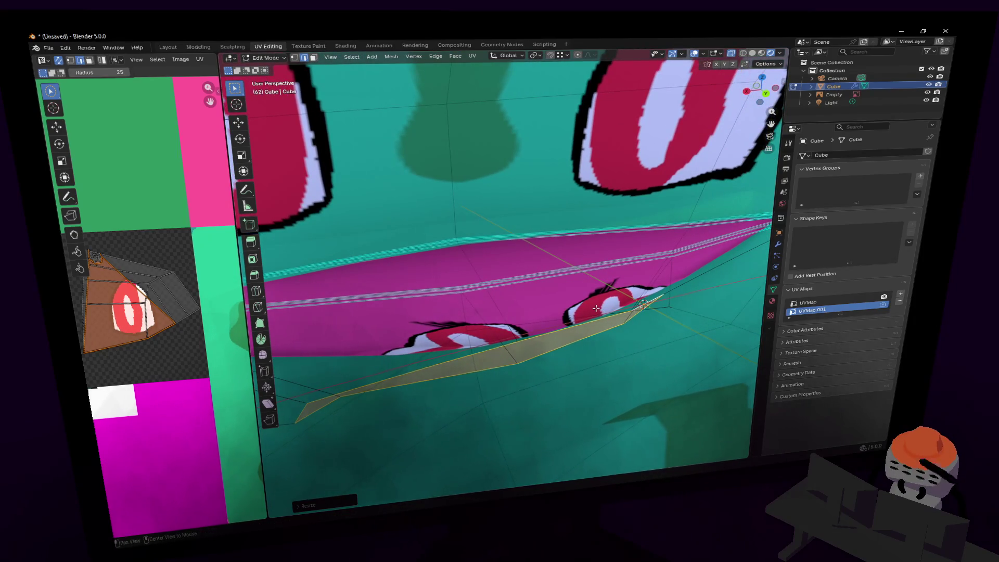
{"action": "key", "text": "alt+f"}
{"action": "key", "text": "Tab"}
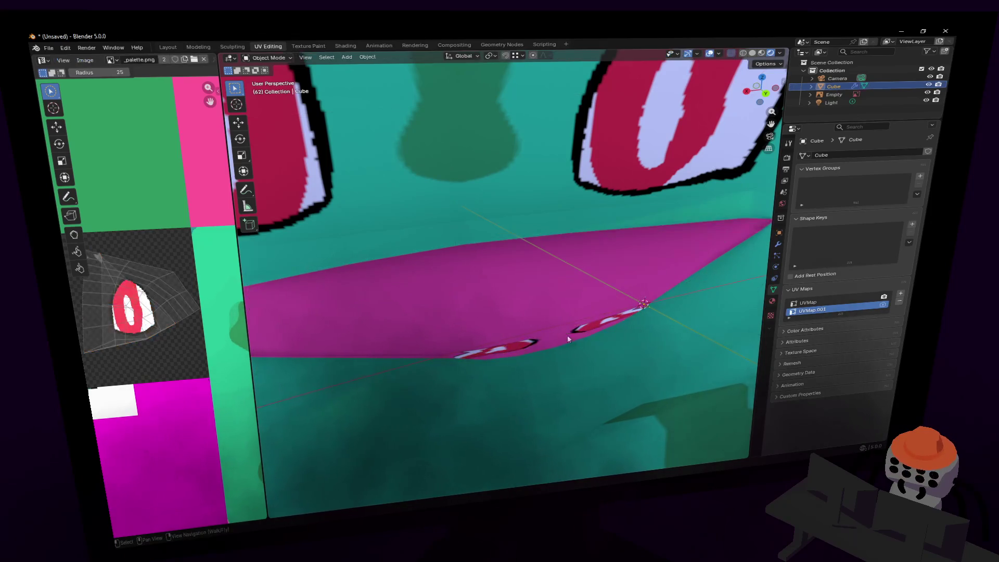
Separate the selected teeth faces into their own object, Cube.001.
{"action": "key", "text": "Tab"}
{"action": "scroll", "coordinate": [158, 290], "scroll_direction": "down", "scroll_amount": 1}
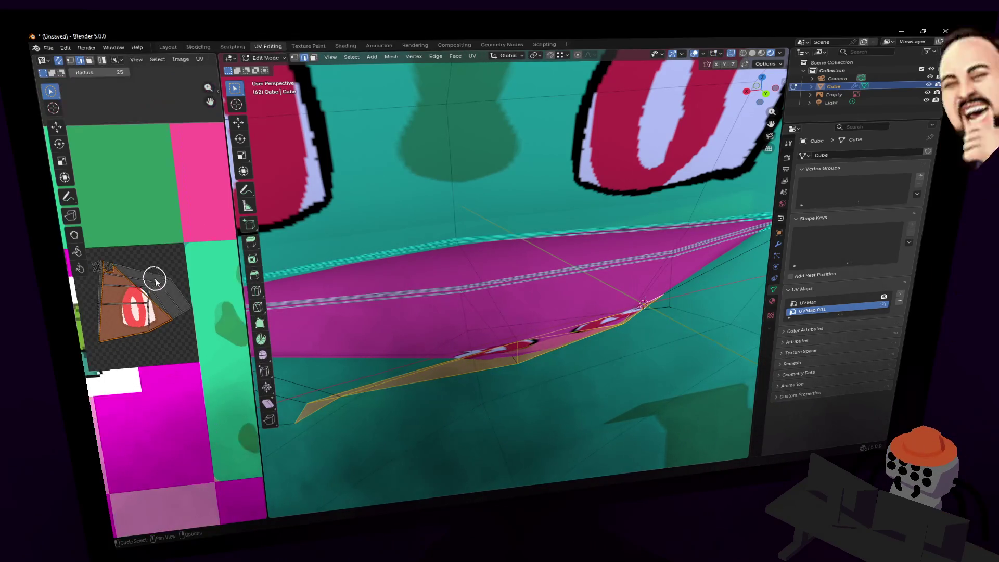
{"action": "key", "text": "p"}
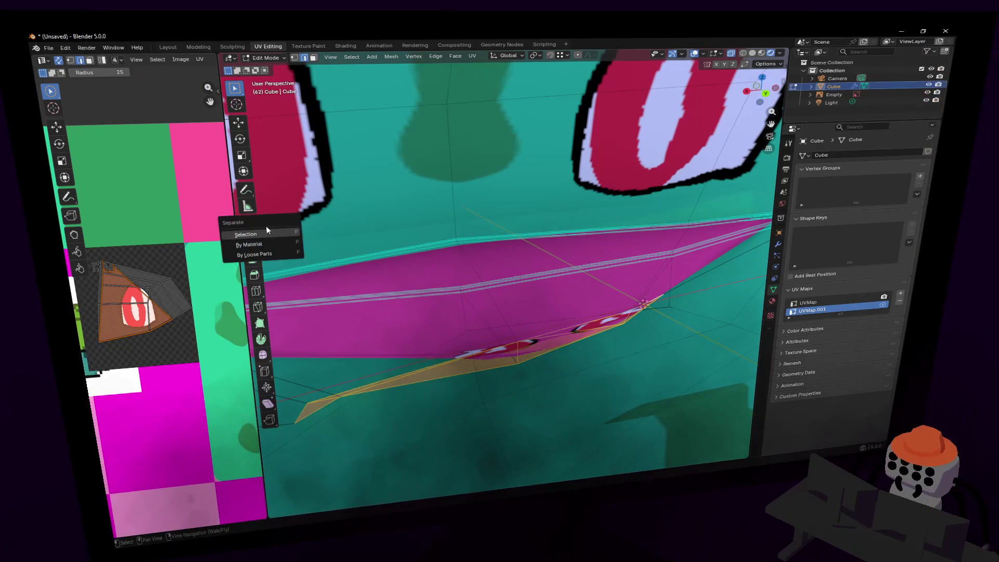
{"action": "left_click", "coordinate": [246, 234]}
Widen the UV editor area and view the face near the mouth in Object Mode.
{"action": "left_click_drag", "start_coordinate": [222, 245], "coordinate": [464, 244]}
{"action": "scroll", "coordinate": [307, 236], "scroll_direction": "down", "scroll_amount": 3}
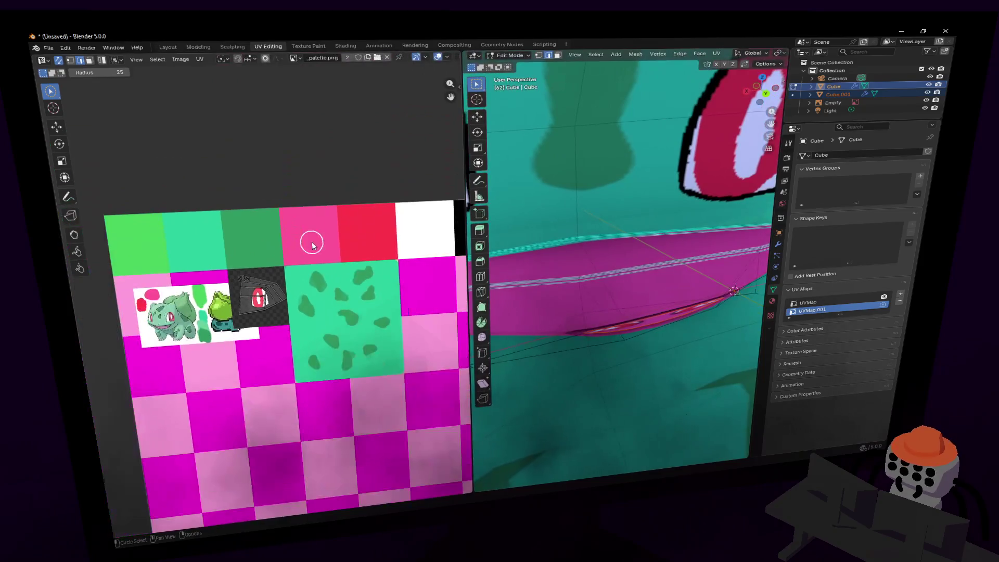
{"action": "right_click", "coordinate": [377, 322]}
{"action": "right_click", "coordinate": [411, 248]}
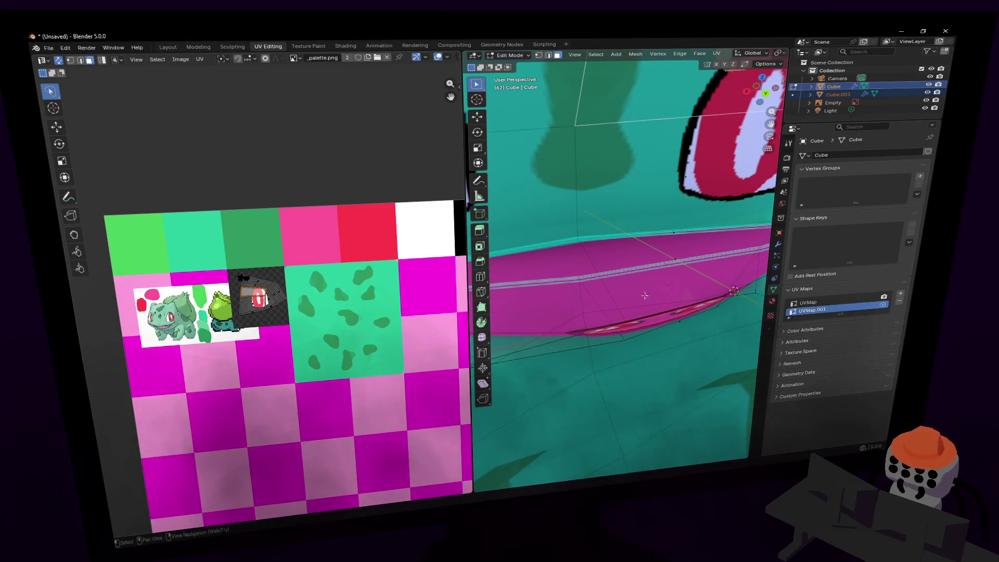
{"action": "key", "text": "Tab"}
{"action": "key", "text": "shift+grave"}
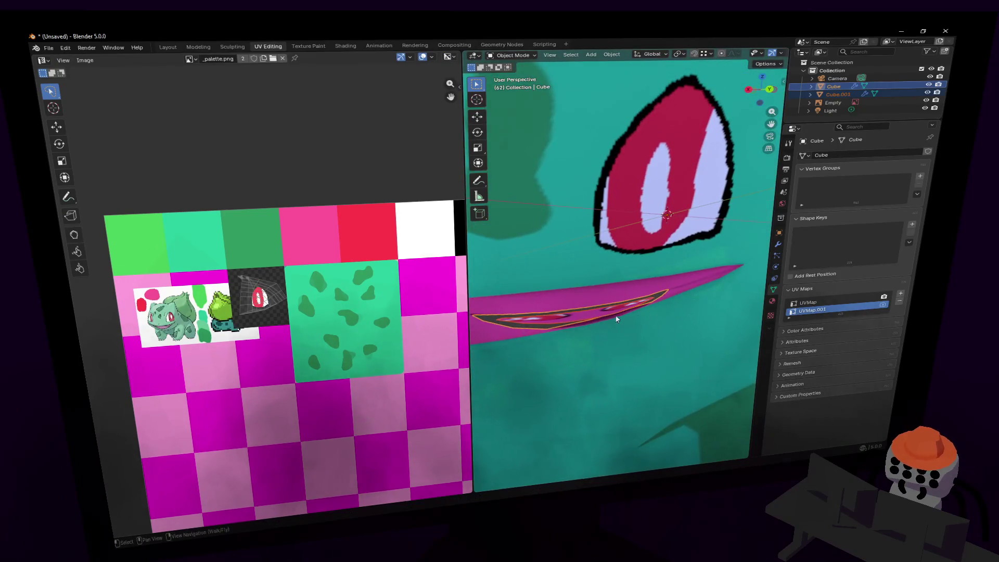
{"action": "key", "text": "space"}
{"action": "left_click", "coordinate": [698, 350]}
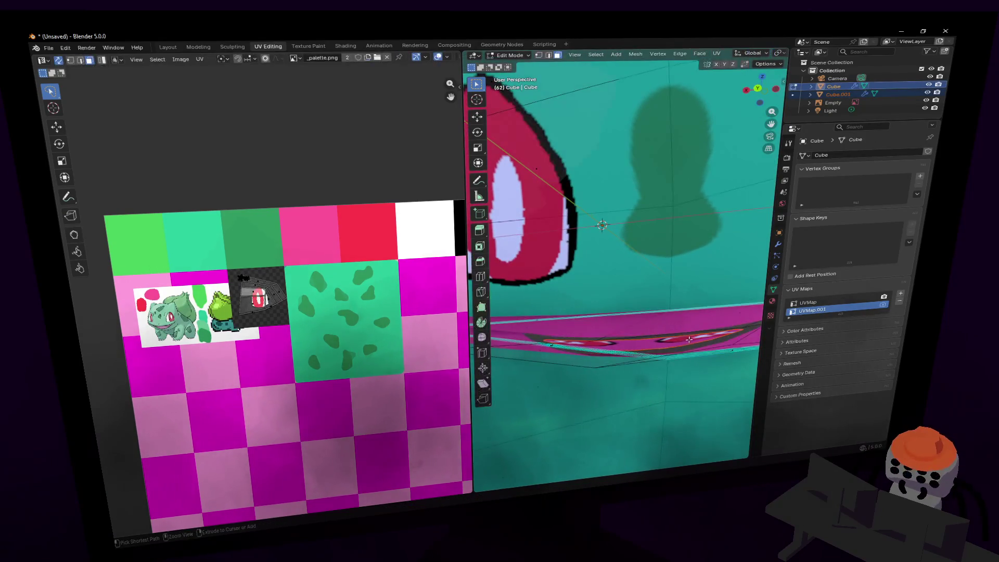
Rip the selected UV island and move it onto the pink palette tile.
{"action": "key", "text": "Tab"}
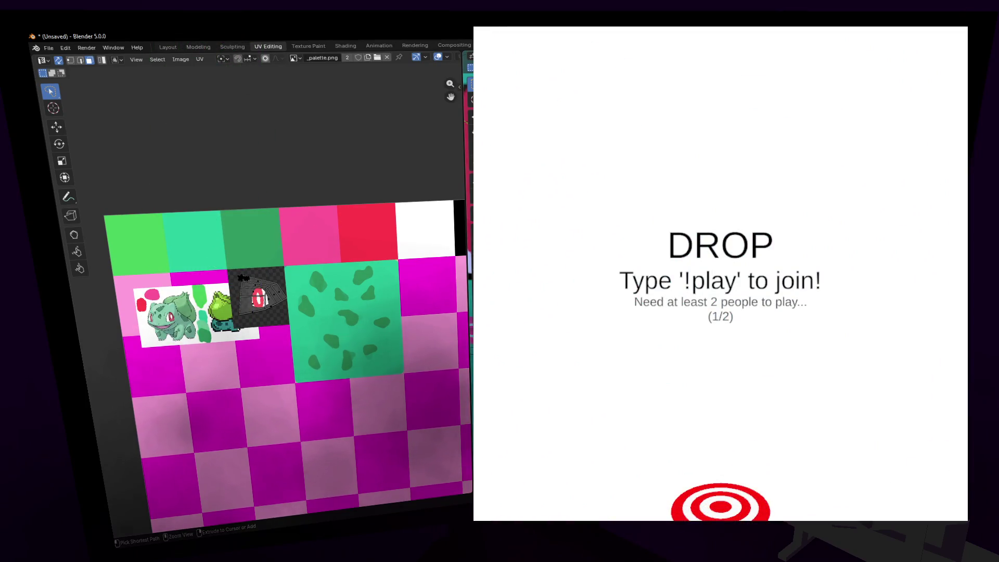
{"action": "key", "text": "2"}
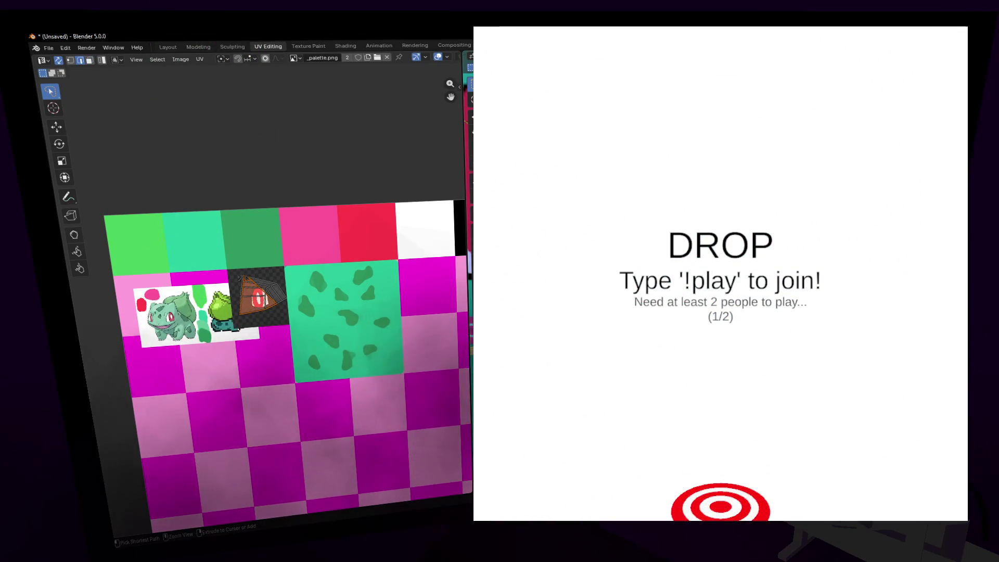
{"action": "key", "text": "v"}
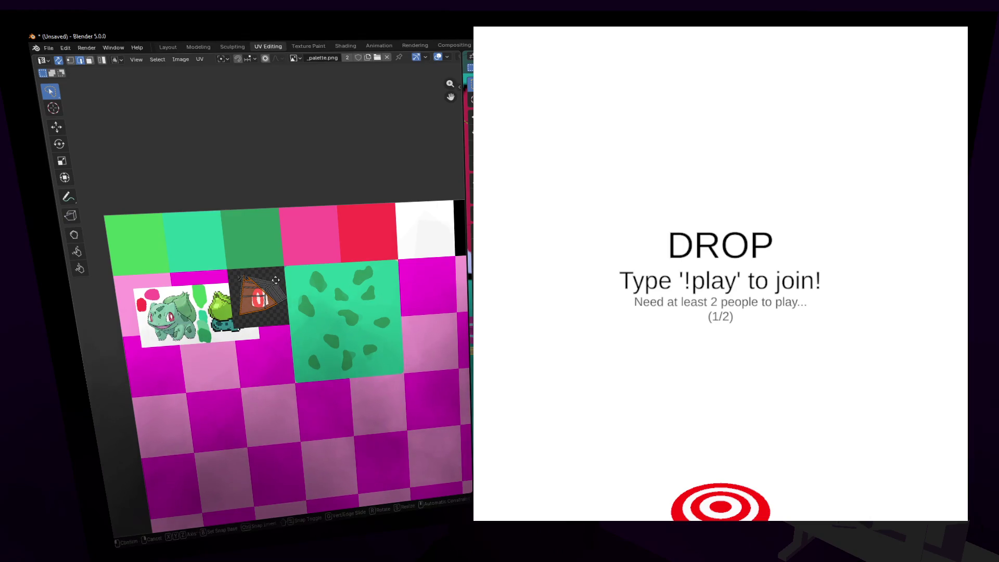
{"action": "left_click", "coordinate": [332, 216]}
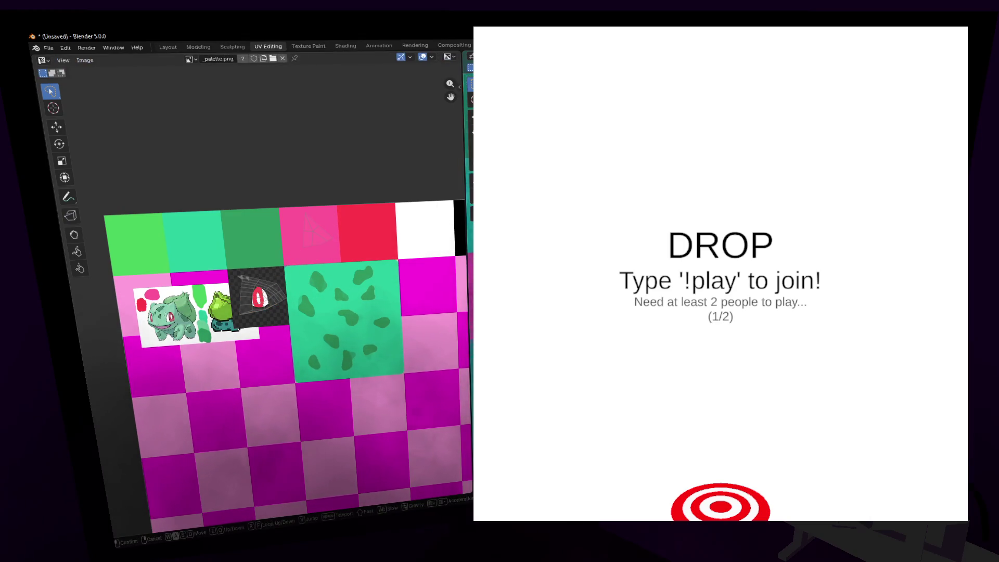
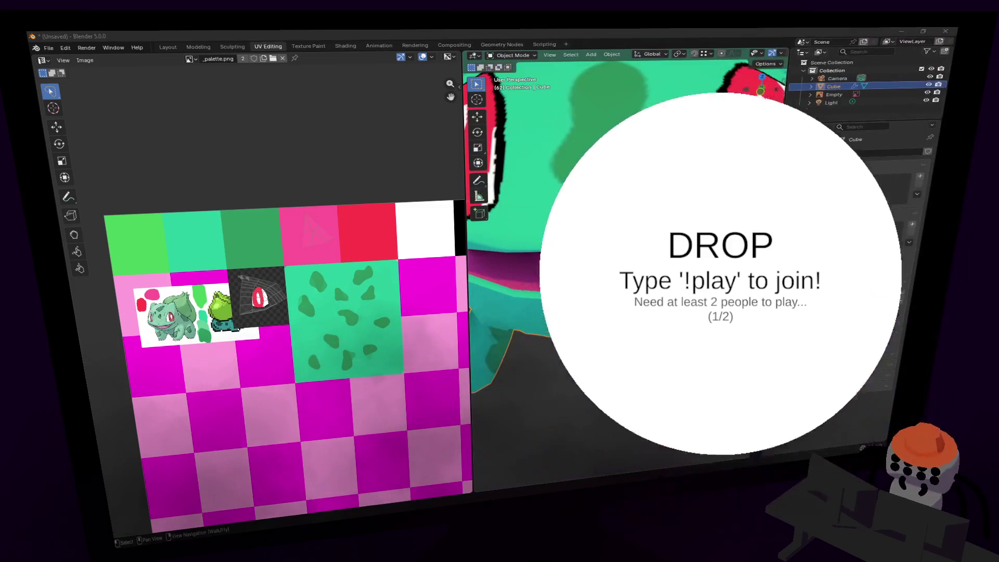
Widen the 3D Viewport next to the texture image.
{"action": "middle_click_drag", "start_coordinate": [274, 295], "coordinate": [301, 288]}
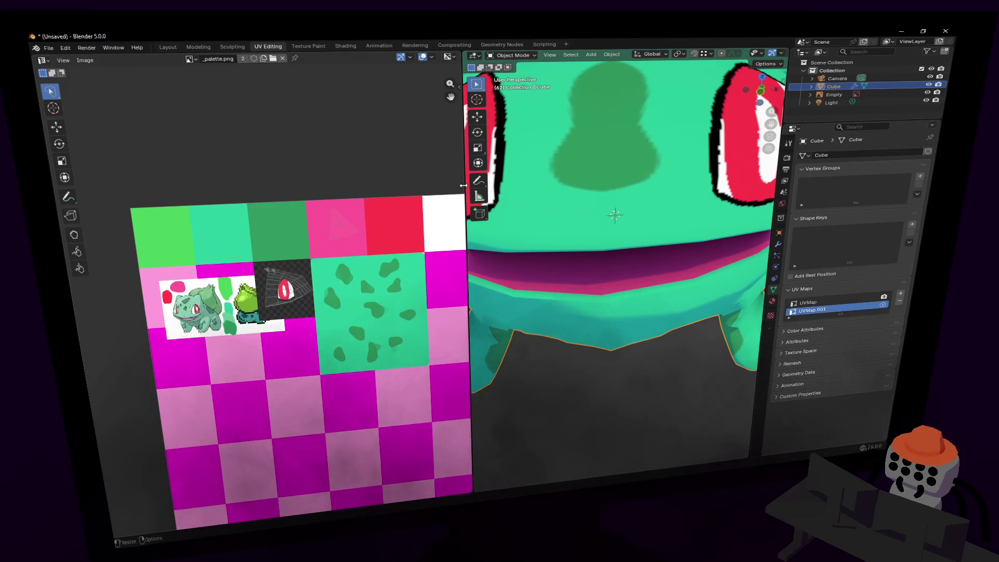
{"action": "left_click_drag", "start_coordinate": [463, 186], "coordinate": [326, 185]}
{"action": "scroll", "coordinate": [487, 220], "scroll_direction": "down", "scroll_amount": 5}
{"action": "mouse_move", "coordinate": [487, 220]}
{"action": "middle_mouse_down"}
{"action": "mouse_move", "coordinate": [622, 223]}
{"action": "mouse_move", "coordinate": [634, 299]}
{"action": "mouse_move", "coordinate": [599, 299]}
{"action": "mouse_move", "coordinate": [666, 299]}
{"action": "mouse_move", "coordinate": [644, 298]}
{"action": "middle_mouse_up"}
Toggle Edit Mode on the Bulbasaur mesh and walk-fly in close to its body.
{"action": "key", "text": "Tab"}
{"action": "key", "text": "Tab"}
{"action": "key", "text": "Tab"}
{"action": "key", "text": "Tab"}
{"action": "key", "text": "Tab"}
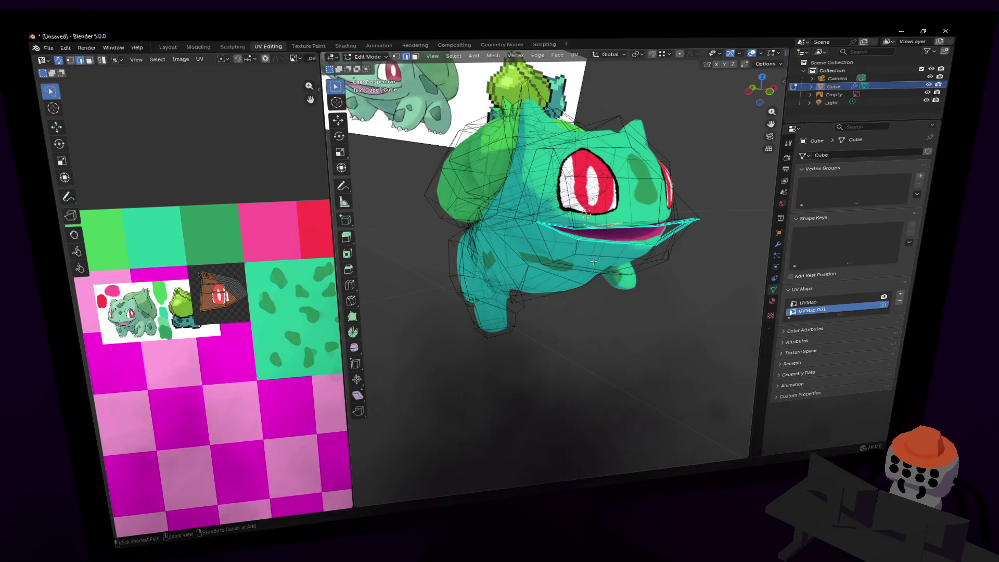
{"action": "key", "text": "Tab"}
{"action": "key", "text": "Tab"}
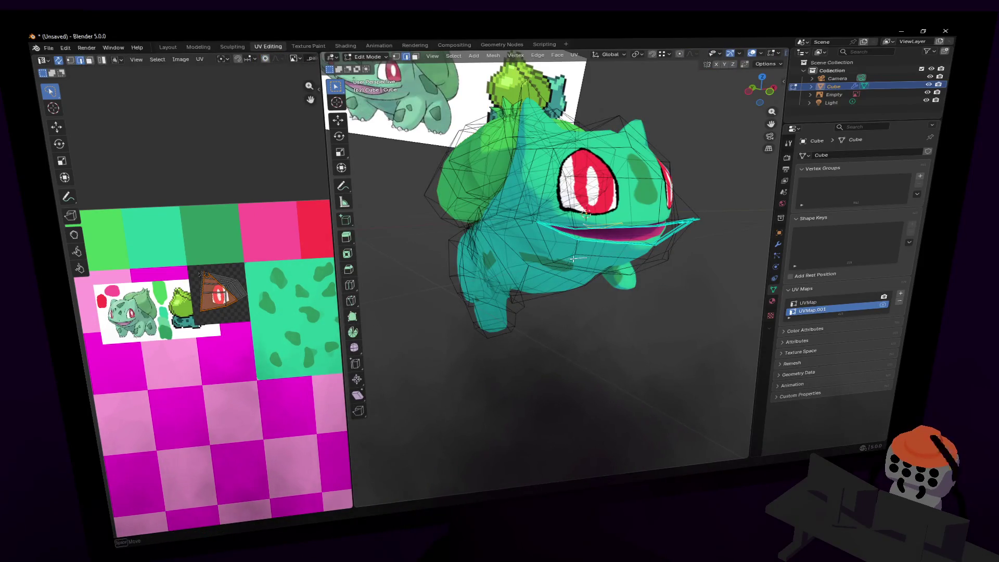
{"action": "key", "text": "shift+grave"}
{"action": "key", "text": "w"}
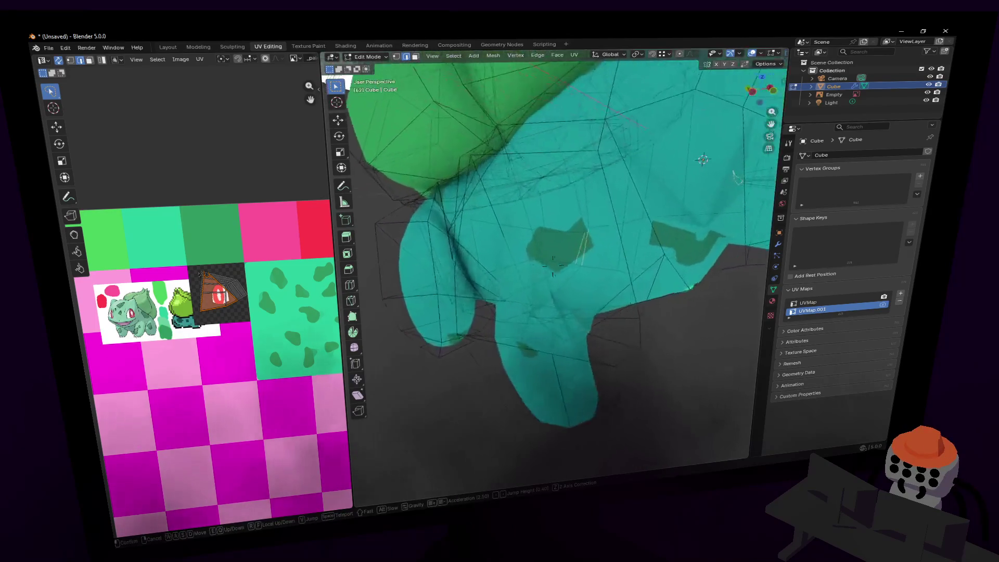
{"action": "key", "text": "s"}
{"action": "left_click", "coordinate": [561, 237]}
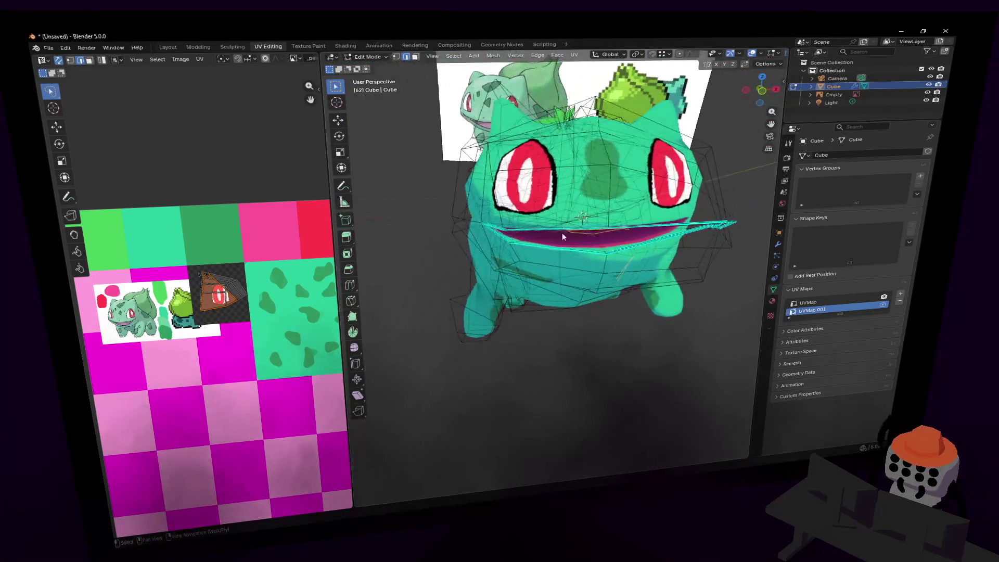
{"action": "key", "text": "Tab"}
{"action": "key", "text": "shift+grave"}
{"action": "key", "text": "w"}
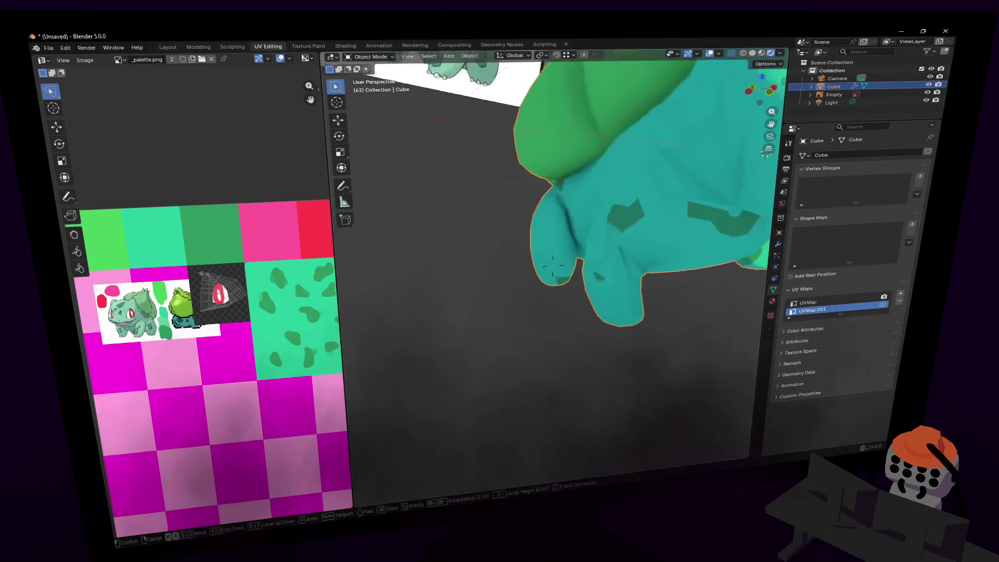
{"action": "left_click", "coordinate": [552, 265]}
Back in Edit Mode, walk-fly toward the head until the mouth and eyes fill the view.
{"action": "key", "text": "Tab"}
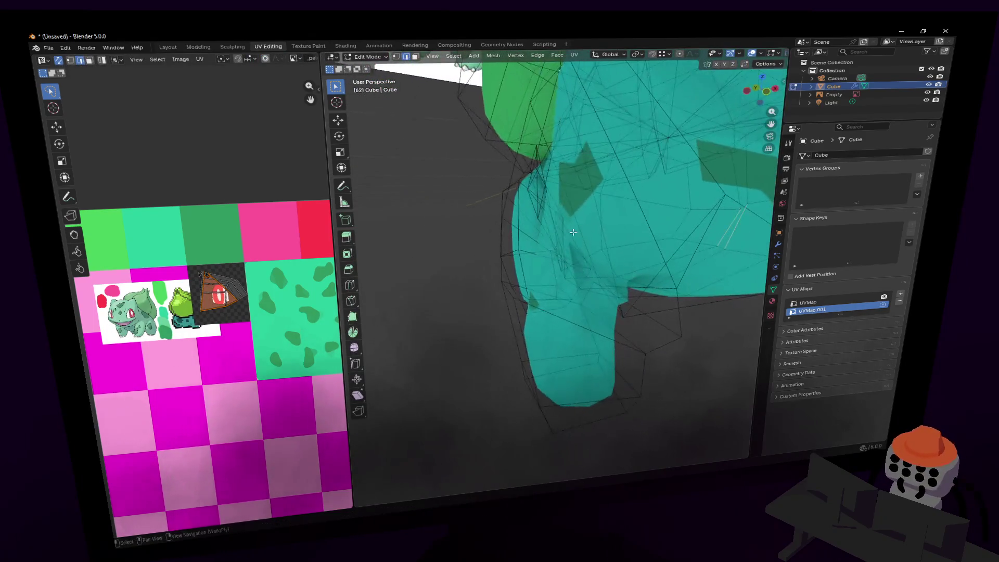
{"action": "key", "text": "shift+grave"}
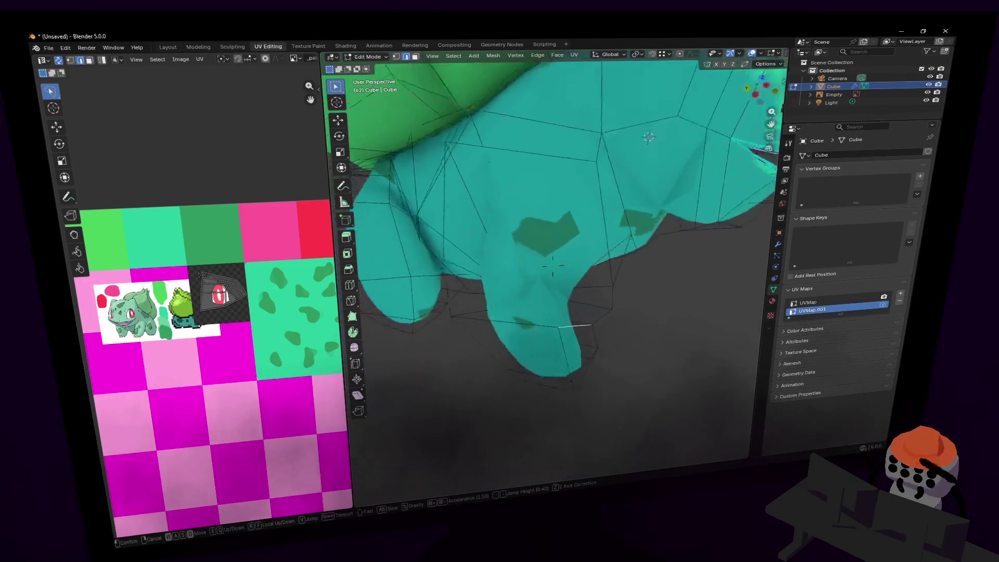
{"action": "left_click", "coordinate": [561, 297]}
{"action": "key", "text": "Tab"}
{"action": "key", "text": "Tab"}
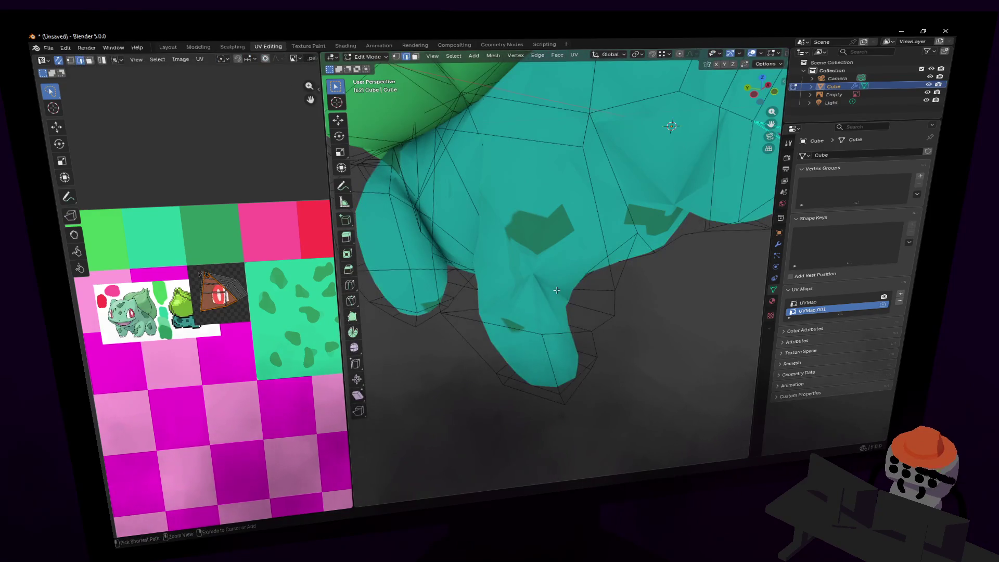
{"action": "key", "text": "shift+grave"}
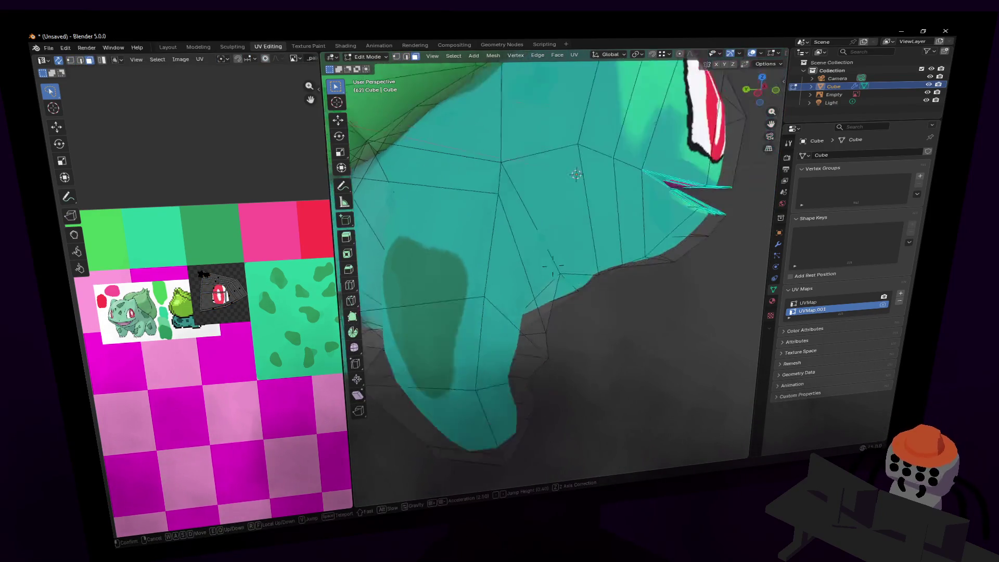
{"action": "key", "text": "w"}
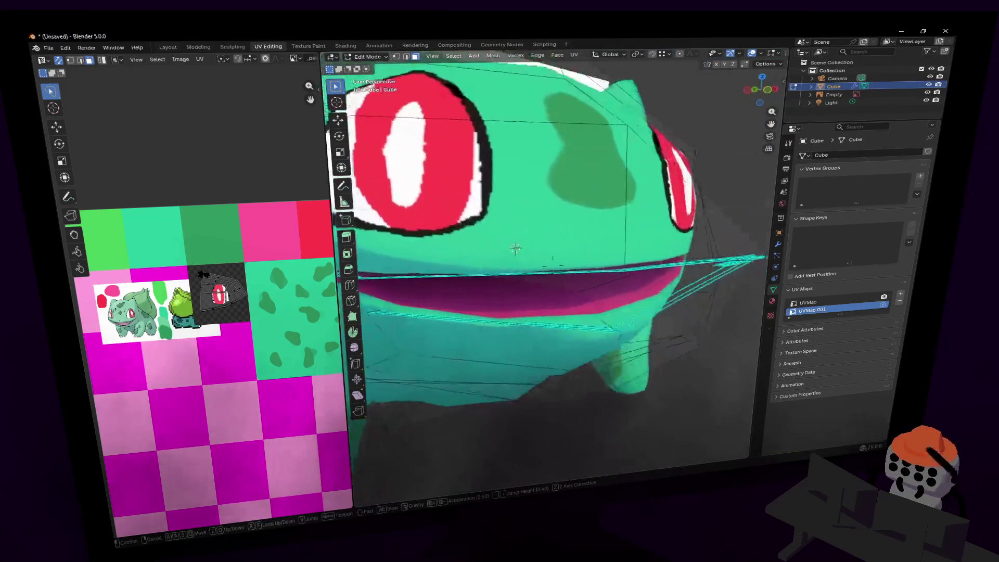
{"action": "left_click", "coordinate": [449, 216]}
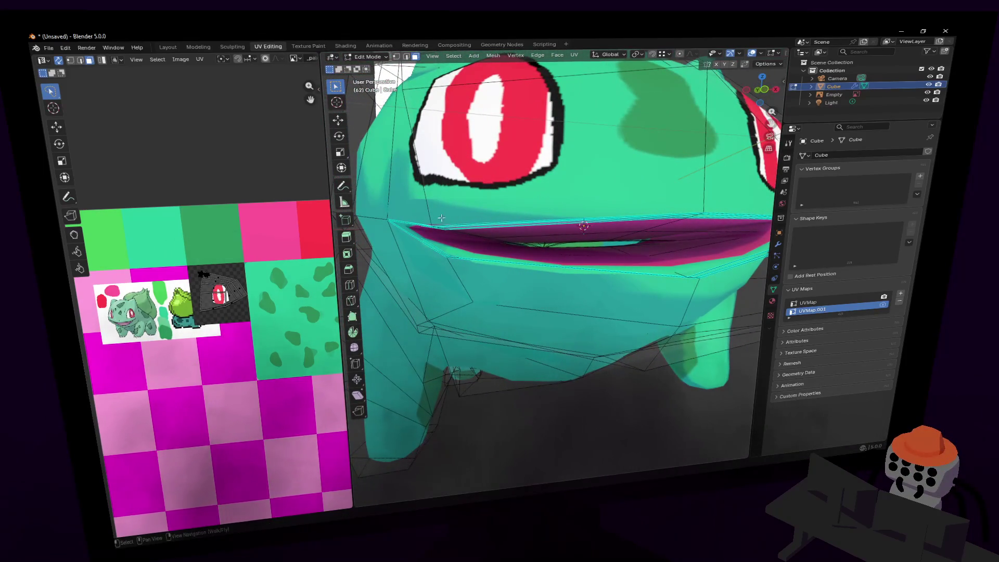
{"action": "key", "text": "shift+grave"}
Fly inside the mouth, switch to vertex select and pick the mouth-corner vertices.
{"action": "key", "text": "w"}
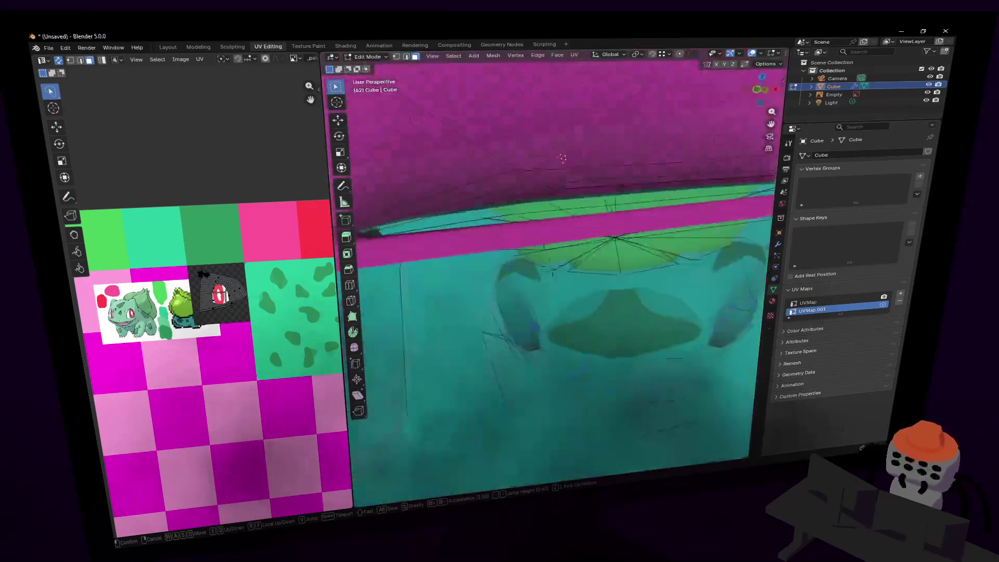
{"action": "left_click", "coordinate": [440, 199]}
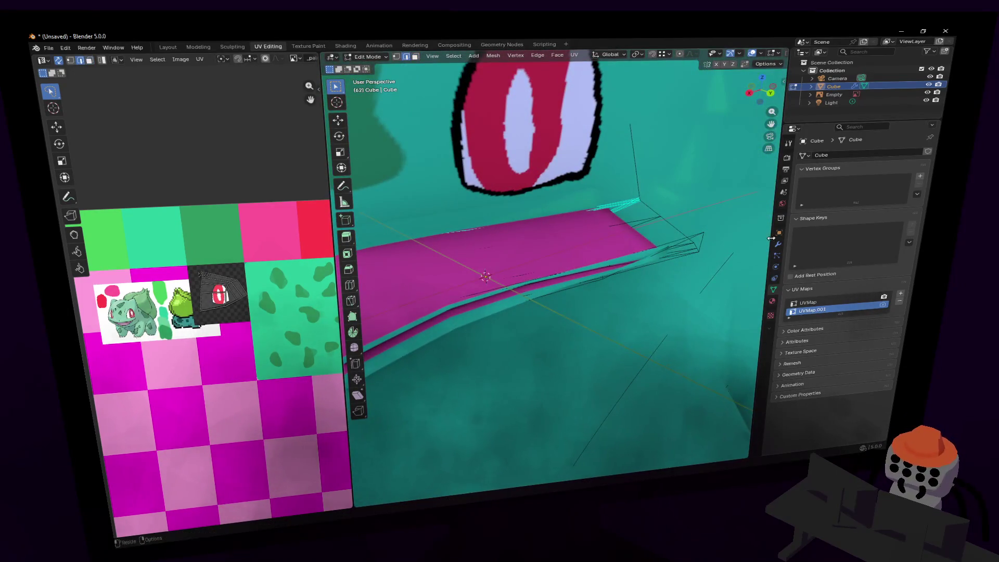
{"action": "key", "text": "shift+grave"}
{"action": "key", "text": "Return"}
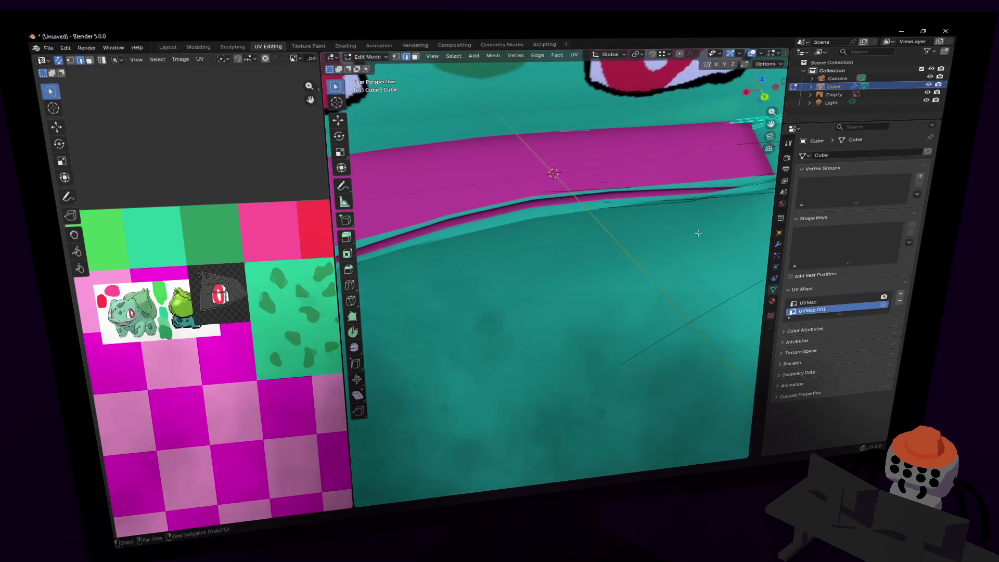
{"action": "key", "text": "1"}
{"action": "middle_click_drag", "start_coordinate": [703, 208], "coordinate": [661, 203]}
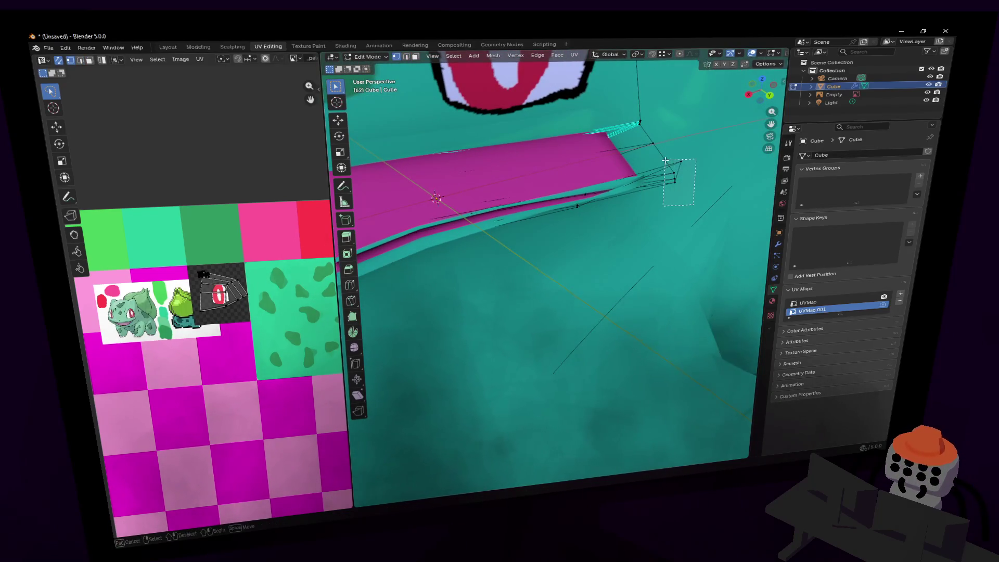
{"action": "left_click_drag", "start_coordinate": [673, 152], "coordinate": [673, 152]}
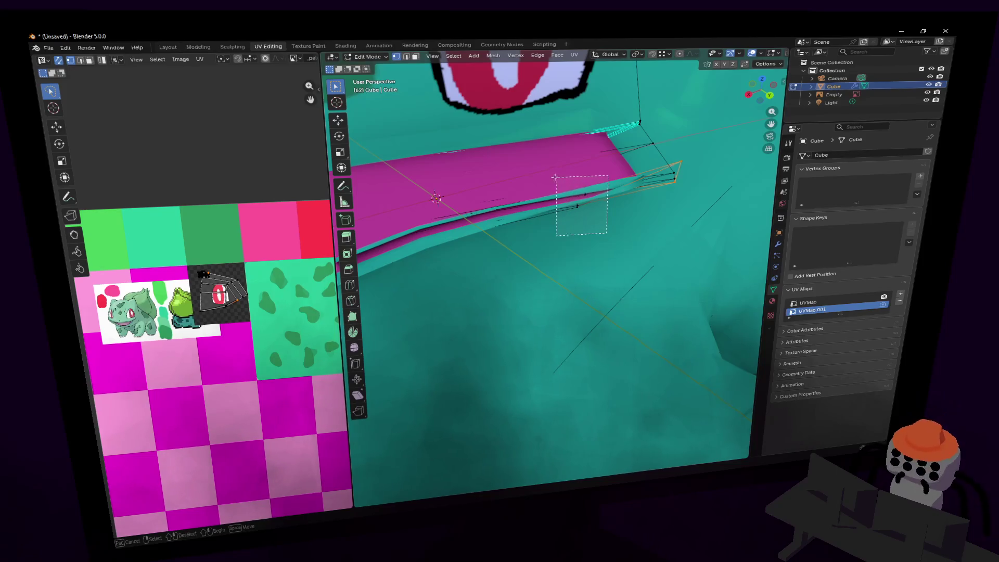
Reposition the view and select more vertices along the mouth edge.
{"action": "key", "text": "shift+grave"}
{"action": "left_click", "coordinate": [552, 265]}
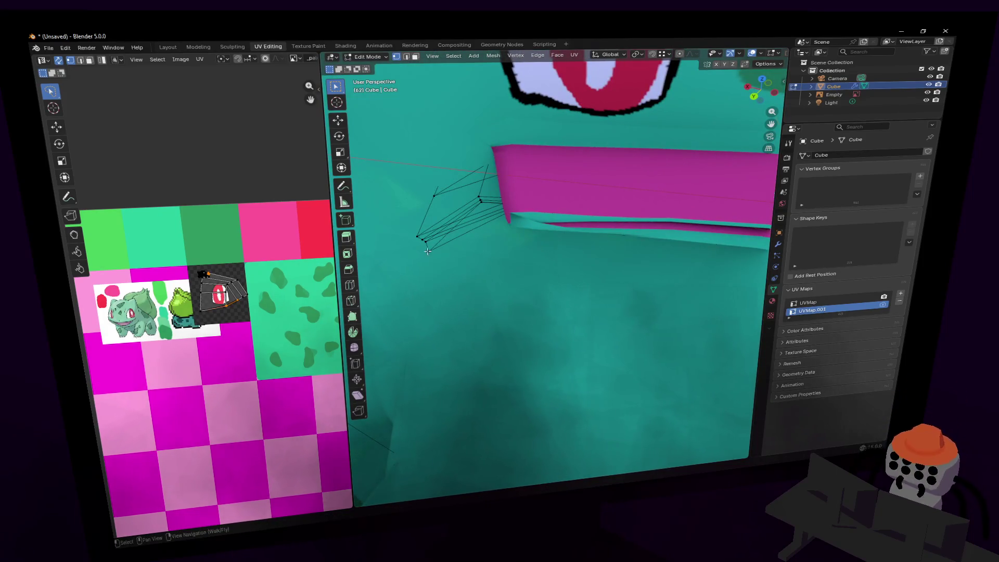
{"action": "left_click_drag", "start_coordinate": [398, 231], "coordinate": [398, 230]}
{"action": "key", "text": "shift+grave"}
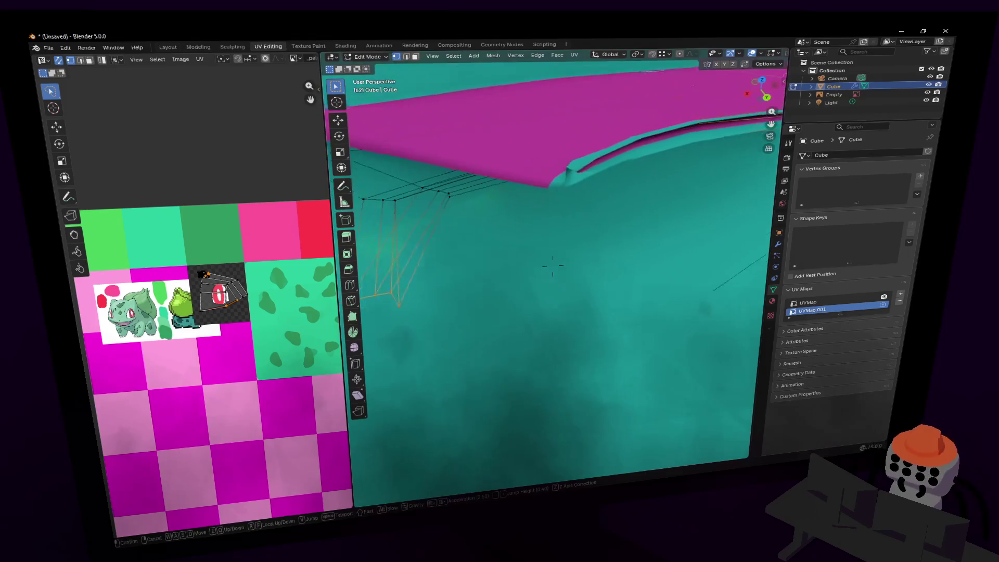
{"action": "left_click", "coordinate": [406, 204]}
{"action": "left_click_drag", "start_coordinate": [514, 223], "coordinate": [377, 169]}
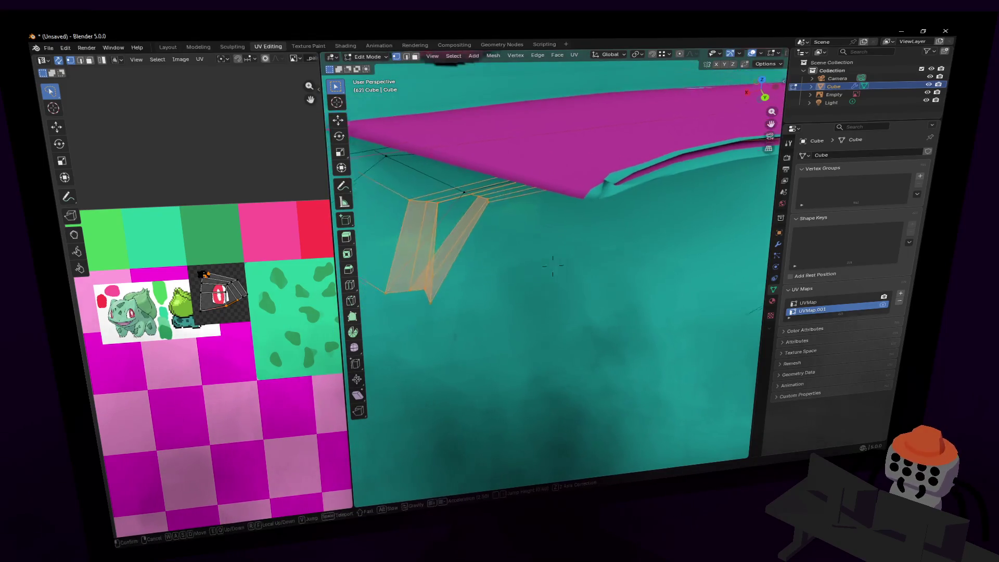
Fly back and turn to an angled view showing the mouth and both eyes.
{"action": "key", "text": "shift+grave"}
{"action": "key", "text": "shift+grave"}
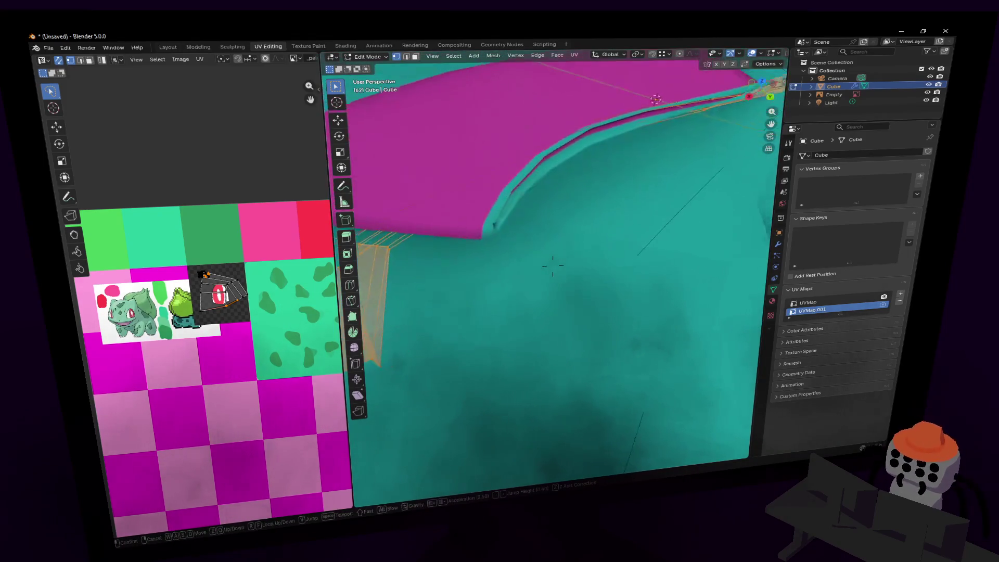
{"action": "key", "text": "s"}
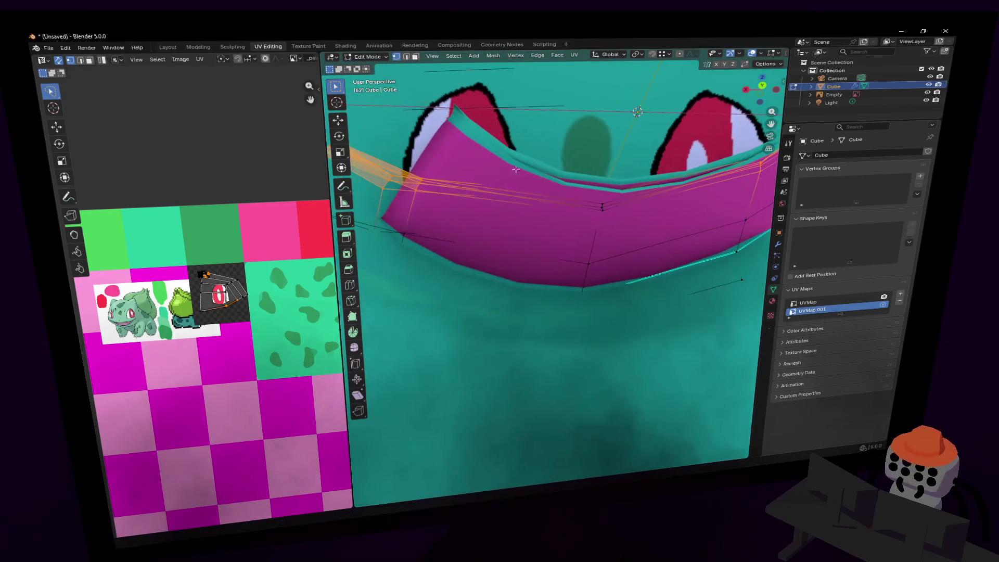
{"action": "left_click", "coordinate": [622, 200]}
{"action": "mouse_move", "coordinate": [612, 210]}
{"action": "middle_mouse_down", "text": "shift"}
{"action": "mouse_move", "coordinate": [608, 280]}
{"action": "mouse_move", "coordinate": [566, 244]}
{"action": "middle_mouse_up", "text": "shift"}
{"action": "key", "text": "shift+grave"}
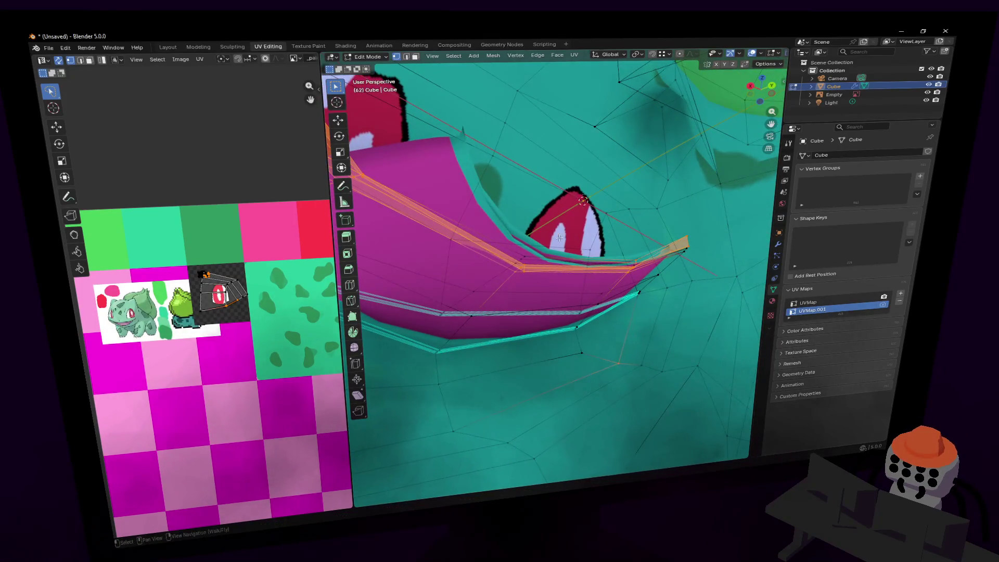
{"action": "key", "text": "s"}
{"action": "key", "text": "d"}
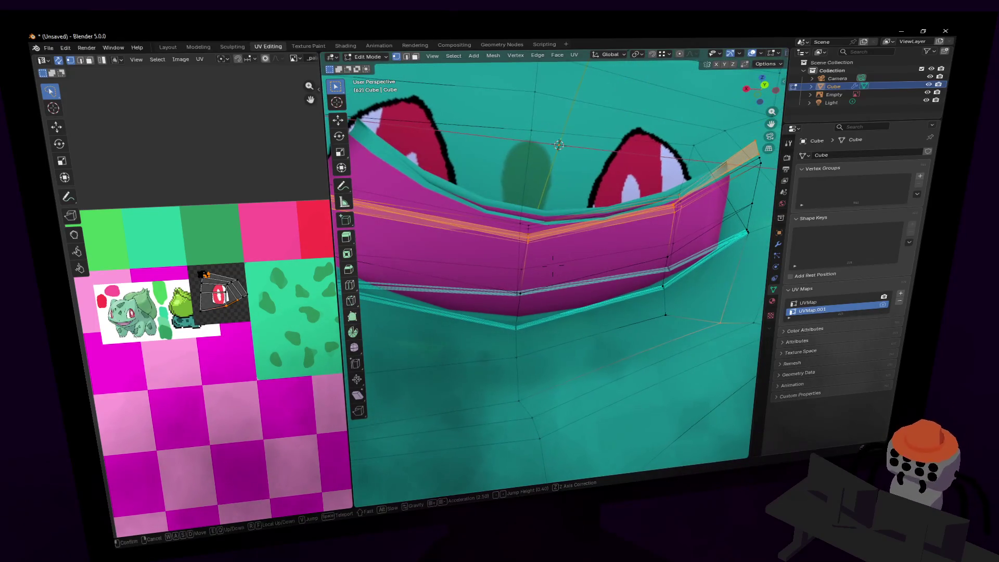
{"action": "key", "text": "d"}
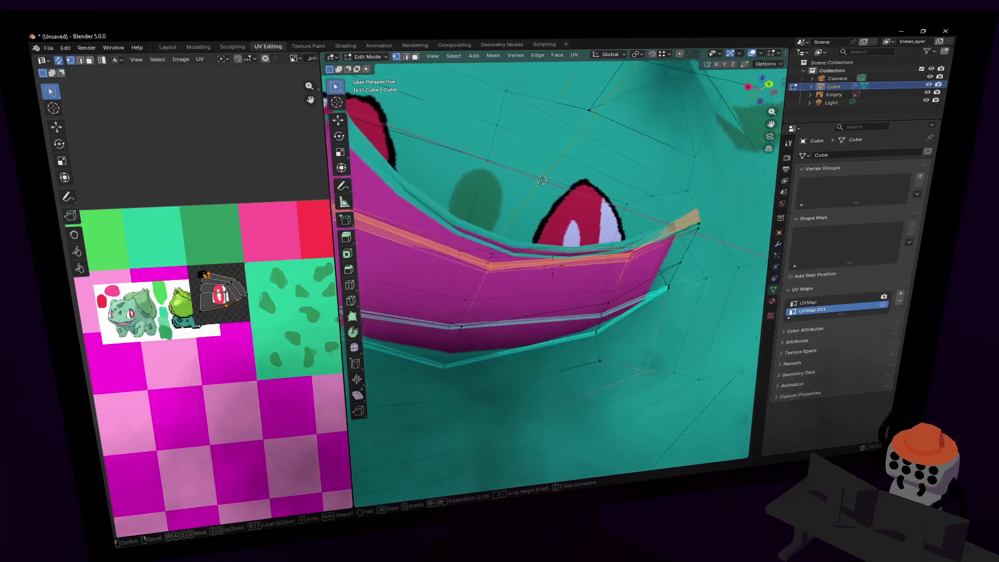
{"action": "key", "text": "d"}
{"action": "left_click", "coordinate": [578, 236]}
Add the neighbouring mouth face to the selection and bring up the Delete menu.
{"action": "left_click", "coordinate": [560, 220], "text": "shift"}
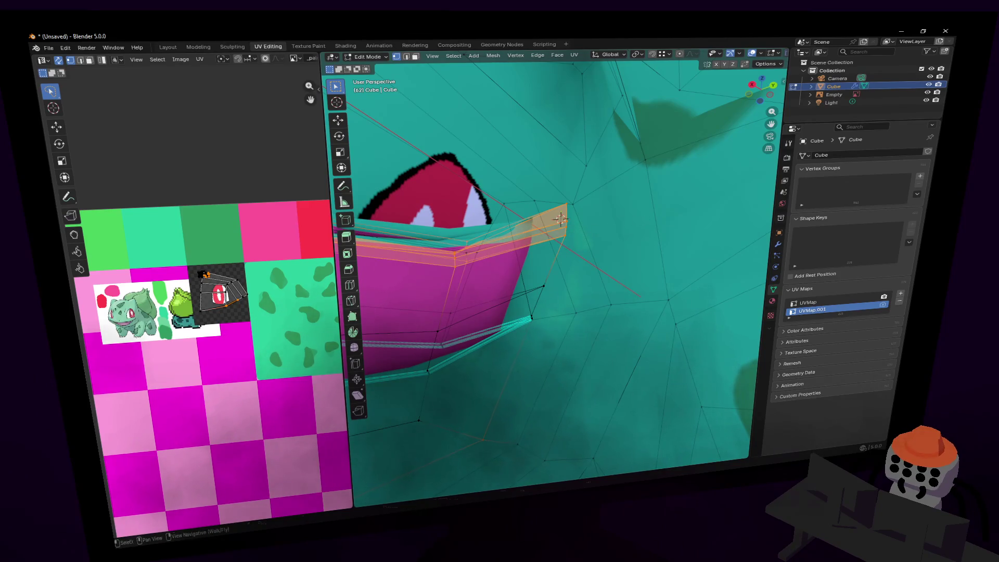
{"action": "key", "text": "shift+grave"}
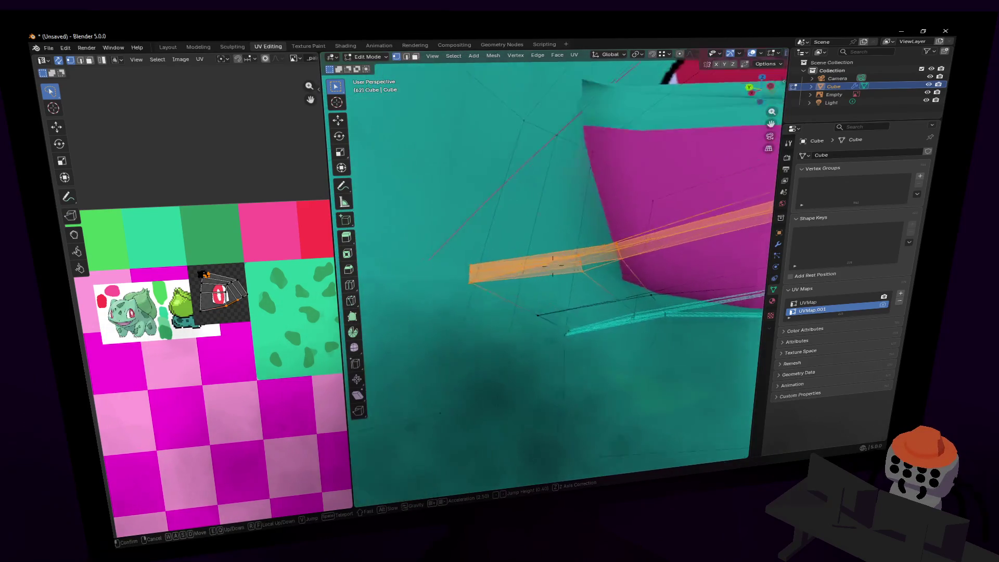
{"action": "key", "text": "s"}
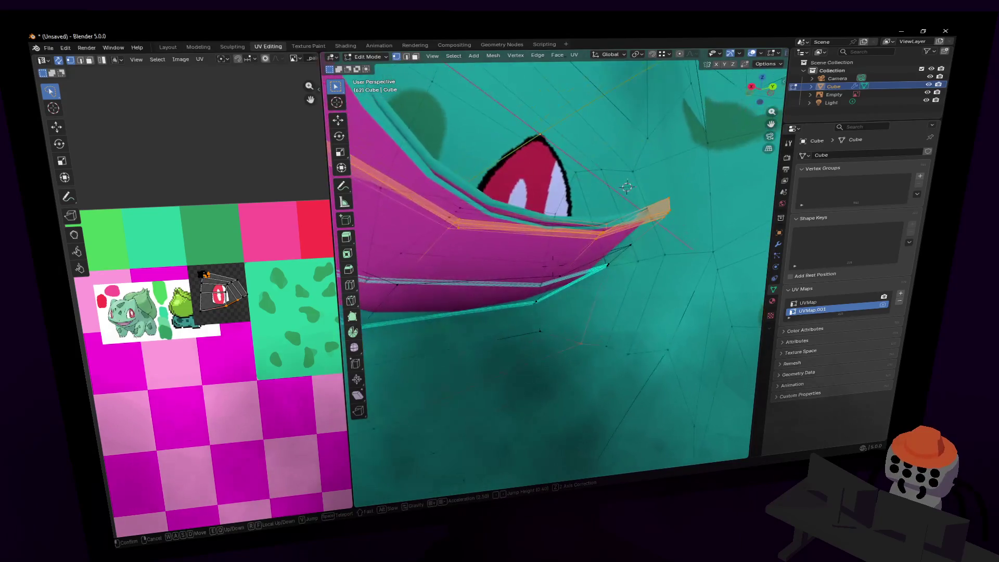
{"action": "left_click", "coordinate": [630, 189]}
{"action": "key", "text": "x"}
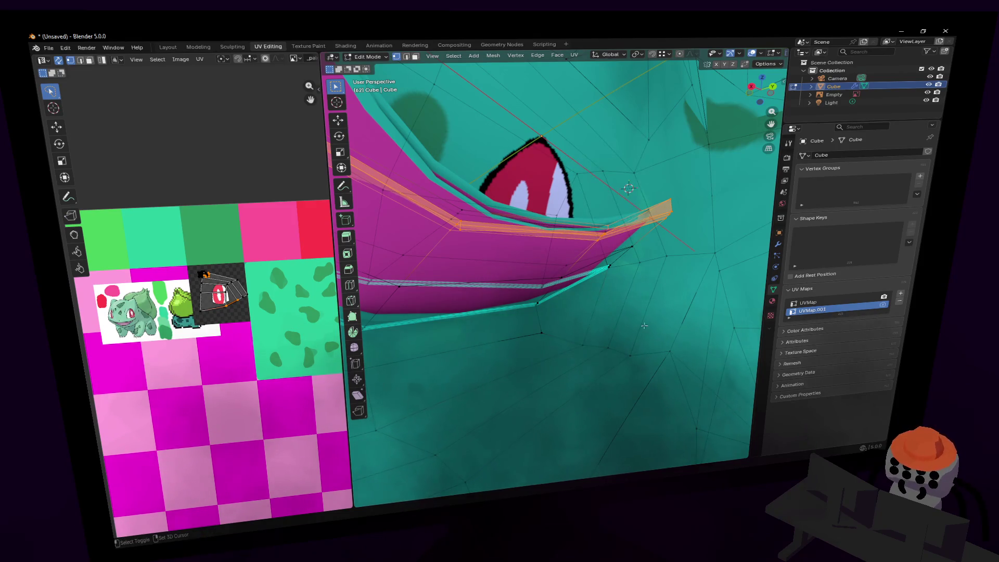
Fly back into the mouth interior and reopen the Delete menu.
{"action": "key", "text": "shift+grave"}
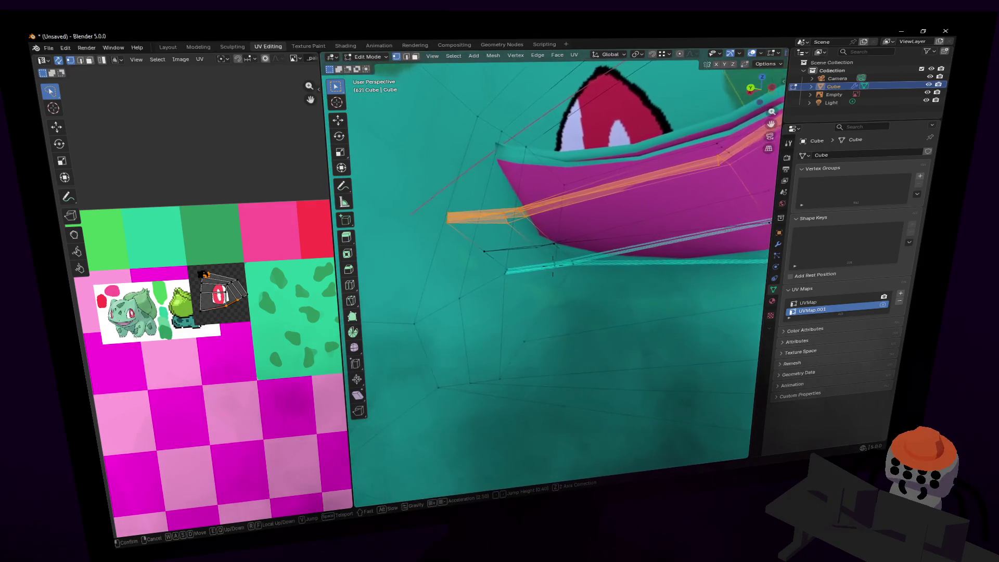
{"action": "key", "text": "w"}
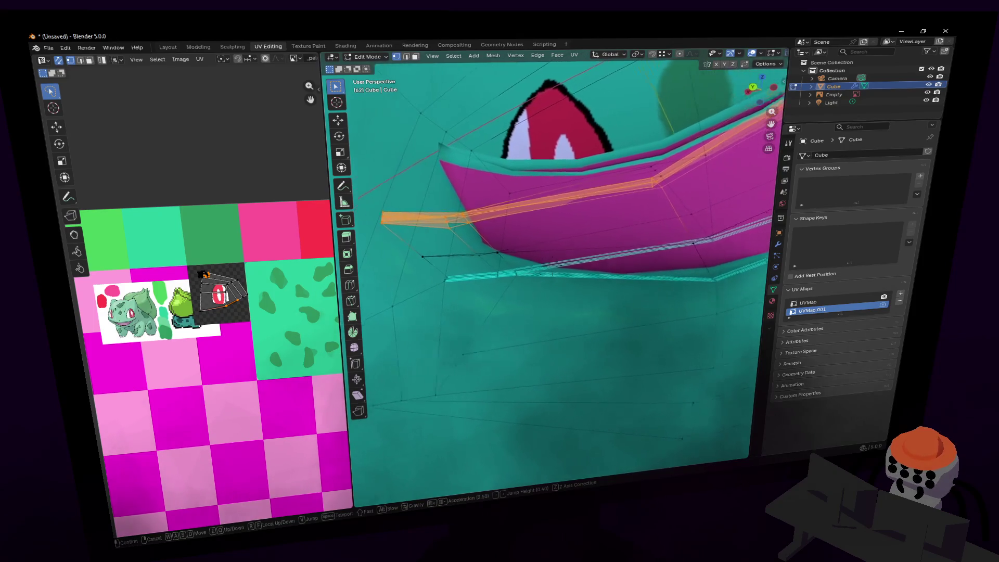
{"action": "key", "text": "s"}
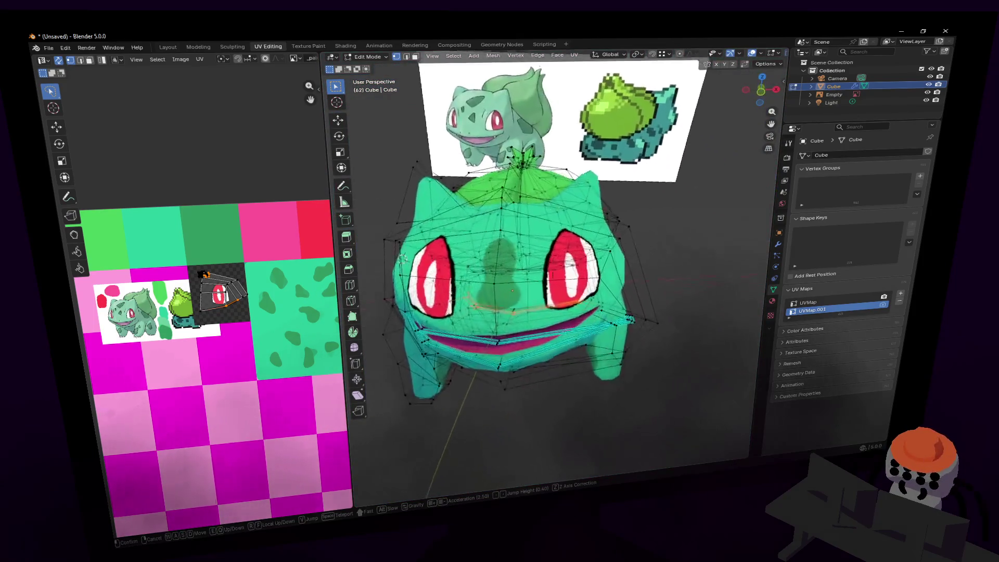
{"action": "key", "text": "w"}
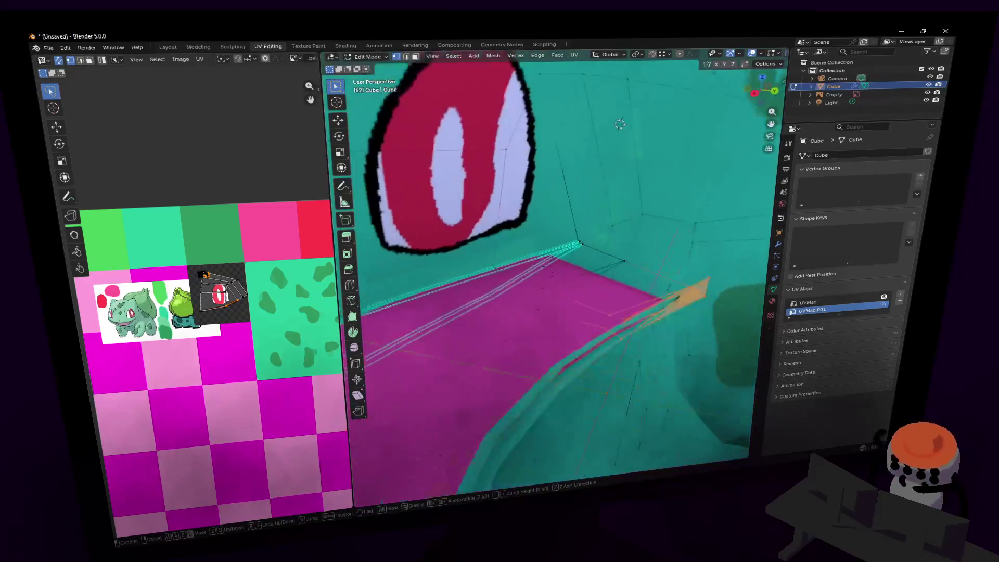
{"action": "key", "text": "Return"}
{"action": "key", "text": "x"}
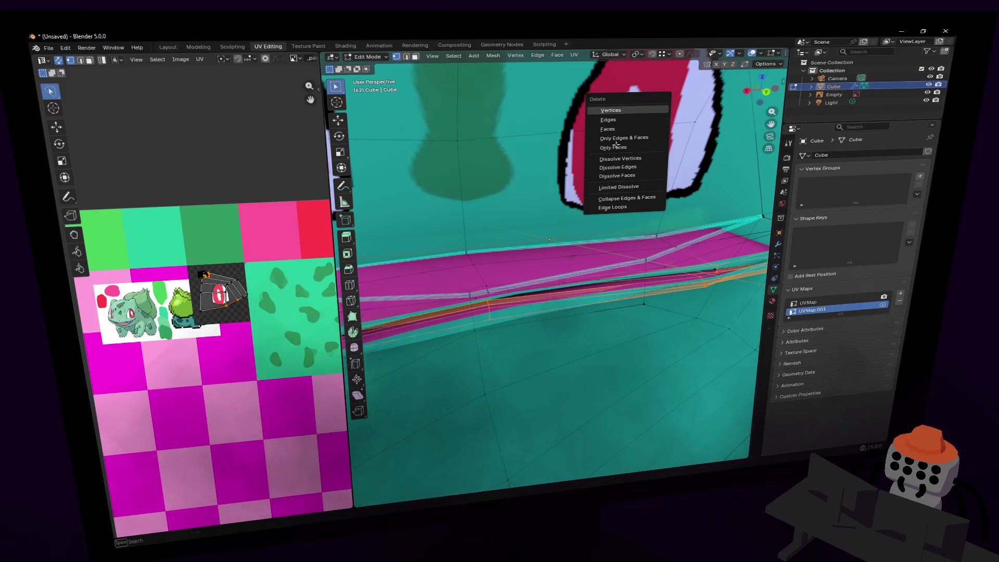
Select the linked mouth piece with L, then clear it and undo to the earlier shape.
{"action": "key", "text": "Escape"}
{"action": "key", "text": "shift+grave"}
{"action": "key", "text": "w"}
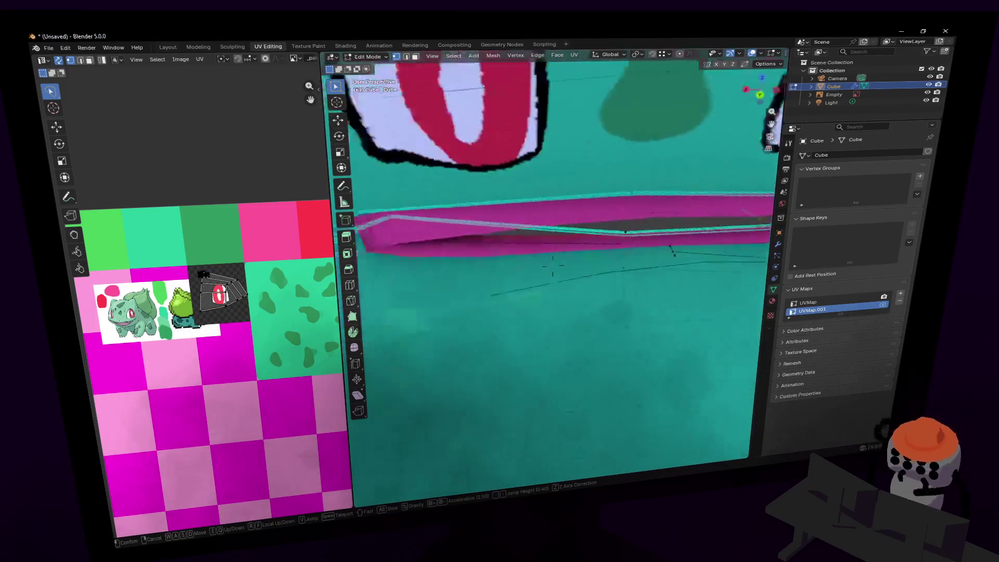
{"action": "left_click", "coordinate": [576, 246]}
{"action": "middle_click_drag", "start_coordinate": [577, 283], "coordinate": [533, 281]}
{"action": "middle_click_drag", "start_coordinate": [469, 278], "coordinate": [501, 273]}
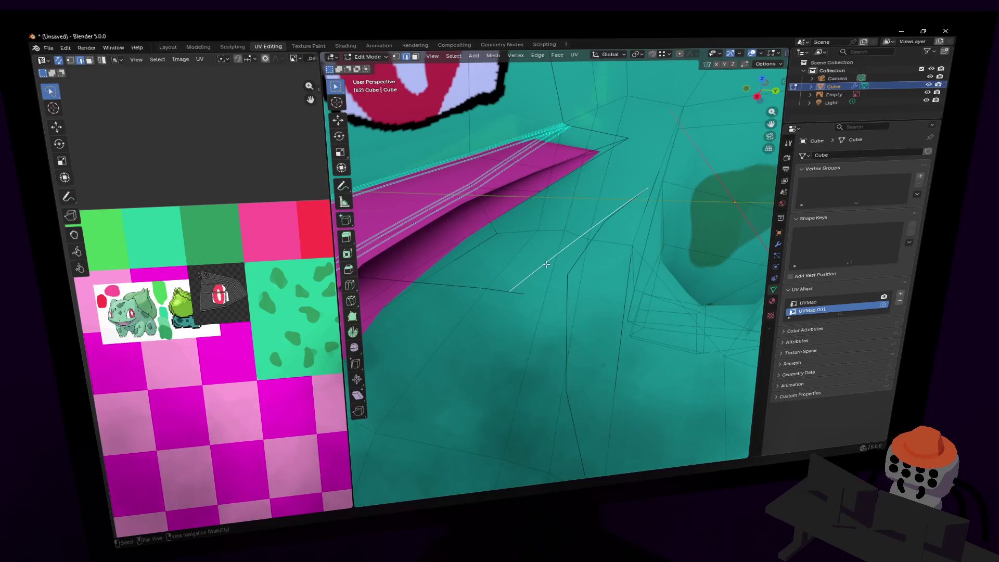
{"action": "key", "text": "l"}
{"action": "middle_click_drag", "start_coordinate": [530, 257], "coordinate": [583, 264]}
{"action": "key", "text": "alt+a"}
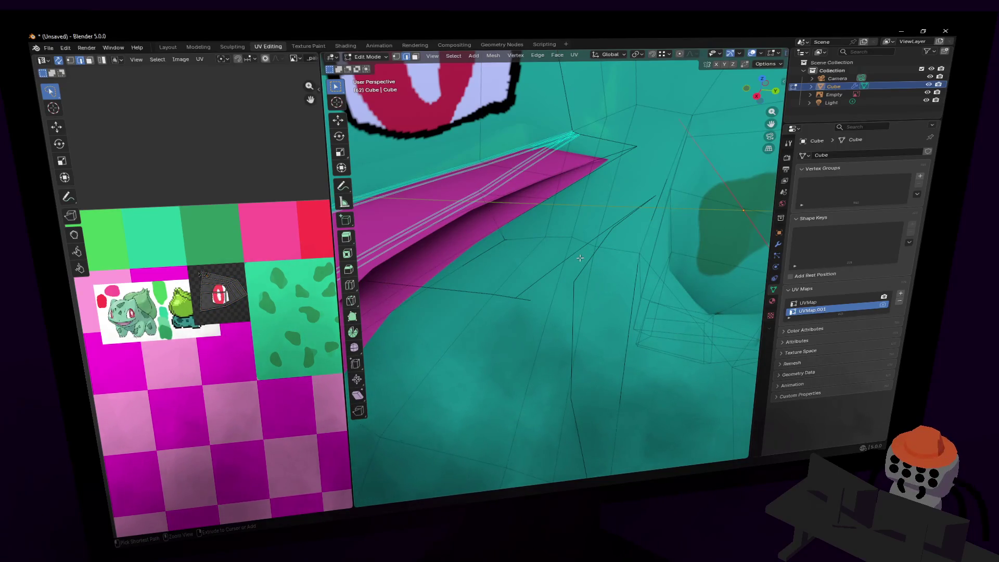
{"action": "key", "text": "ctrl+z"}
Add the lower-left edges of the pink strip to the selection and delete most of the pink face.
{"action": "mouse_move", "coordinate": [580, 258]}
{"action": "middle_mouse_down"}
{"action": "mouse_move", "coordinate": [603, 234]}
{"action": "mouse_move", "coordinate": [670, 221]}
{"action": "mouse_move", "coordinate": [690, 206]}
{"action": "middle_mouse_up"}
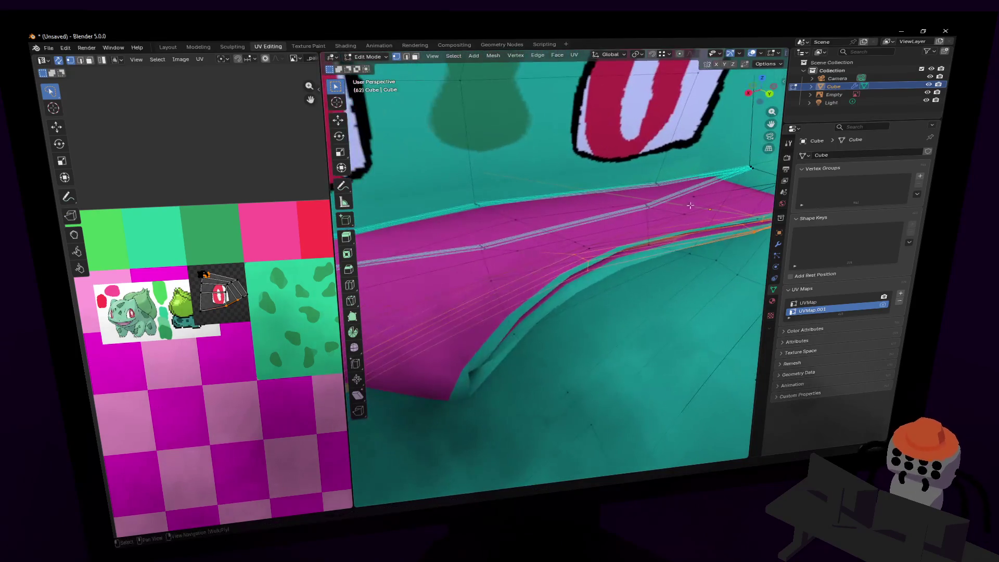
{"action": "key", "text": "shift+grave"}
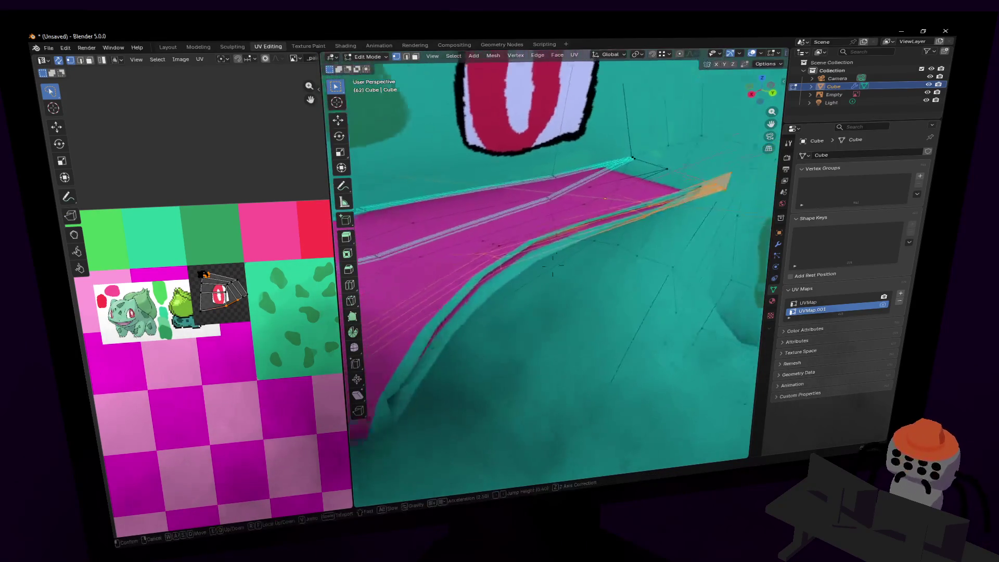
{"action": "key", "text": "s"}
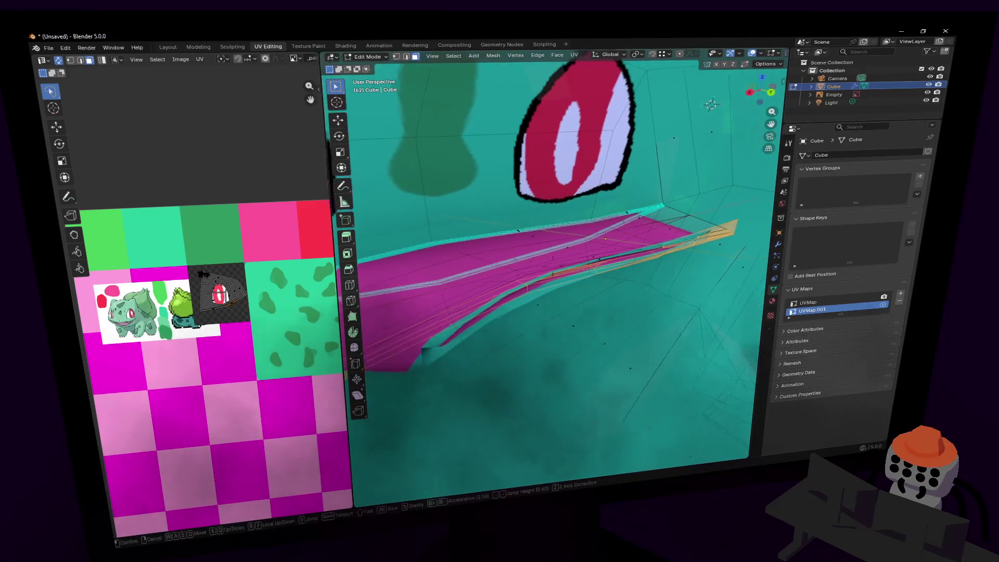
{"action": "left_click", "coordinate": [639, 221]}
{"action": "key", "text": "x"}
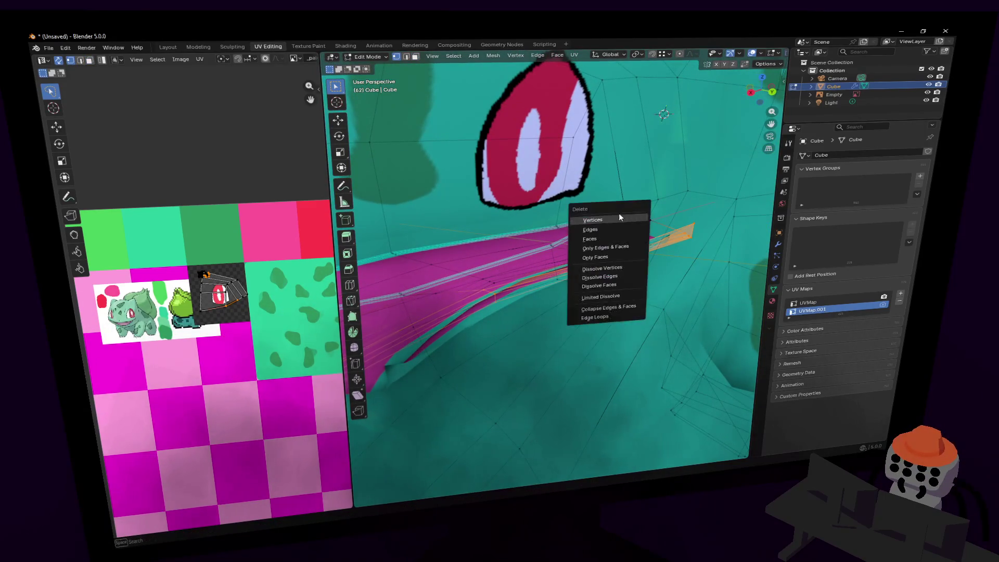
{"action": "left_click", "coordinate": [612, 221]}
{"action": "key", "text": "shift+grave"}
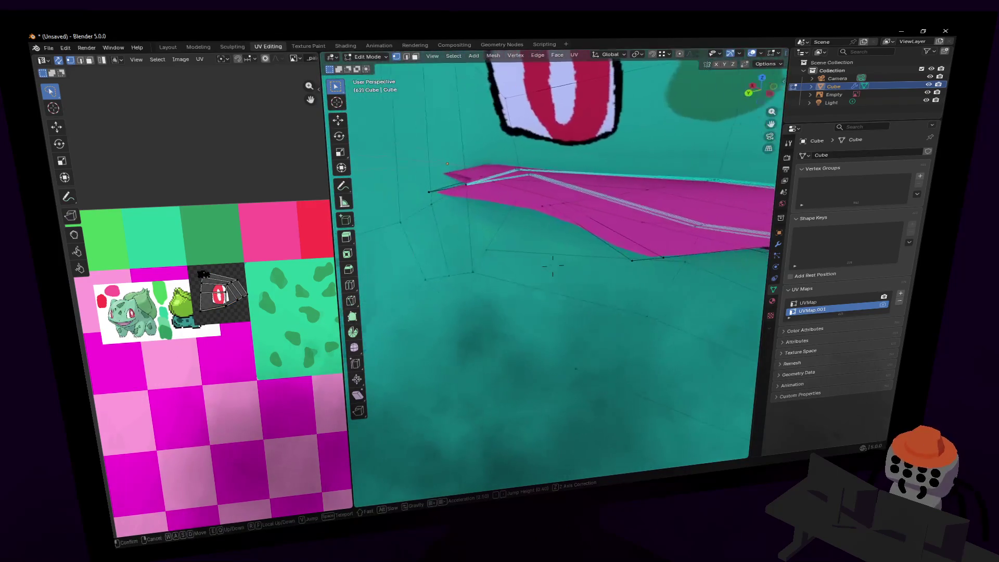
{"action": "left_click", "coordinate": [634, 224]}
{"action": "left_click", "coordinate": [544, 371], "text": "shift"}
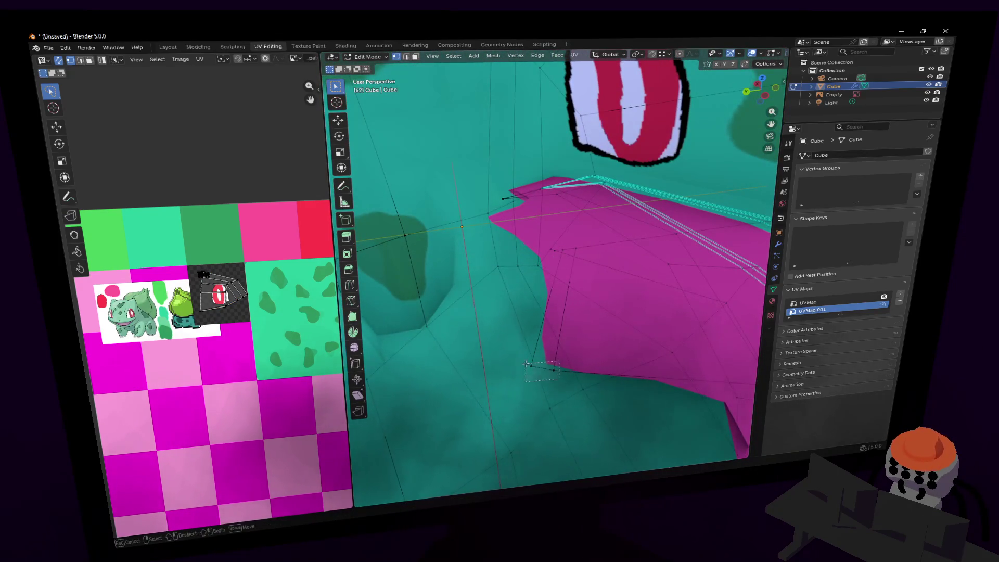
{"action": "key", "text": "x"}
{"action": "left_click", "coordinate": [566, 210]}
Delete the stray selected edge at the mouth.
{"action": "key", "text": "shift+grave"}
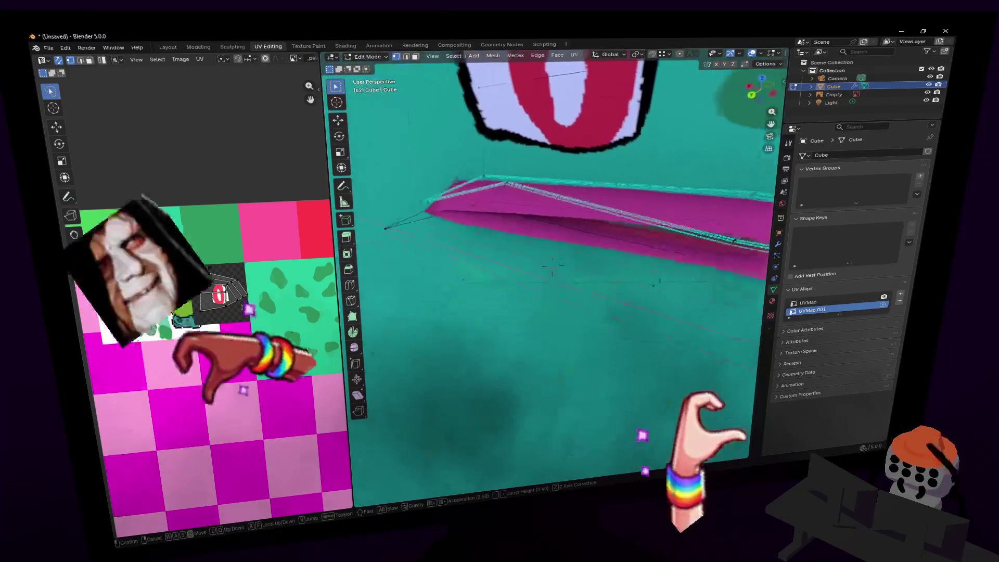
{"action": "left_click", "coordinate": [462, 260]}
{"action": "key", "text": "x"}
{"action": "left_click", "coordinate": [461, 260]}
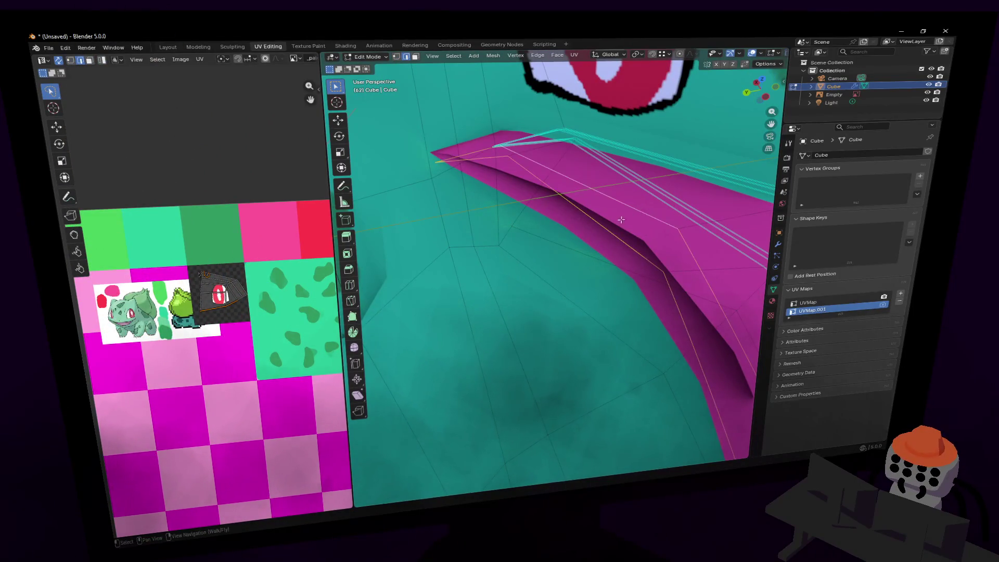
Move the selected mouth edge to a new position with G.
{"action": "key", "text": "shift+grave"}
{"action": "left_click", "coordinate": [552, 266]}
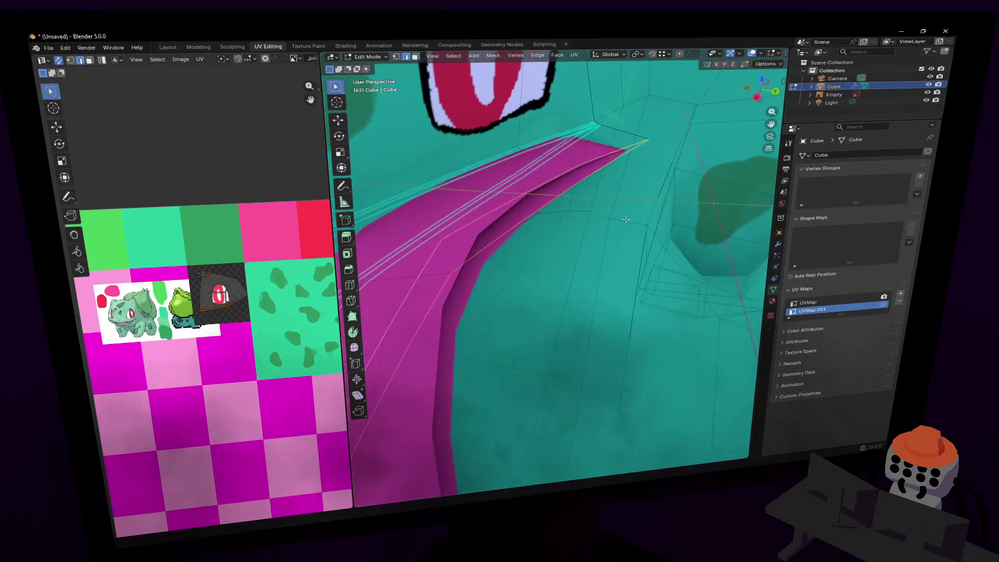
{"action": "key", "text": "g"}
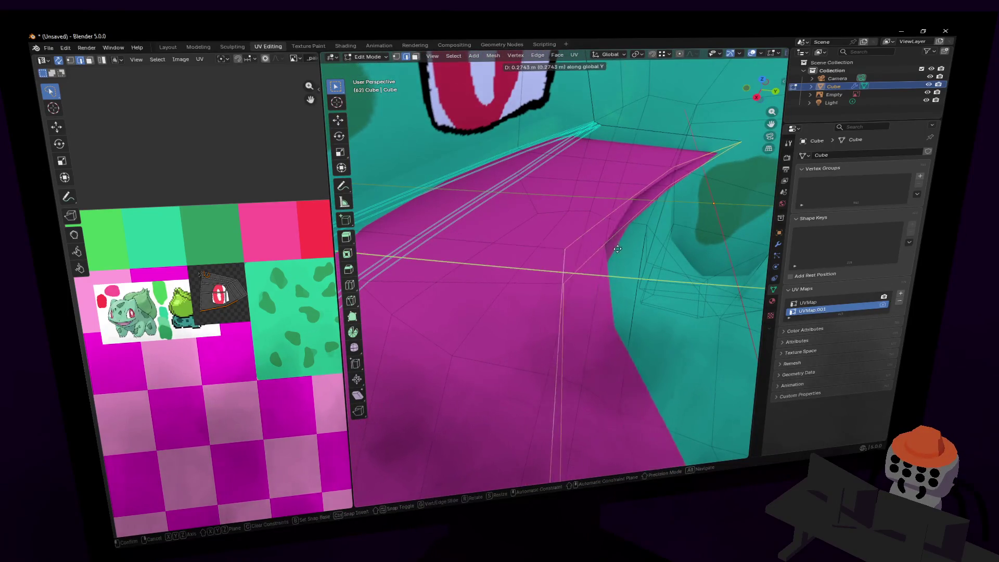
{"action": "left_click", "coordinate": [666, 249]}
{"action": "middle_click_drag", "start_coordinate": [666, 250], "coordinate": [657, 256]}
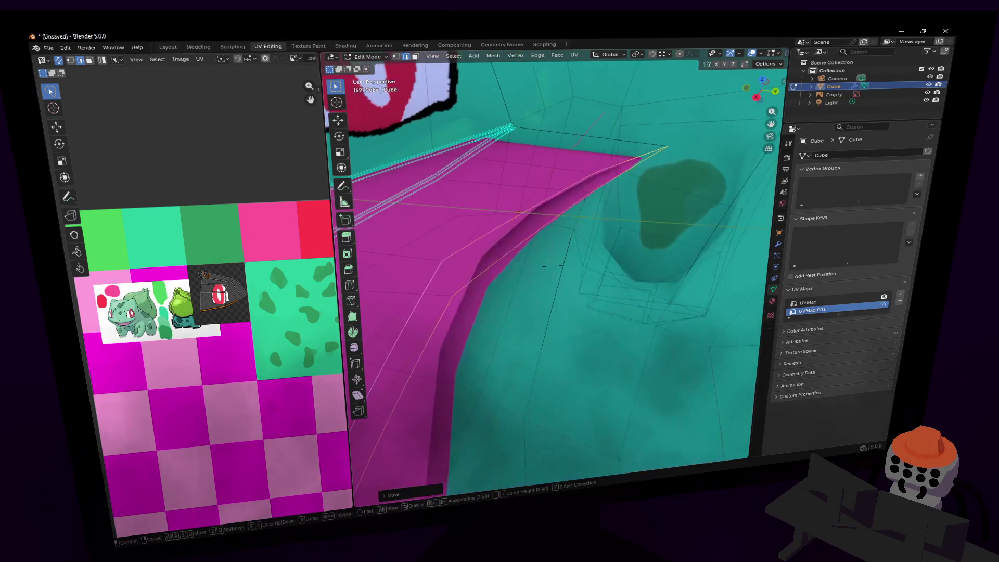
Add a centred edge loop across the strip, fill the open boundary with a face, and start moving its UVs.
{"action": "key", "text": "ctrl+r"}
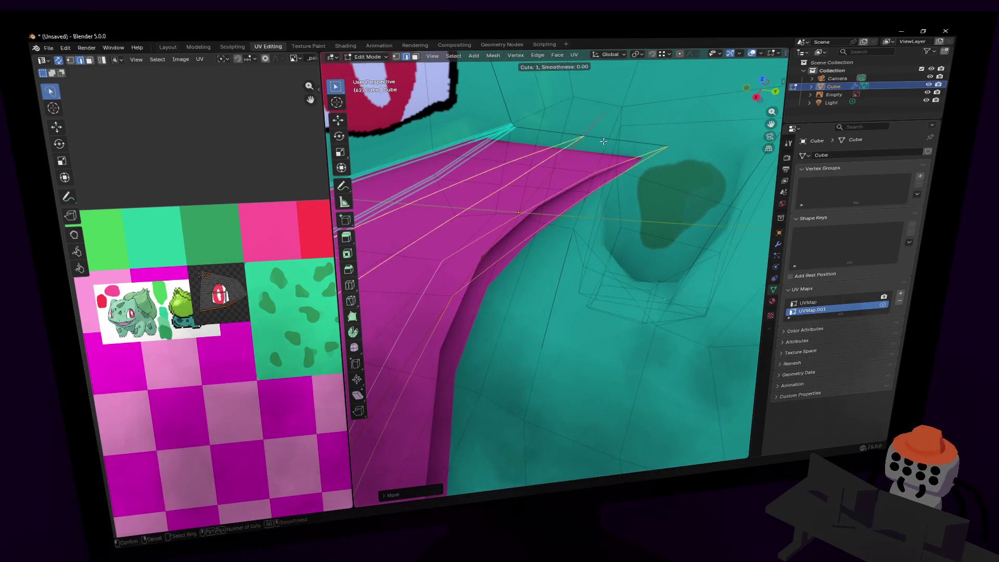
{"action": "left_click", "coordinate": [592, 133]}
{"action": "right_click", "coordinate": [593, 133]}
{"action": "left_click", "coordinate": [596, 174], "text": "alt"}
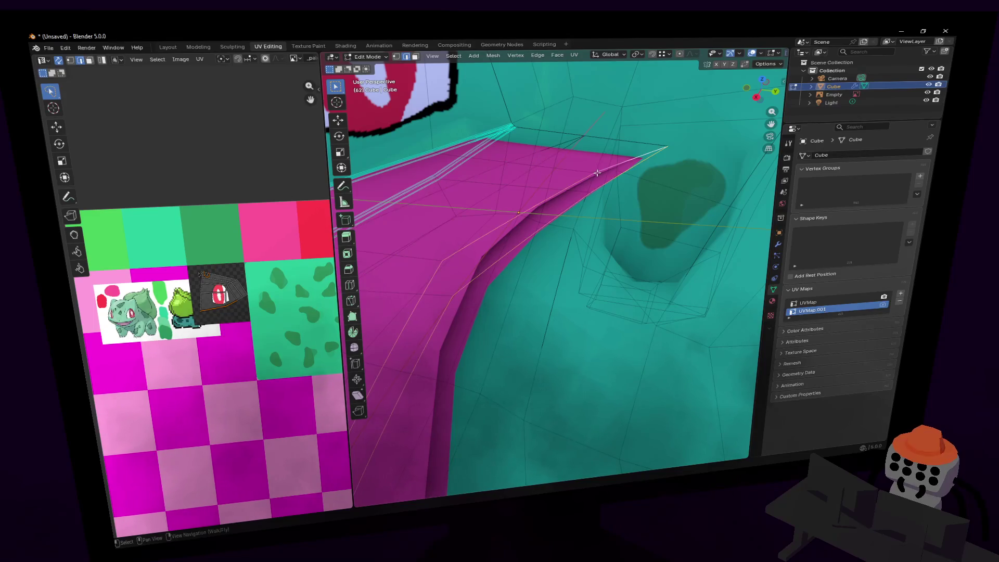
{"action": "key", "text": "alt+f"}
{"action": "key", "text": "Tab"}
{"action": "key", "text": "Tab"}
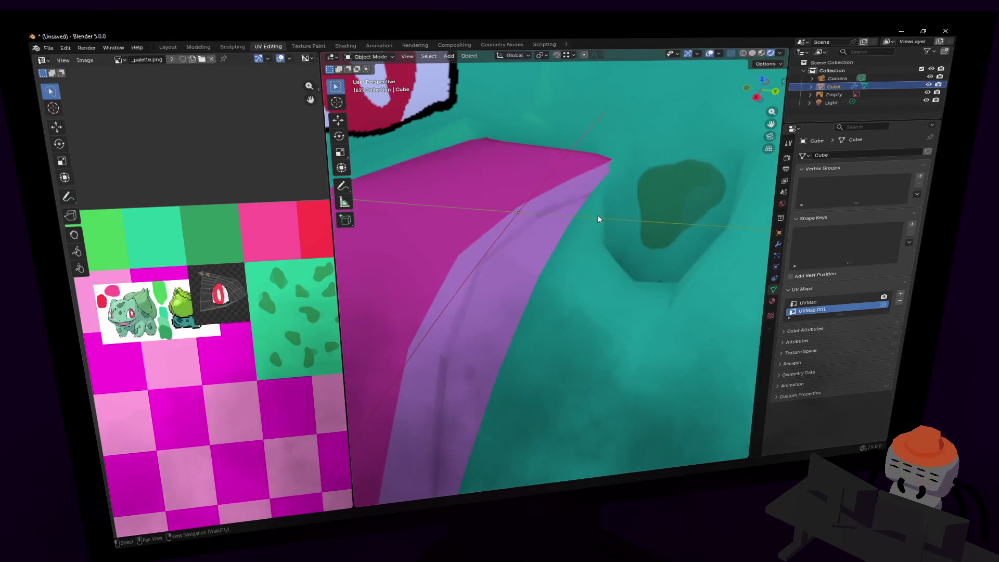
{"action": "key", "text": "g"}
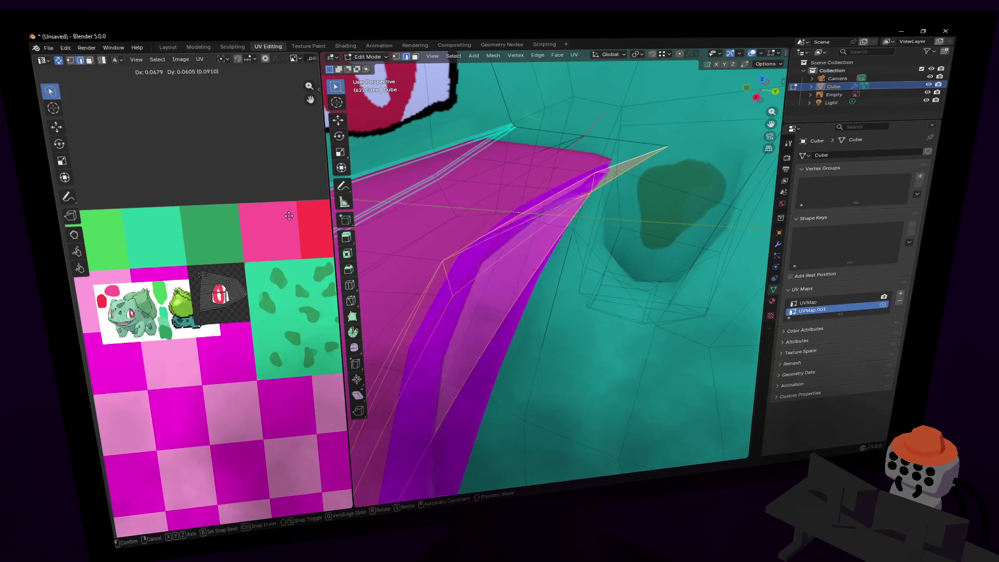
Smart UV Project the mouth faces and shrink the island onto the pink palette square.
{"action": "left_click", "coordinate": [288, 202]}
{"action": "key", "text": "u"}
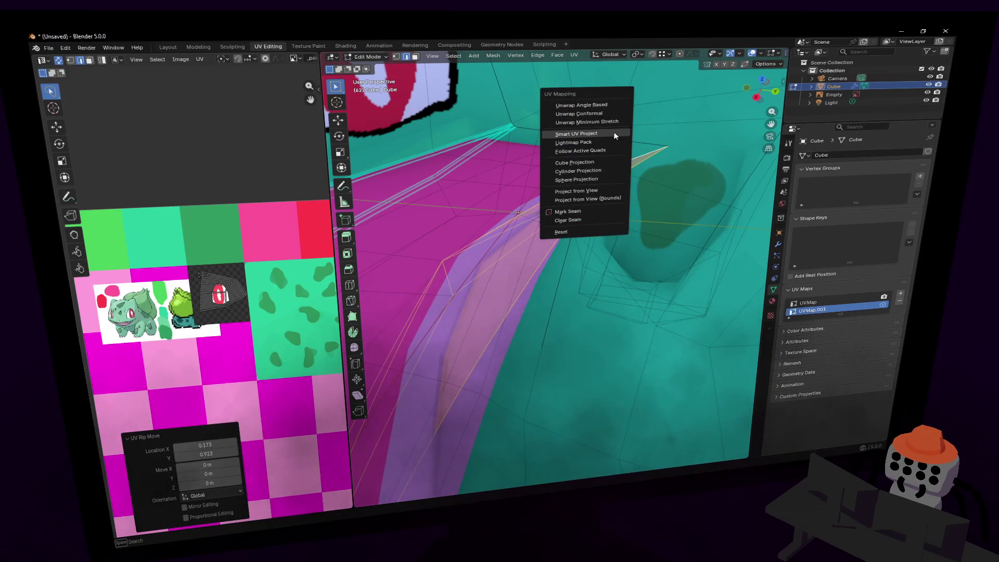
{"action": "left_click", "coordinate": [615, 134]}
{"action": "left_click", "coordinate": [590, 214]}
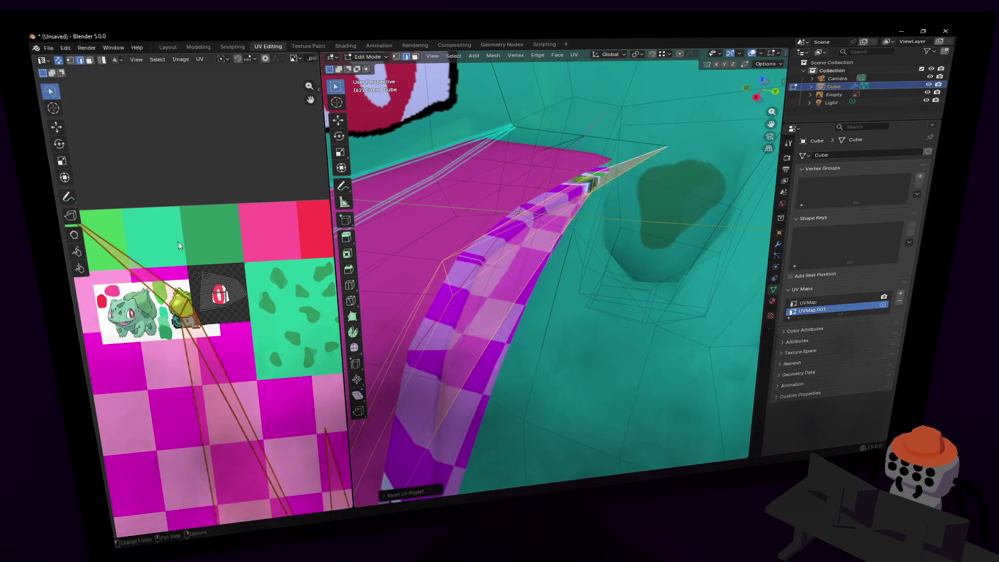
{"action": "key", "text": "s"}
{"action": "left_click", "coordinate": [237, 296]}
{"action": "key", "text": "g"}
{"action": "key", "text": "s"}
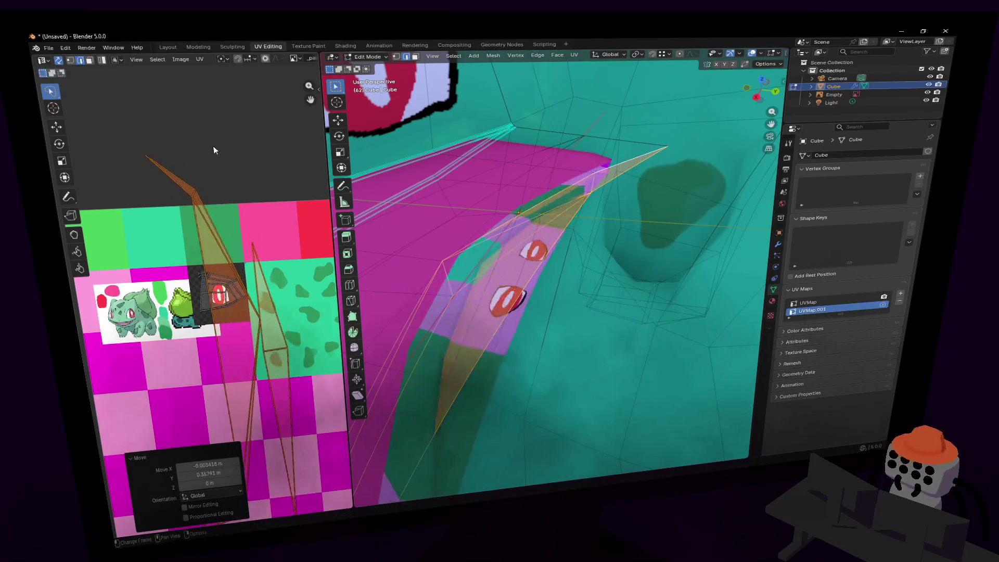
{"action": "left_click", "coordinate": [236, 336]}
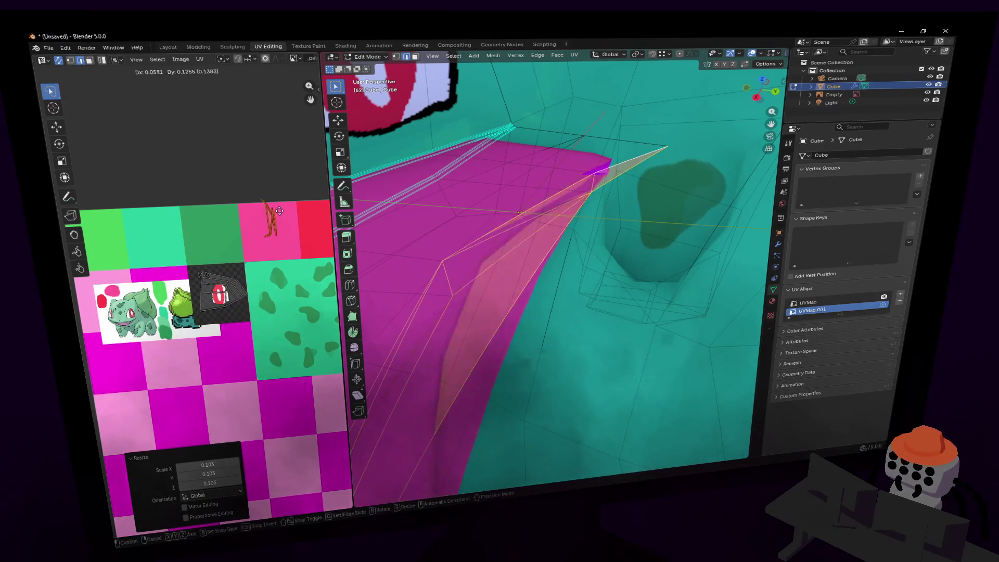
Return to Object Mode and view the textured mouth from the front.
{"action": "key", "text": "Tab"}
{"action": "key", "text": "shift+grave"}
{"action": "key", "text": "s"}
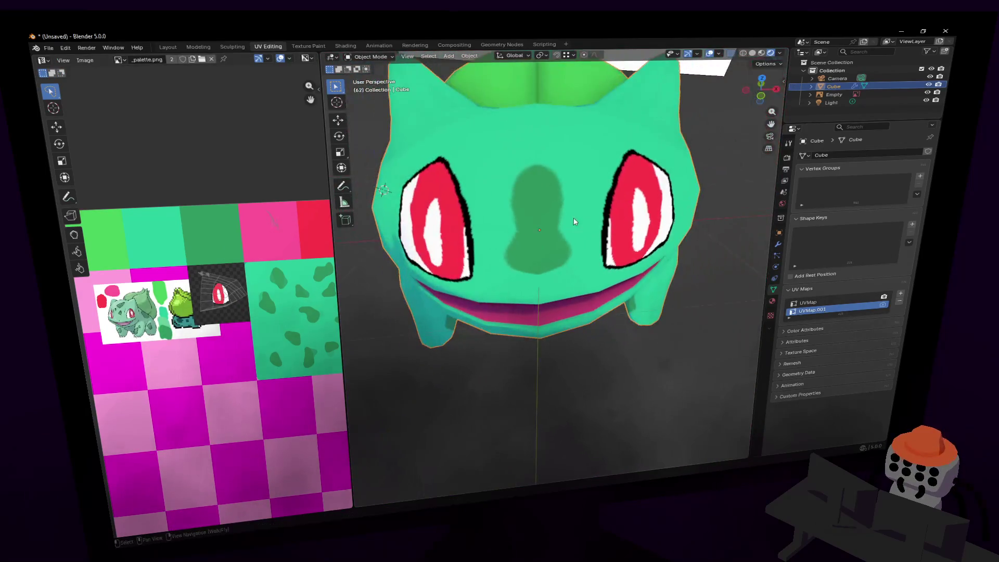
{"action": "left_click", "coordinate": [547, 232]}
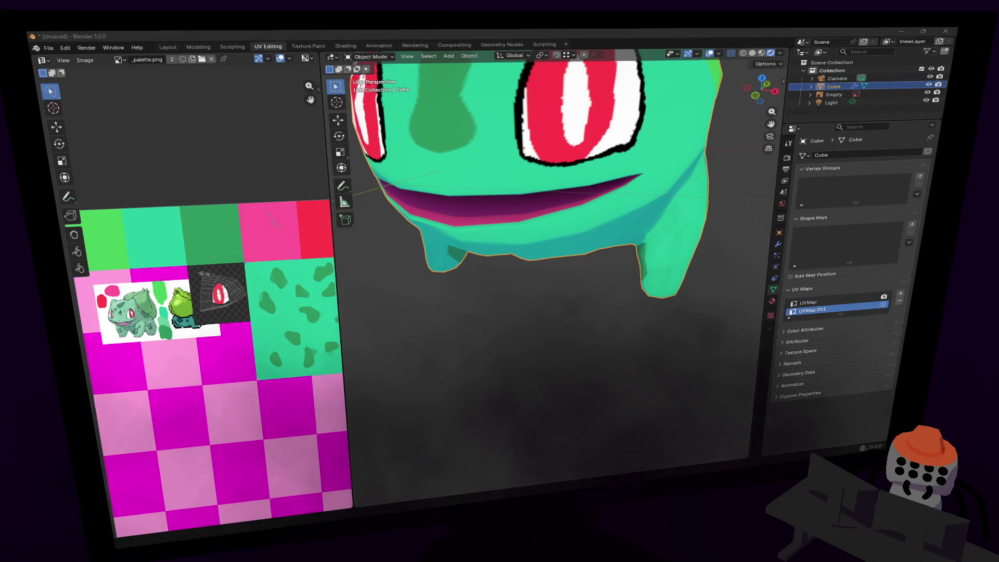
{"action": "middle_click_drag", "start_coordinate": [535, 272], "coordinate": [529, 251]}
Fly around Bulbasaur's face, leave Edit Mode, and open the Shift+A Mesh primitives list.
{"action": "mouse_move", "coordinate": [553, 295]}
{"action": "middle_mouse_down"}
{"action": "mouse_move", "coordinate": [549, 260]}
{"action": "mouse_move", "coordinate": [515, 245]}
{"action": "mouse_move", "coordinate": [553, 244]}
{"action": "middle_mouse_up"}
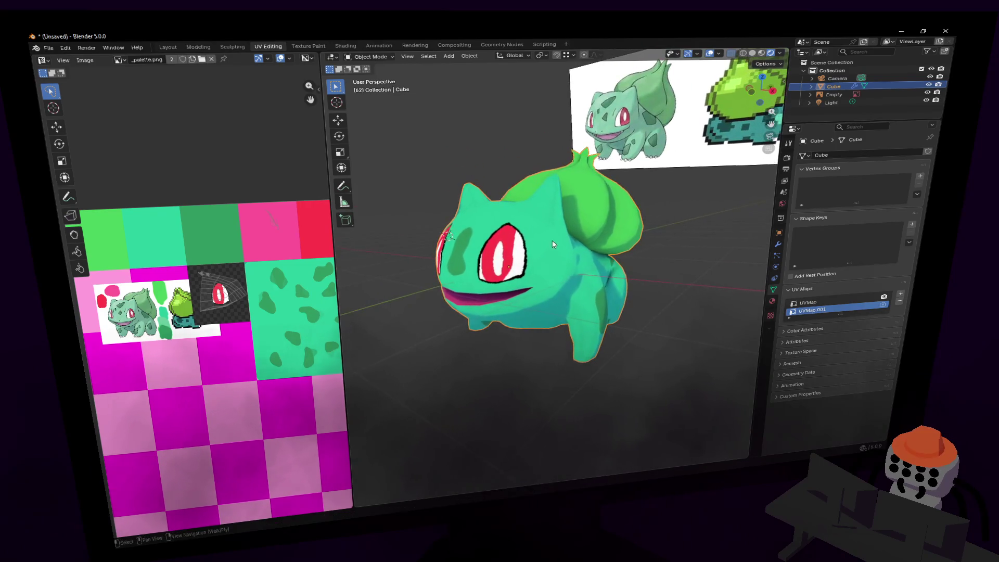
{"action": "key", "text": "shift+grave"}
{"action": "key", "text": "w"}
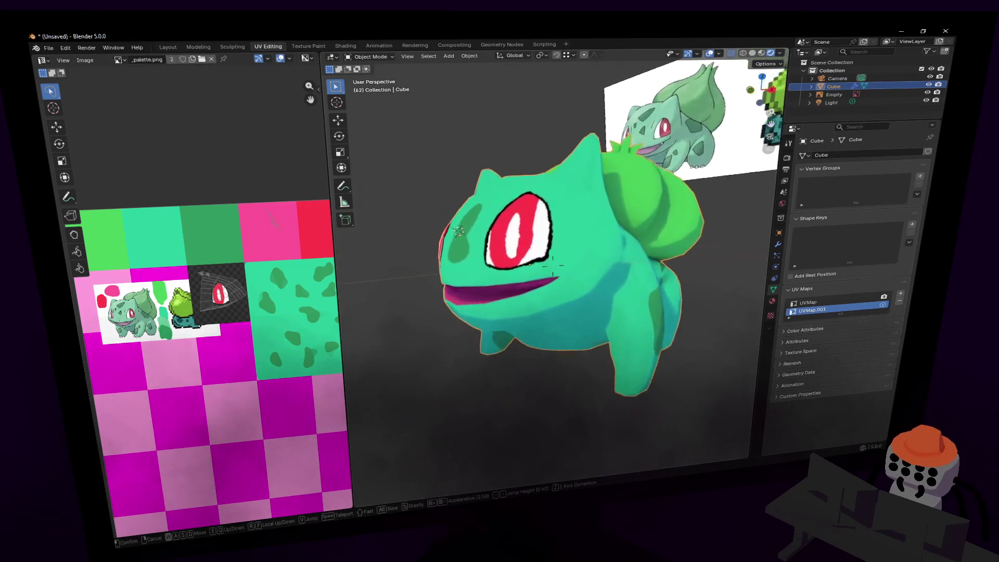
{"action": "left_click", "coordinate": [557, 263]}
{"action": "key", "text": "Tab"}
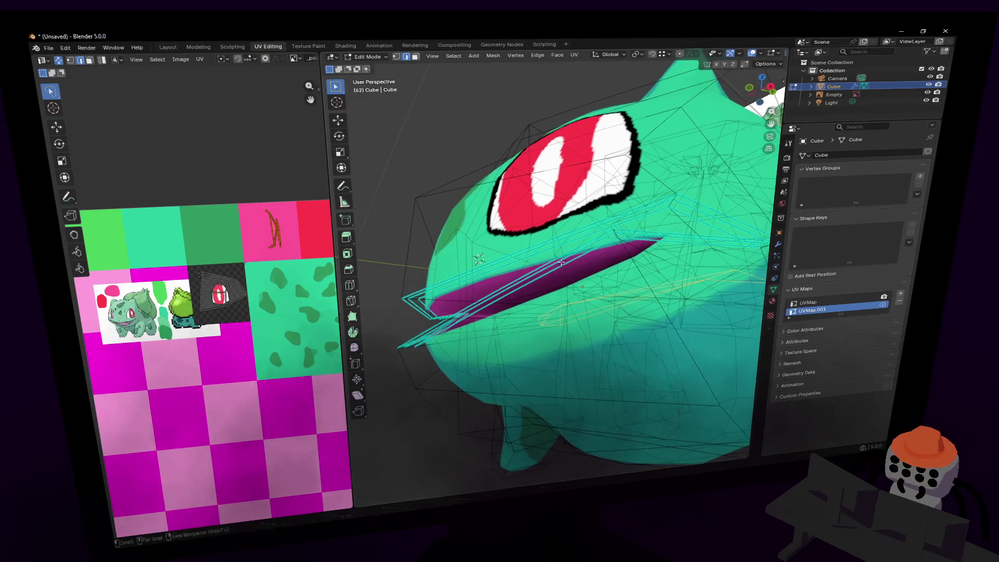
{"action": "key", "text": "shift+grave"}
{"action": "key", "text": "s"}
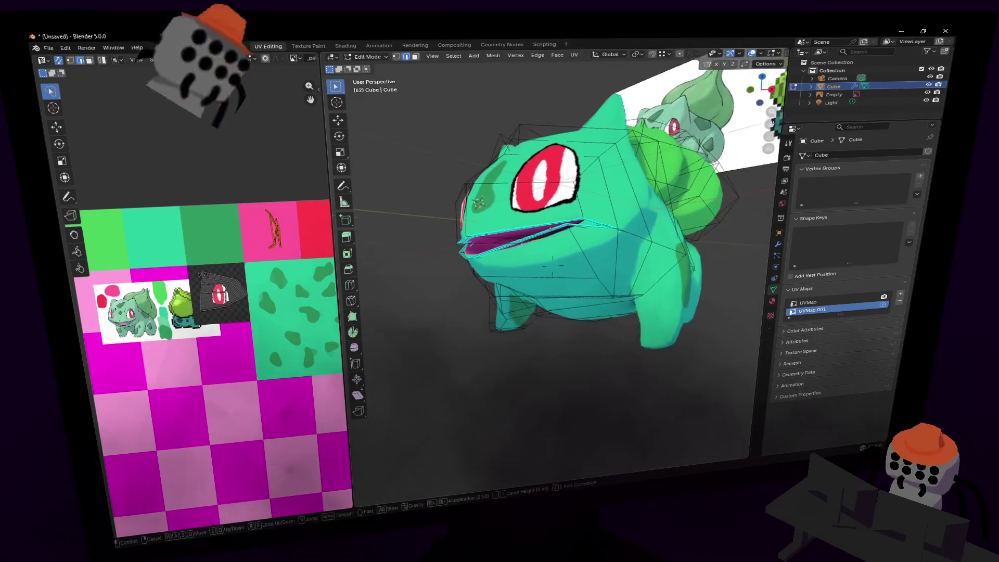
{"action": "key", "text": "w"}
{"action": "left_click", "coordinate": [559, 252]}
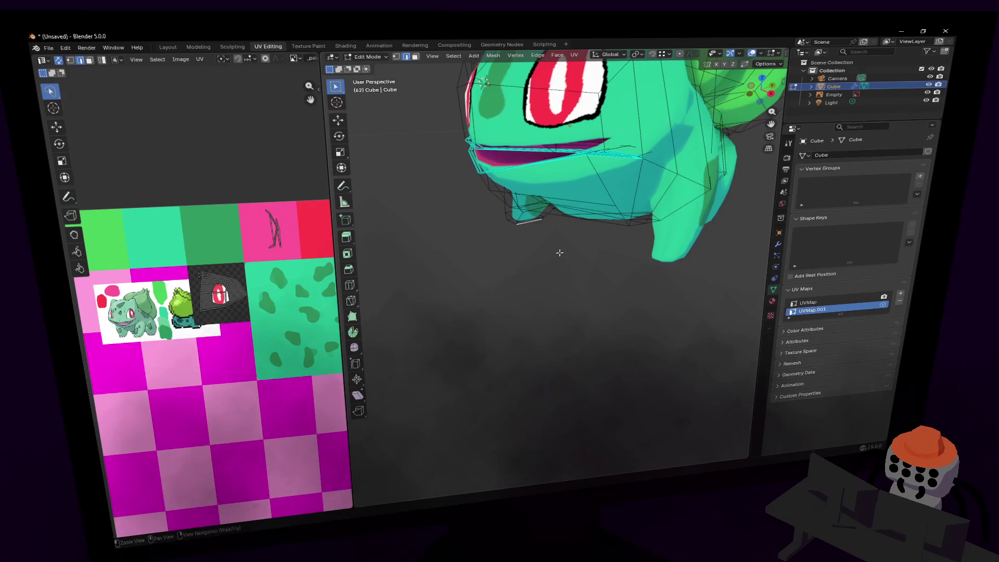
{"action": "key", "text": "Tab"}
{"action": "key", "text": "shift+a"}
{"action": "mouse_move", "coordinate": [551, 261]}
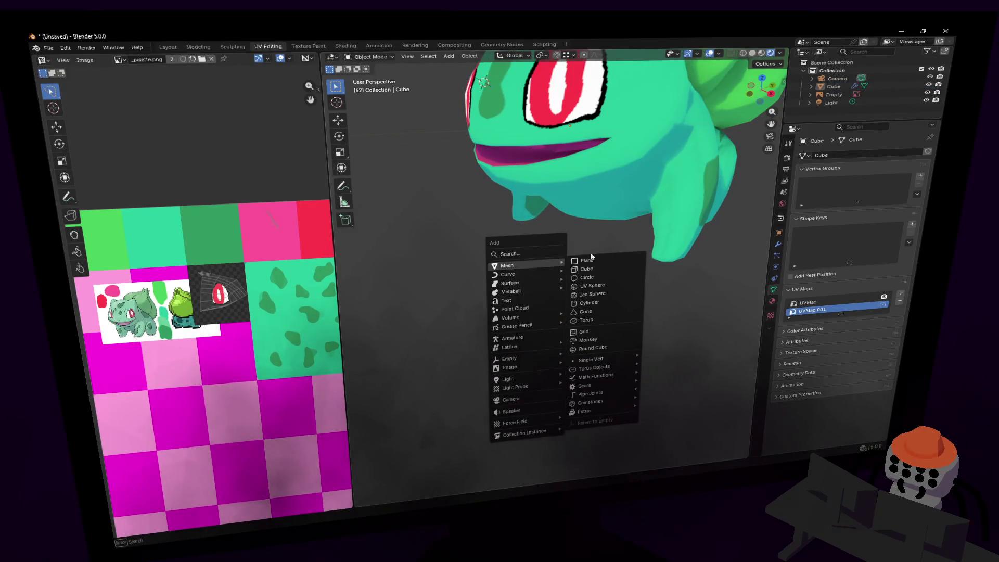
Add a new cube and scale it down to a small tooth size.
{"action": "left_click", "coordinate": [595, 267]}
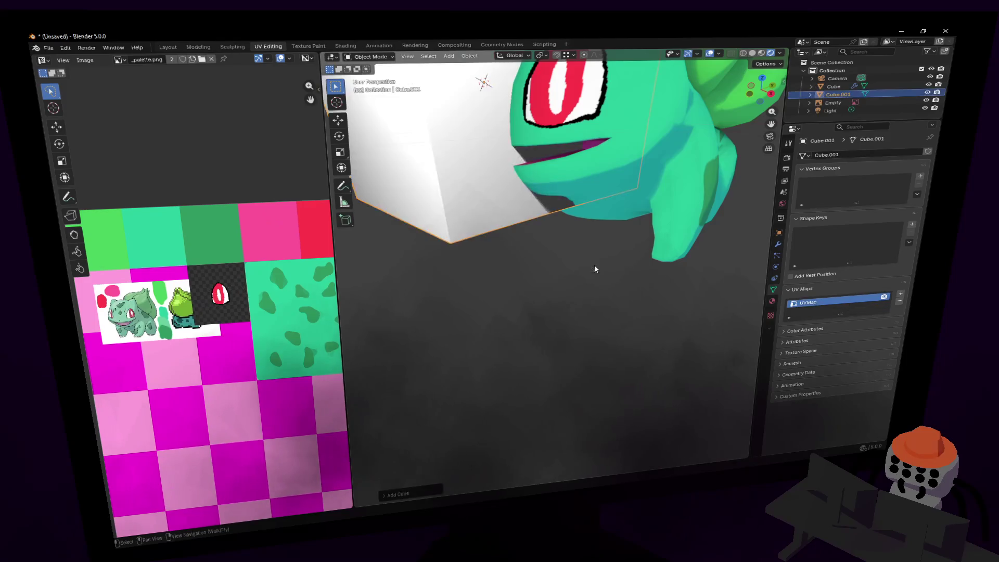
{"action": "key", "text": "KP_Decimal"}
{"action": "scroll", "coordinate": [594, 269], "scroll_direction": "down", "scroll_amount": 2}
{"action": "key", "text": "s"}
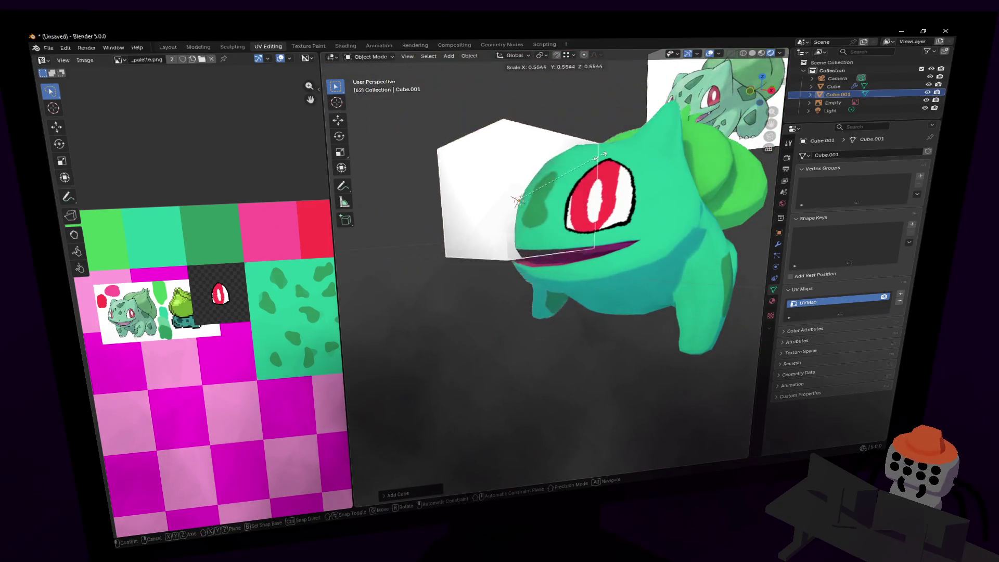
{"action": "left_click", "coordinate": [526, 196]}
Move the small cube along the Y axis toward Bulbasaur's face.
{"action": "key", "text": "shift+grave"}
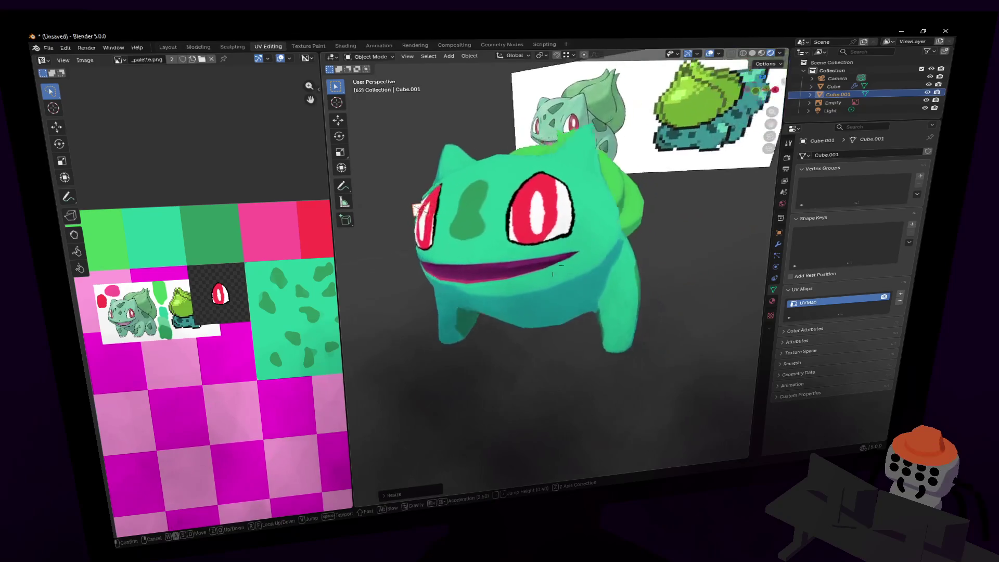
{"action": "key", "text": "w"}
{"action": "left_click", "coordinate": [416, 195]}
{"action": "key", "text": "g"}
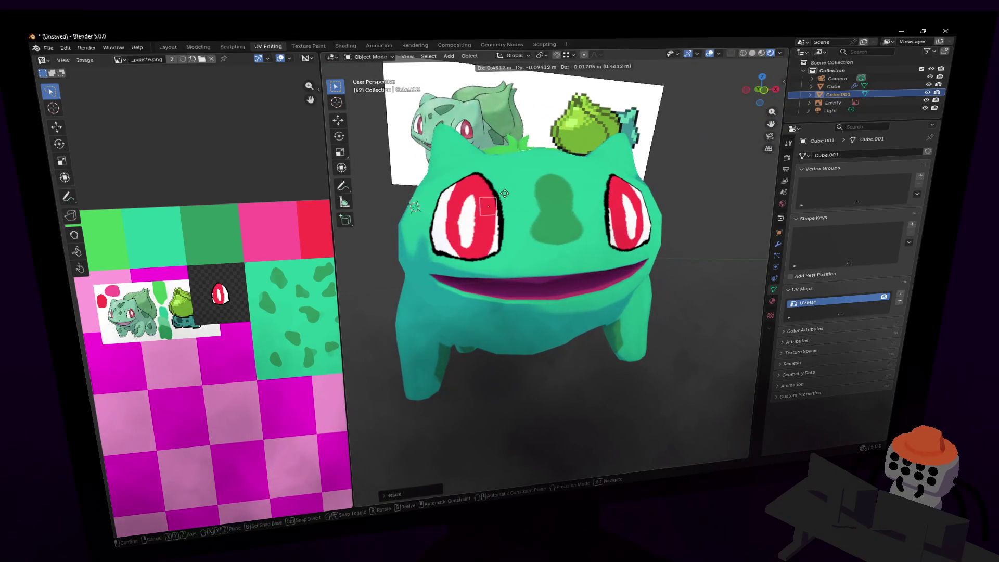
{"action": "key", "text": "y"}
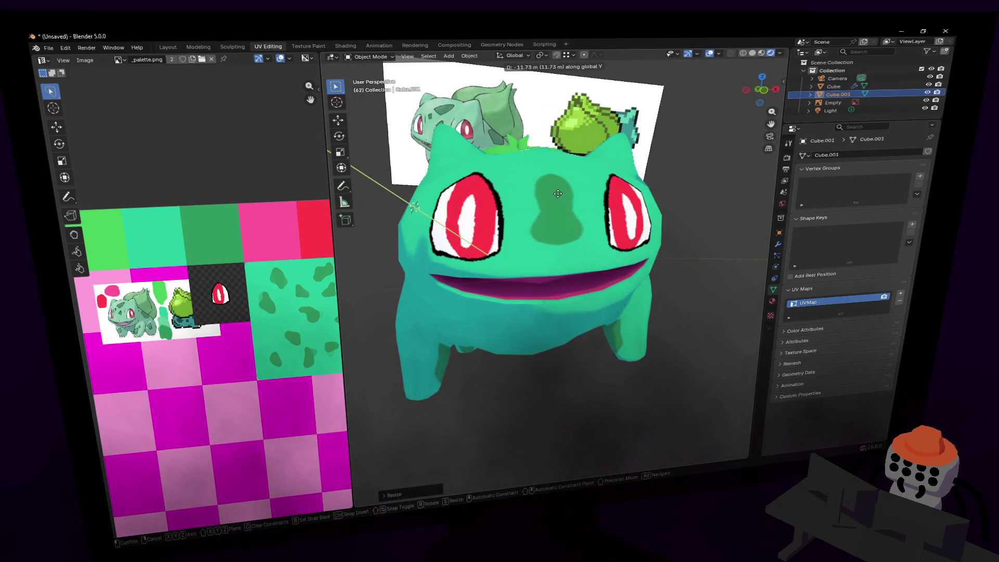
{"action": "left_click", "coordinate": [599, 198]}
Lower the cube along the Z axis toward the mouth.
{"action": "middle_click_drag", "start_coordinate": [598, 198], "coordinate": [648, 177], "text": "shift"}
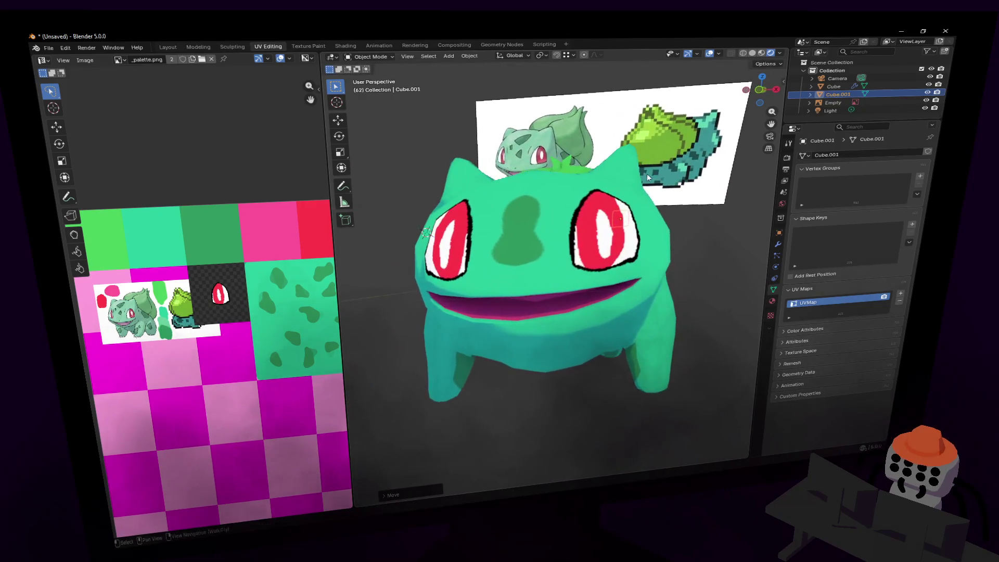
{"action": "key", "text": "g"}
{"action": "key", "text": "z"}
{"action": "left_click", "coordinate": [637, 240]}
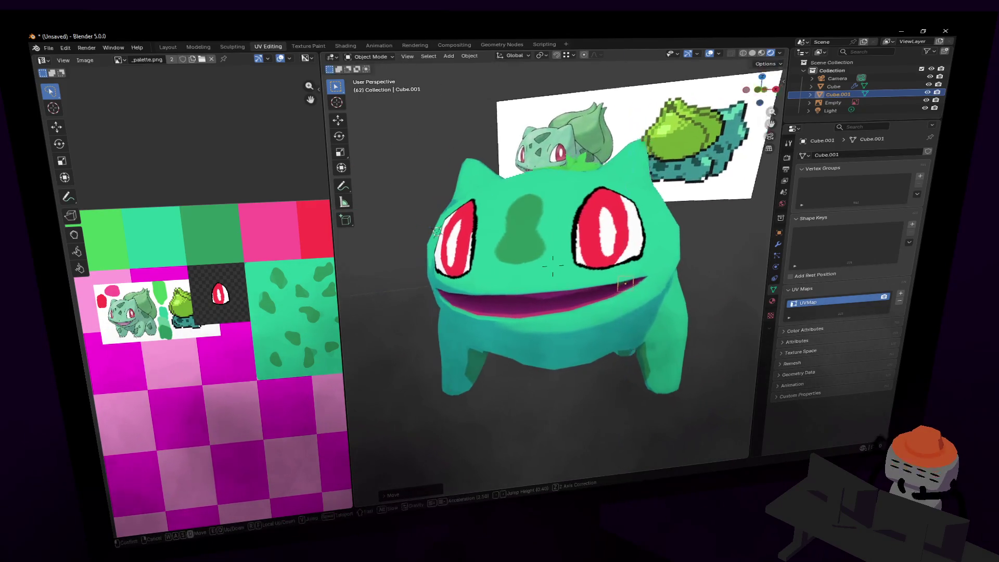
{"action": "scroll", "coordinate": [636, 243], "scroll_direction": "up", "scroll_amount": 8}
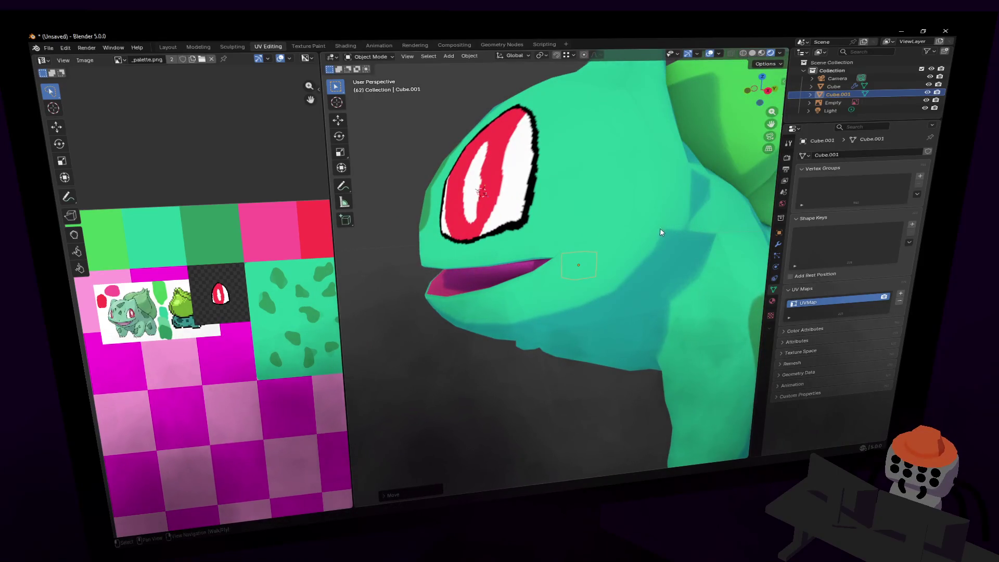
Seat the cube in the mouth by adjusting it along the Y and X axes.
{"action": "key", "text": "g"}
{"action": "key", "text": "y"}
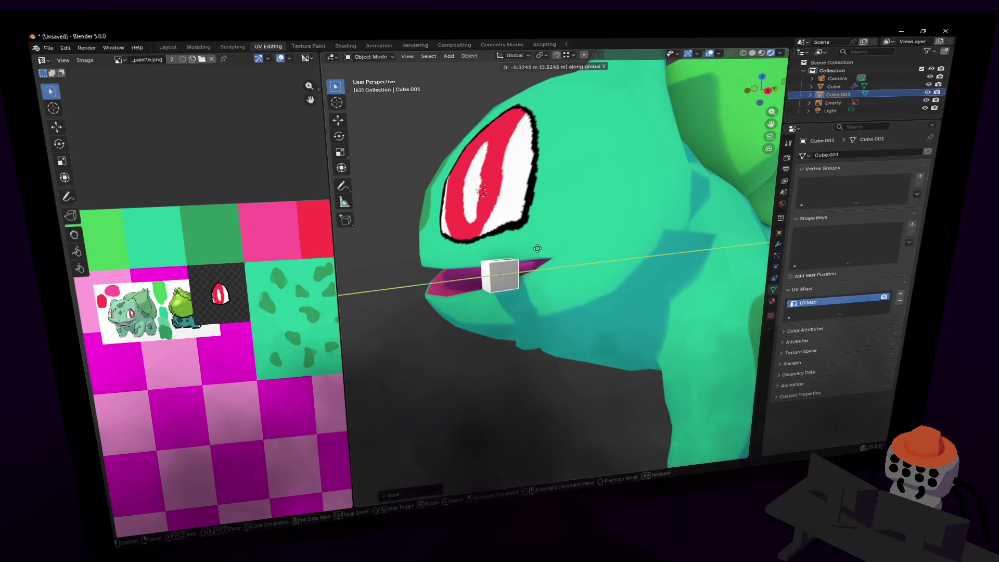
{"action": "left_click", "coordinate": [548, 252]}
{"action": "middle_click_drag", "start_coordinate": [549, 252], "coordinate": [639, 247]}
{"action": "key", "text": "g"}
{"action": "key", "text": "x"}
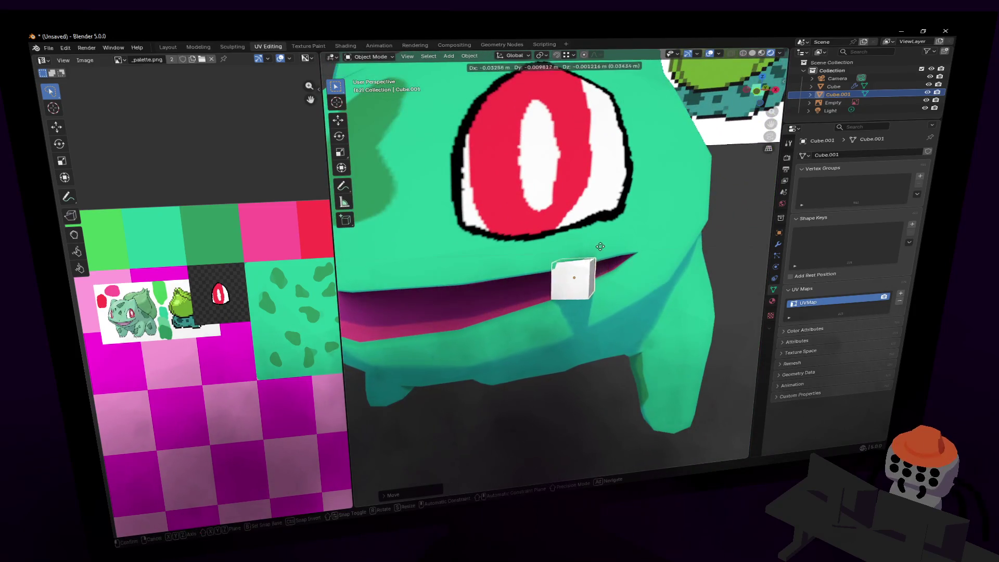
{"action": "left_click", "coordinate": [567, 248]}
Join the Bulbasaur body and the tooth cube into one object with Ctrl+J.
{"action": "middle_click_drag", "start_coordinate": [567, 247], "coordinate": [639, 214]}
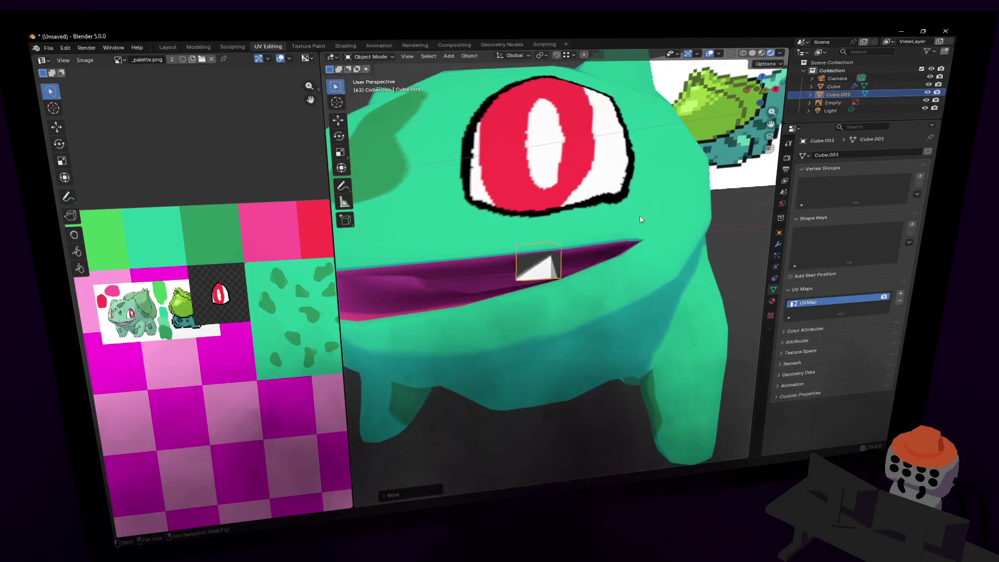
{"action": "left_click", "coordinate": [640, 234]}
{"action": "left_click", "coordinate": [554, 268], "text": "shift"}
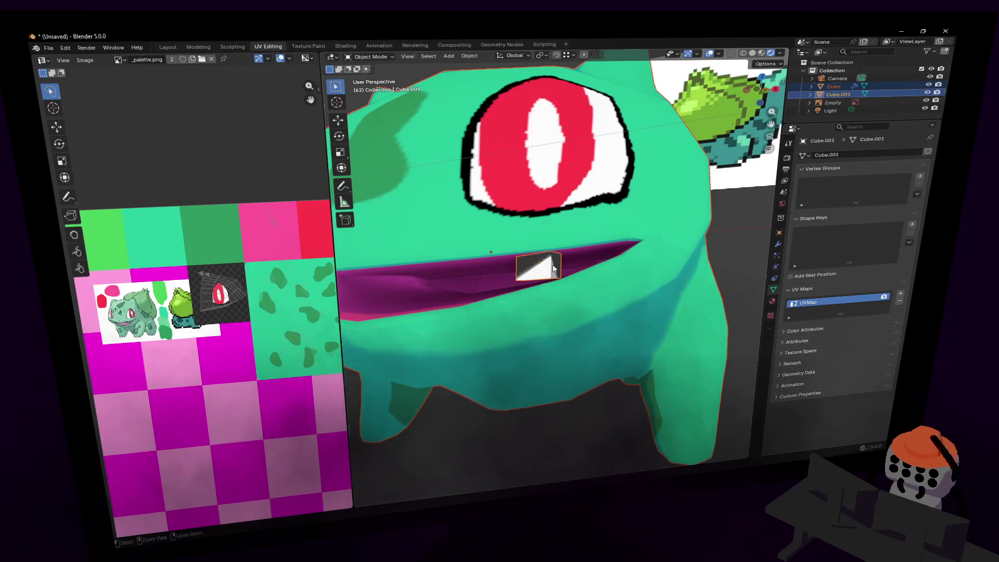
{"action": "key", "text": "ctrl+j"}
{"action": "mouse_move", "coordinate": [542, 270]}
{"action": "middle_mouse_down"}
{"action": "mouse_move", "coordinate": [554, 273]}
{"action": "mouse_move", "coordinate": [574, 241]}
{"action": "middle_mouse_up"}
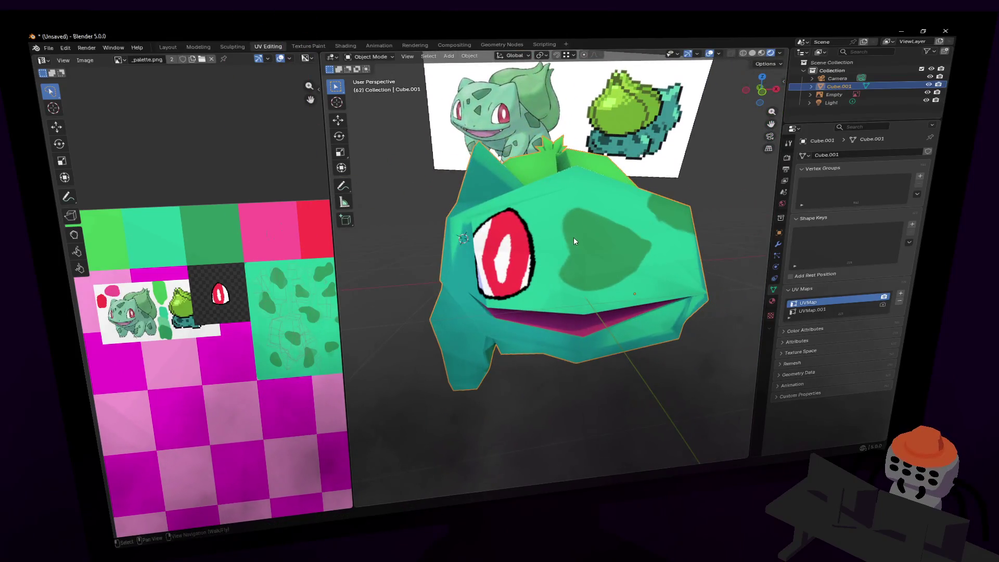
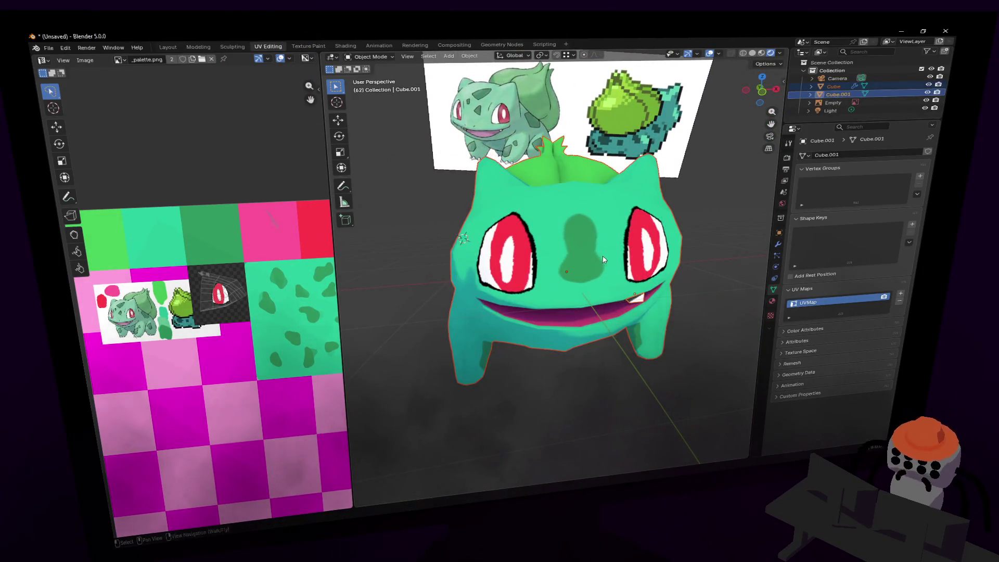
Join Cube.001 into Cube so one mesh holds both UV maps, then enter Edit Mode.
{"action": "scroll", "coordinate": [606, 249], "scroll_direction": "up", "scroll_amount": 3}
{"action": "middle_click_drag", "start_coordinate": [608, 244], "coordinate": [613, 208]}
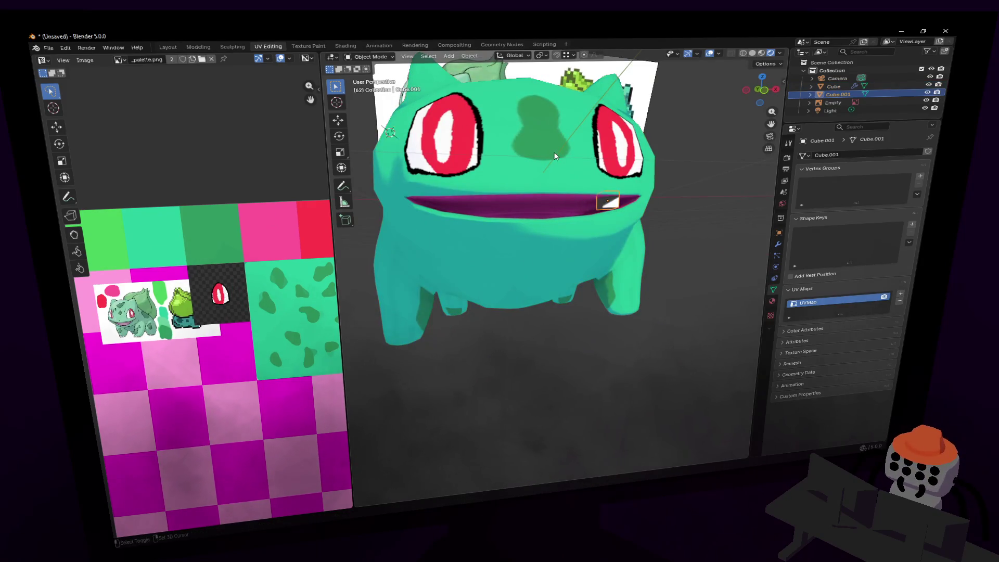
{"action": "key", "text": "ctrl+z"}
{"action": "key", "text": "ctrl+j"}
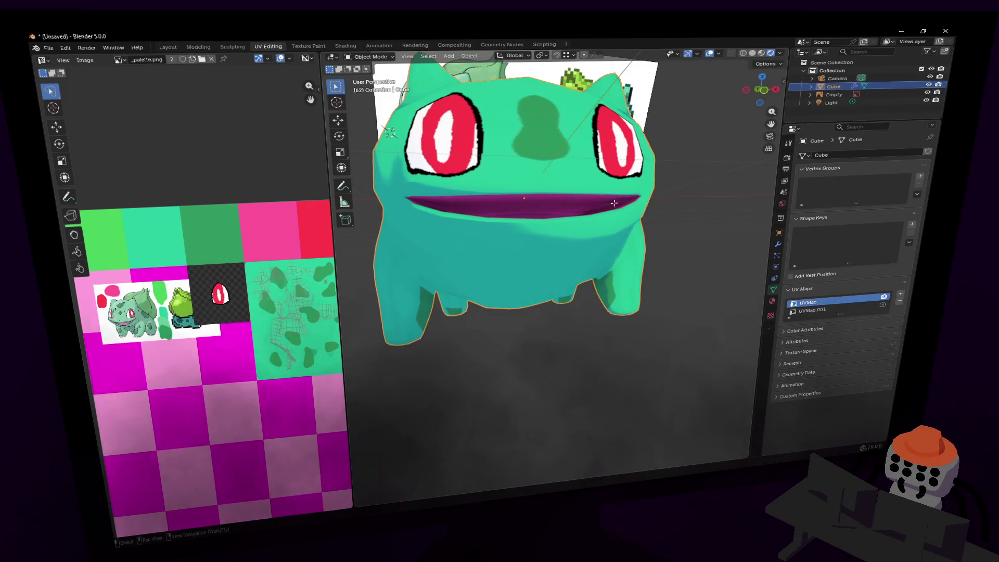
{"action": "key", "text": "Tab"}
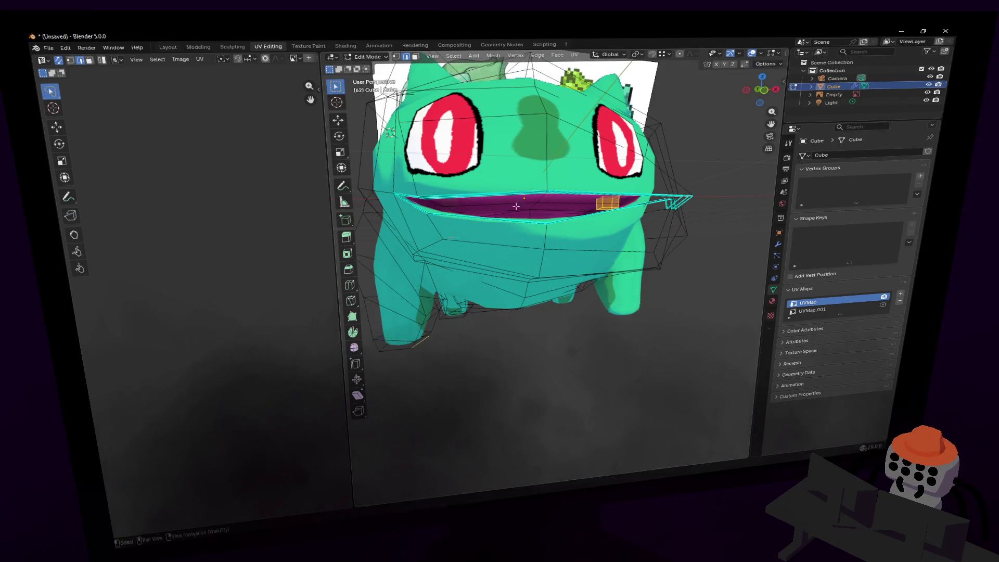
Slide the small mouth face along the X axis, then fly the view toward the mouth.
{"action": "left_click", "coordinate": [604, 202]}
{"action": "key", "text": "g"}
{"action": "key", "text": "x"}
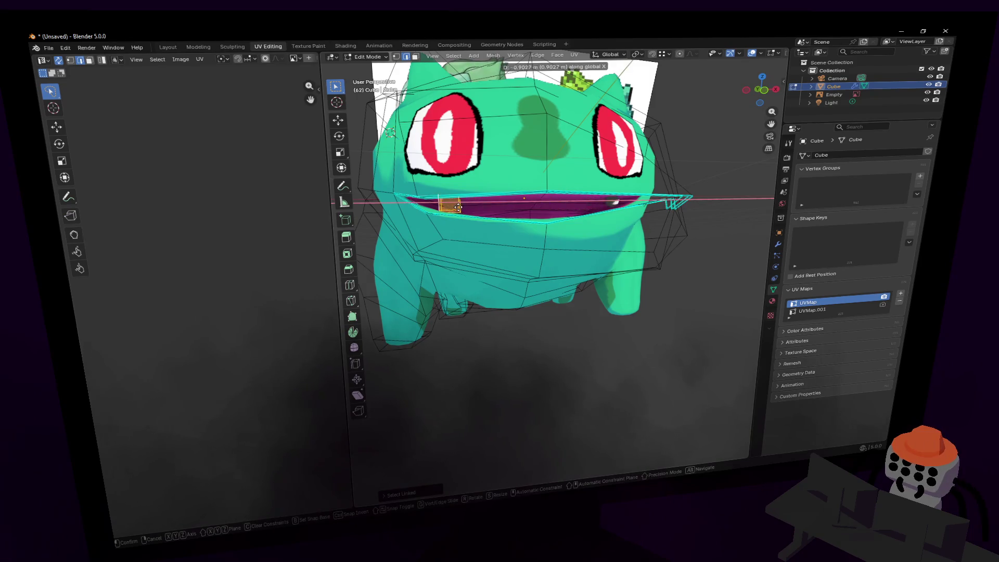
{"action": "left_click", "coordinate": [447, 208]}
{"action": "key", "text": "shift+grave"}
{"action": "key", "text": "w"}
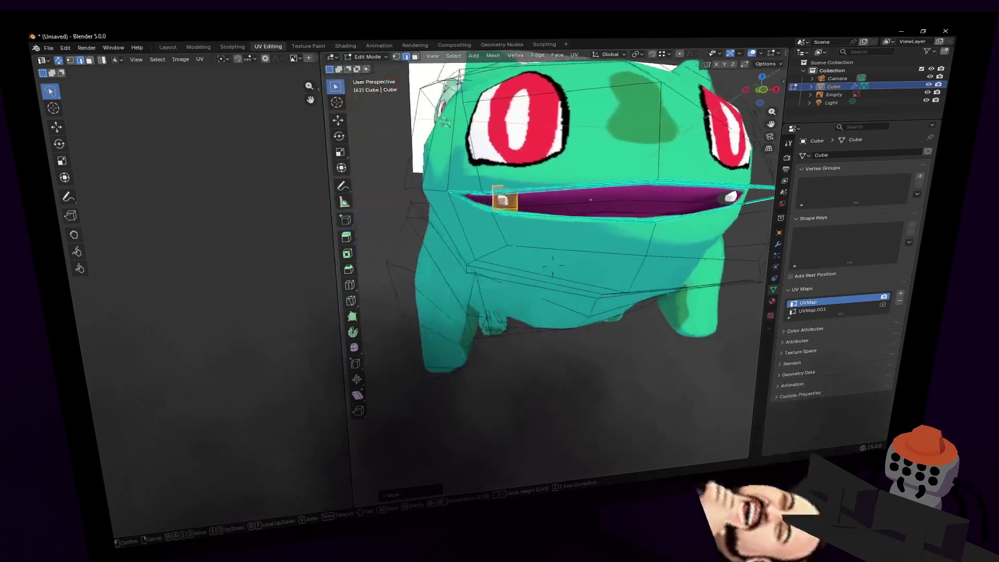
Browse the edge tools without applying any, then return to Object Mode and open the object context menu.
{"action": "key", "text": "Return"}
{"action": "key", "text": "ctrl+e"}
{"action": "mouse_move", "coordinate": [591, 158]}
{"action": "key", "text": "Escape"}
{"action": "key", "text": "Tab"}
{"action": "right_click", "coordinate": [568, 108]}
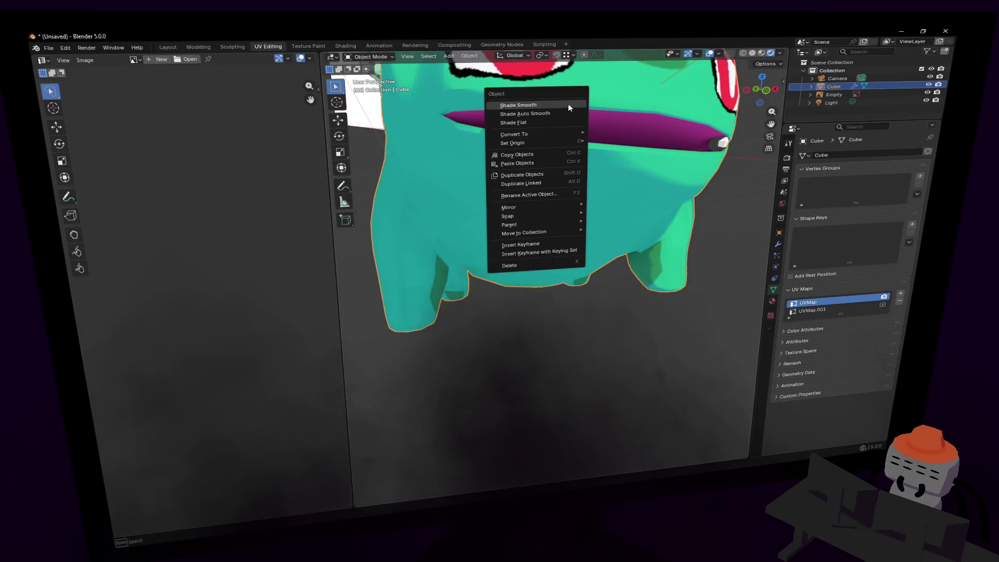
Shade Bulbasaur smooth and try an edge loop near the mouth, cancelling the slide.
{"action": "left_click", "coordinate": [568, 107]}
{"action": "mouse_move", "coordinate": [568, 108]}
{"action": "right_mouse_down"}
{"action": "mouse_move", "coordinate": [564, 130]}
{"action": "mouse_move", "coordinate": [552, 113]}
{"action": "mouse_move", "coordinate": [521, 211]}
{"action": "right_mouse_up"}
{"action": "key", "text": "Tab"}
{"action": "key", "text": "ctrl+r"}
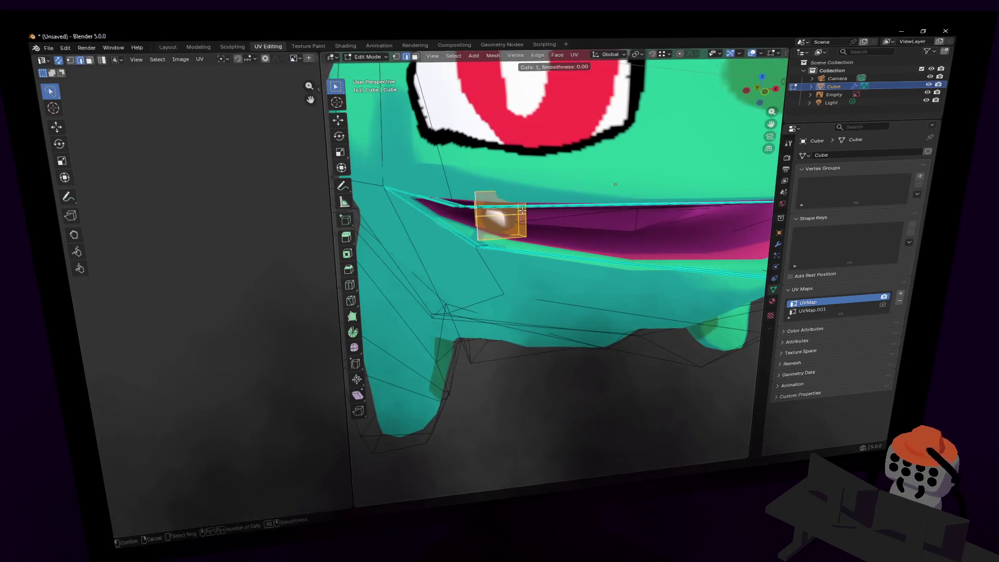
{"action": "key", "text": "Escape"}
{"action": "left_click", "coordinate": [521, 199]}
{"action": "key", "text": "g"}
{"action": "key", "text": "Escape"}
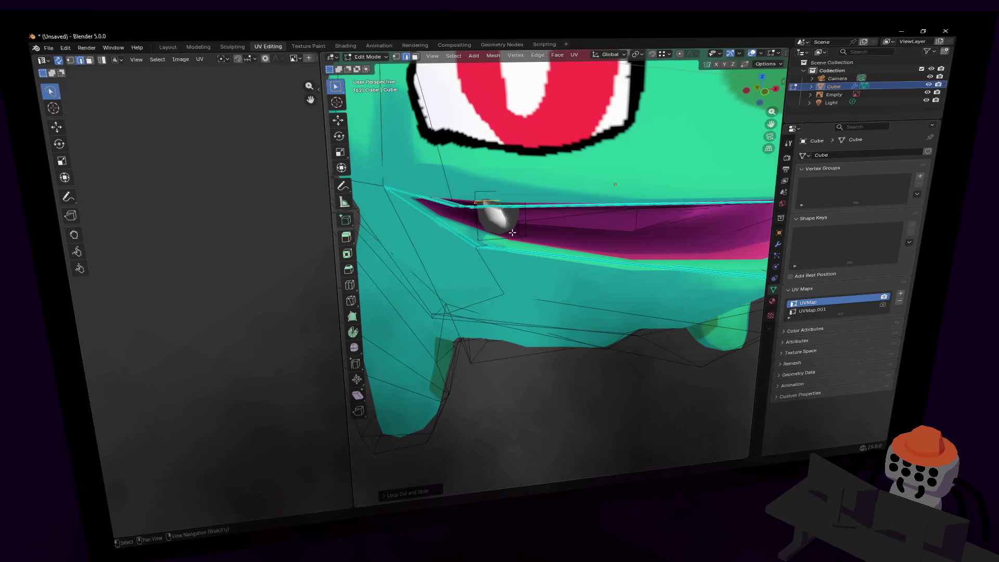
Scale down the face around the tooth and select all its connected faces.
{"action": "key", "text": "3"}
{"action": "left_click", "coordinate": [502, 235]}
{"action": "key", "text": "alt+z"}
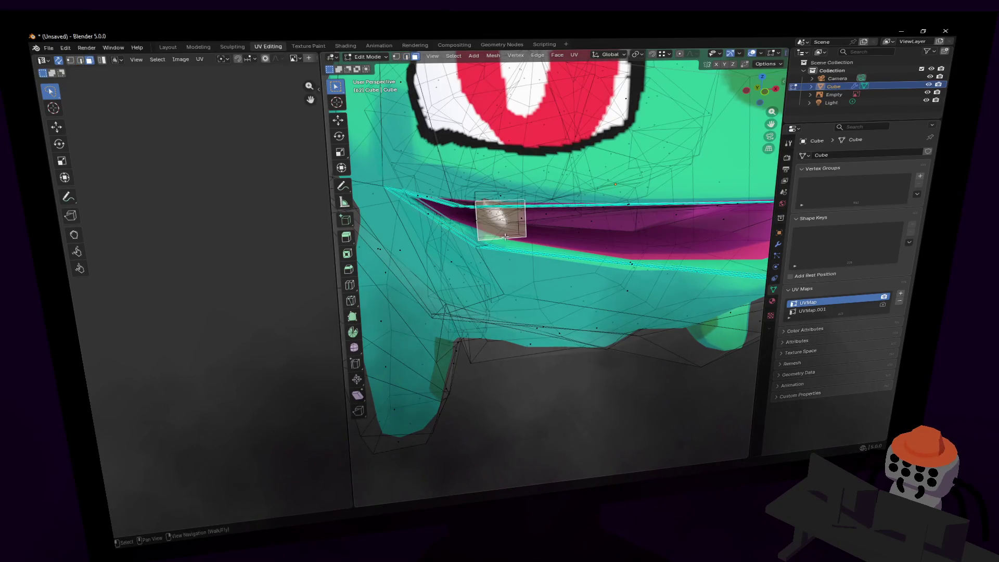
{"action": "key", "text": "s"}
{"action": "left_click", "coordinate": [512, 230]}
{"action": "middle_click_drag", "start_coordinate": [512, 230], "coordinate": [541, 224]}
{"action": "key", "text": "l"}
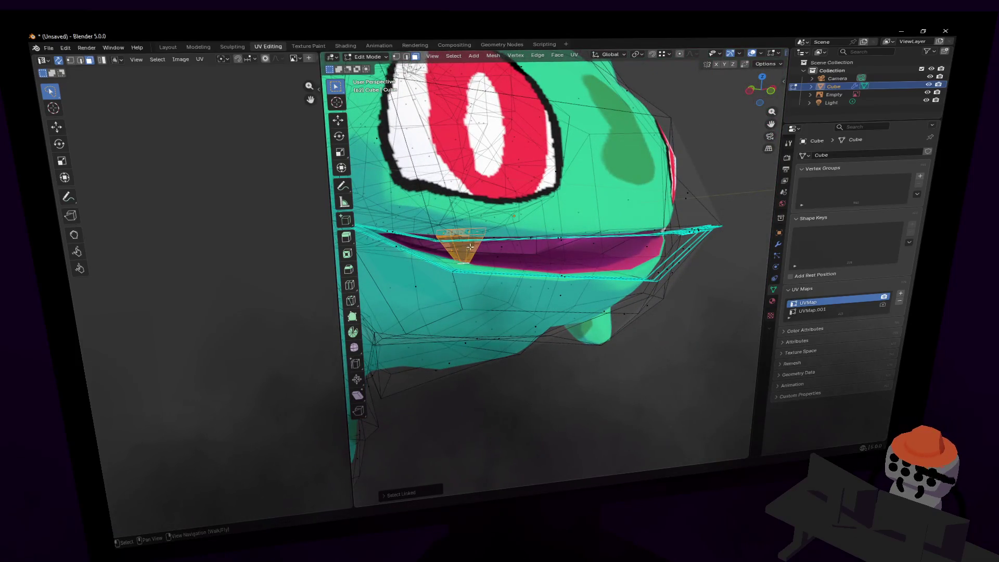
Add a new material slot in the Material tab, then remove the empty slot.
{"action": "left_click", "coordinate": [772, 301]}
{"action": "left_click", "coordinate": [928, 152]}
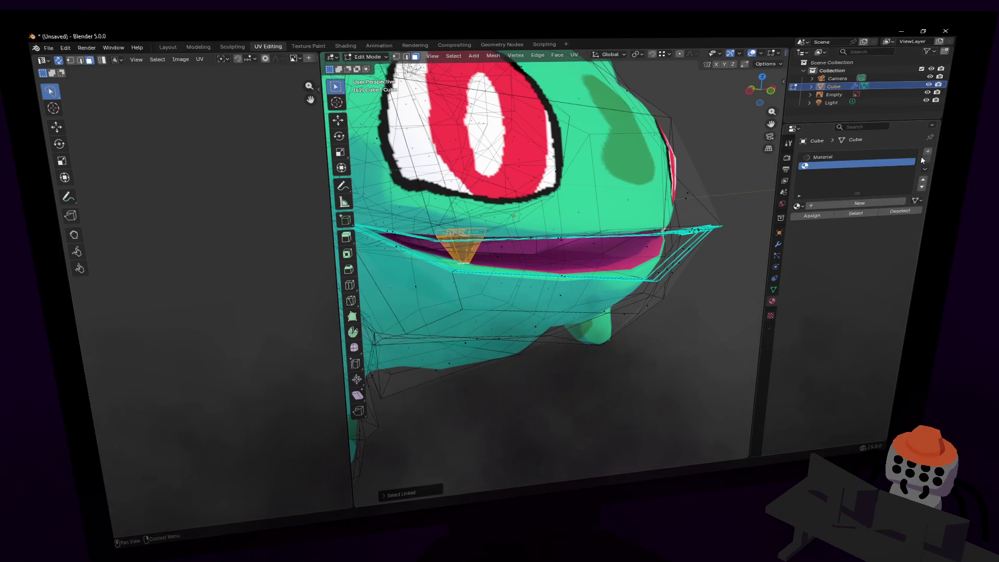
{"action": "key", "text": "Tab"}
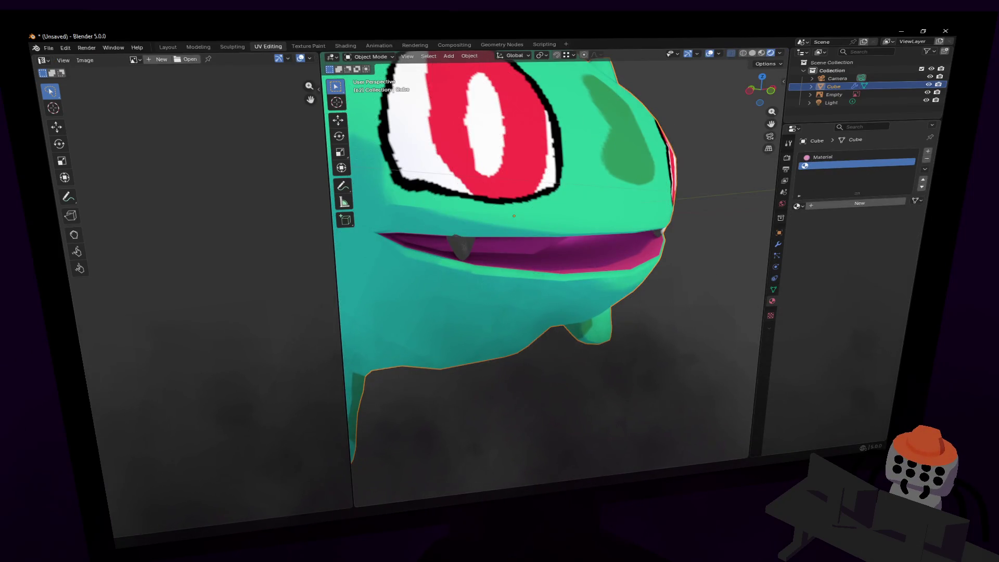
{"action": "left_click", "coordinate": [928, 160]}
Scale down the tooth's UV island and move it onto a light tile in the palette's top row.
{"action": "middle_click_drag", "start_coordinate": [551, 198], "coordinate": [587, 202]}
{"action": "key", "text": "Tab"}
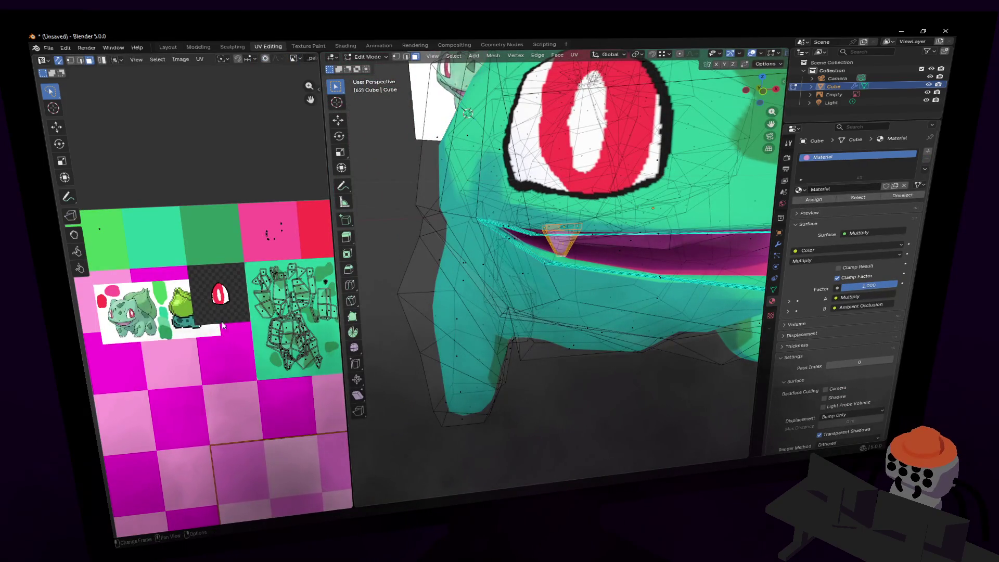
{"action": "scroll", "coordinate": [223, 325], "scroll_direction": "down", "scroll_amount": 8}
{"action": "key", "text": "s"}
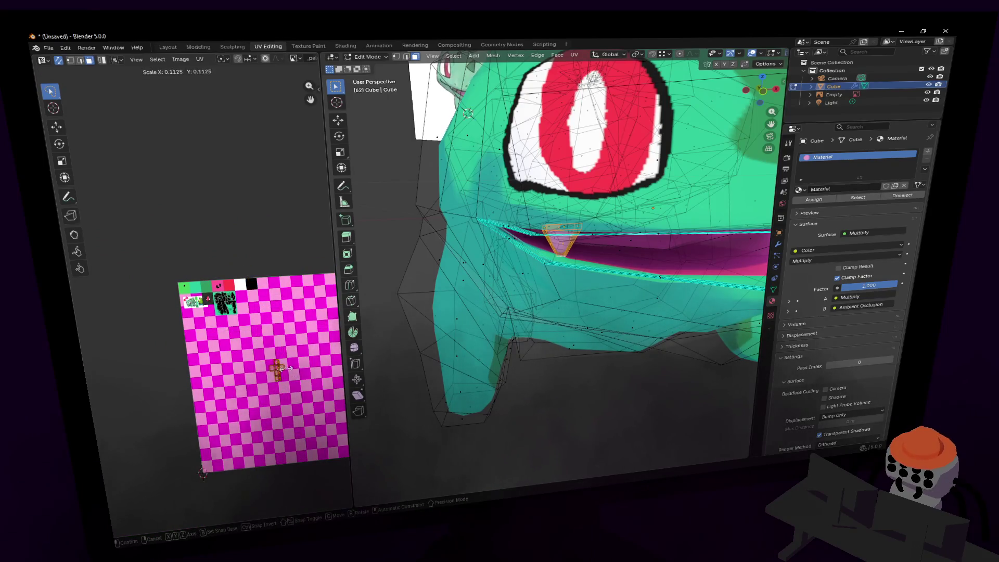
{"action": "left_click", "coordinate": [281, 368]}
{"action": "key", "text": "g"}
{"action": "left_click", "coordinate": [261, 231]}
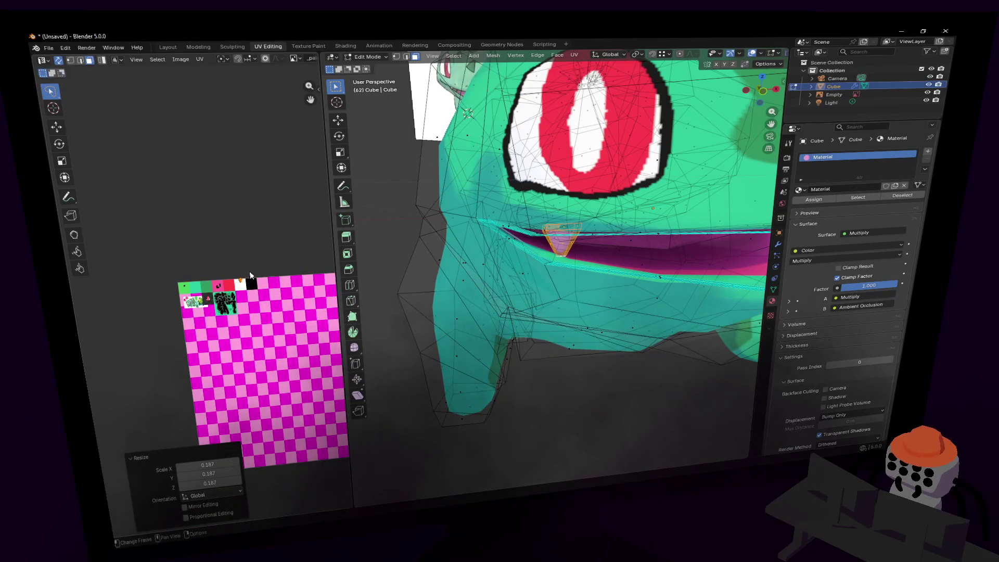
Switch to Object Mode and fly around the model to check the pale fangs.
{"action": "key", "text": "Tab"}
{"action": "key", "text": "shift+grave"}
{"action": "key", "text": "s"}
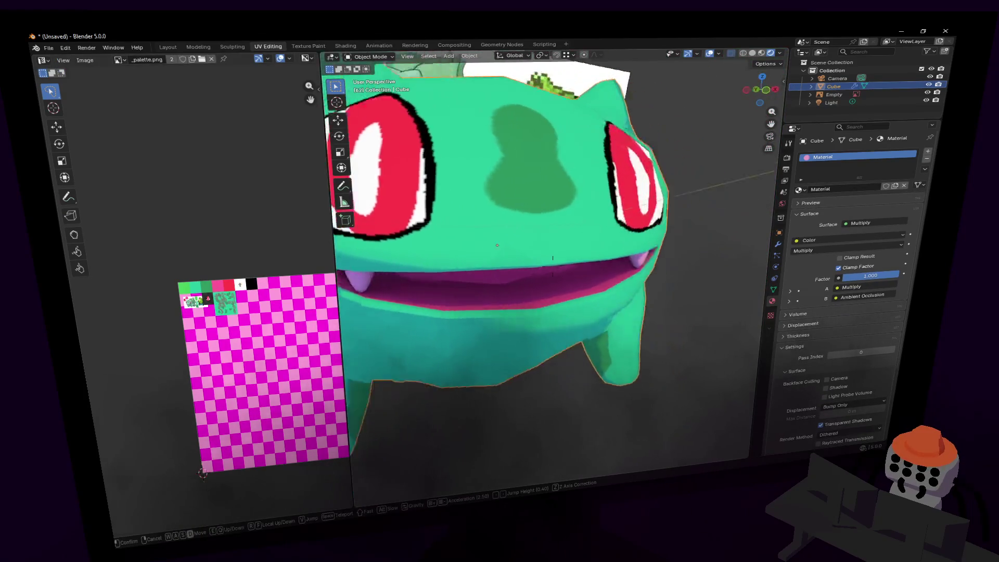
{"action": "key", "text": "w"}
{"action": "left_click", "coordinate": [561, 252]}
{"action": "scroll", "coordinate": [311, 343], "scroll_direction": "down", "scroll_amount": 1}
{"action": "scroll", "coordinate": [311, 344], "scroll_direction": "up", "scroll_amount": 3}
{"action": "scroll", "coordinate": [618, 274], "scroll_direction": "up", "scroll_amount": 2}
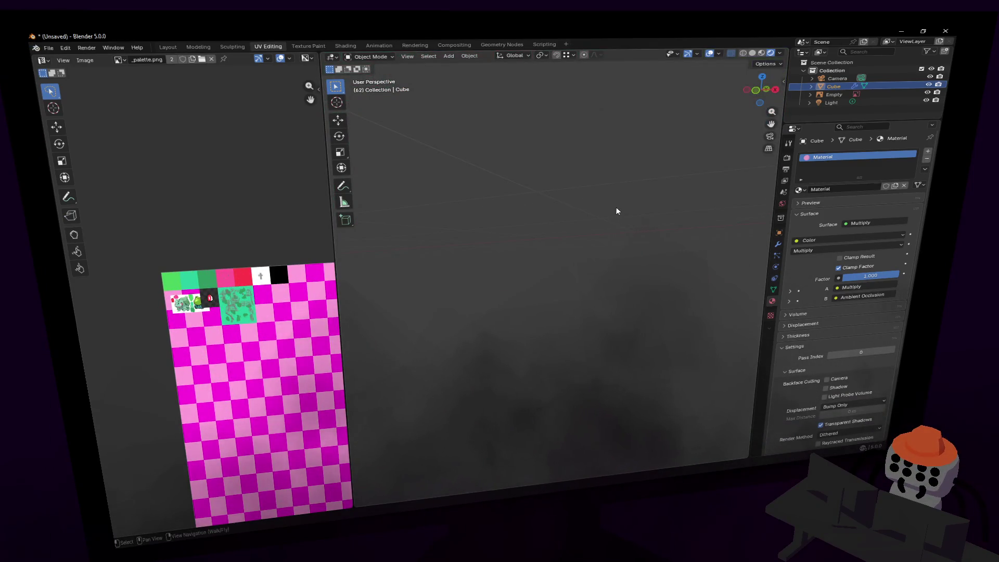
{"action": "scroll", "coordinate": [616, 208], "scroll_direction": "down", "scroll_amount": 3}
Fly in close to Bulbasaur's face and re-enter Edit Mode.
{"action": "key", "text": "shift+grave"}
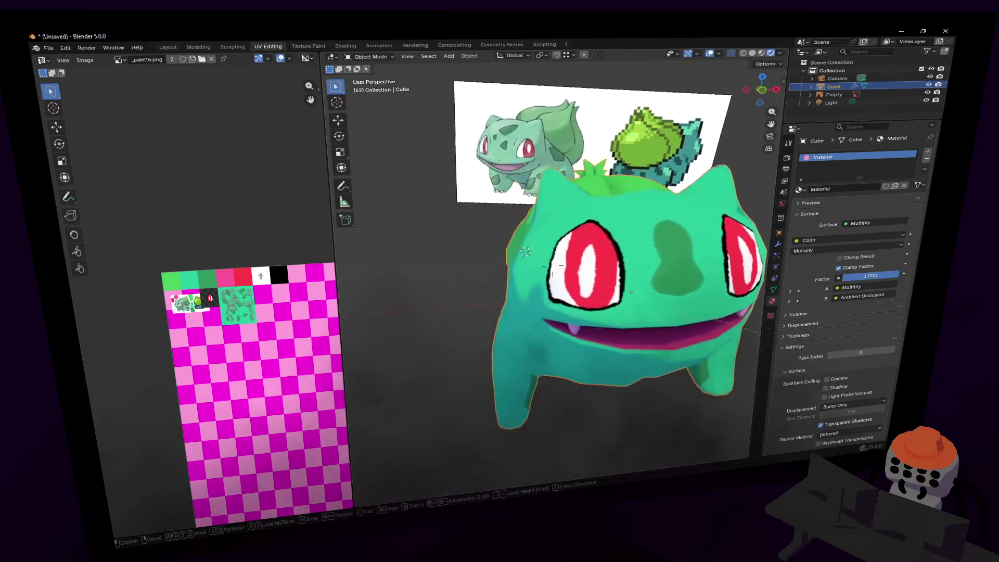
{"action": "key", "text": "w"}
{"action": "left_click", "coordinate": [602, 293]}
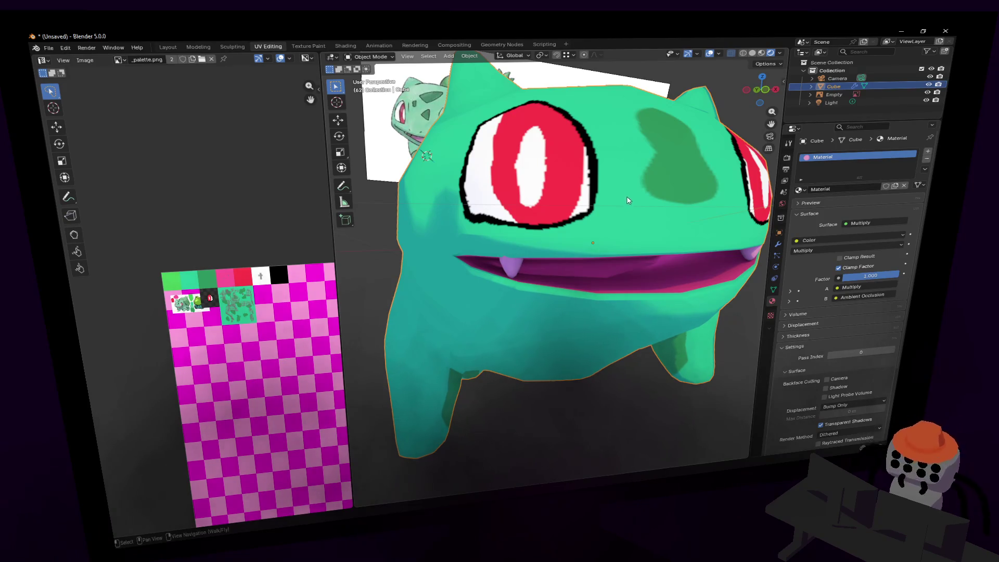
{"action": "mouse_move", "coordinate": [624, 205]}
{"action": "middle_mouse_down", "text": "ctrl"}
{"action": "mouse_move", "coordinate": [623, 186]}
{"action": "mouse_move", "coordinate": [617, 199]}
{"action": "middle_mouse_up", "text": "ctrl"}
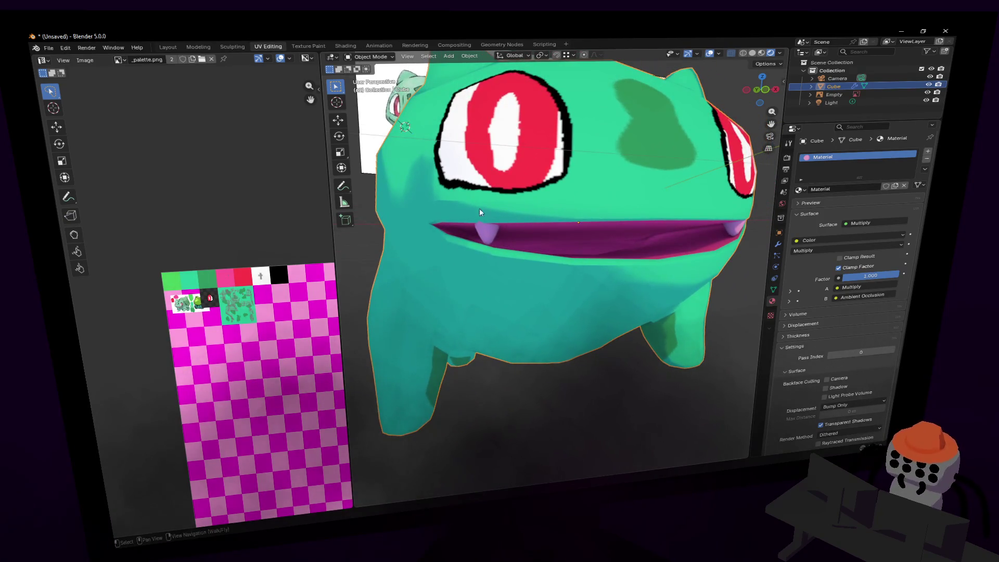
{"action": "scroll", "coordinate": [278, 251], "scroll_direction": "up", "scroll_amount": 4}
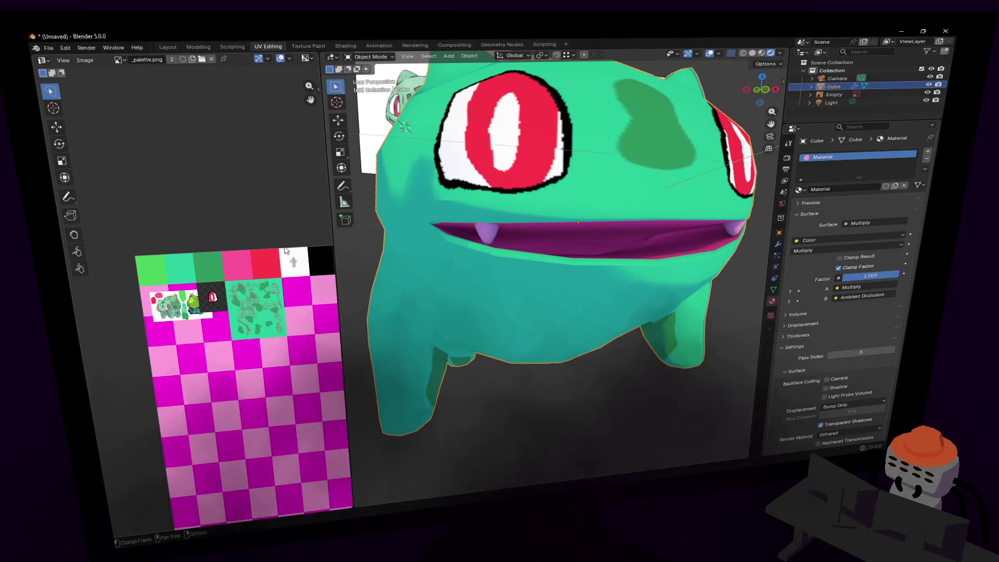
{"action": "key", "text": "Tab"}
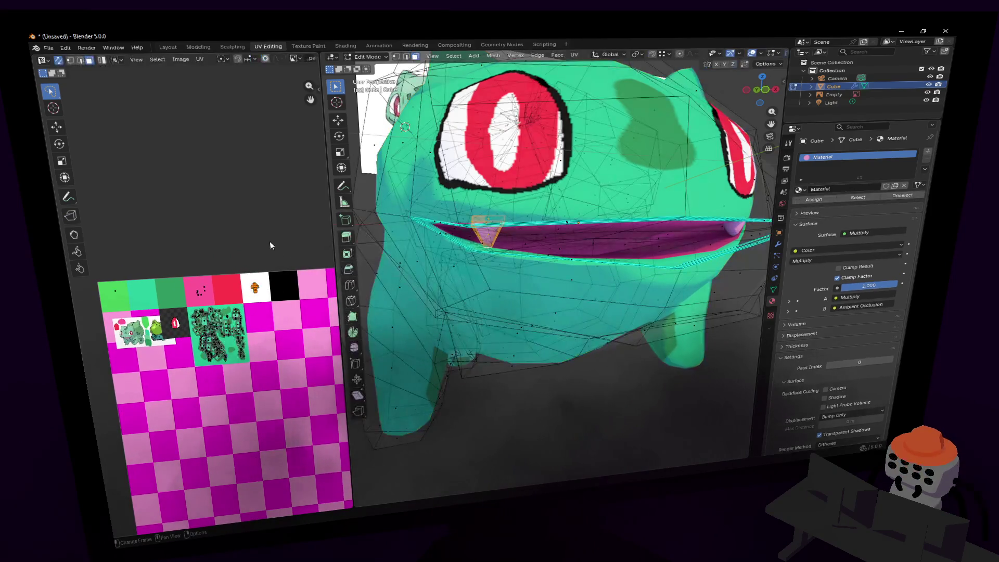
Reposition the tooth UV island and make UVMap.001 the active UV map.
{"action": "key", "text": "g"}
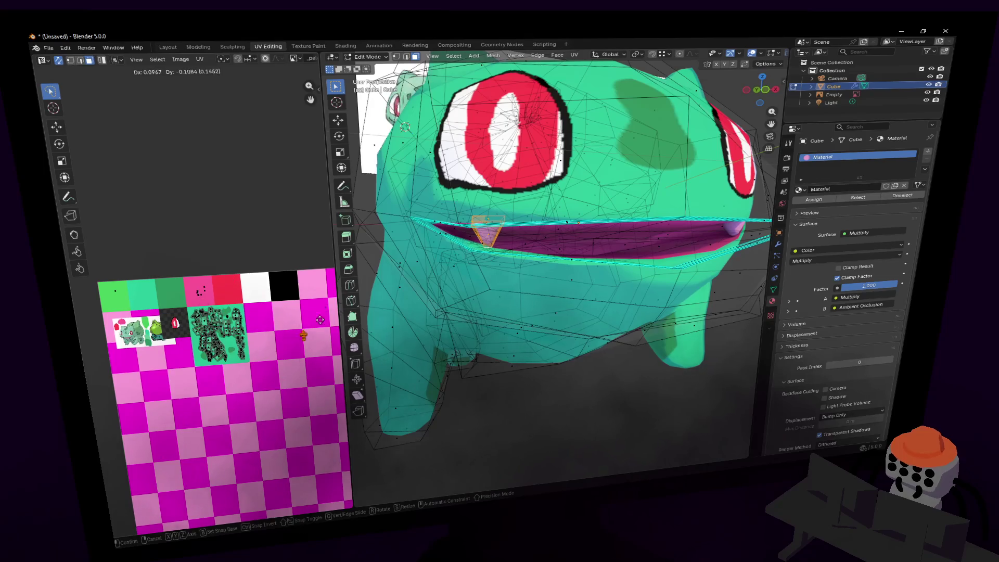
{"action": "left_click", "coordinate": [278, 264]}
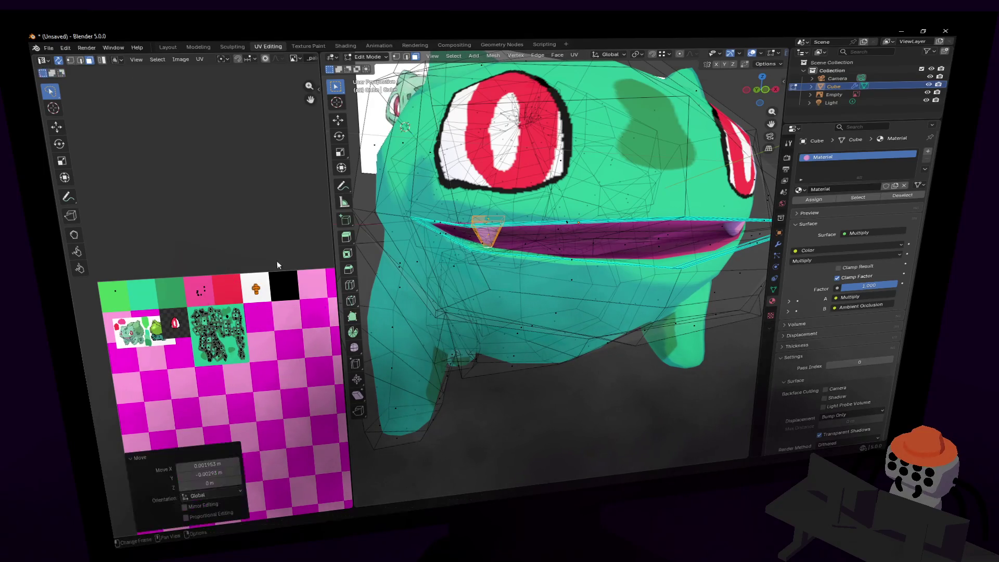
{"action": "left_click", "coordinate": [774, 289]}
{"action": "left_click", "coordinate": [811, 310]}
{"action": "left_click", "coordinate": [808, 303]}
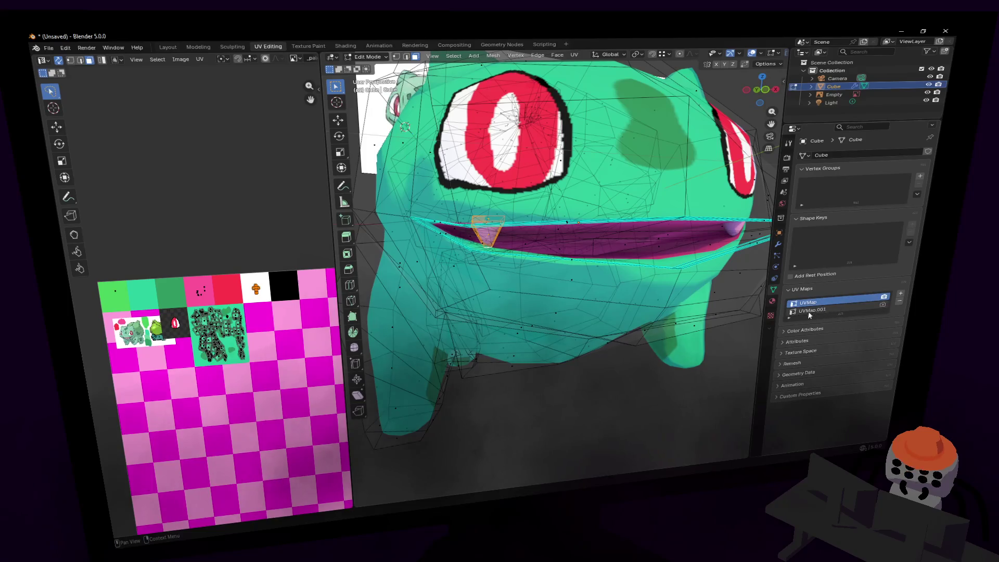
{"action": "left_click", "coordinate": [812, 310]}
Try moving the body UVs, then re-unwrap the selected body faces.
{"action": "key", "text": "g"}
{"action": "right_click", "coordinate": [266, 281]}
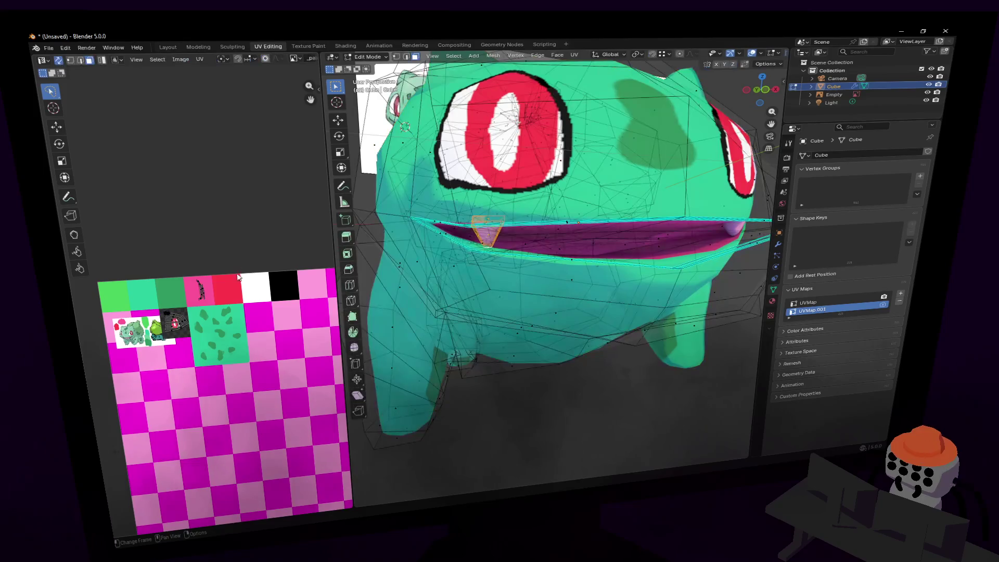
{"action": "key", "text": "g"}
{"action": "right_click", "coordinate": [198, 289]}
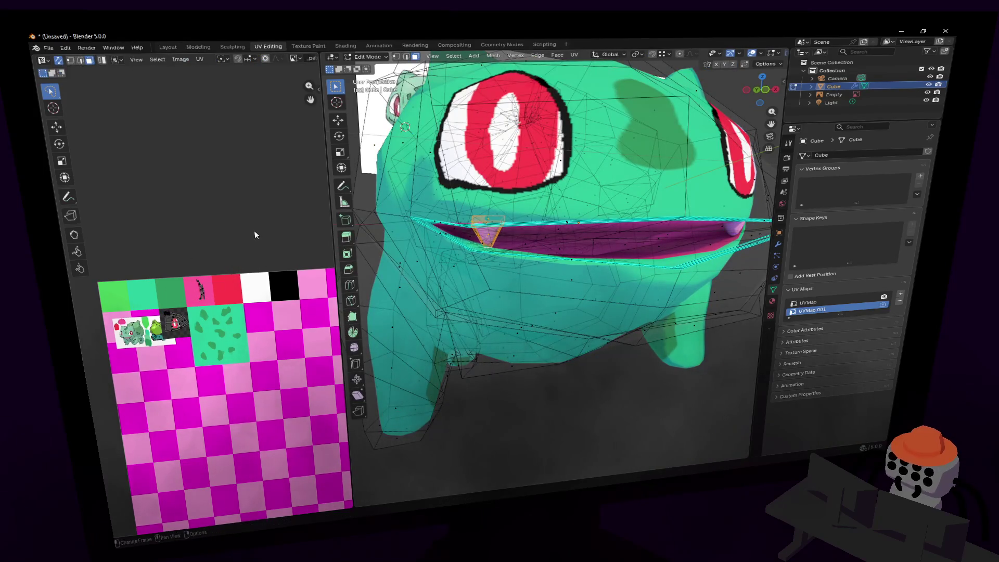
{"action": "key", "text": "u"}
{"action": "left_click", "coordinate": [258, 227]}
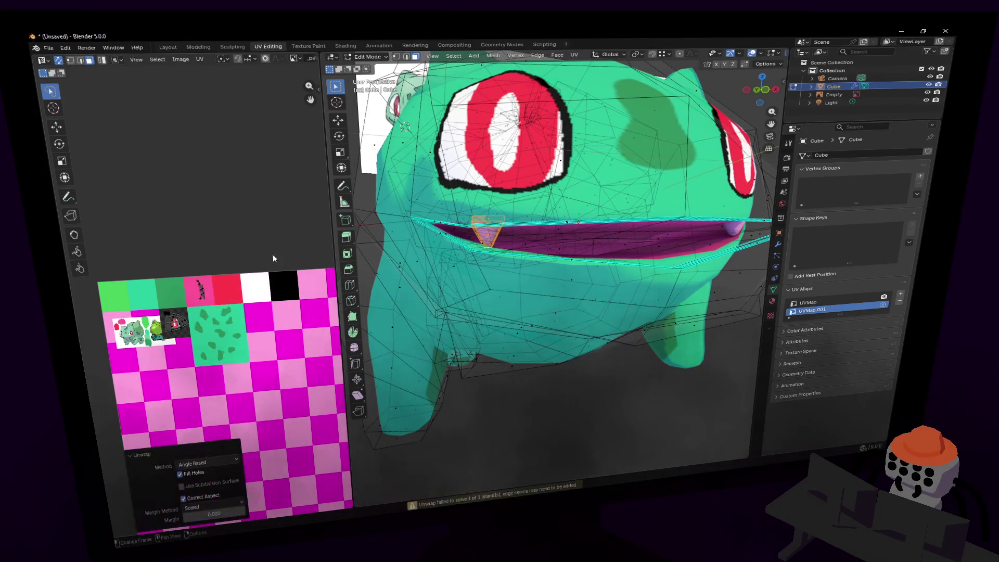
{"action": "key", "text": "s"}
{"action": "right_click", "coordinate": [274, 354]}
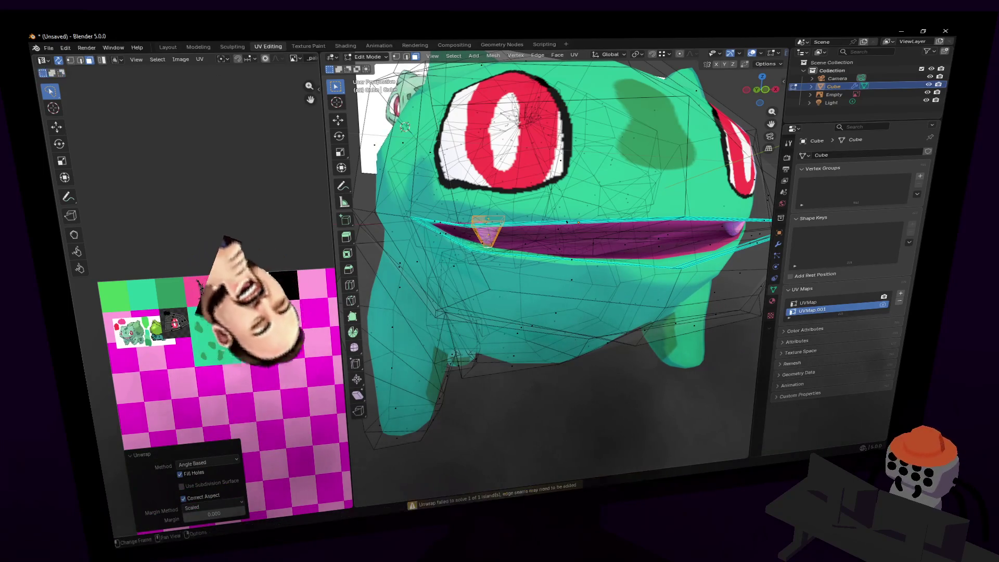
Bring the palette tiles into view and unwrap the selected mouth faces.
{"action": "scroll", "coordinate": [542, 268], "scroll_direction": "down", "scroll_amount": 5}
{"action": "scroll", "coordinate": [542, 268], "scroll_direction": "up", "scroll_amount": 2}
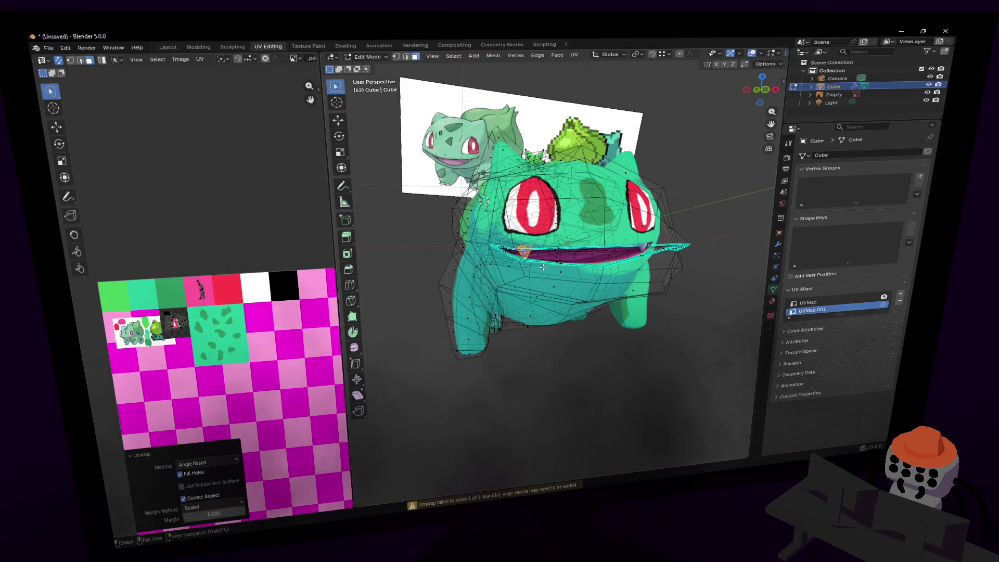
{"action": "middle_click_drag", "start_coordinate": [543, 268], "coordinate": [520, 250]}
{"action": "mouse_move", "coordinate": [264, 325]}
{"action": "middle_mouse_down"}
{"action": "mouse_move", "coordinate": [255, 323]}
{"action": "mouse_move", "coordinate": [232, 167]}
{"action": "mouse_move", "coordinate": [244, 284]}
{"action": "middle_mouse_up"}
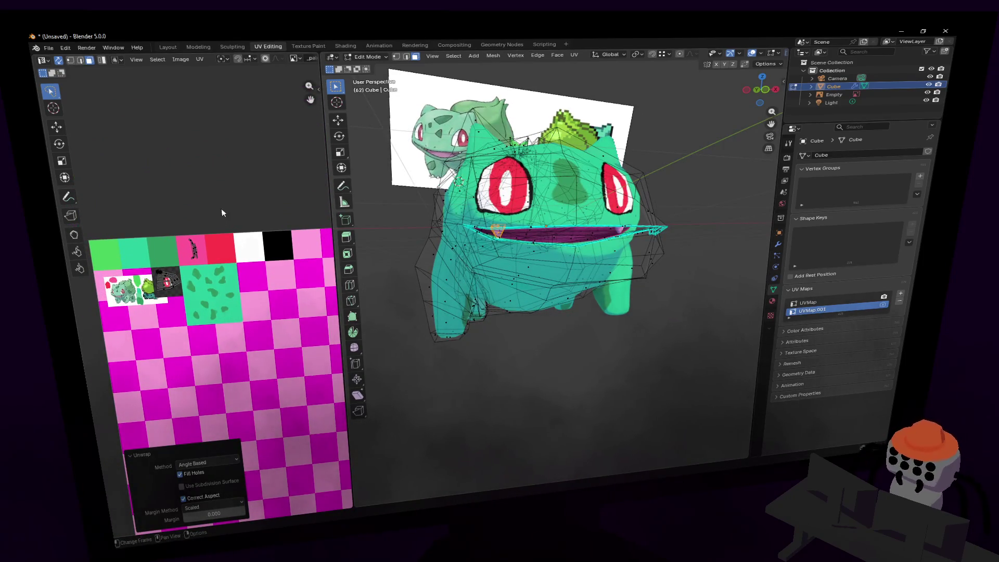
{"action": "scroll", "coordinate": [230, 209], "scroll_direction": "up", "scroll_amount": 1}
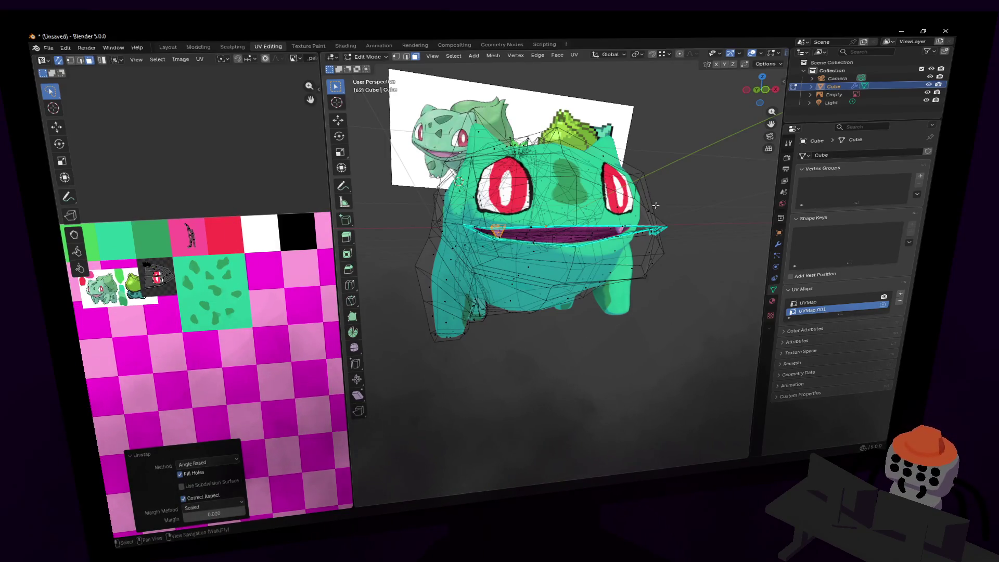
{"action": "key", "text": "u"}
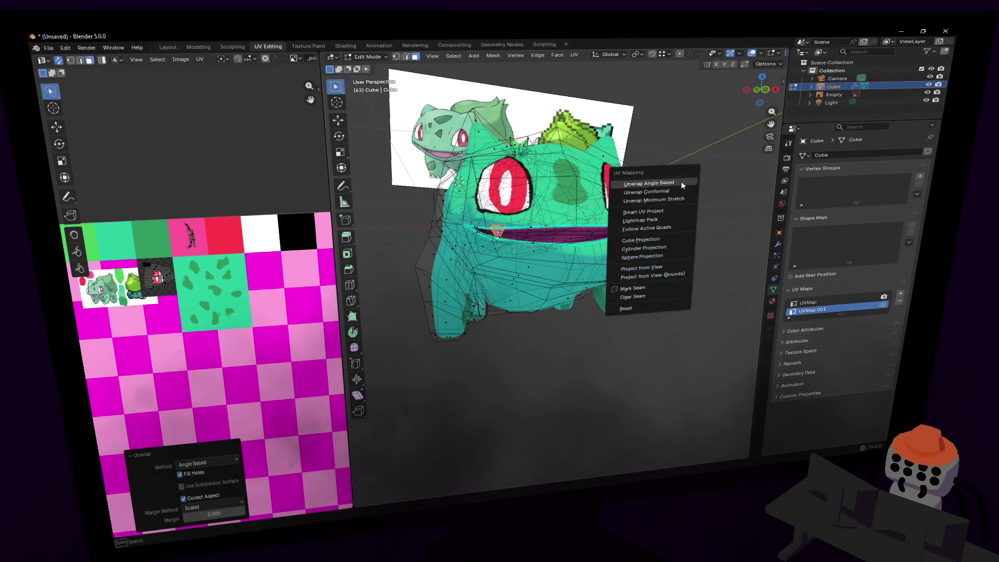
{"action": "left_click", "coordinate": [681, 181]}
Move the unwrapped mouth UVs up onto the palette tiles and return to Object Mode.
{"action": "scroll", "coordinate": [250, 354], "scroll_direction": "down", "scroll_amount": 2}
{"action": "mouse_move", "coordinate": [251, 353]}
{"action": "middle_mouse_down"}
{"action": "mouse_move", "coordinate": [255, 252]}
{"action": "mouse_move", "coordinate": [246, 271]}
{"action": "middle_mouse_up"}
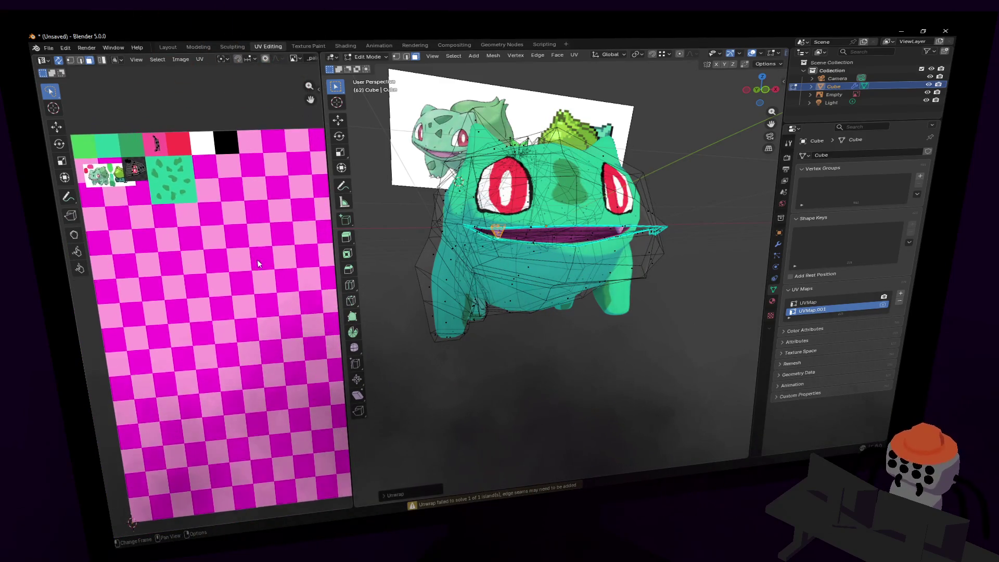
{"action": "key", "text": "g"}
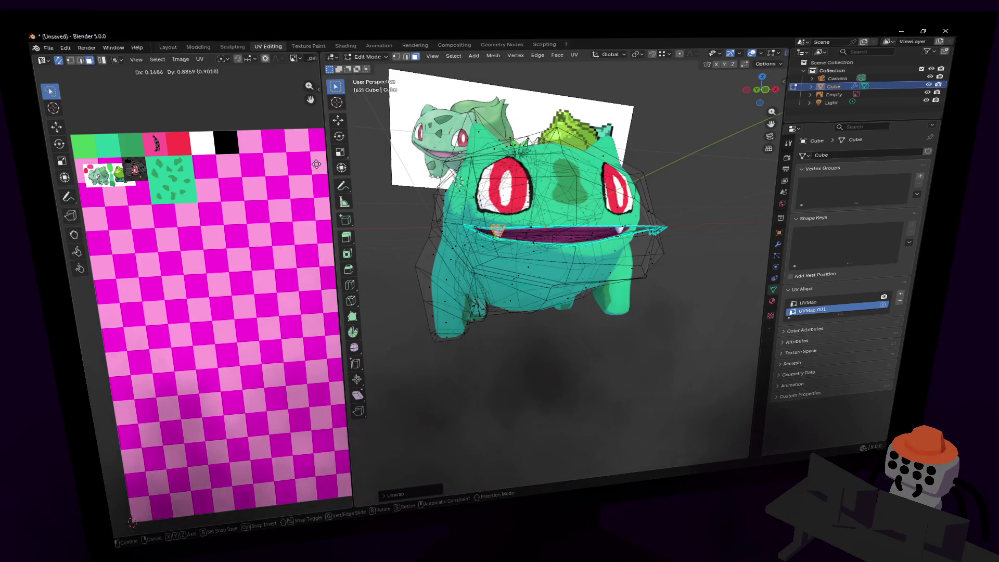
{"action": "left_click", "coordinate": [529, 213]}
{"action": "key", "text": "Tab"}
{"action": "key", "text": "shift+grave"}
Fly toward Bulbasaur's mouth in Edit Mode and circle-select the fang.
{"action": "key", "text": "w"}
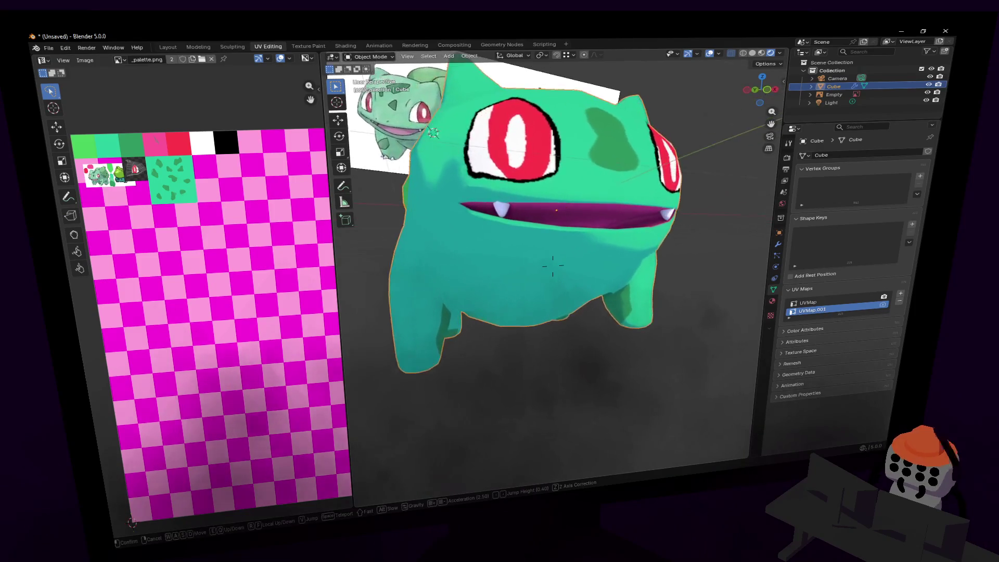
{"action": "left_click", "coordinate": [584, 230]}
{"action": "key", "text": "Tab"}
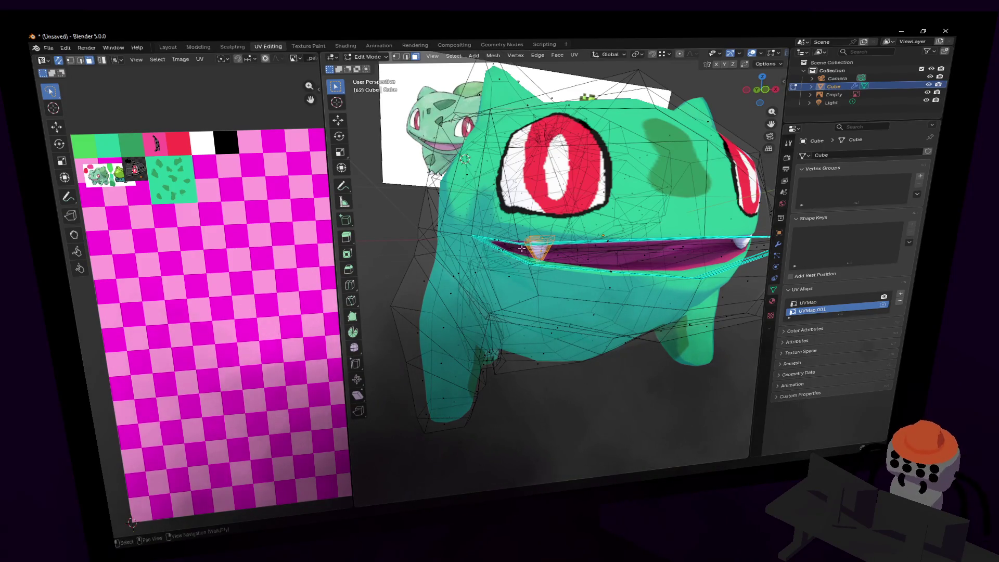
{"action": "key", "text": "shift+grave"}
{"action": "key", "text": "w"}
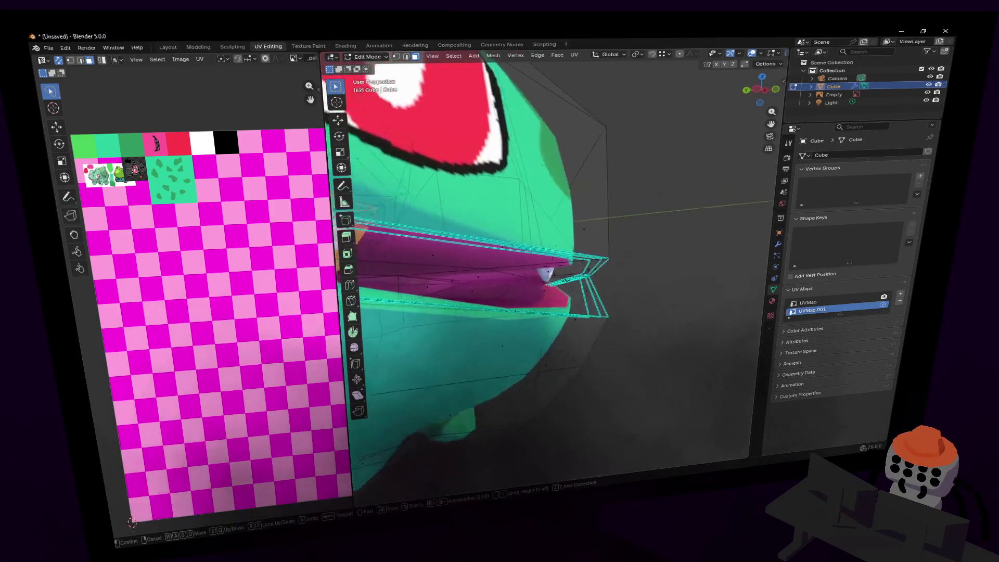
{"action": "key", "text": "Return"}
{"action": "key", "text": "x"}
{"action": "key", "text": "c"}
{"action": "key", "text": "Escape"}
Scale the fang down to about 0.74 and check it close up.
{"action": "key", "text": "s"}
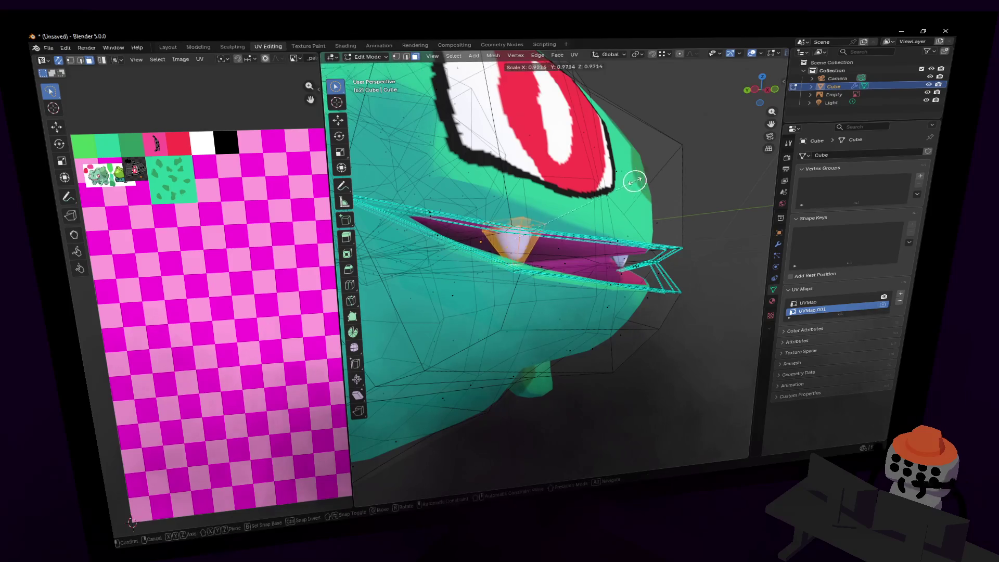
{"action": "left_click", "coordinate": [603, 186]}
{"action": "key", "text": "Tab"}
{"action": "key", "text": "shift+grave"}
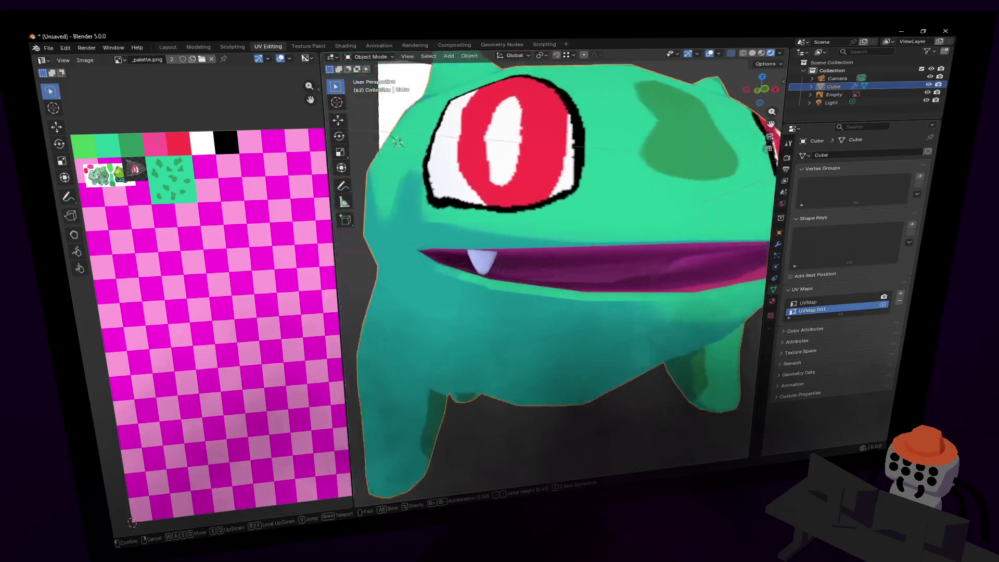
{"action": "left_click", "coordinate": [613, 192]}
{"action": "key", "text": "Tab"}
Rotate the fang about 21° around the Z axis and return to Object Mode.
{"action": "key", "text": "Escape"}
{"action": "key", "text": "r"}
{"action": "key", "text": "z"}
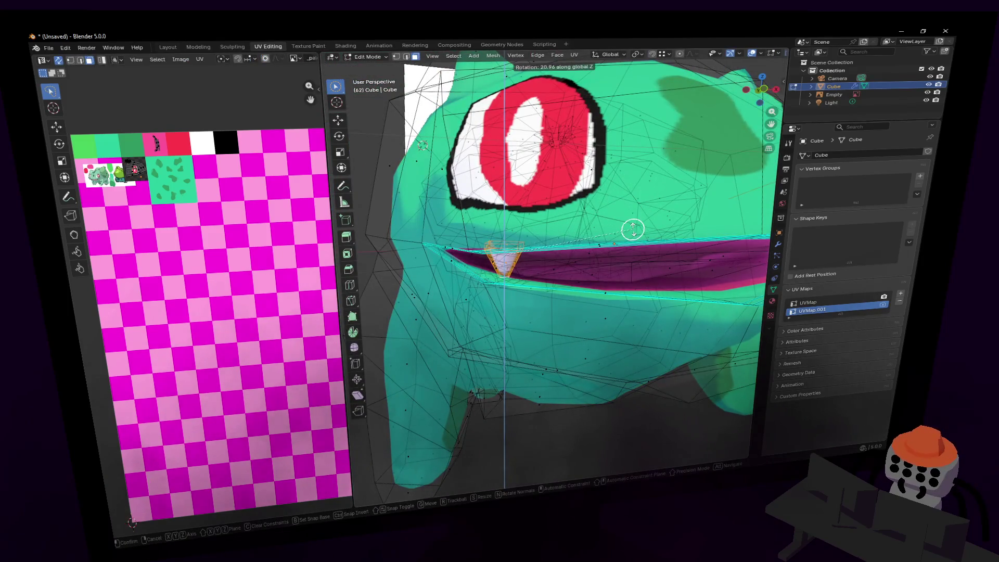
{"action": "left_click", "coordinate": [629, 217]}
{"action": "key", "text": "Tab"}
Fly around Bulbasaur to inspect the fully textured model from several sides.
{"action": "key", "text": "shift+grave"}
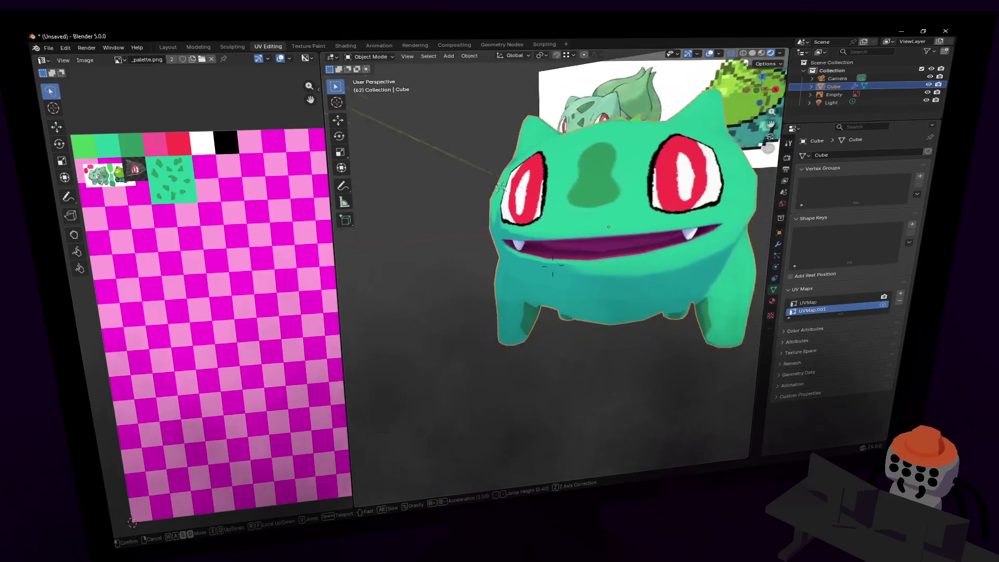
{"action": "key", "text": "d"}
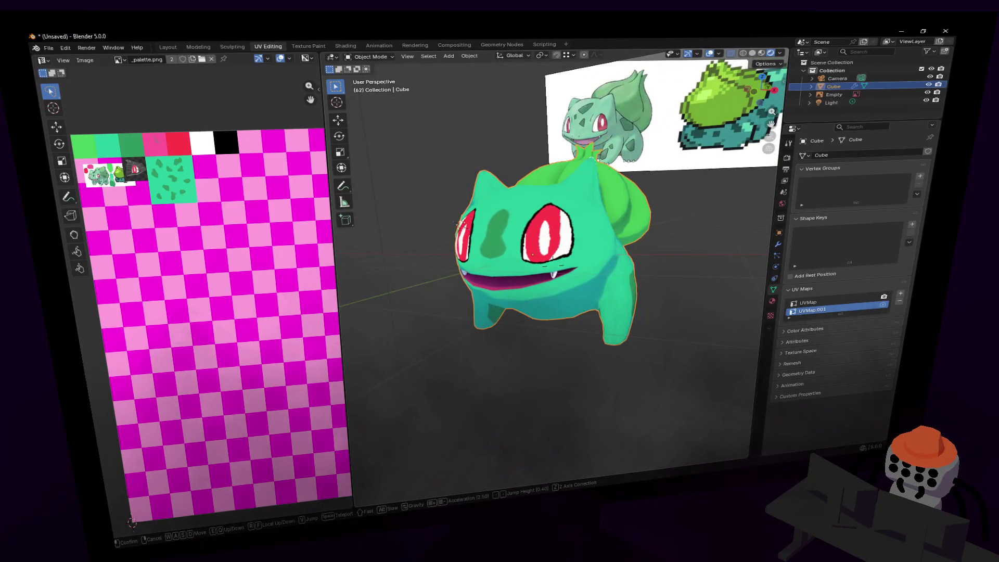
{"action": "key", "text": "a"}
{"action": "left_click", "coordinate": [654, 224]}
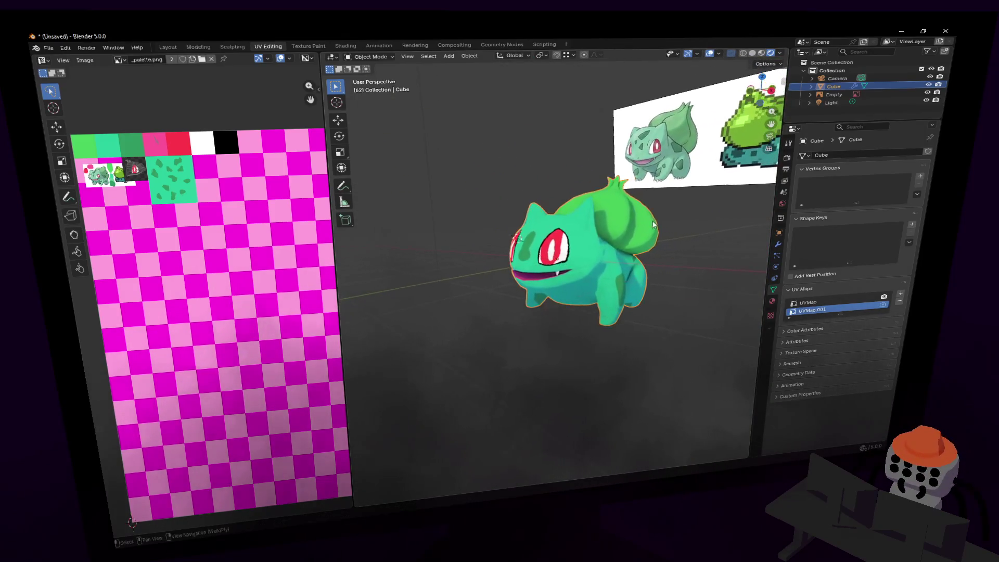
{"action": "key", "text": "shift+grave"}
{"action": "key", "text": "w"}
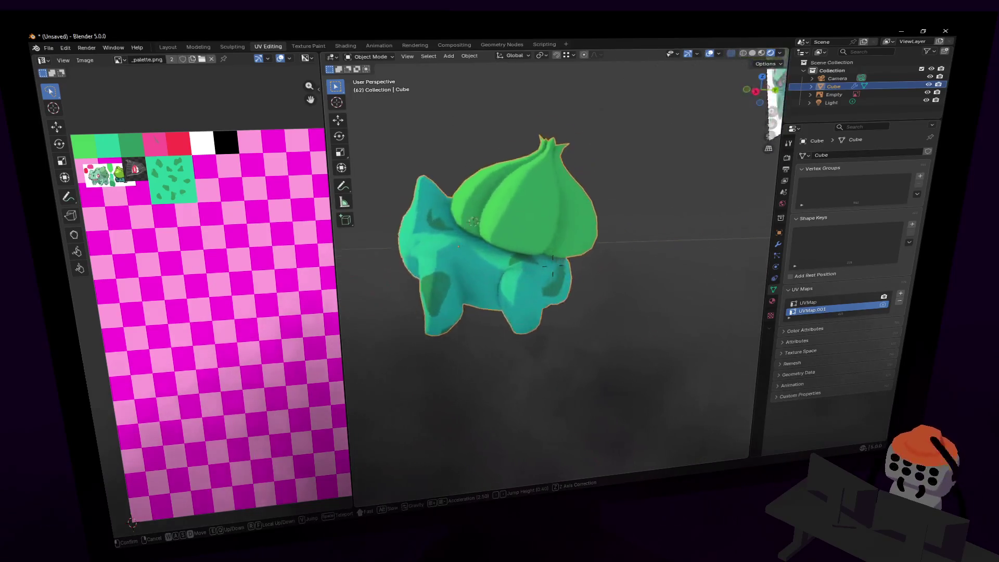
{"action": "key", "text": "s"}
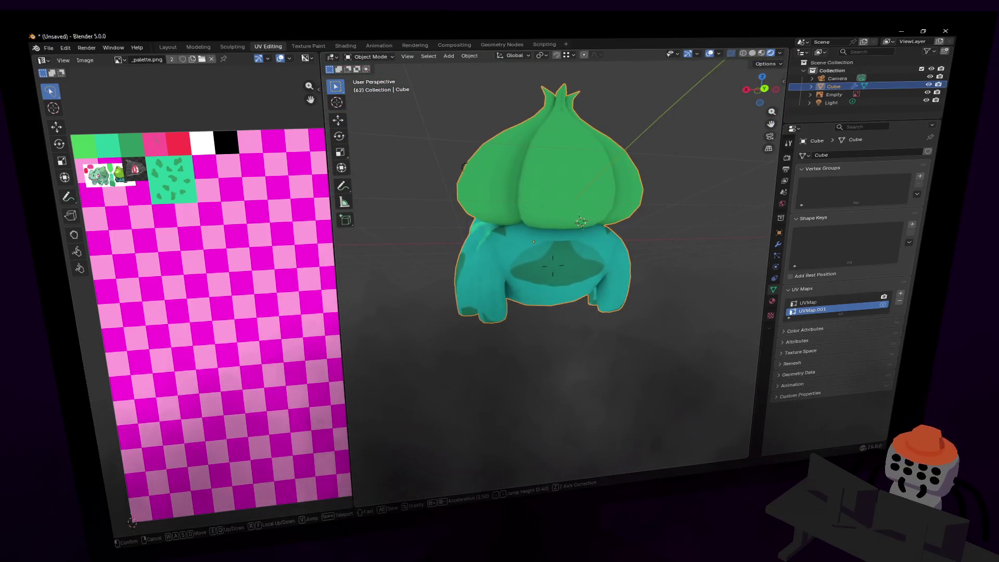
{"action": "key", "text": "a"}
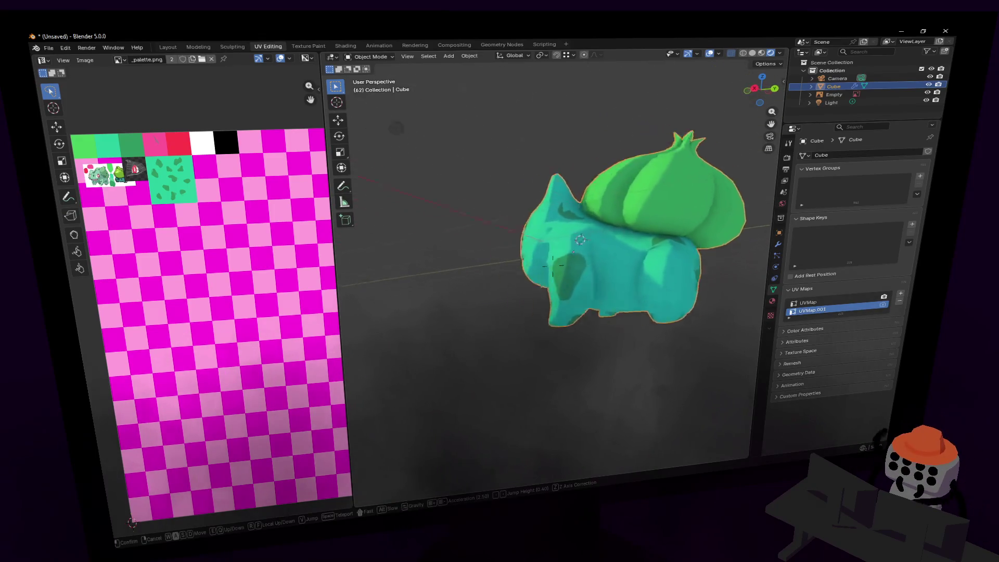
{"action": "key", "text": "a"}
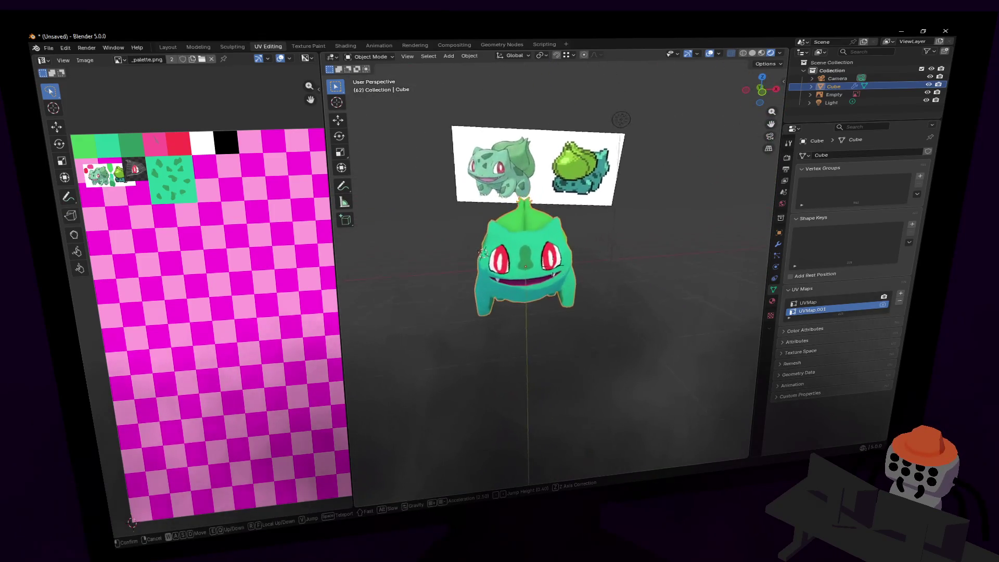
{"action": "key", "text": "a"}
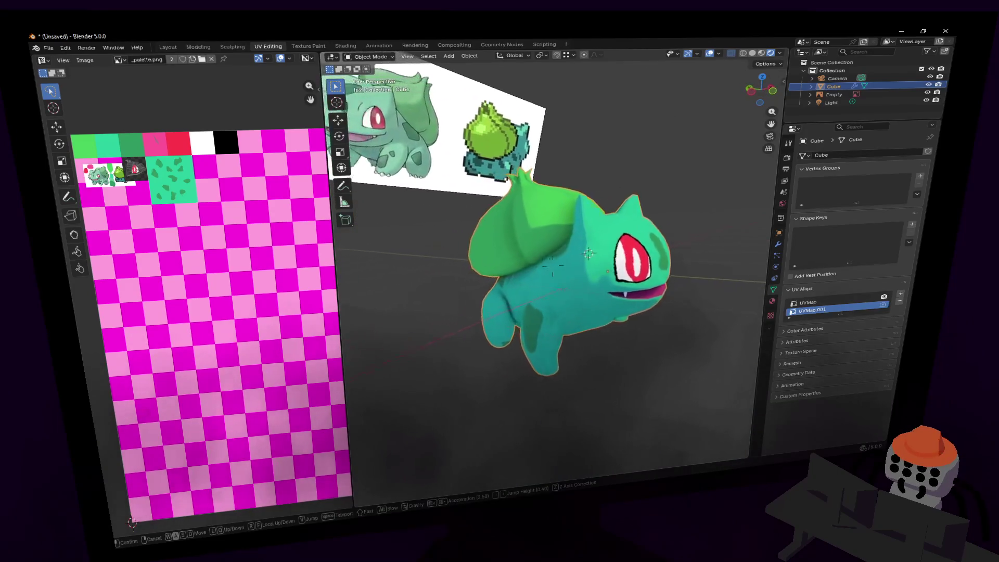
{"action": "key", "text": "Return"}
Fly close to Bulbasaur's side and circle-select the vertices at the mouth corner.
{"action": "key", "text": "Tab"}
{"action": "key", "text": "c"}
{"action": "key", "text": "Tab"}
{"action": "key", "text": "shift+grave"}
{"action": "key", "text": "w"}
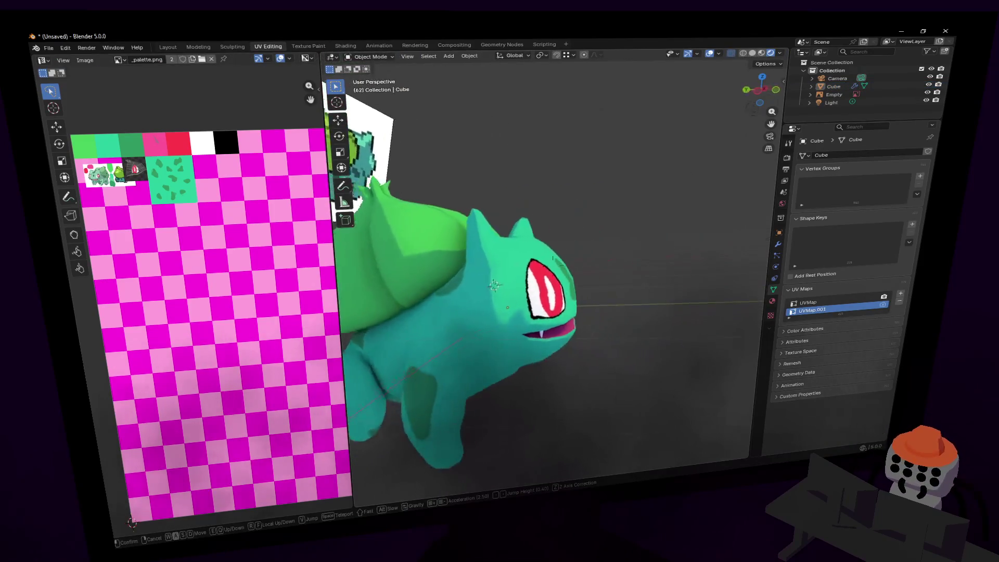
{"action": "key", "text": "Tab"}
{"action": "key", "text": "c"}
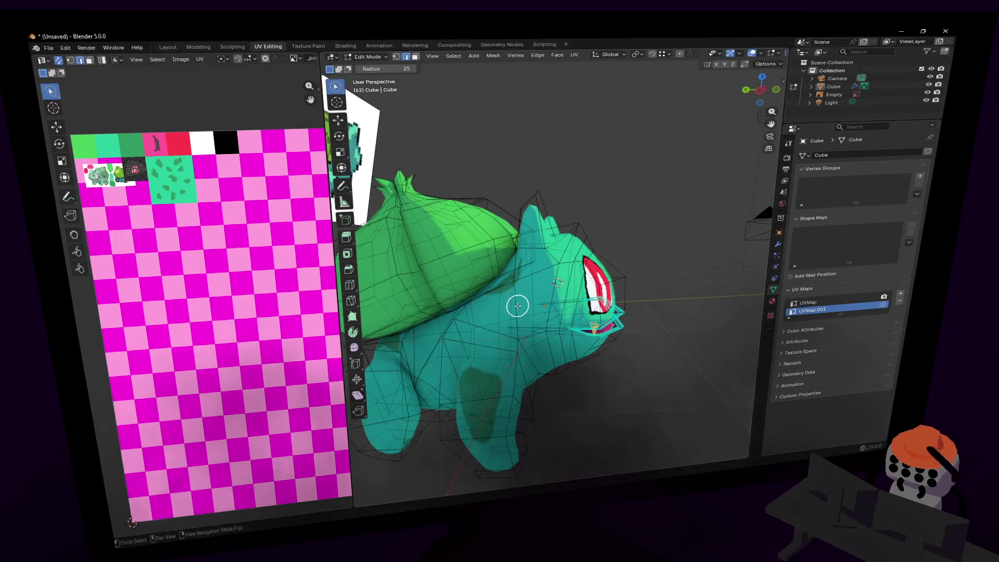
{"action": "key", "text": "Escape"}
Nudge the mouth-corner vertices along Y, then vertically along Z.
{"action": "key", "text": "g"}
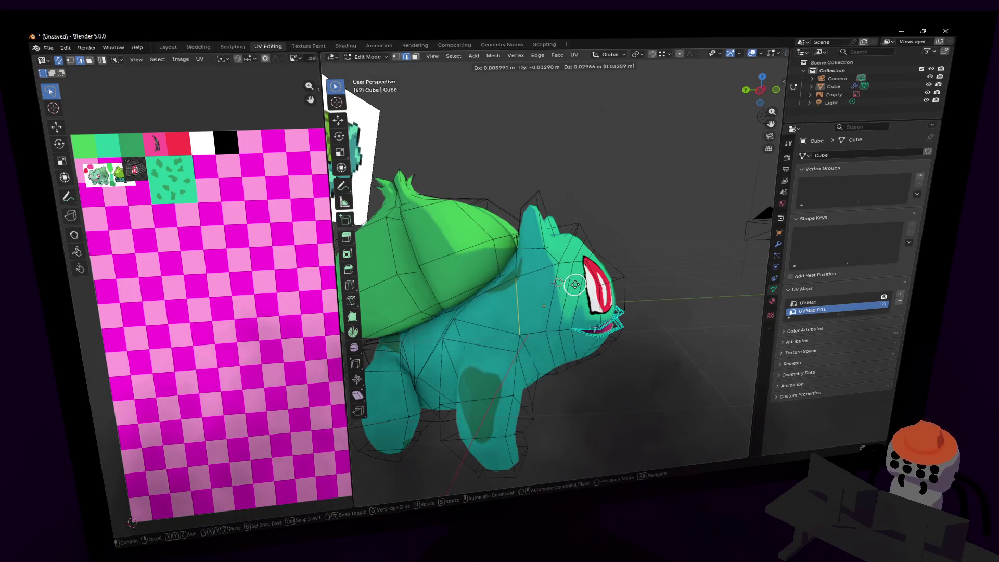
{"action": "key", "text": "y"}
{"action": "left_click", "coordinate": [559, 284]}
{"action": "key", "text": "g"}
{"action": "key", "text": "z"}
{"action": "left_click", "coordinate": [558, 280]}
Fly back to view the whole face and return to Object Mode.
{"action": "key", "text": "shift+grave"}
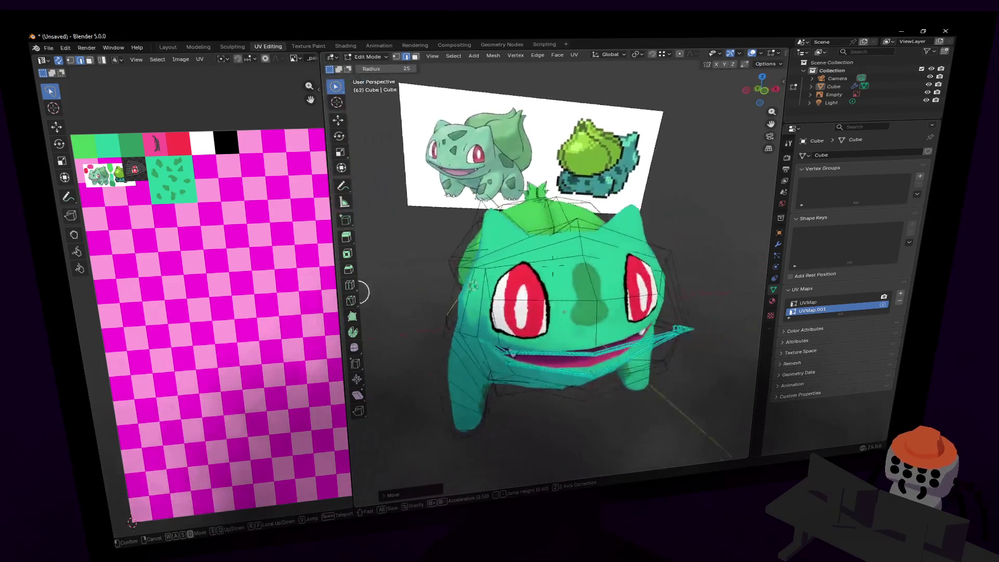
{"action": "key", "text": "s"}
{"action": "left_click", "coordinate": [608, 278]}
{"action": "key", "text": "Tab"}
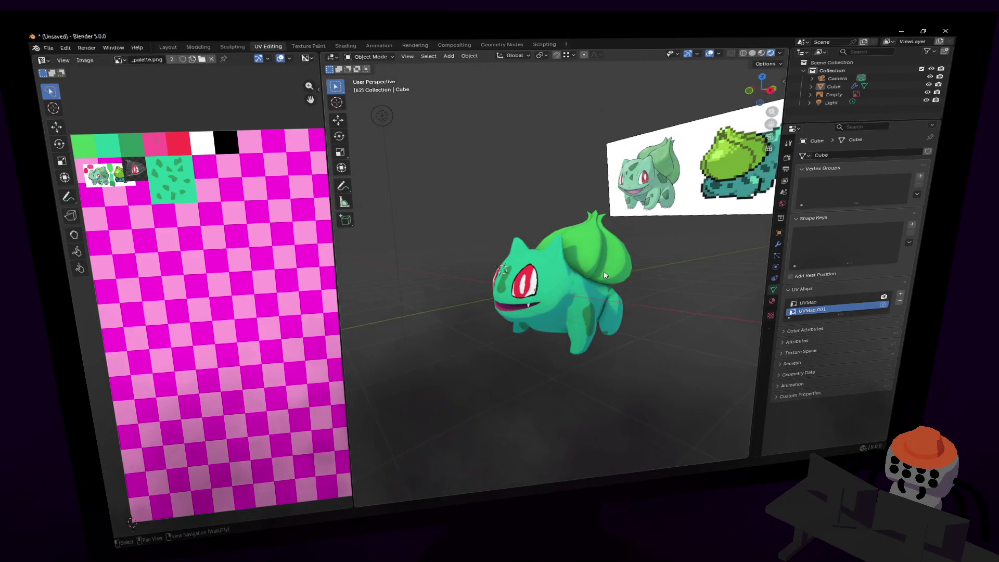
{"action": "key", "text": "shift+grave"}
{"action": "key", "text": "w"}
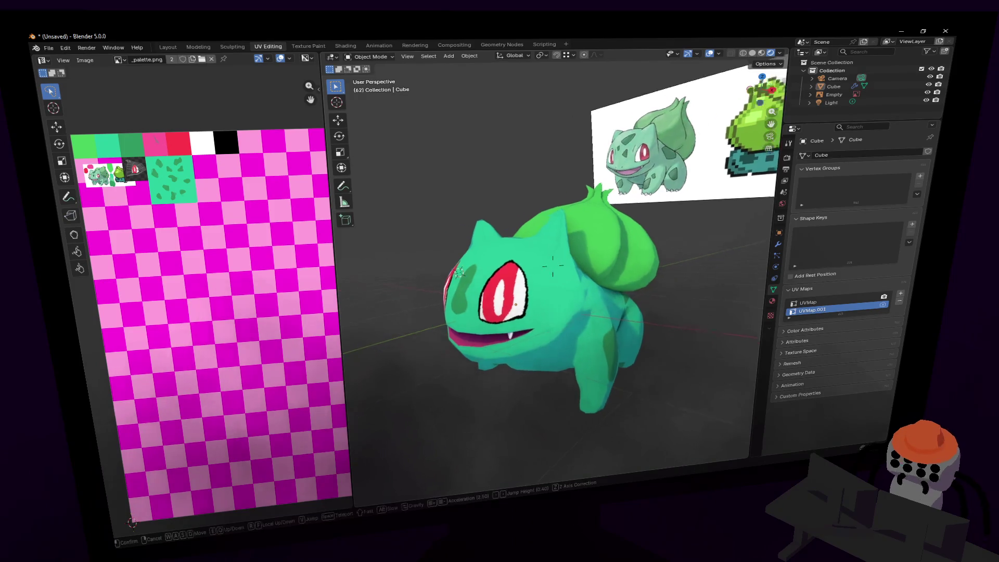
{"action": "left_click", "coordinate": [603, 258]}
{"action": "middle_click_drag", "start_coordinate": [635, 243], "coordinate": [624, 287]}
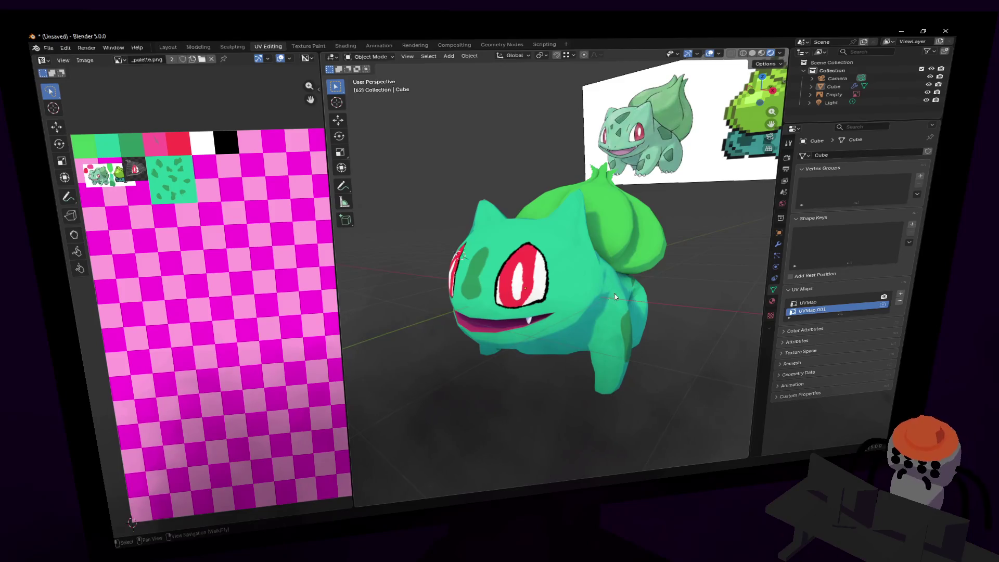
{"action": "middle_click_drag", "start_coordinate": [668, 272], "coordinate": [800, 226]}
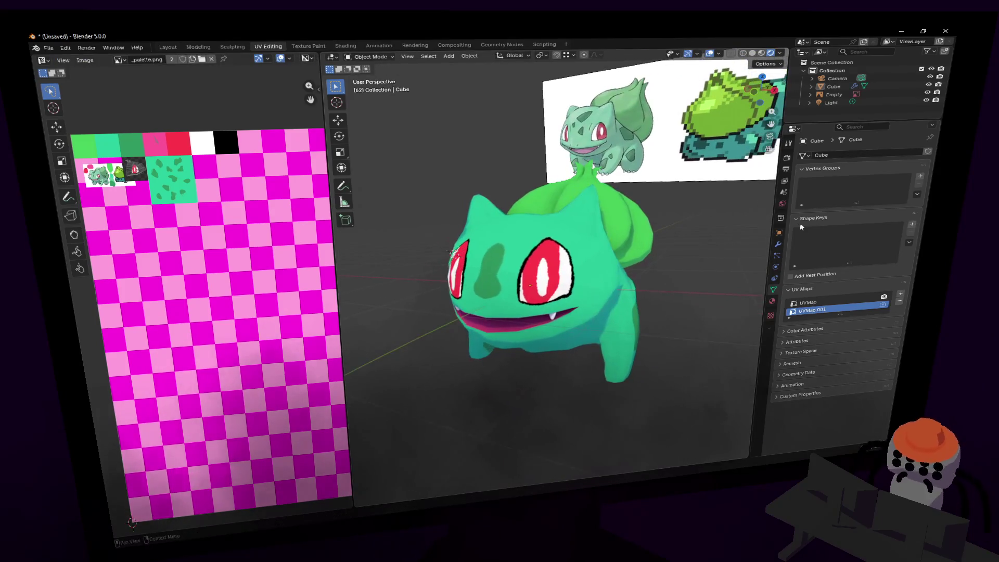
{"action": "middle_click_drag", "start_coordinate": [509, 266], "coordinate": [520, 272]}
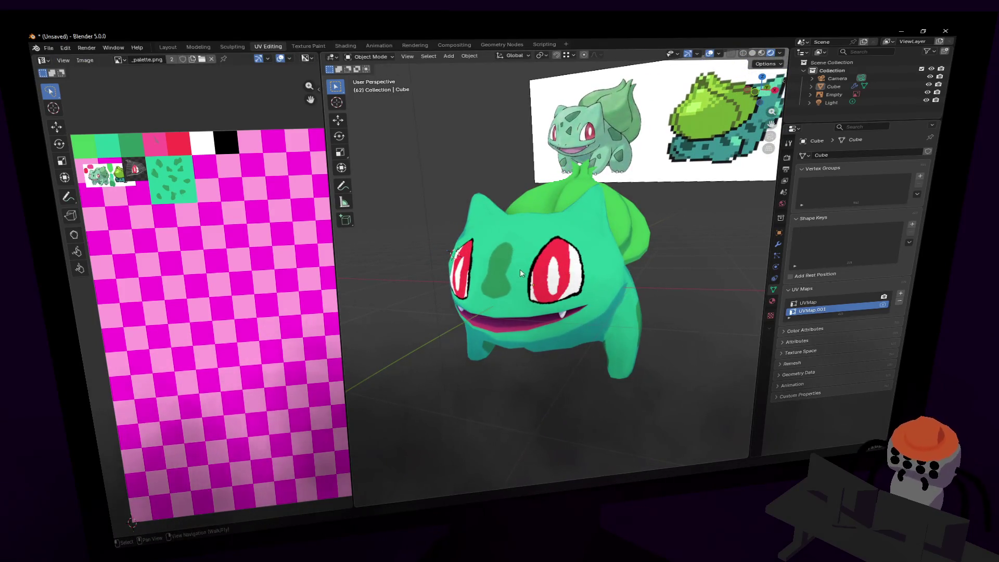
{"action": "left_click", "coordinate": [567, 250]}
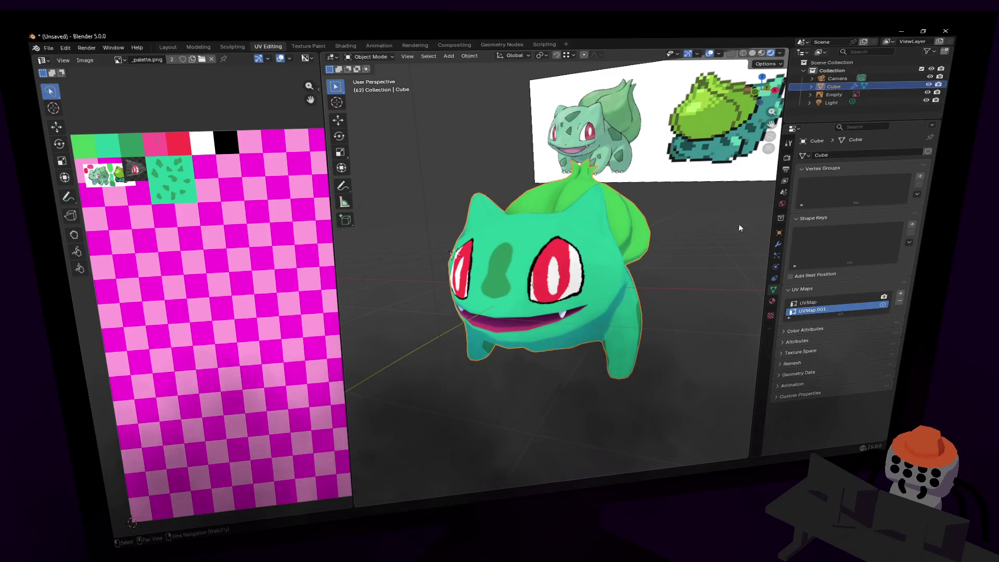
{"action": "left_click", "coordinate": [699, 246]}
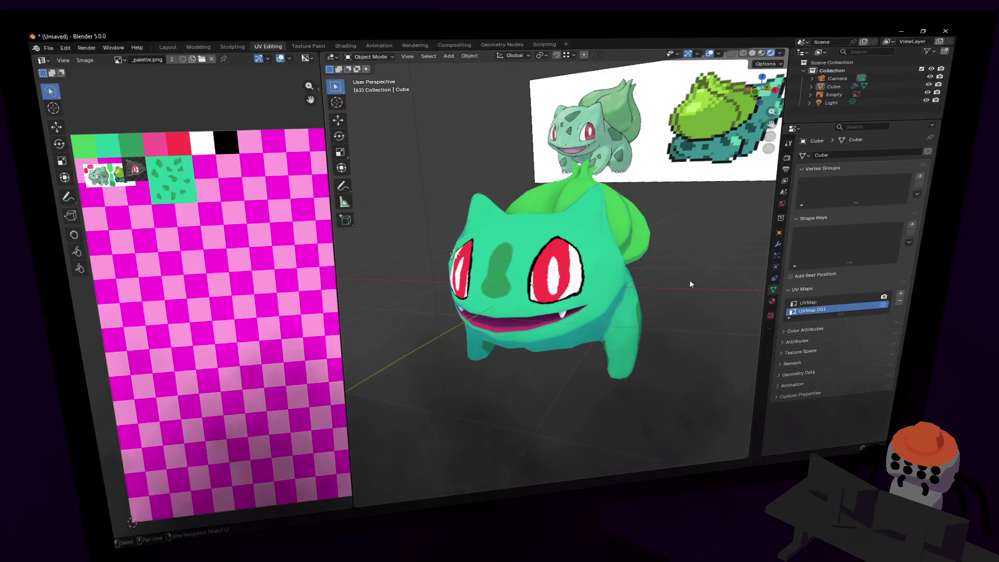
{"action": "left_click", "coordinate": [601, 279]}
Show the modifier properties and fly the view round to face Bulbasaur head-on.
{"action": "left_click", "coordinate": [777, 246]}
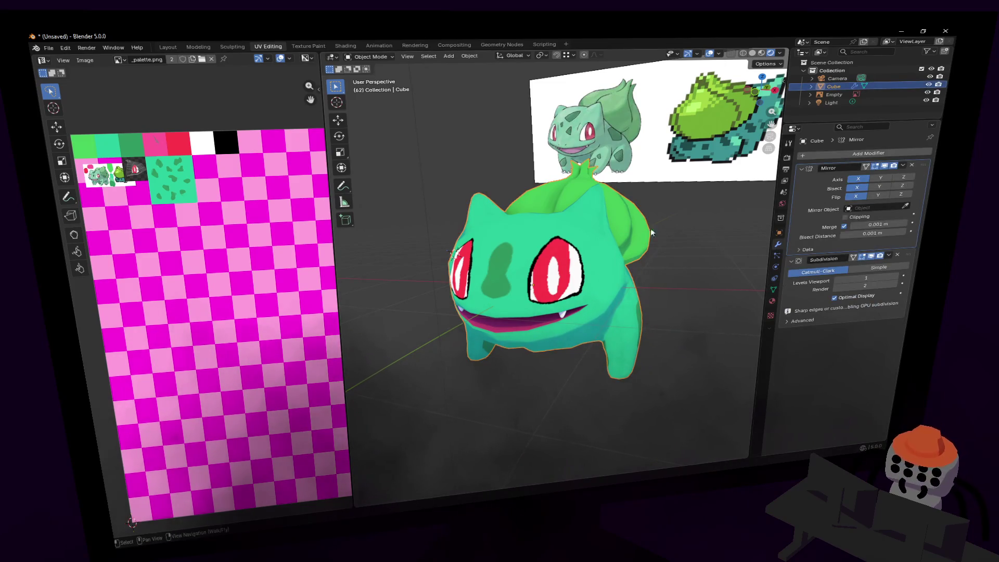
{"action": "key", "text": "shift+grave"}
{"action": "left_click", "coordinate": [851, 171]}
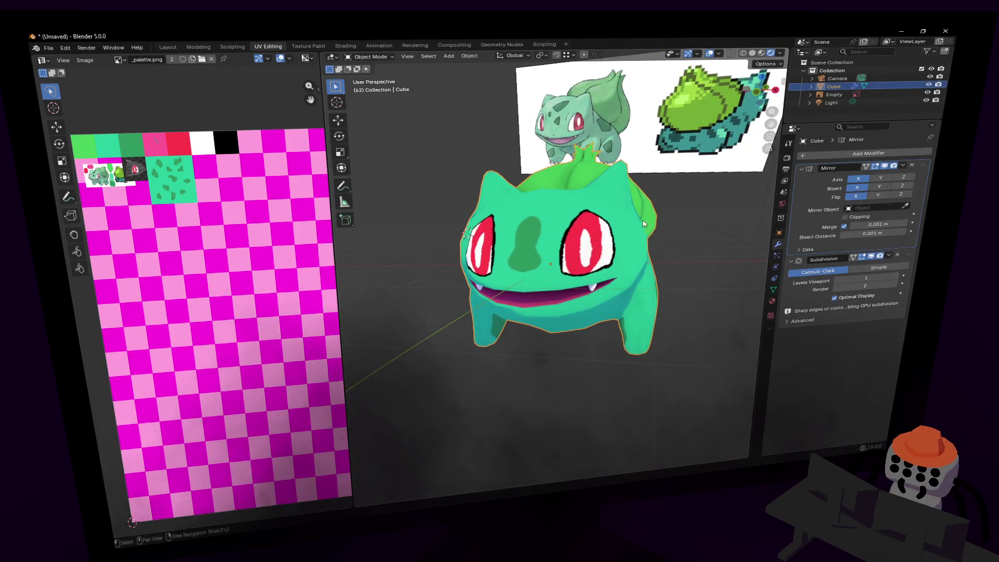
{"action": "key", "text": "shift+grave"}
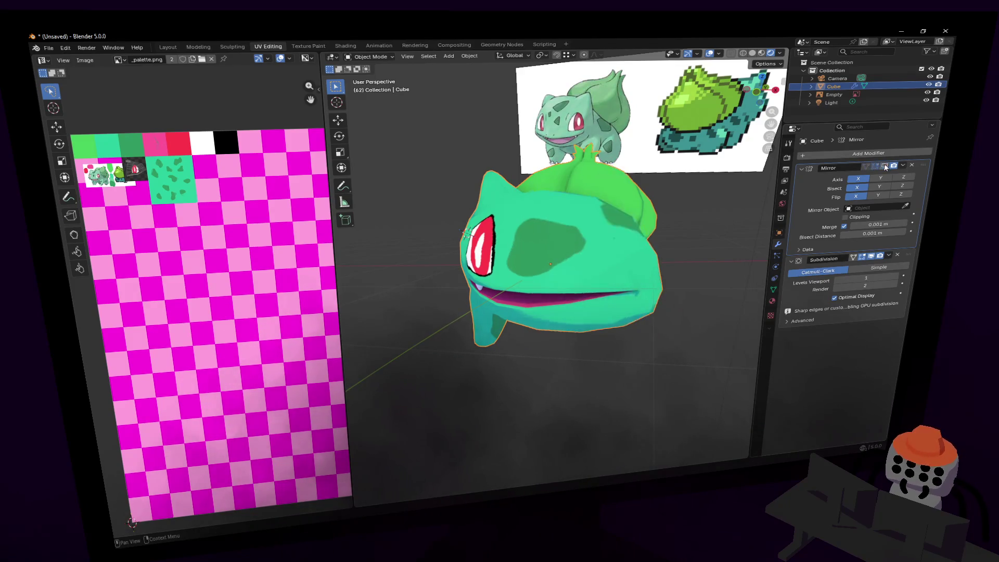
{"action": "key", "text": "d"}
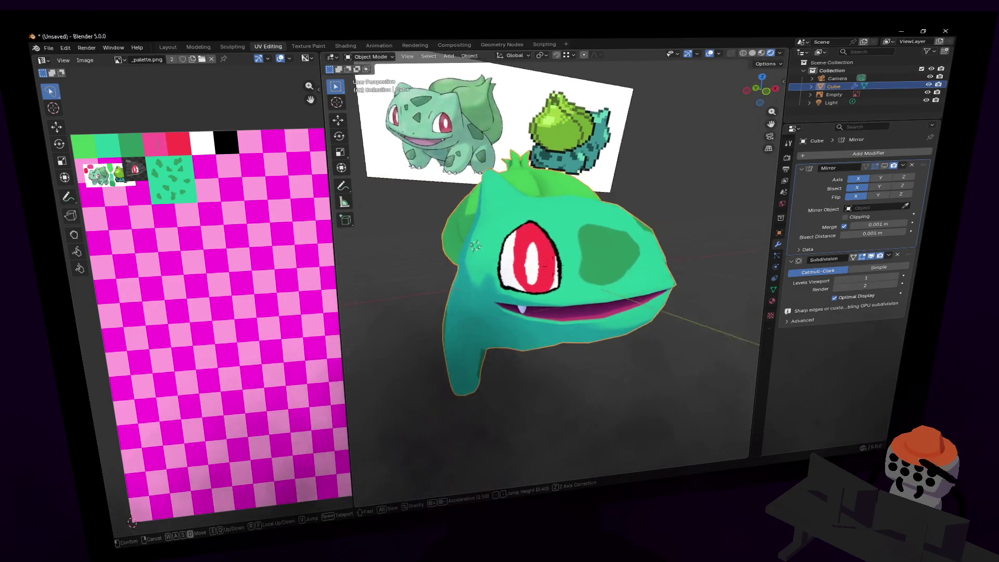
{"action": "key", "text": "a"}
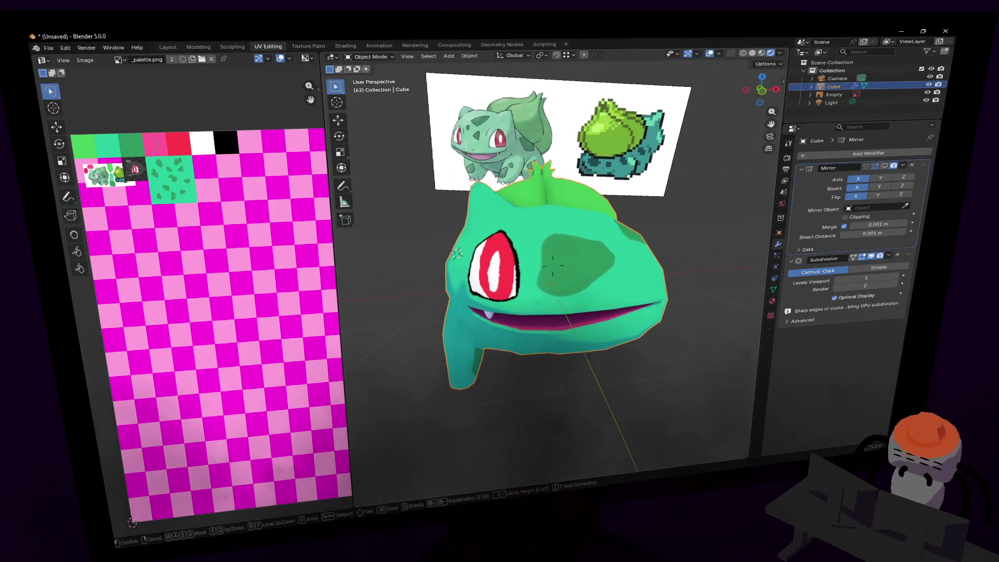
{"action": "key", "text": "Return"}
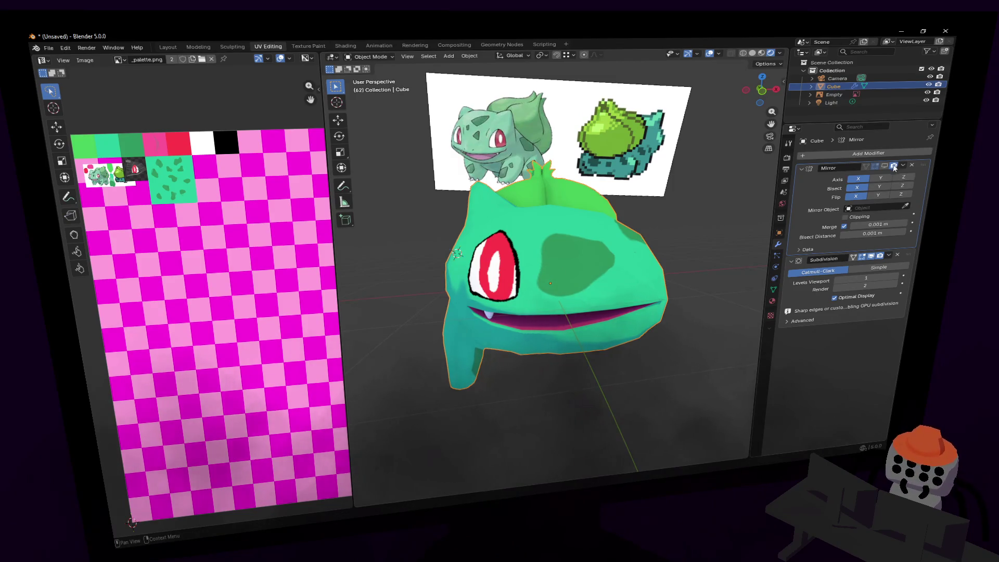
Fly in a circle around Bulbasaur to inspect its sides, back and face.
{"action": "key", "text": "shift+grave"}
{"action": "key", "text": "d"}
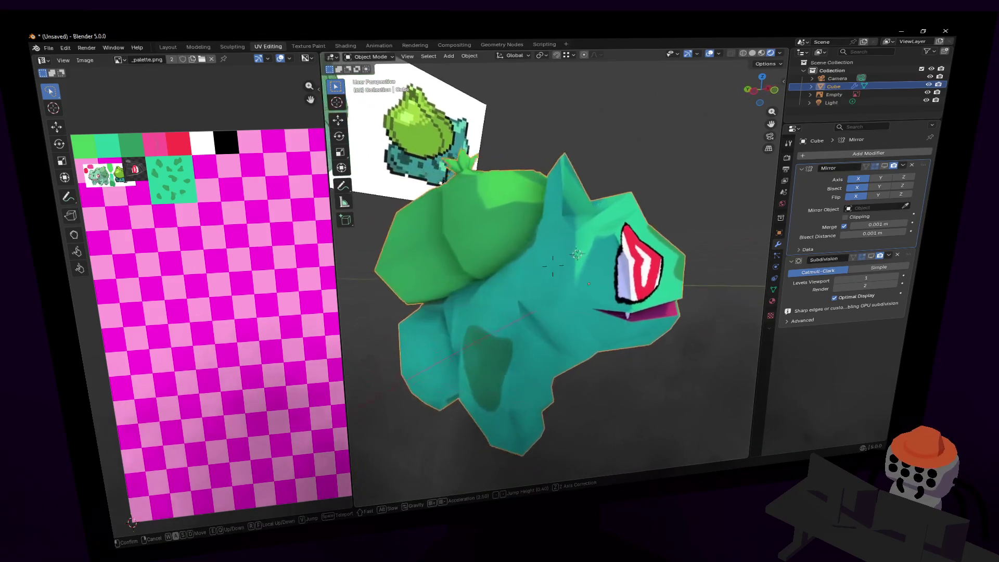
{"action": "key", "text": "d"}
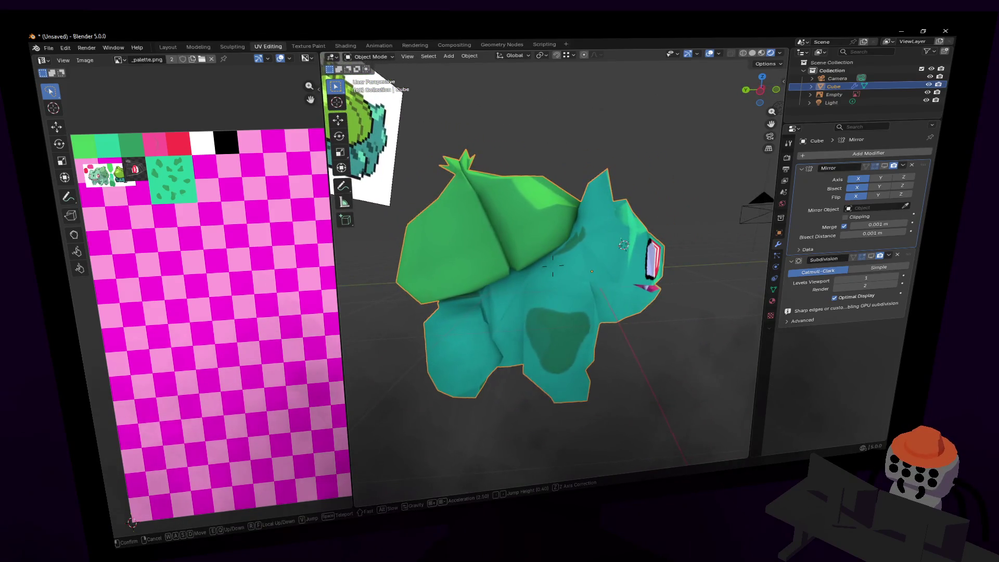
{"action": "key", "text": "a"}
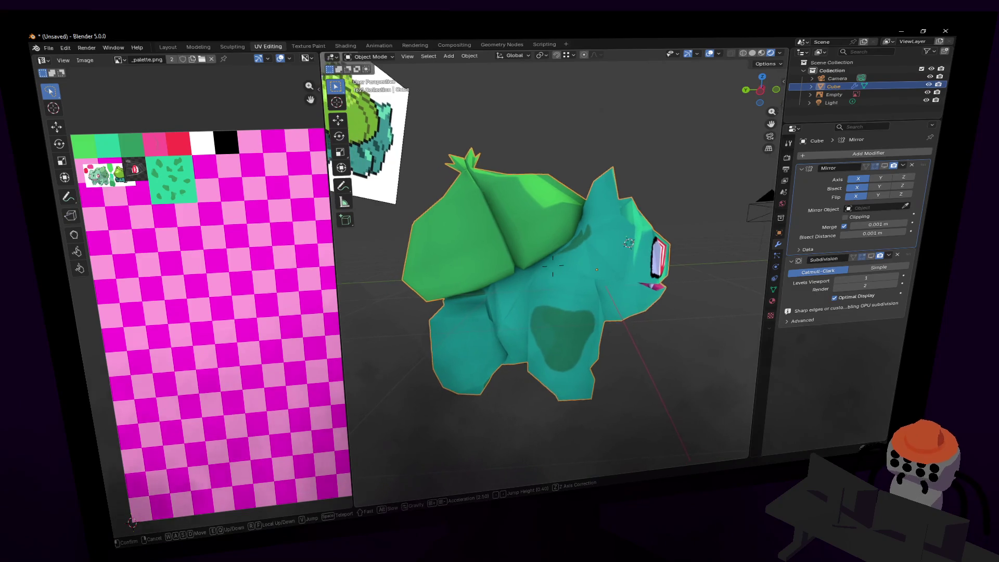
{"action": "key", "text": "d"}
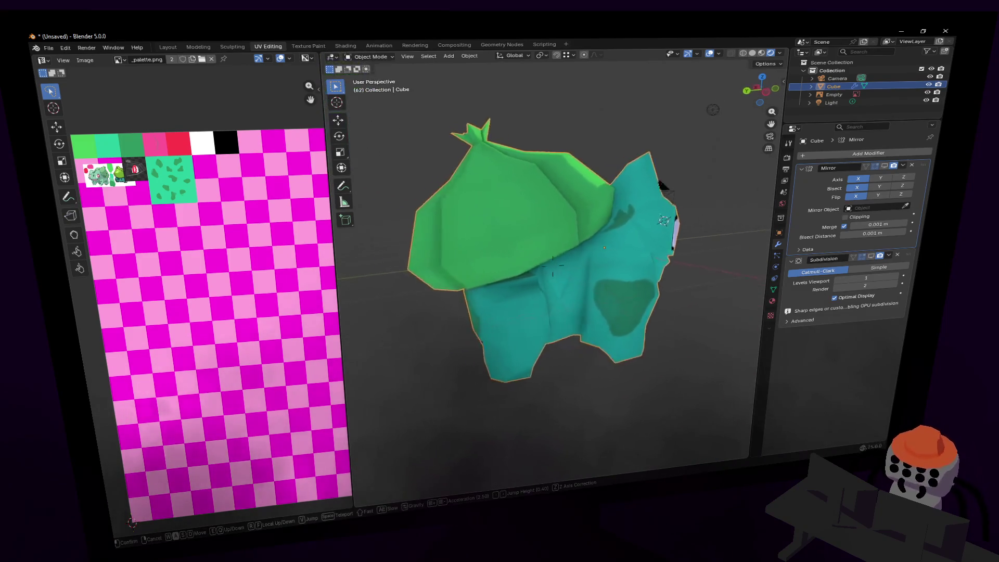
{"action": "key", "text": "d"}
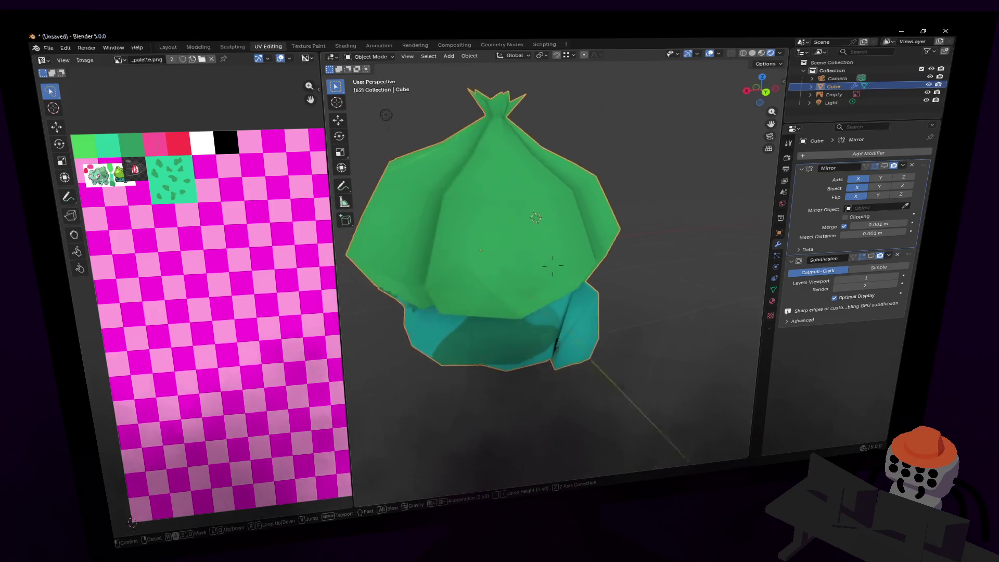
{"action": "key", "text": "d"}
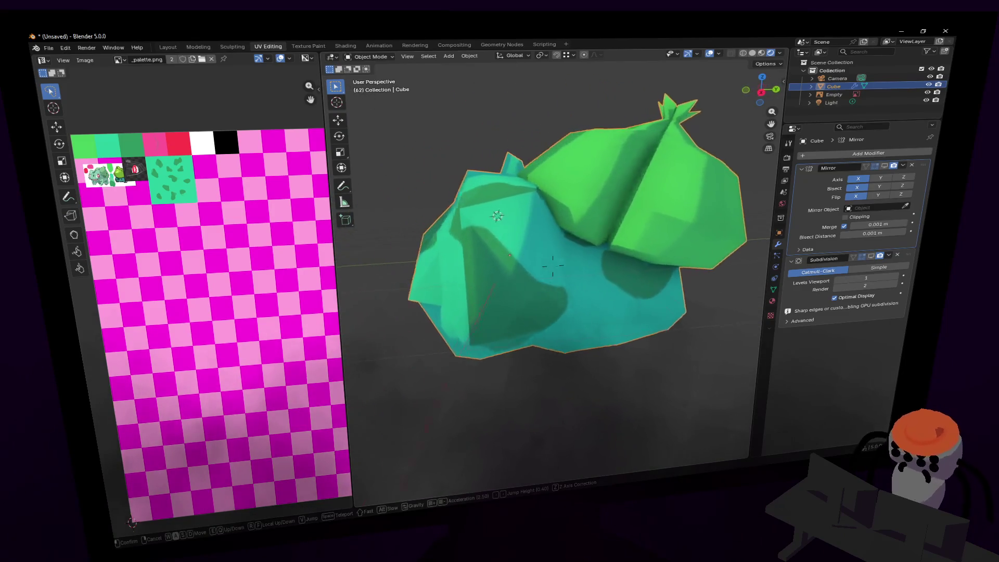
{"action": "key", "text": "d"}
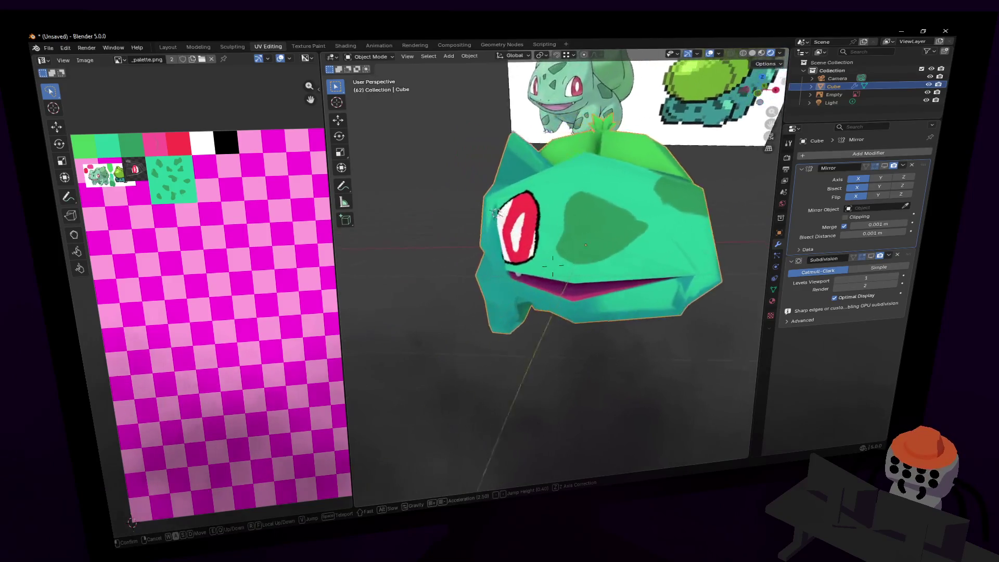
{"action": "key", "text": "d"}
Orbit to a left-front view and turn on viewport display for Subdivision and Mirror.
{"action": "left_click", "coordinate": [659, 256]}
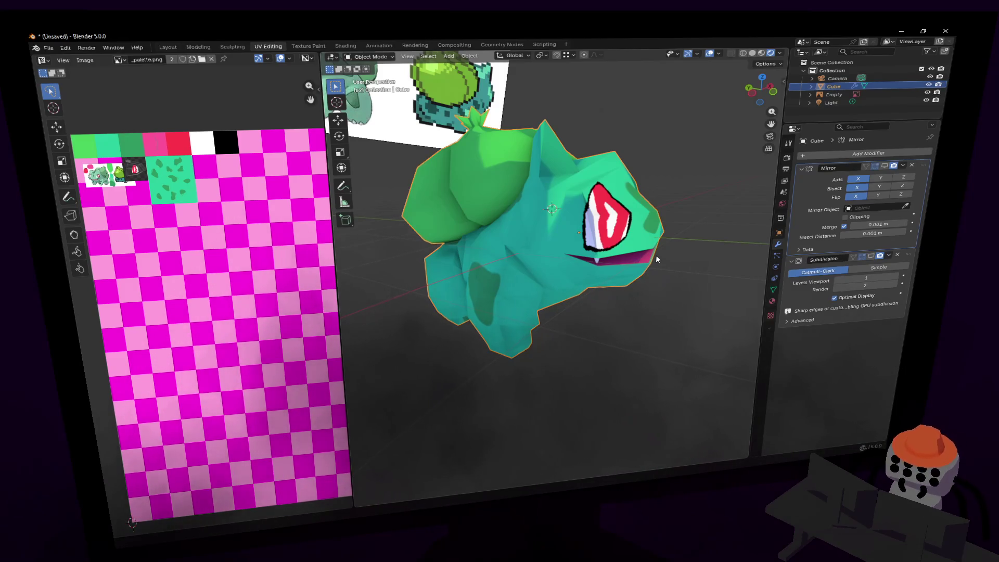
{"action": "middle_click_drag", "start_coordinate": [676, 235], "coordinate": [499, 240]}
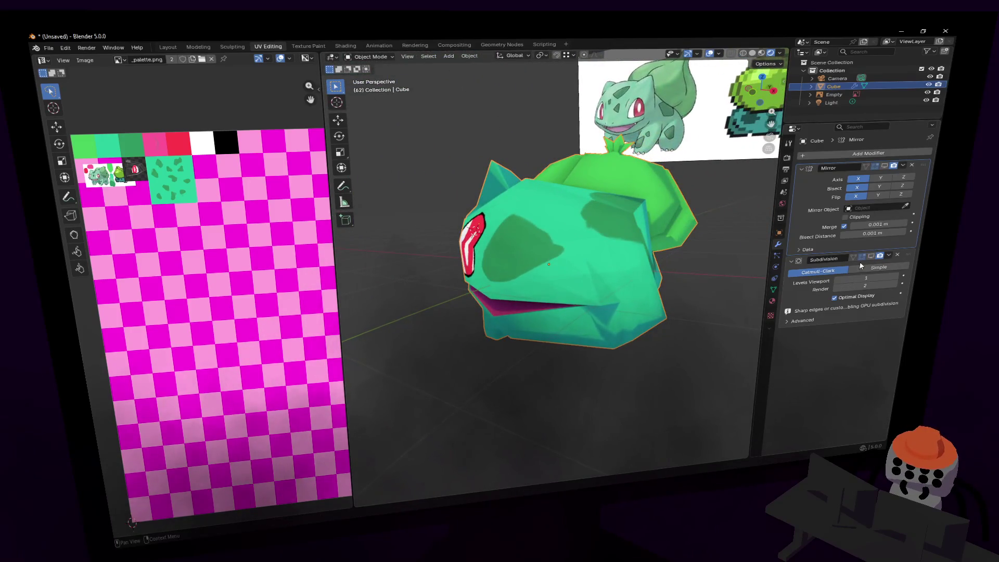
{"action": "left_click", "coordinate": [872, 257]}
{"action": "left_click", "coordinate": [884, 166]}
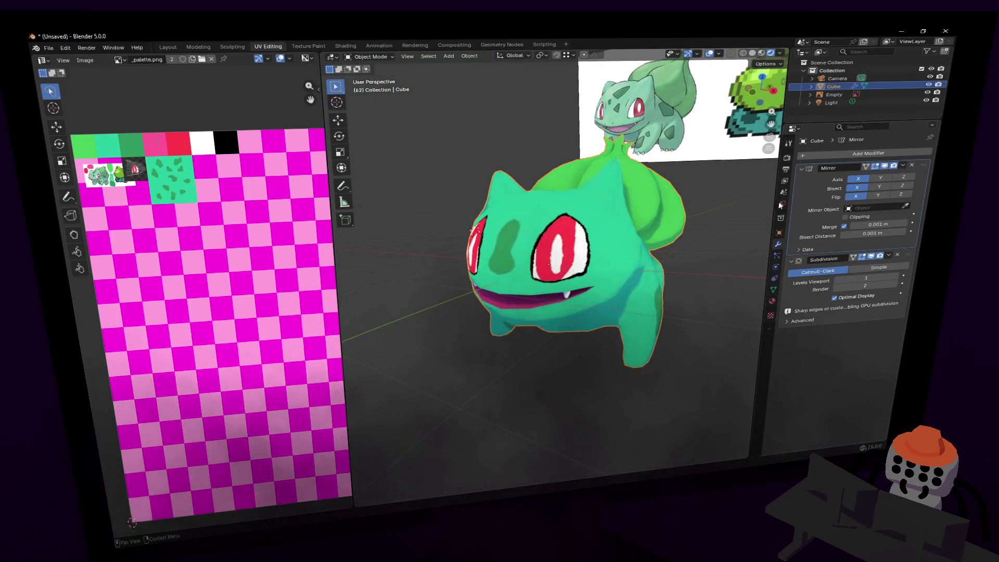
Apply the Mirror modifier so only Subdivision remains, then toggle Edit Mode and move closer.
{"action": "left_click", "coordinate": [903, 167]}
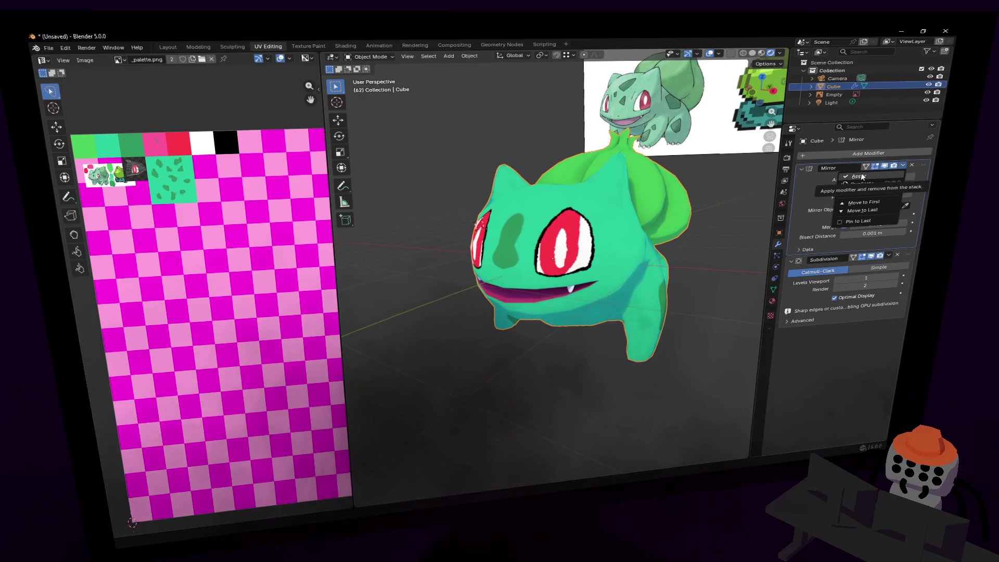
{"action": "left_click", "coordinate": [862, 177]}
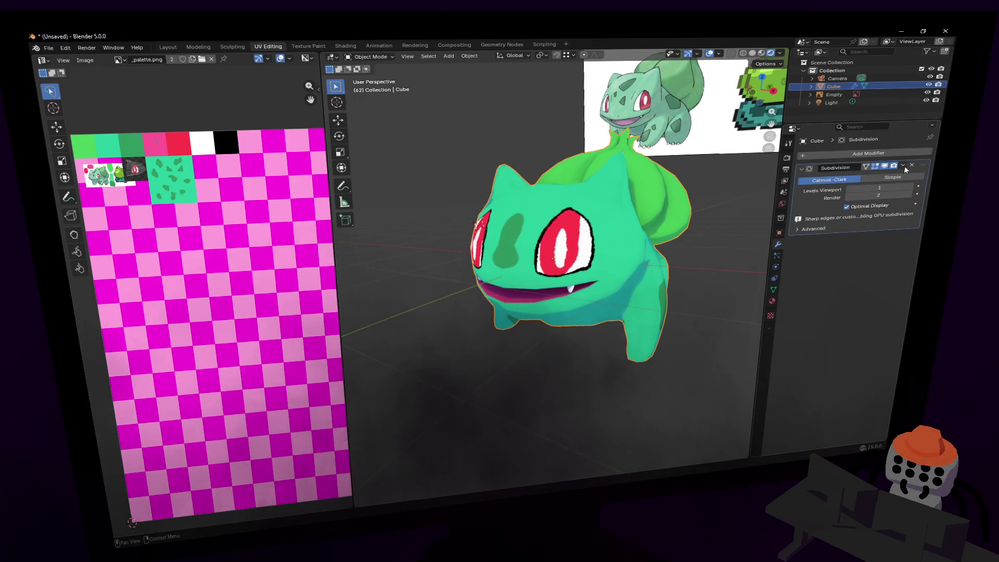
{"action": "key", "text": "Tab"}
{"action": "key", "text": "Tab"}
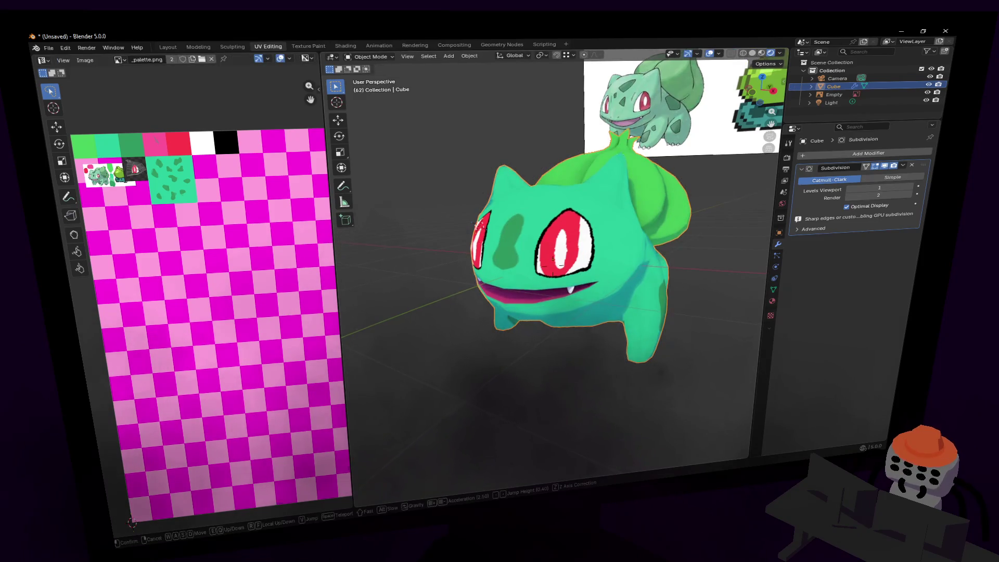
{"action": "key", "text": "shift+grave"}
{"action": "left_click", "coordinate": [660, 230]}
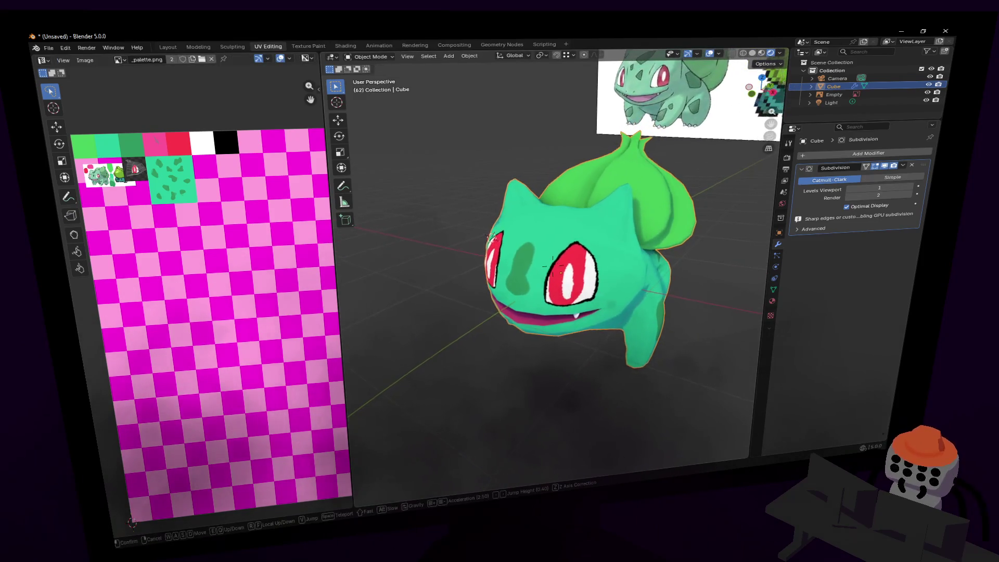
Copy and paste Bulbasaur, moving the duplicate Cube.001 off to the left along X.
{"action": "scroll", "coordinate": [695, 400], "scroll_direction": "up", "scroll_amount": 2}
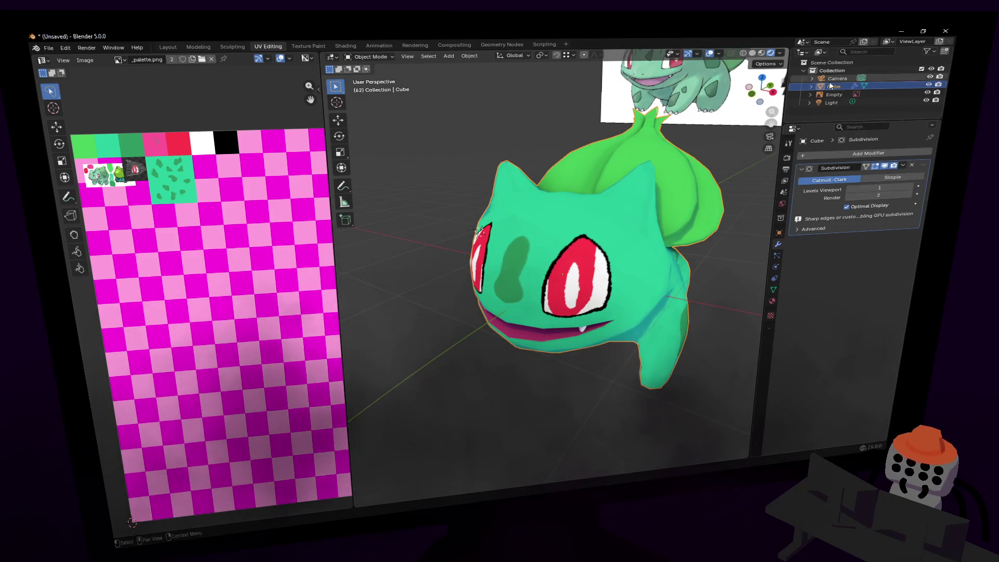
{"action": "key", "text": "ctrl+c"}
{"action": "key", "text": "g"}
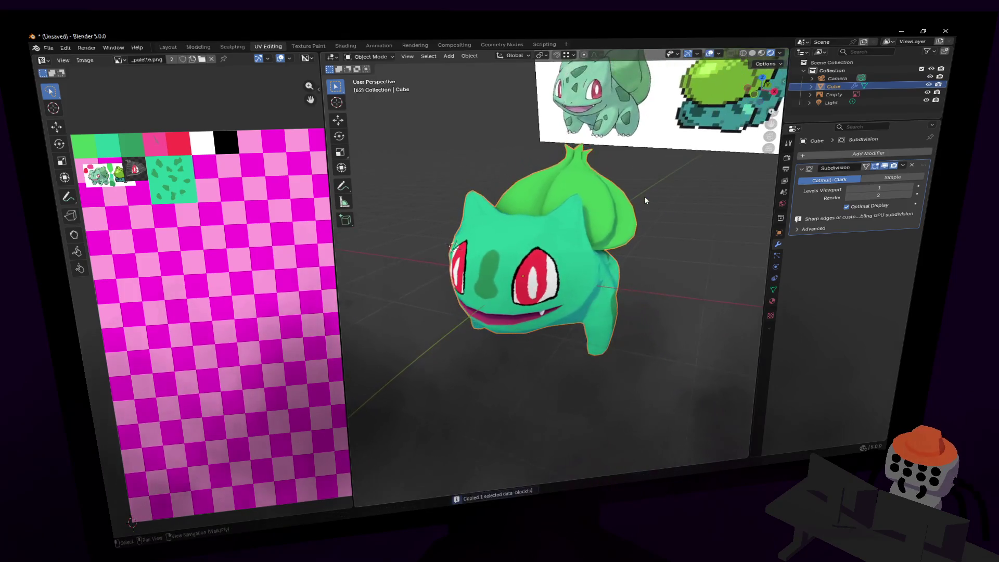
{"action": "key", "text": "x"}
{"action": "key", "text": "Escape"}
{"action": "scroll", "coordinate": [624, 260], "scroll_direction": "down", "scroll_amount": 4}
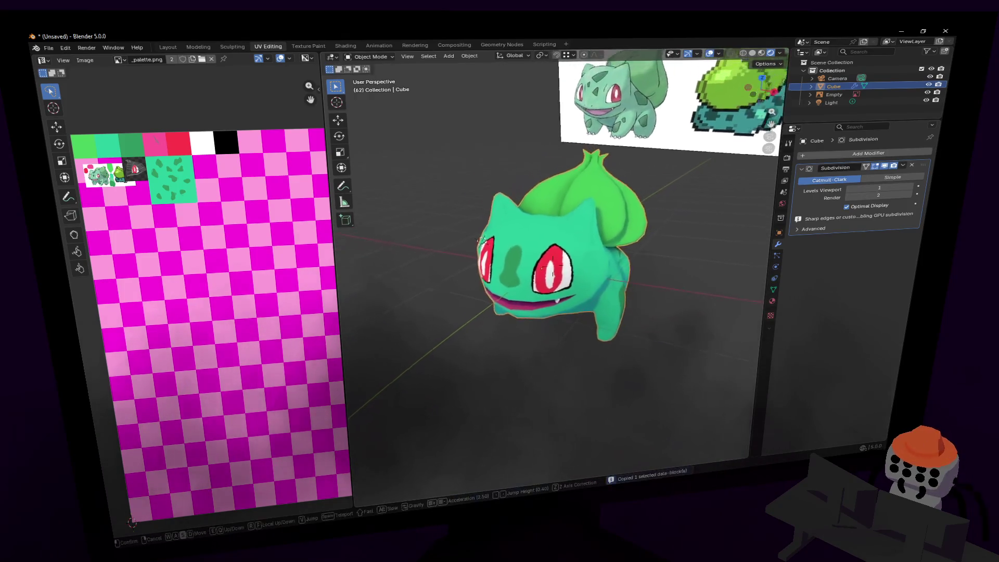
{"action": "key", "text": "ctrl+v"}
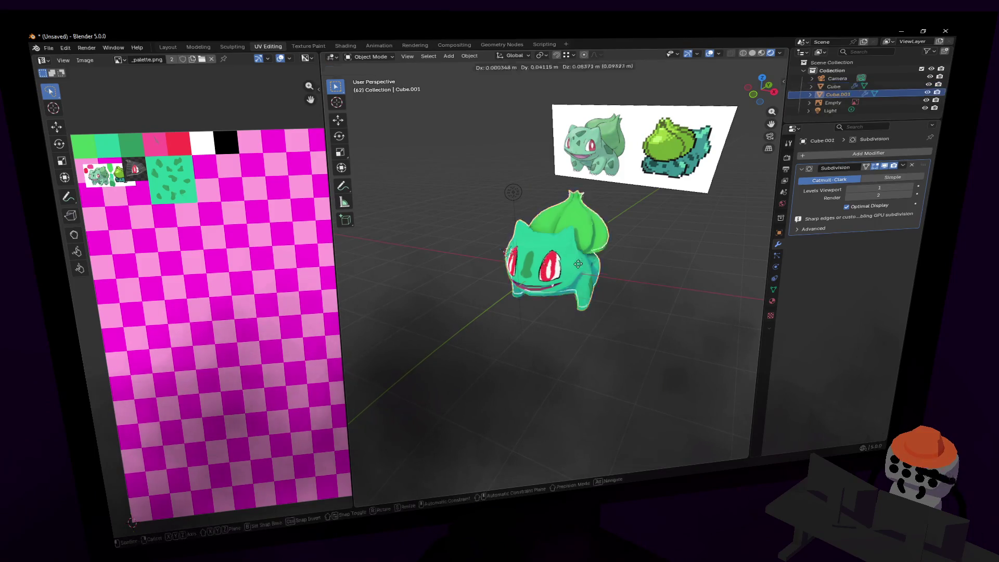
{"action": "key", "text": "g"}
{"action": "key", "text": "x"}
{"action": "left_click", "coordinate": [424, 233]}
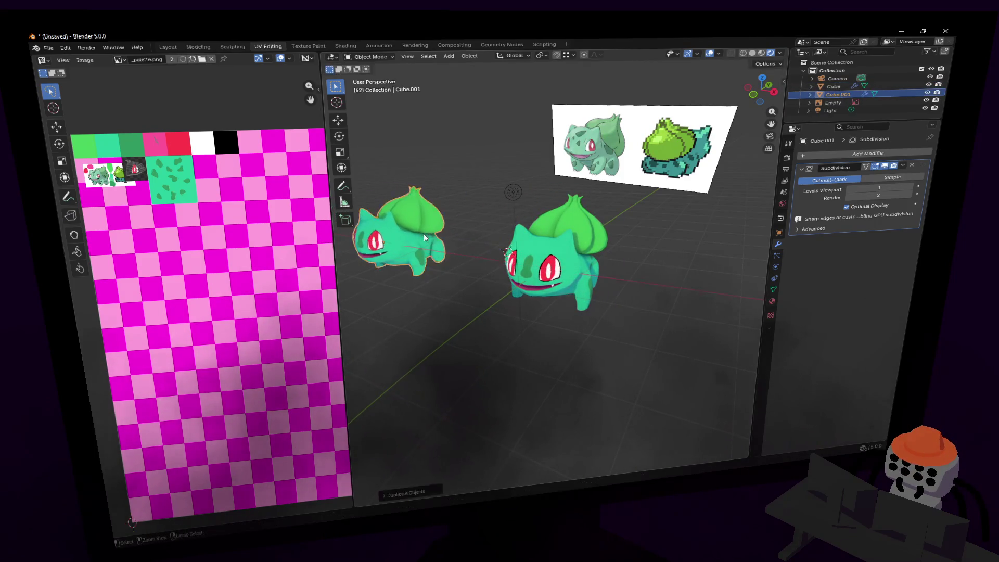
Reselect the original Cube and delete its Subdivision modifier.
{"action": "left_click", "coordinate": [588, 254]}
{"action": "key", "text": "shift+grave"}
{"action": "key", "text": "w"}
{"action": "left_click", "coordinate": [612, 269]}
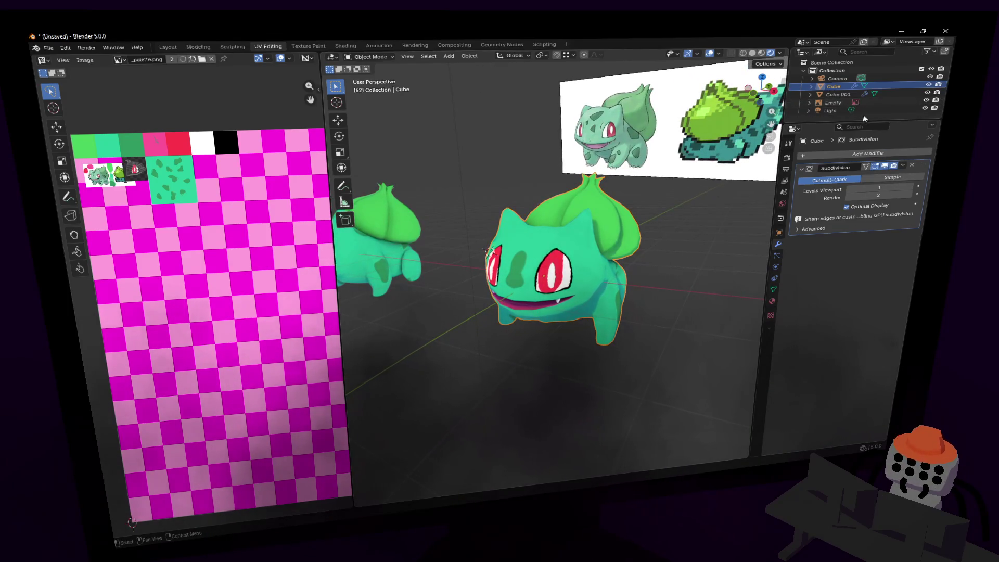
{"action": "left_click", "coordinate": [911, 165]}
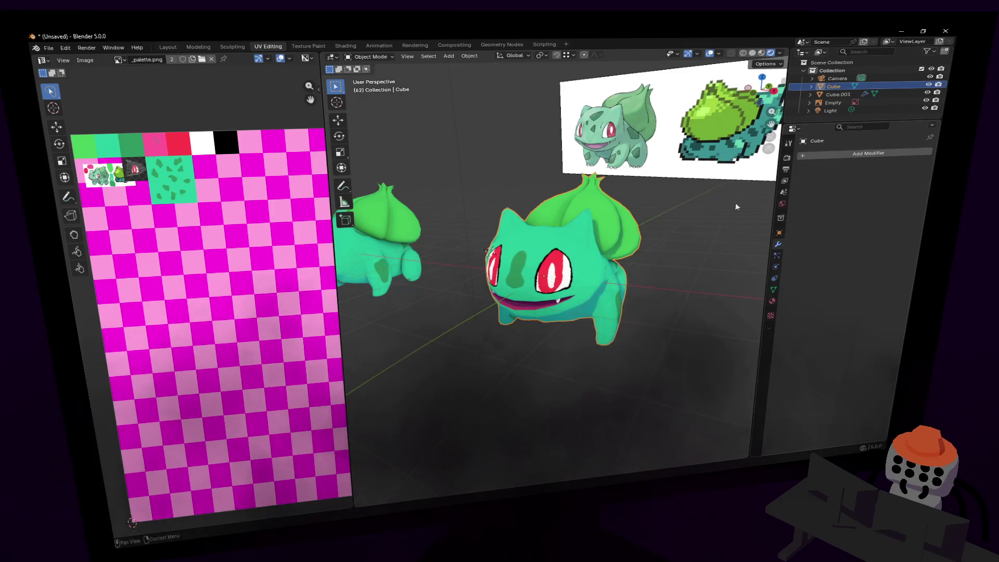
Enter Edit Mode, view Bulbasaur from the front and circle-select faces around the nose and right eye.
{"action": "scroll", "coordinate": [575, 242], "scroll_direction": "up", "scroll_amount": 2}
{"action": "key", "text": "Tab"}
{"action": "key", "text": "Tab"}
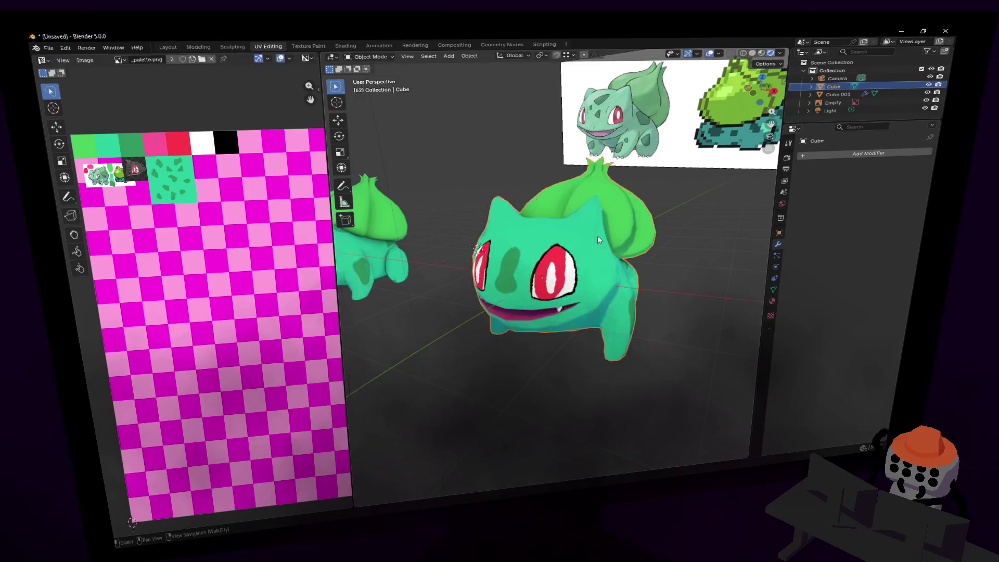
{"action": "key", "text": "shift+grave"}
{"action": "key", "text": "w"}
{"action": "key", "text": "Tab"}
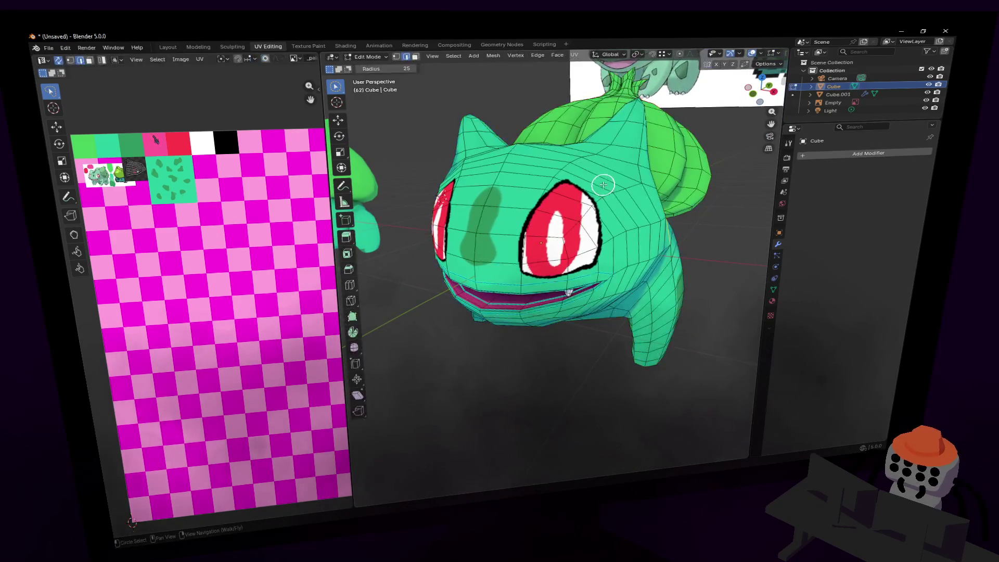
{"action": "key", "text": "a"}
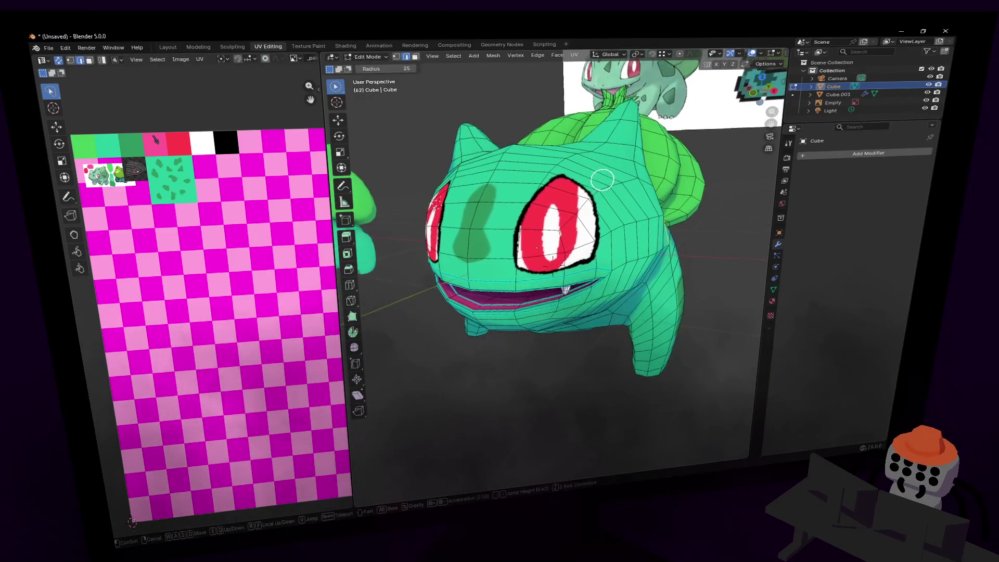
{"action": "left_click", "coordinate": [595, 192]}
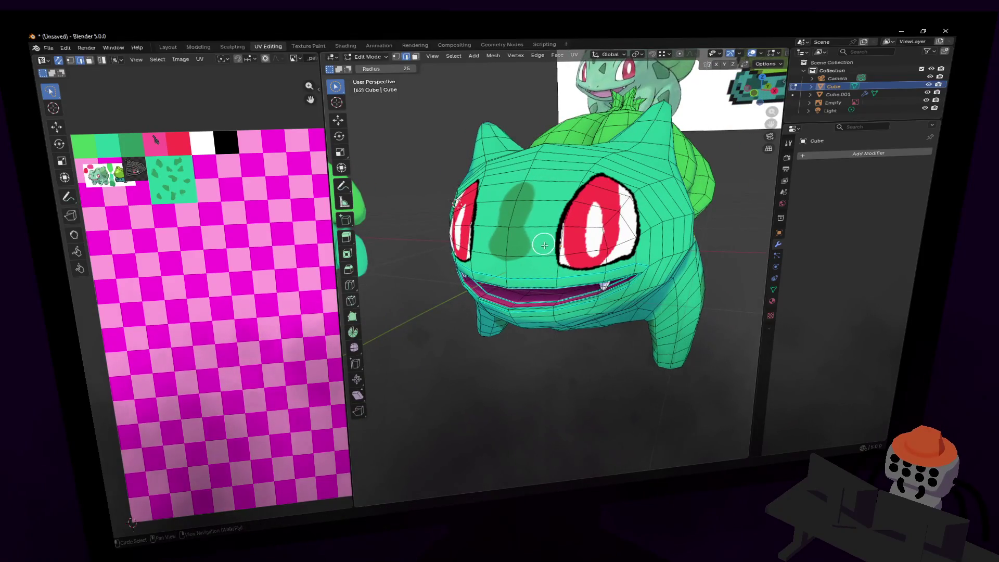
{"action": "mouse_move", "coordinate": [556, 255]}
{"action": "left_mouse_down"}
{"action": "mouse_move", "coordinate": [593, 225]}
{"action": "mouse_move", "coordinate": [609, 194]}
{"action": "mouse_move", "coordinate": [622, 229]}
{"action": "mouse_move", "coordinate": [637, 216]}
{"action": "mouse_move", "coordinate": [625, 222]}
{"action": "left_mouse_up"}
Return to the earlier view and circle-select the faces between the eyes instead.
{"action": "key", "text": "shift+grave"}
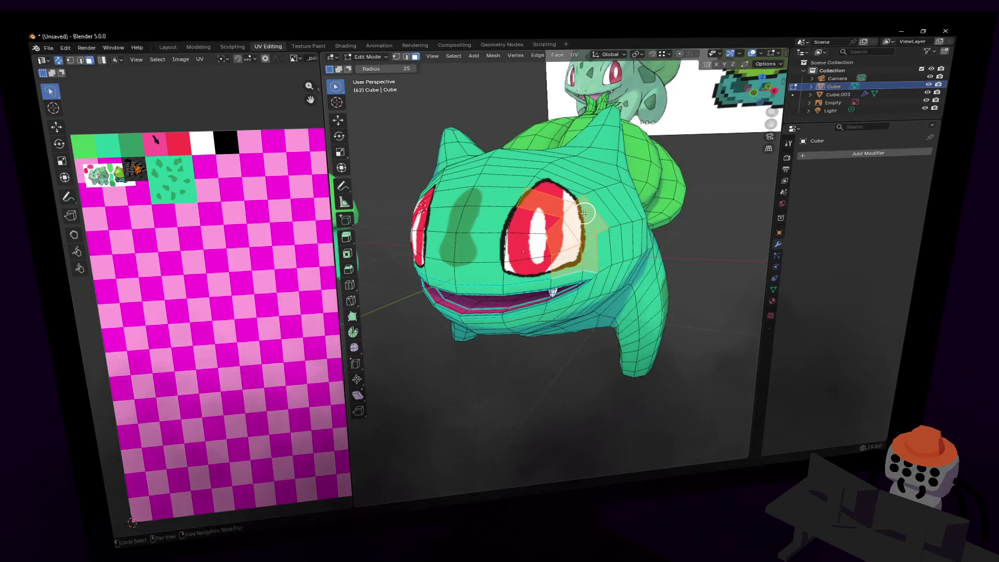
{"action": "key", "text": "Escape"}
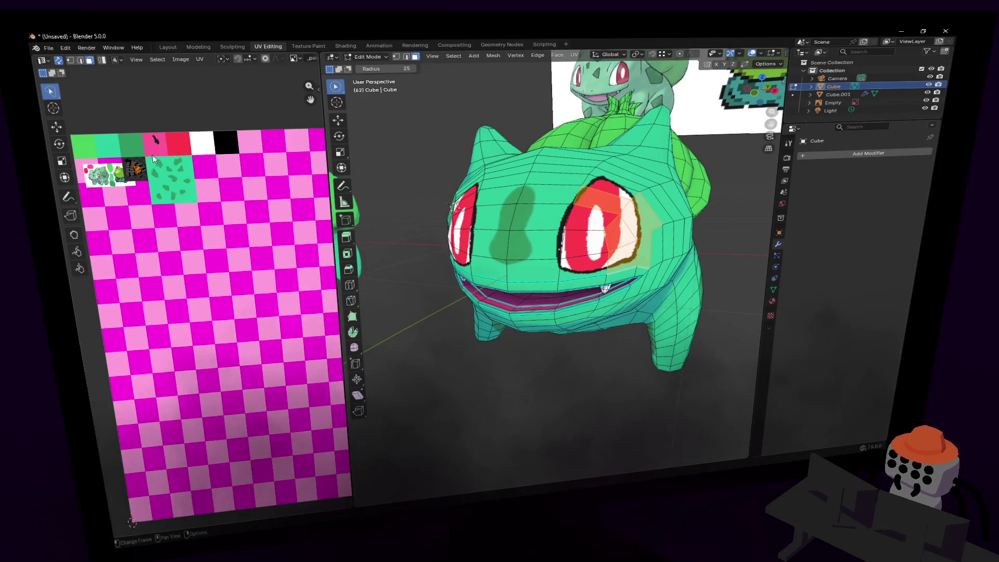
{"action": "scroll", "coordinate": [154, 159], "scroll_direction": "up", "scroll_amount": 5}
{"action": "scroll", "coordinate": [209, 172], "scroll_direction": "down", "scroll_amount": 1}
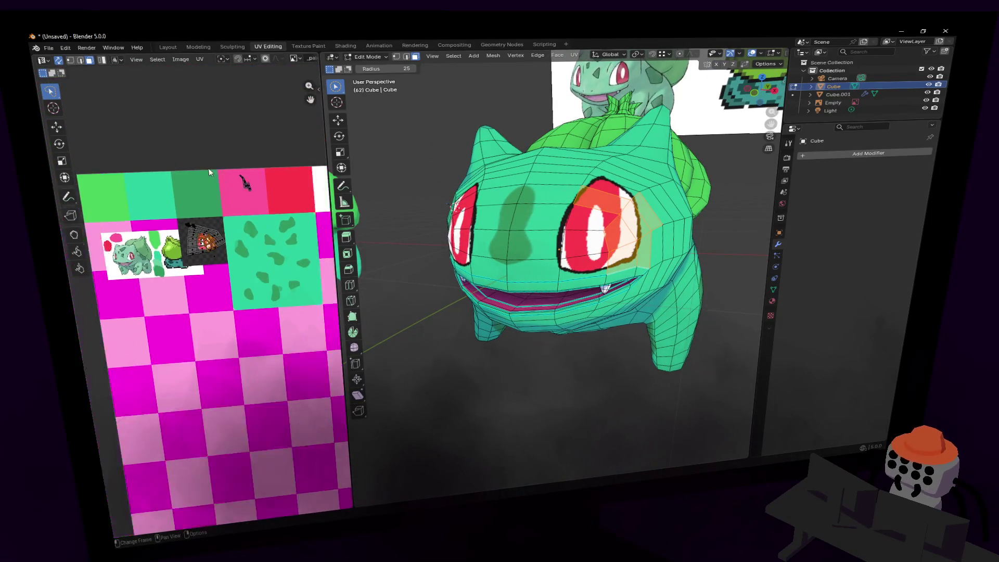
{"action": "scroll", "coordinate": [208, 172], "scroll_direction": "up", "scroll_amount": 5}
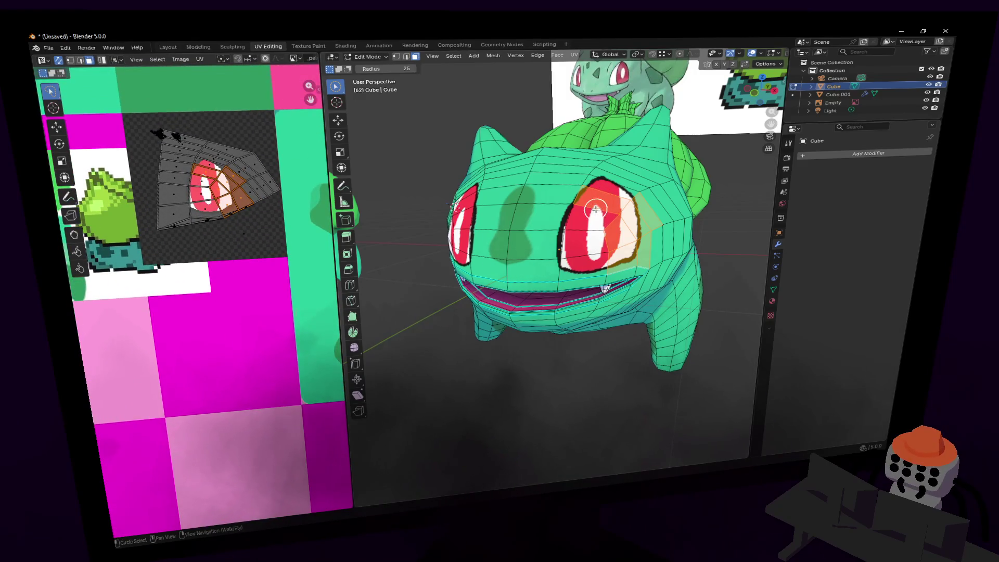
{"action": "mouse_move", "coordinate": [532, 203]}
{"action": "left_mouse_down"}
{"action": "mouse_move", "coordinate": [489, 260]}
{"action": "mouse_move", "coordinate": [513, 234]}
{"action": "left_mouse_up"}
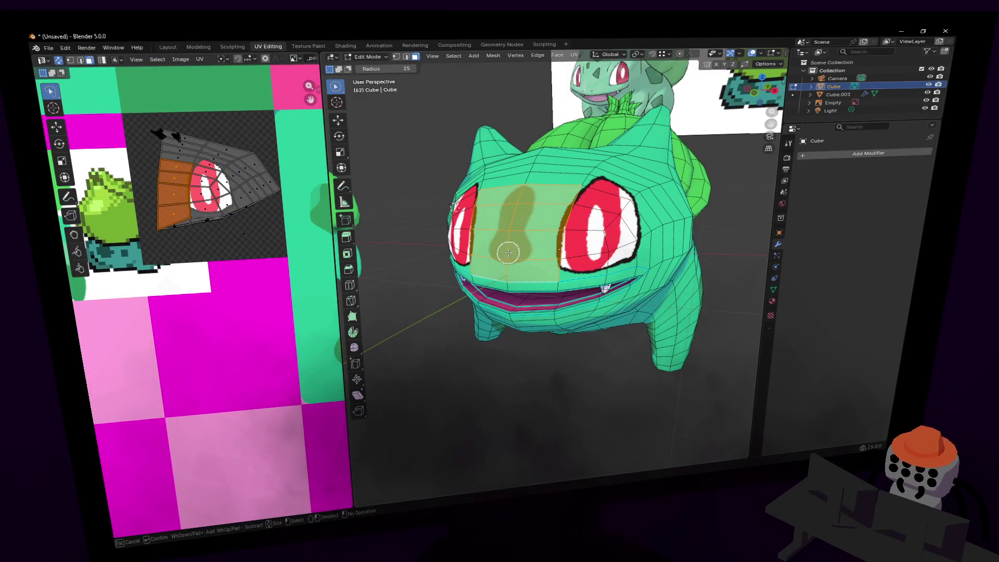
{"action": "scroll", "coordinate": [224, 225], "scroll_direction": "down", "scroll_amount": 3}
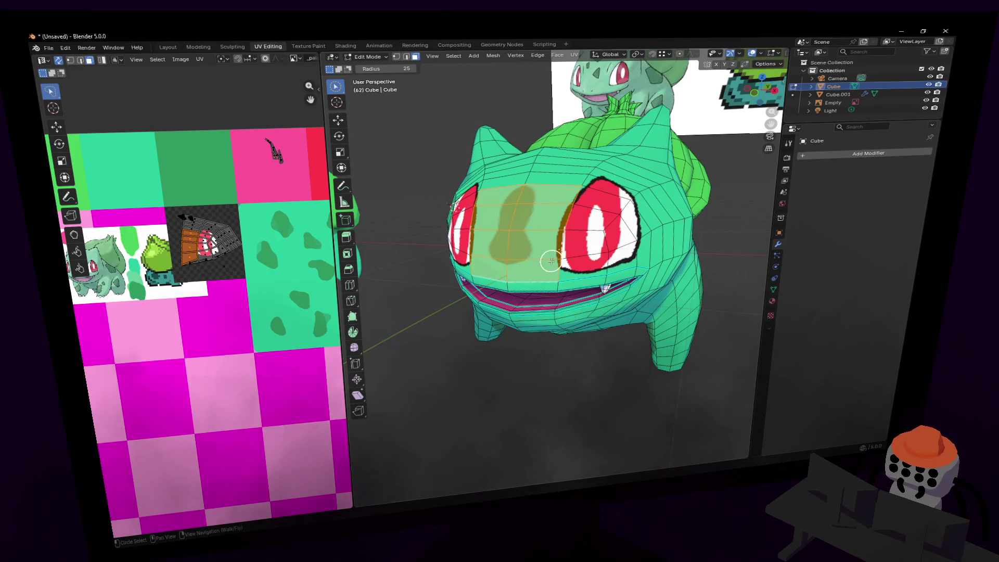
Toggle all selection, pick a small face patch and select everything linked to it.
{"action": "scroll", "coordinate": [551, 260], "scroll_direction": "down", "scroll_amount": 2}
{"action": "scroll", "coordinate": [297, 265], "scroll_direction": "down", "scroll_amount": 2}
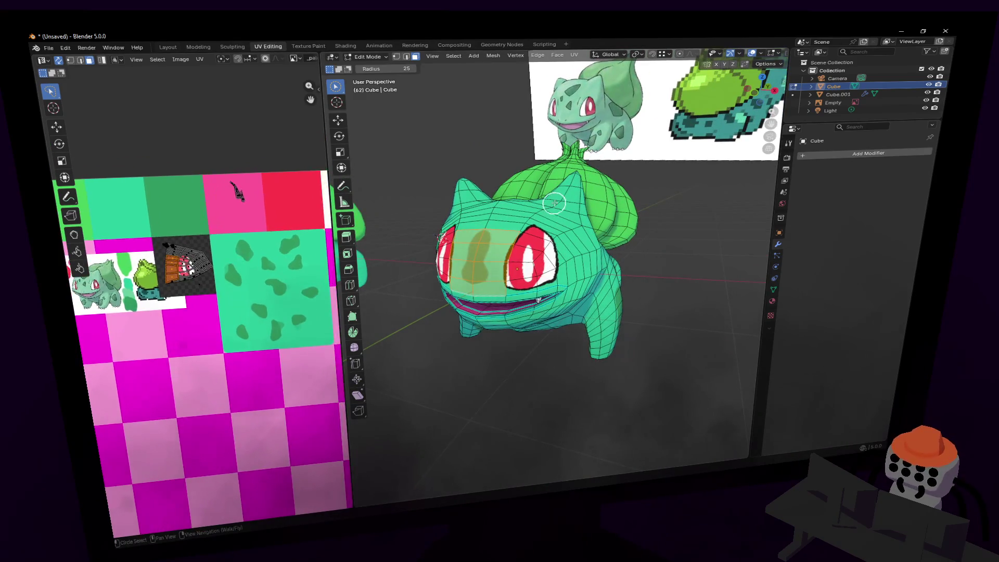
{"action": "key", "text": "a"}
{"action": "left_click_drag", "start_coordinate": [593, 269], "coordinate": [586, 267]}
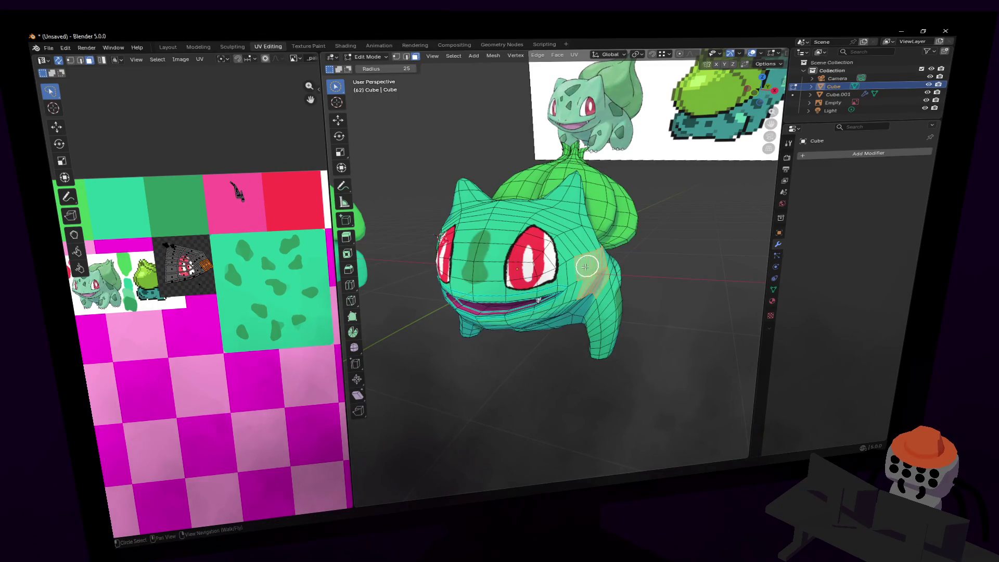
{"action": "key", "text": "ctrl+l"}
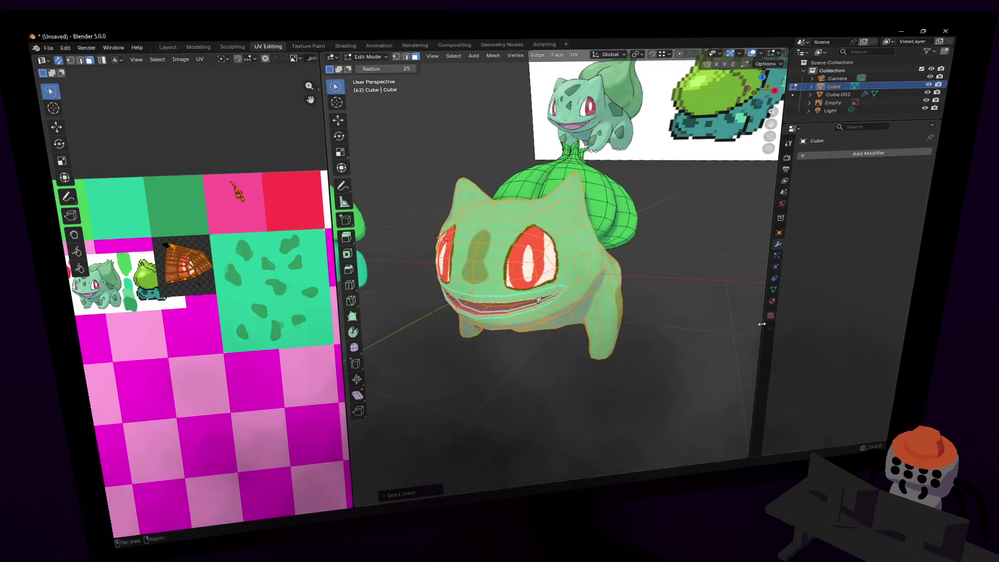
Make UVMap the active UV map in the mesh Data properties.
{"action": "left_click", "coordinate": [774, 289]}
{"action": "left_click", "coordinate": [811, 302]}
{"action": "left_click", "coordinate": [814, 310]}
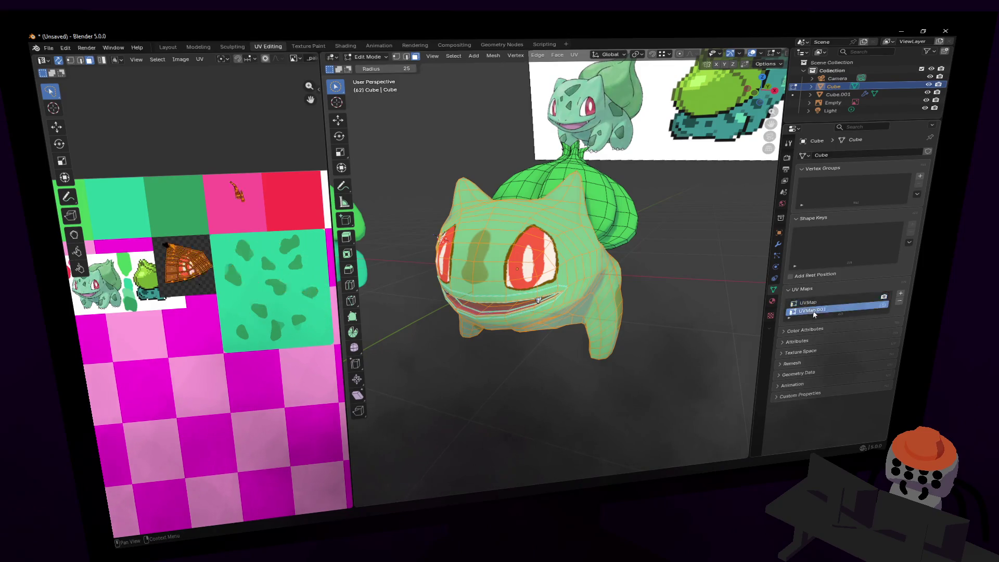
{"action": "left_click", "coordinate": [813, 302]}
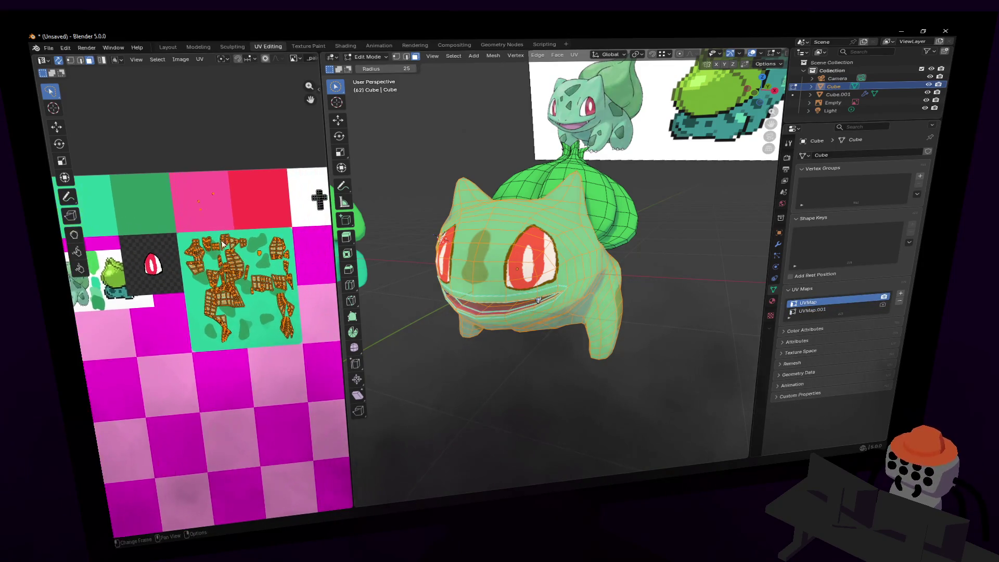
Select all faces linked to the body and Unwrap them.
{"action": "scroll", "coordinate": [265, 249], "scroll_direction": "up", "scroll_amount": 3}
{"action": "scroll", "coordinate": [267, 250], "scroll_direction": "right", "scroll_amount": 2}
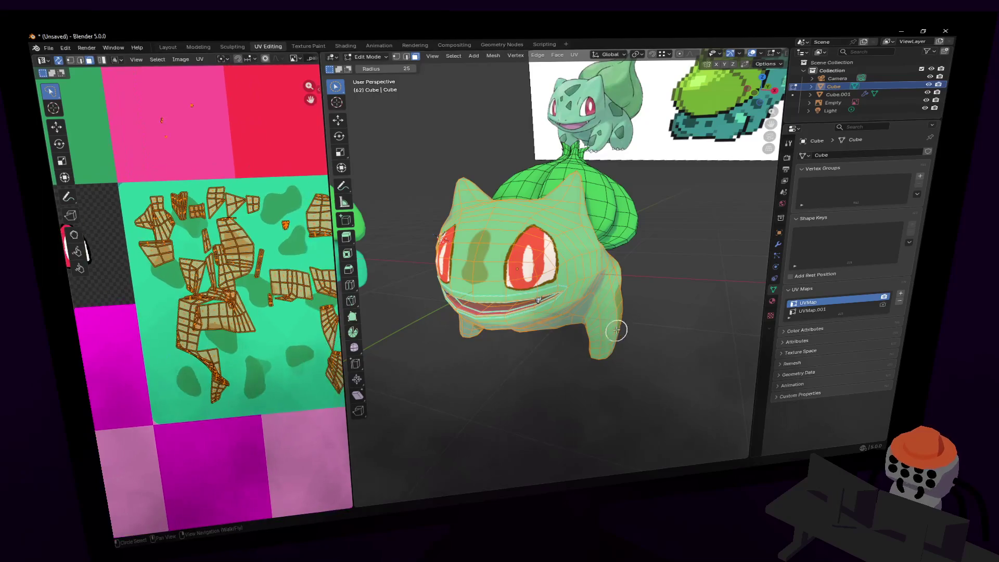
{"action": "left_click_drag", "start_coordinate": [493, 227], "coordinate": [575, 233]}
{"action": "key", "text": "ctrl+z"}
{"action": "key", "text": "l"}
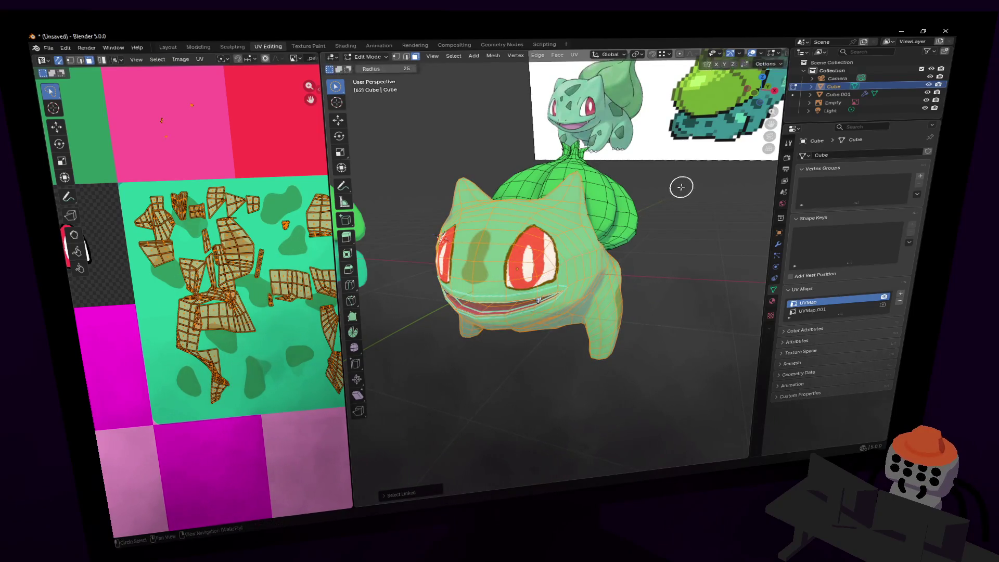
{"action": "key", "text": "u"}
{"action": "left_click", "coordinate": [668, 194]}
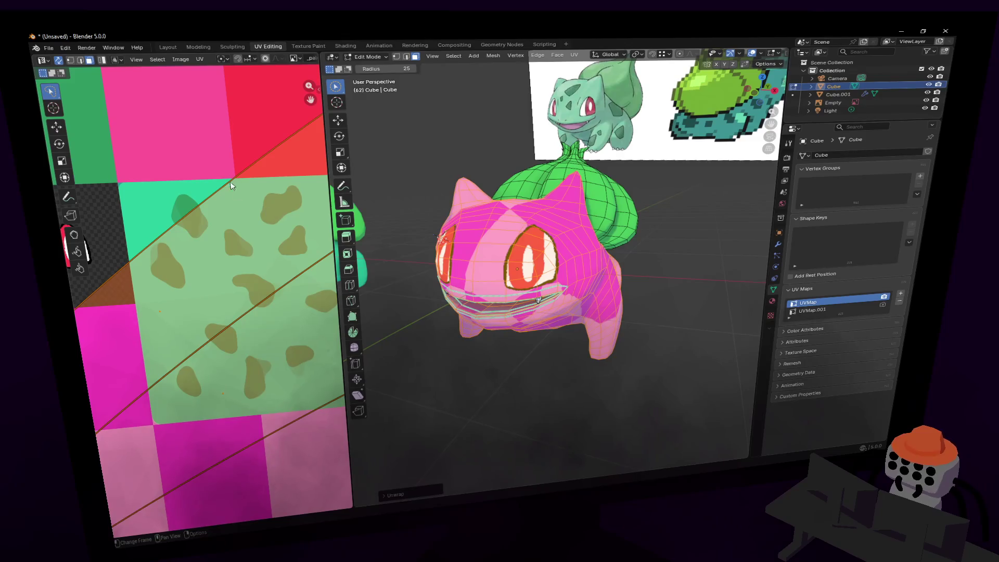
Shrink the body UV islands and move them onto the green tile.
{"action": "scroll", "coordinate": [217, 245], "scroll_direction": "down", "scroll_amount": 10}
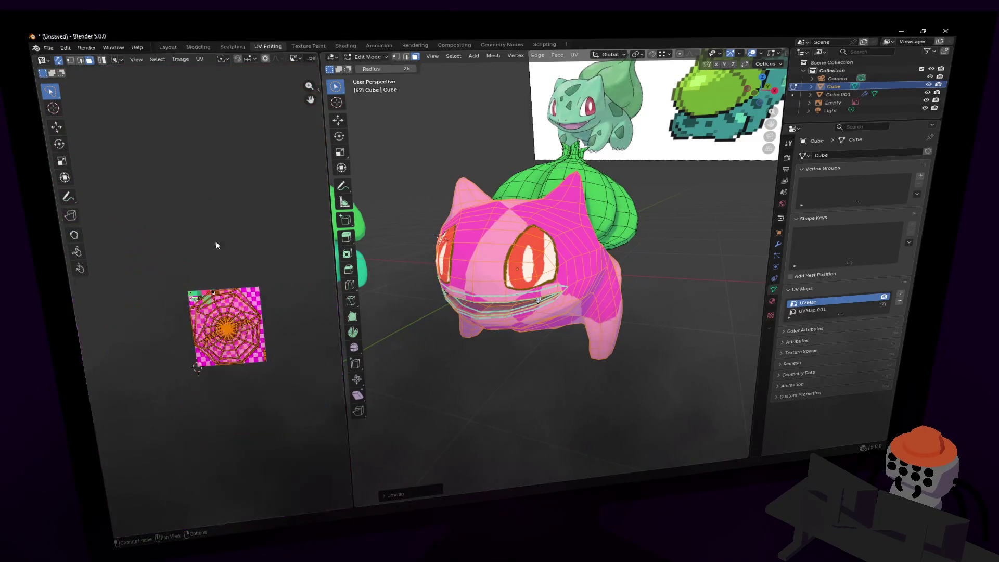
{"action": "key", "text": "s"}
{"action": "left_click", "coordinate": [232, 324]}
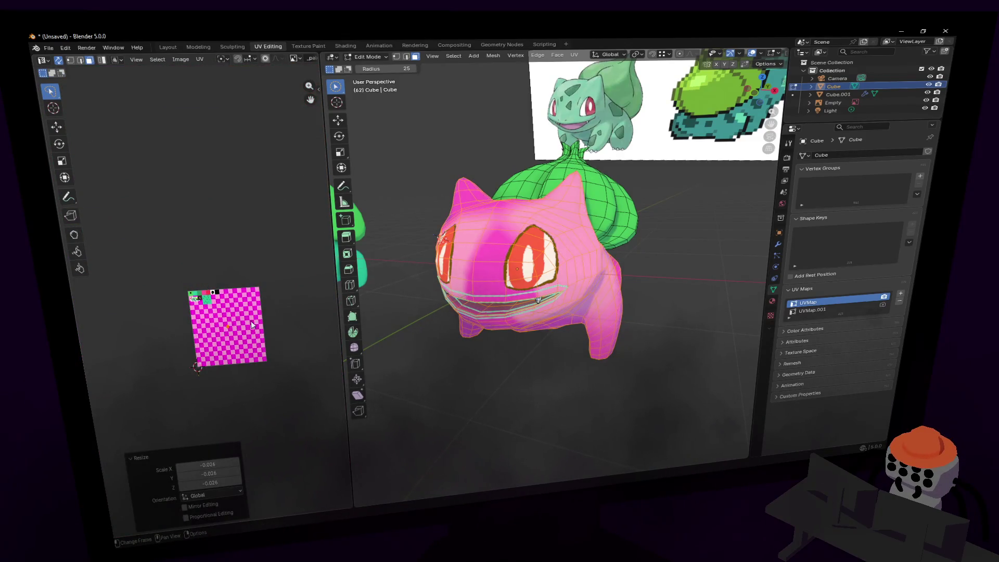
{"action": "key", "text": "g"}
{"action": "left_click", "coordinate": [231, 295]}
{"action": "scroll", "coordinate": [228, 288], "scroll_direction": "up", "scroll_amount": 10}
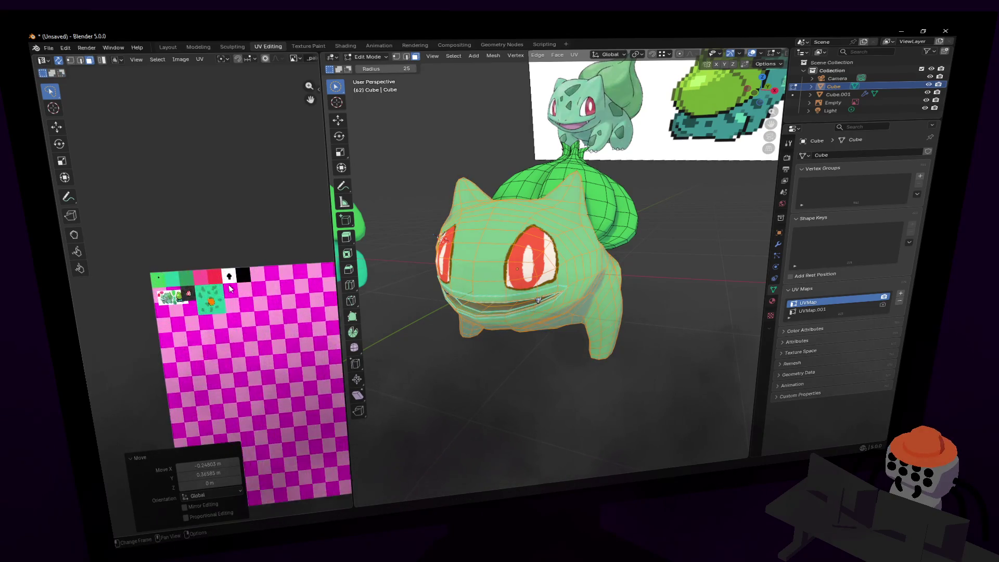
Enlarge and slide the body island onto the magenta tiles, then return to Object Mode.
{"action": "key", "text": "s"}
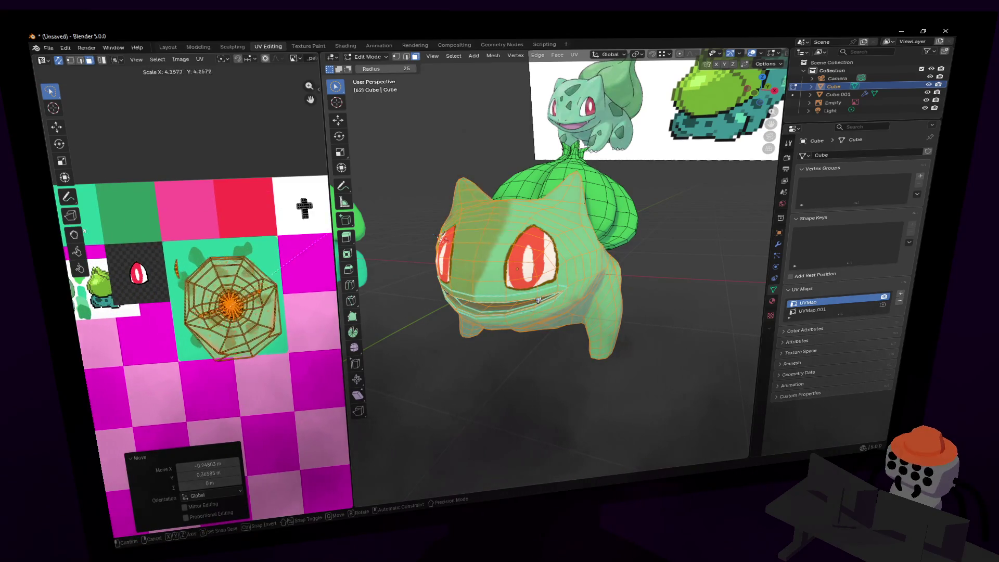
{"action": "left_click", "coordinate": [72, 244]}
{"action": "key", "text": "g"}
{"action": "left_click", "coordinate": [235, 267]}
{"action": "key", "text": "s"}
{"action": "left_click", "coordinate": [237, 265]}
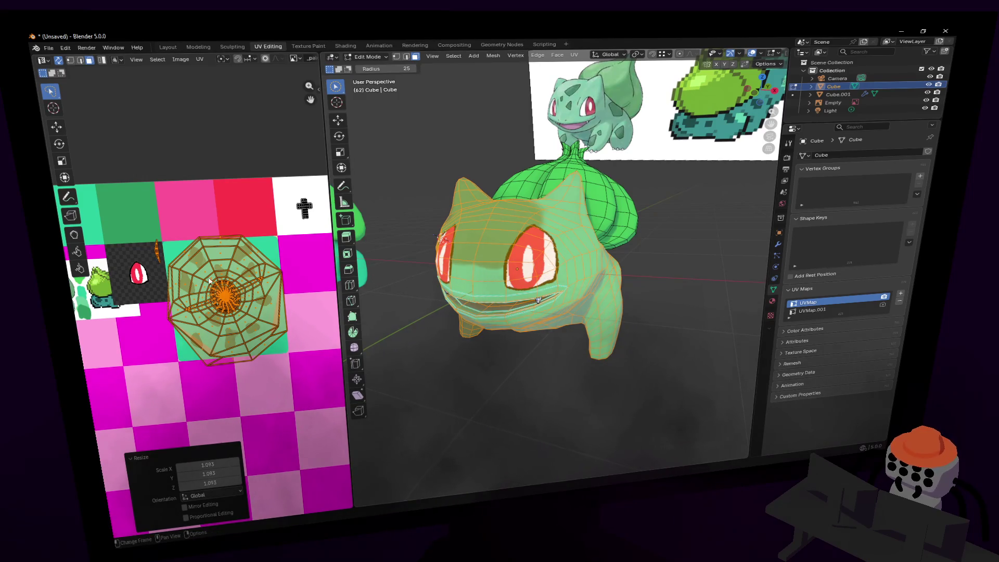
{"action": "key", "text": "g"}
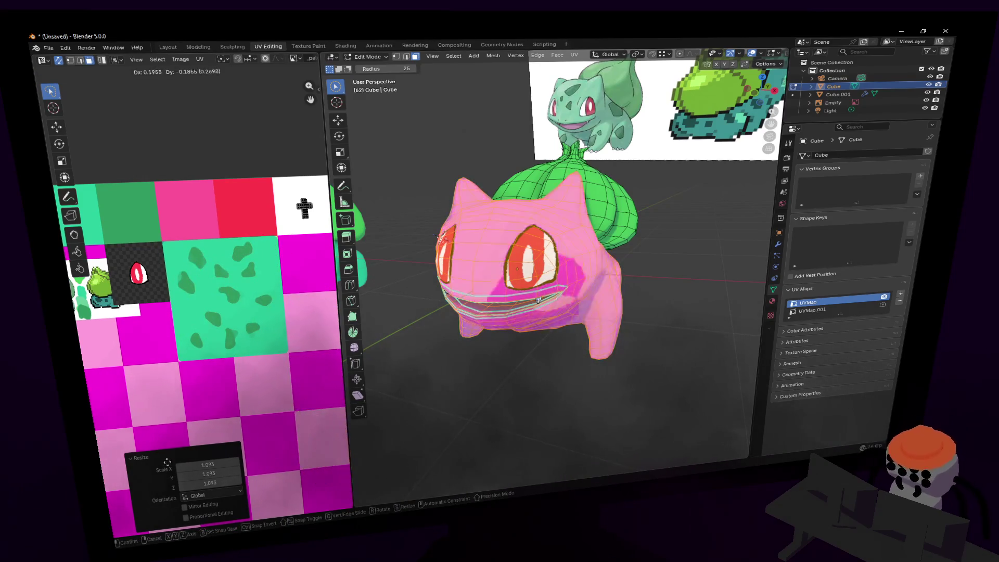
{"action": "left_click", "coordinate": [416, 319]}
{"action": "key", "text": "Tab"}
{"action": "key", "text": "shift+grave"}
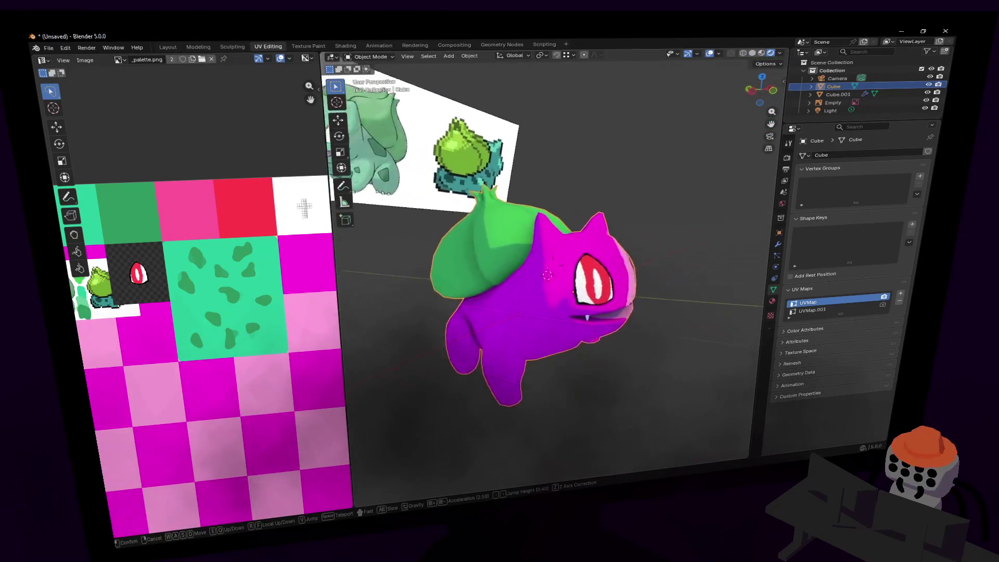
Back in Edit Mode, brush-select the body and move its UV island onto the green spotted tile.
{"action": "left_click", "coordinate": [553, 265]}
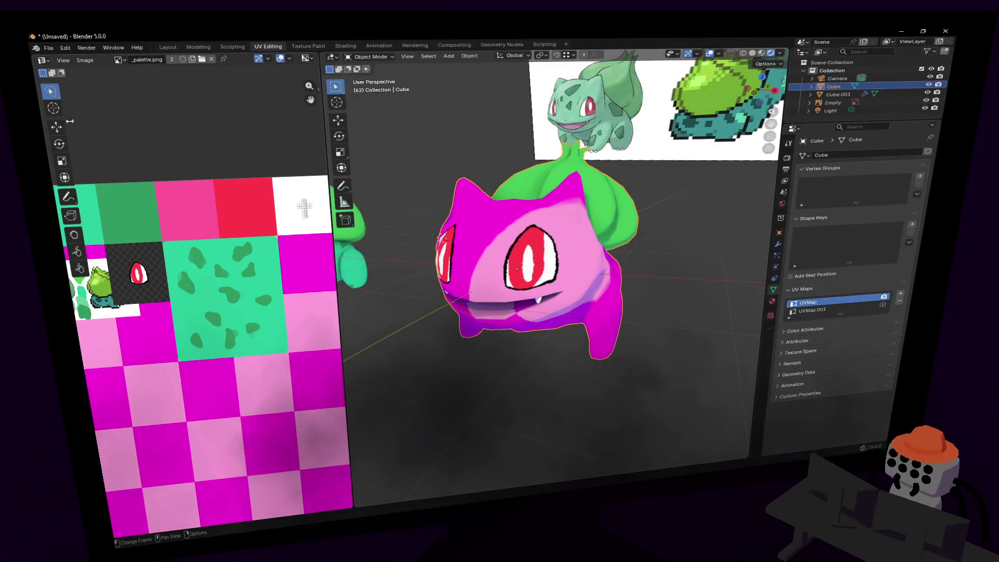
{"action": "scroll", "coordinate": [215, 270], "scroll_direction": "down", "scroll_amount": 5}
{"action": "key", "text": "Tab"}
{"action": "key", "text": "c"}
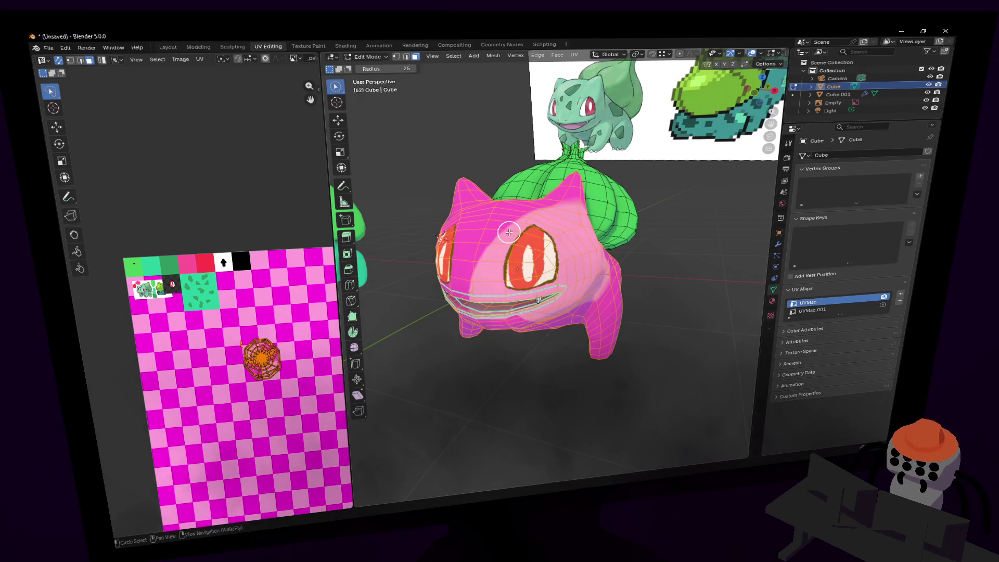
{"action": "right_click", "coordinate": [513, 328]}
{"action": "key", "text": "g"}
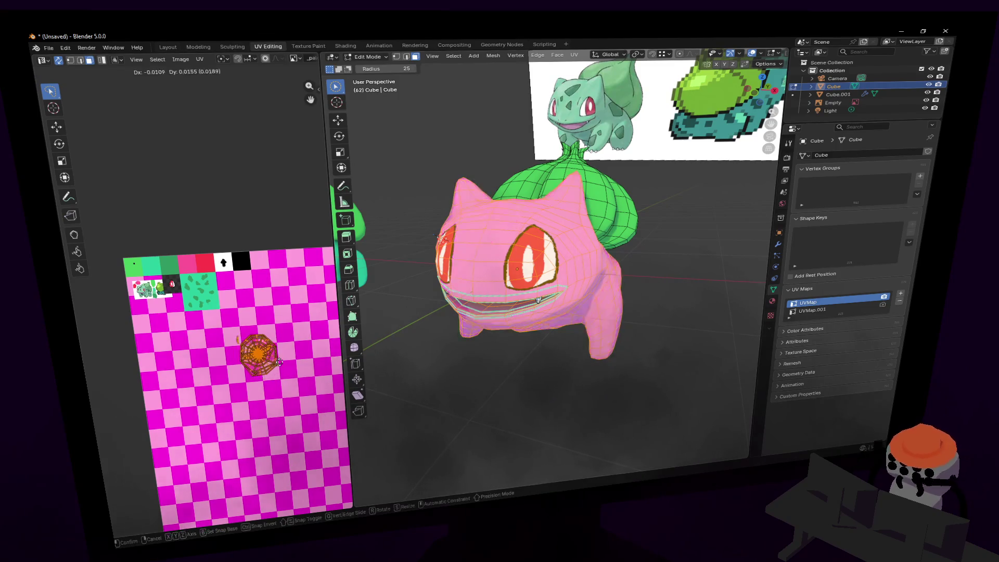
{"action": "left_click", "coordinate": [220, 298]}
Scale the body UV island to 0.788 and orbit to check the teal body.
{"action": "scroll", "coordinate": [224, 270], "scroll_direction": "up", "scroll_amount": 3}
{"action": "scroll", "coordinate": [225, 268], "scroll_direction": "up", "scroll_amount": 4}
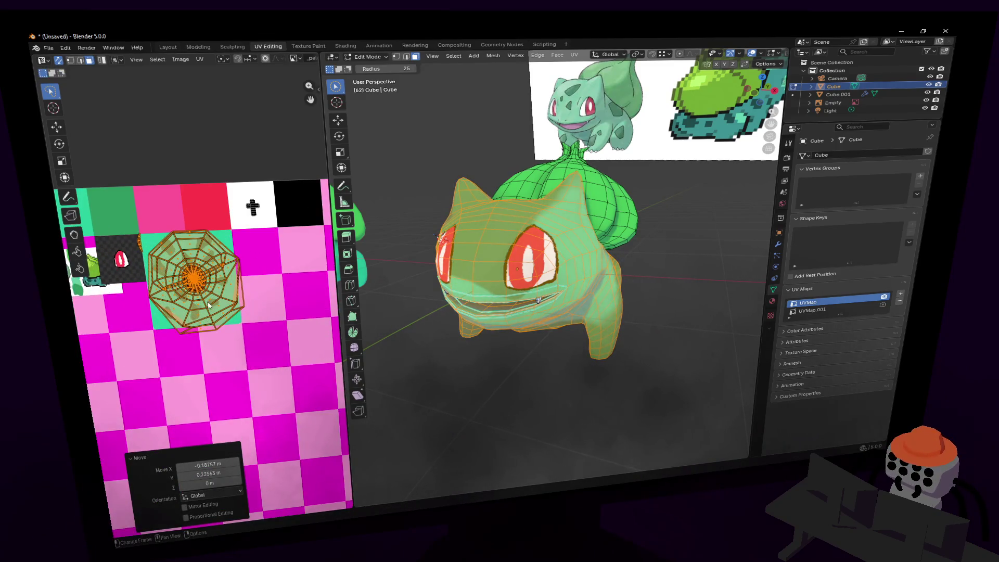
{"action": "key", "text": "s"}
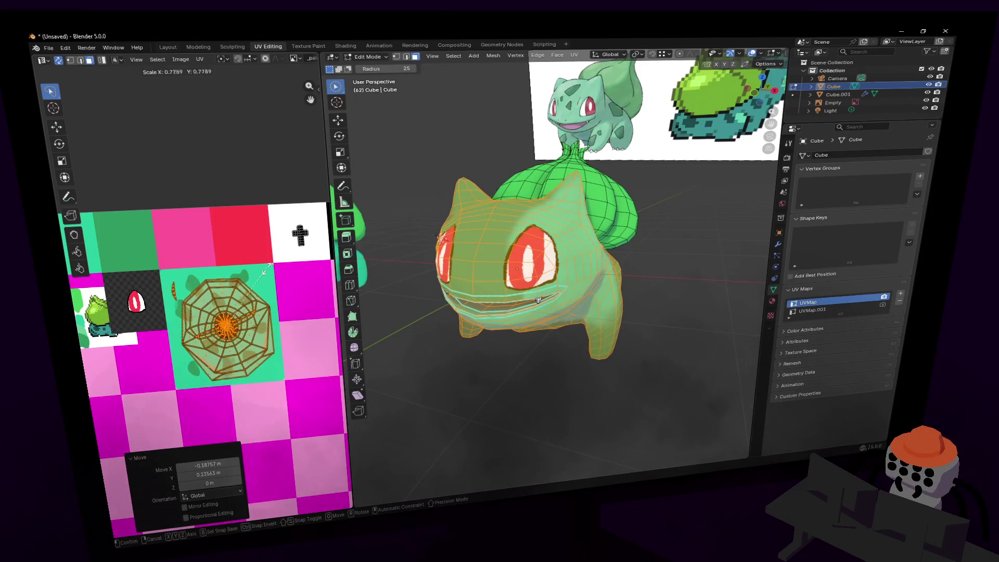
{"action": "left_click", "coordinate": [268, 268]}
{"action": "scroll", "coordinate": [269, 270], "scroll_direction": "up", "scroll_amount": 1}
{"action": "mouse_move", "coordinate": [637, 262]}
{"action": "middle_mouse_down"}
{"action": "mouse_move", "coordinate": [649, 234]}
{"action": "mouse_move", "coordinate": [668, 245]}
{"action": "mouse_move", "coordinate": [628, 256]}
{"action": "middle_mouse_up"}
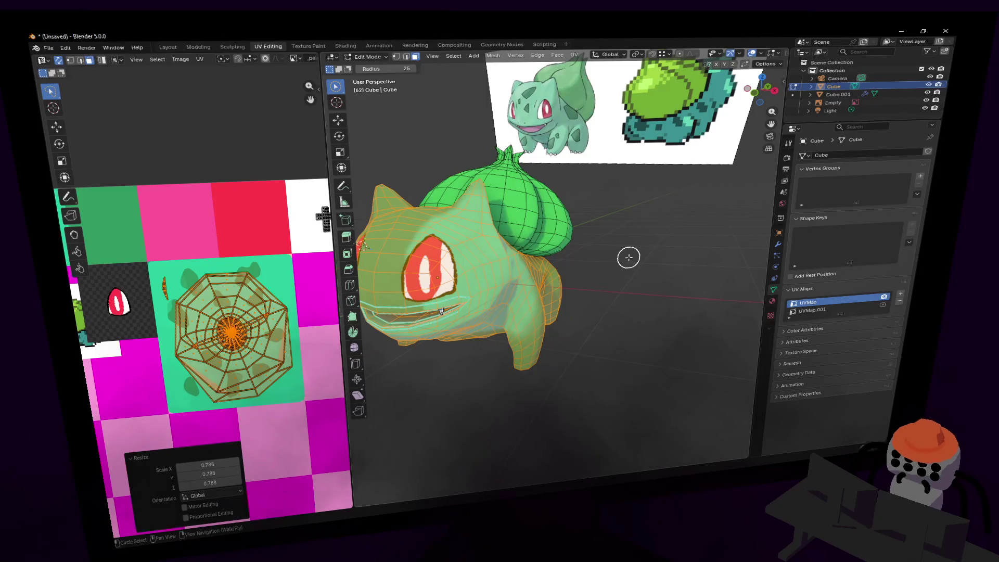
{"action": "mouse_move", "coordinate": [628, 264]}
{"action": "middle_mouse_down"}
{"action": "mouse_move", "coordinate": [618, 261]}
{"action": "mouse_move", "coordinate": [661, 243]}
{"action": "middle_mouse_up"}
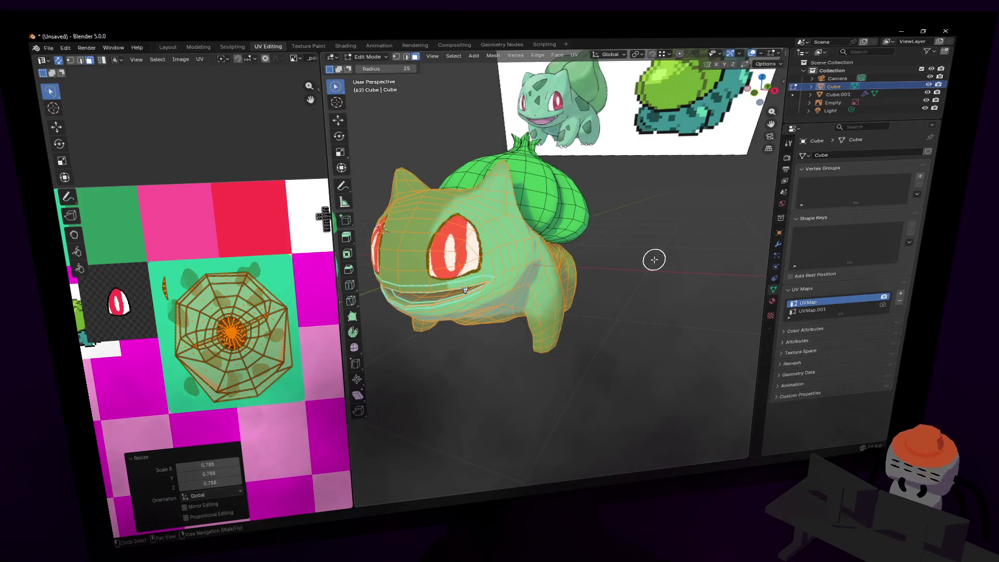
Re-unwrap the selected body faces, then apply Smart UV Project to them.
{"action": "key", "text": "u"}
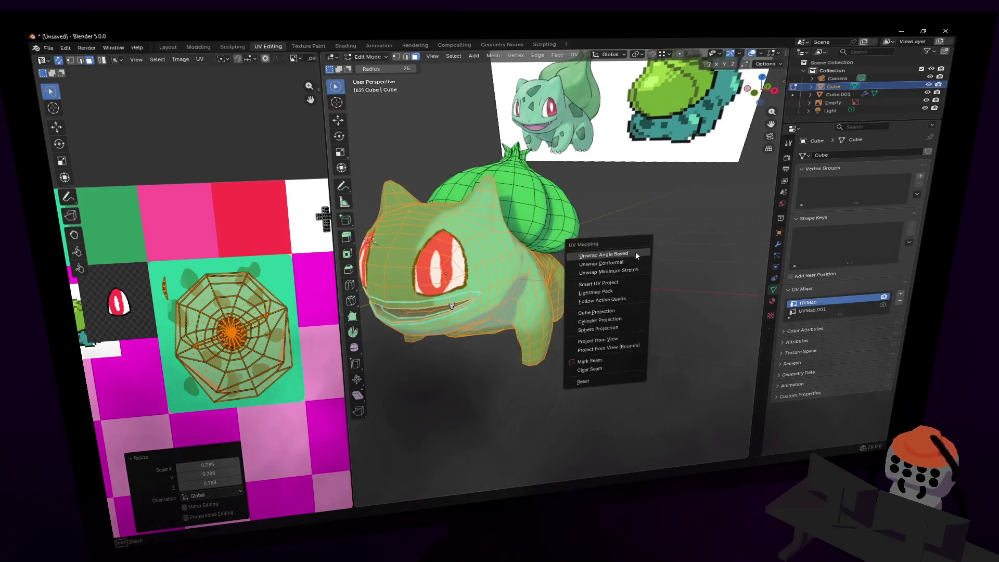
{"action": "left_click", "coordinate": [635, 251]}
{"action": "mouse_move", "coordinate": [592, 216]}
{"action": "middle_mouse_down"}
{"action": "mouse_move", "coordinate": [598, 235]}
{"action": "mouse_move", "coordinate": [609, 229]}
{"action": "middle_mouse_up"}
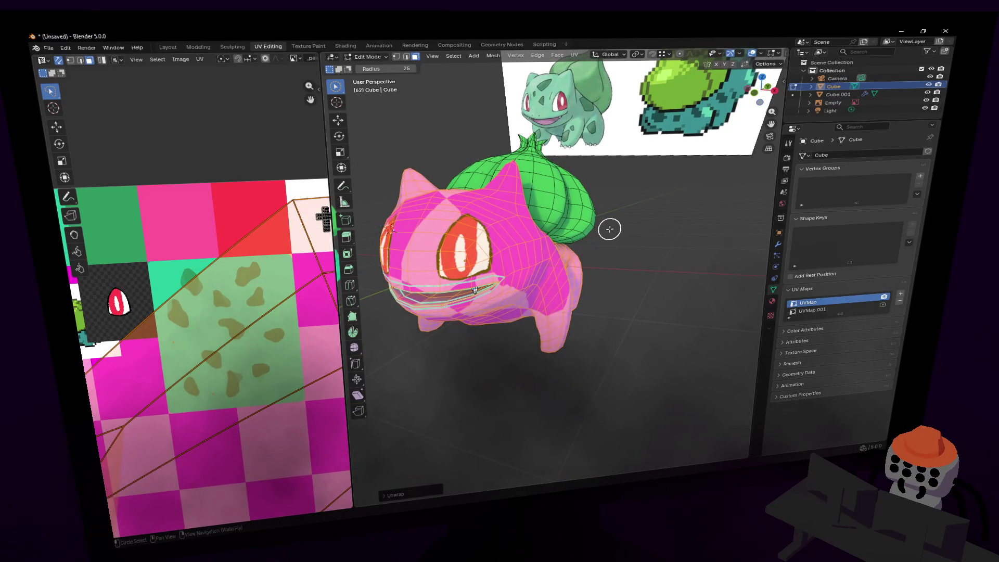
{"action": "key", "text": "u"}
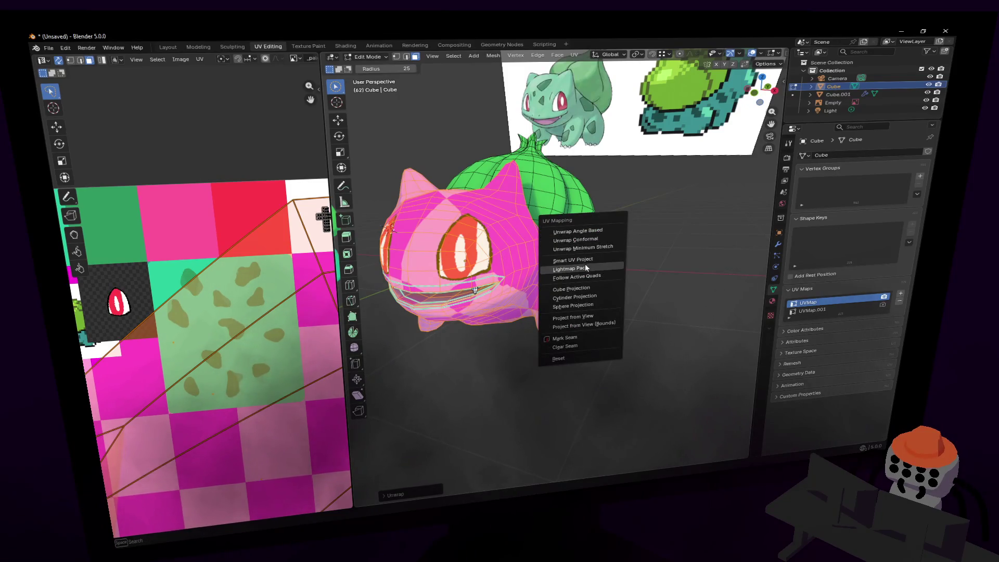
{"action": "left_click", "coordinate": [576, 259]}
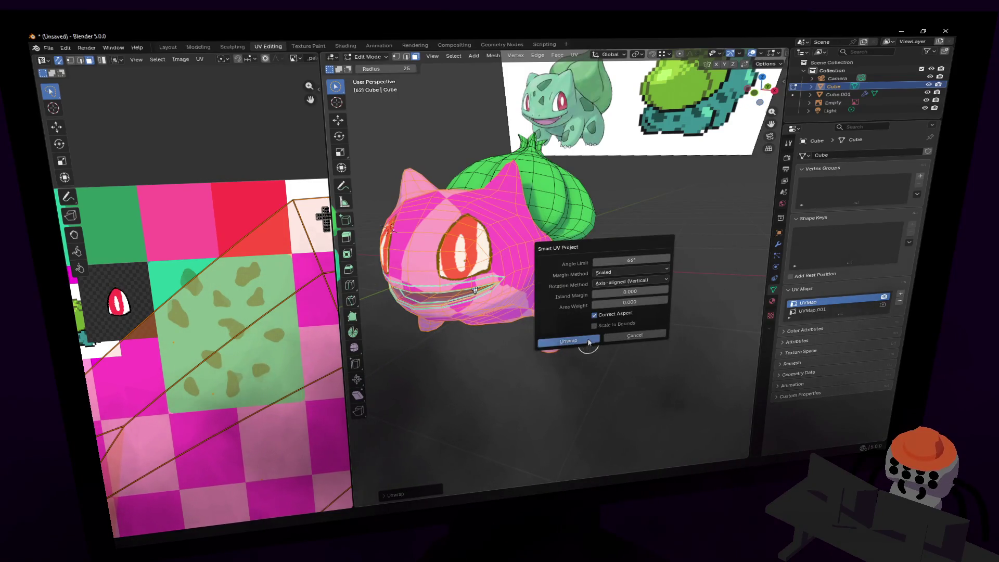
{"action": "left_click", "coordinate": [589, 341]}
Shrink the new islands, drop them onto the green spotted tile and enlarge them by 1.556.
{"action": "scroll", "coordinate": [234, 385], "scroll_direction": "down", "scroll_amount": 4}
{"action": "key", "text": "s"}
{"action": "key", "text": "Return"}
{"action": "key", "text": "g"}
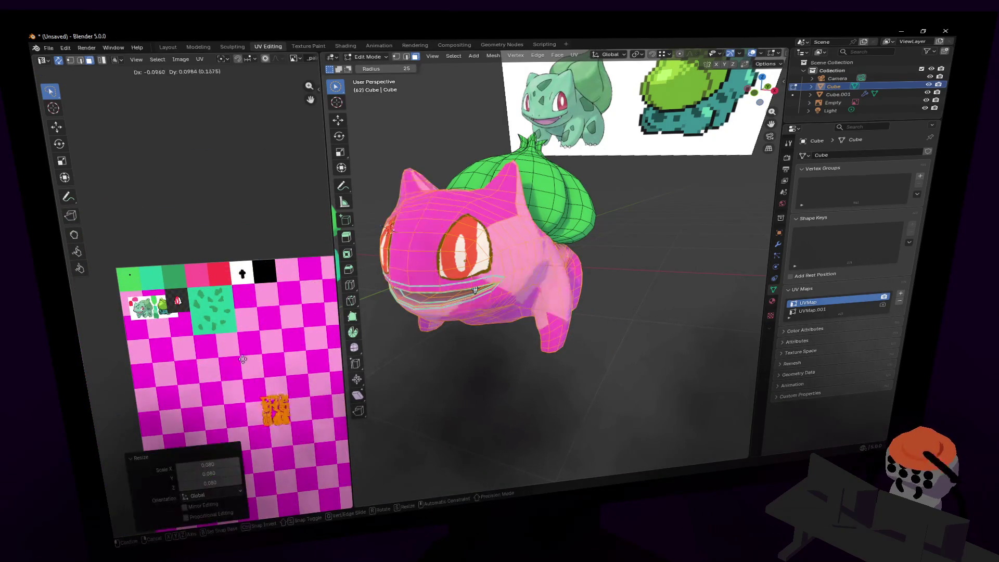
{"action": "left_click", "coordinate": [215, 281]}
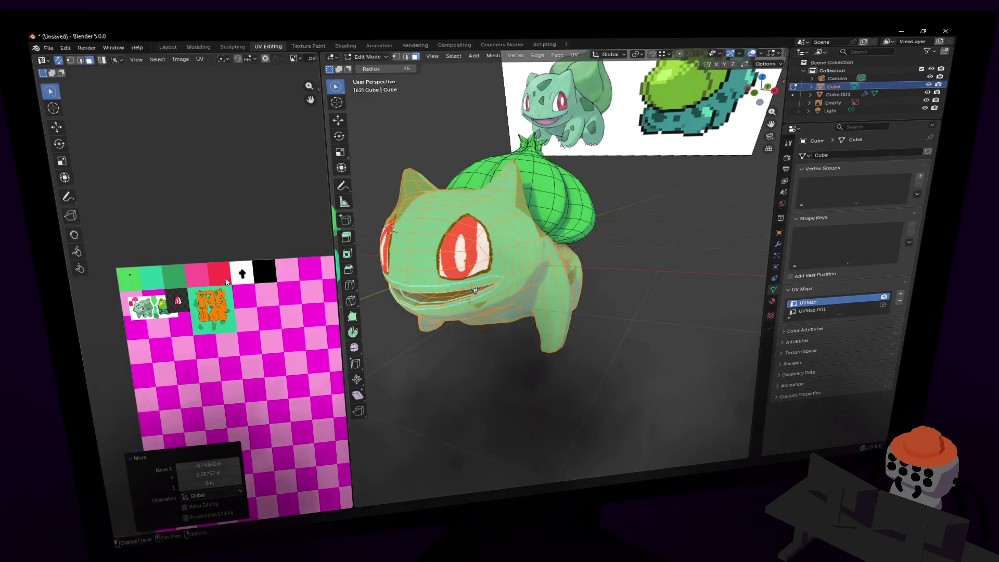
{"action": "scroll", "coordinate": [225, 281], "scroll_direction": "up", "scroll_amount": 2}
{"action": "key", "text": "s"}
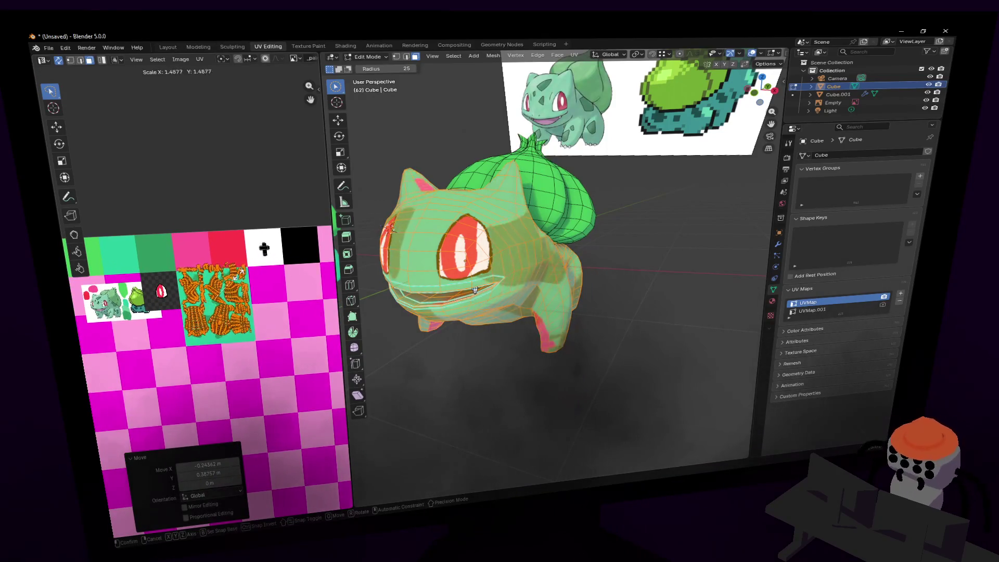
{"action": "left_click", "coordinate": [238, 281]}
Position the islands on the tile and scale them to 0.892, then pan the texture view.
{"action": "key", "text": "g"}
{"action": "left_click", "coordinate": [239, 280]}
{"action": "key", "text": "s"}
{"action": "left_click", "coordinate": [252, 266]}
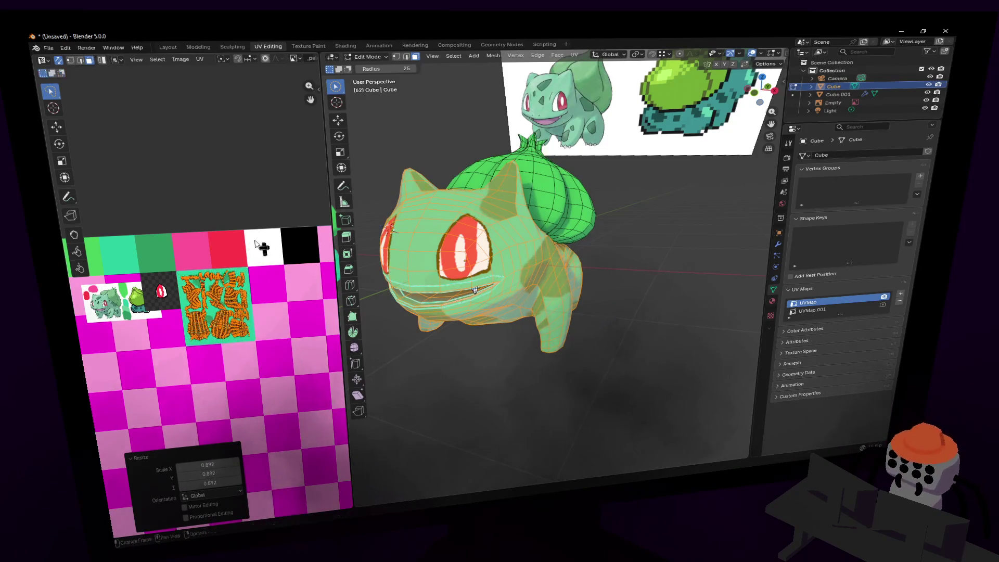
{"action": "scroll", "coordinate": [262, 238], "scroll_direction": "up", "scroll_amount": 3}
{"action": "middle_click_drag", "start_coordinate": [262, 239], "coordinate": [315, 188]}
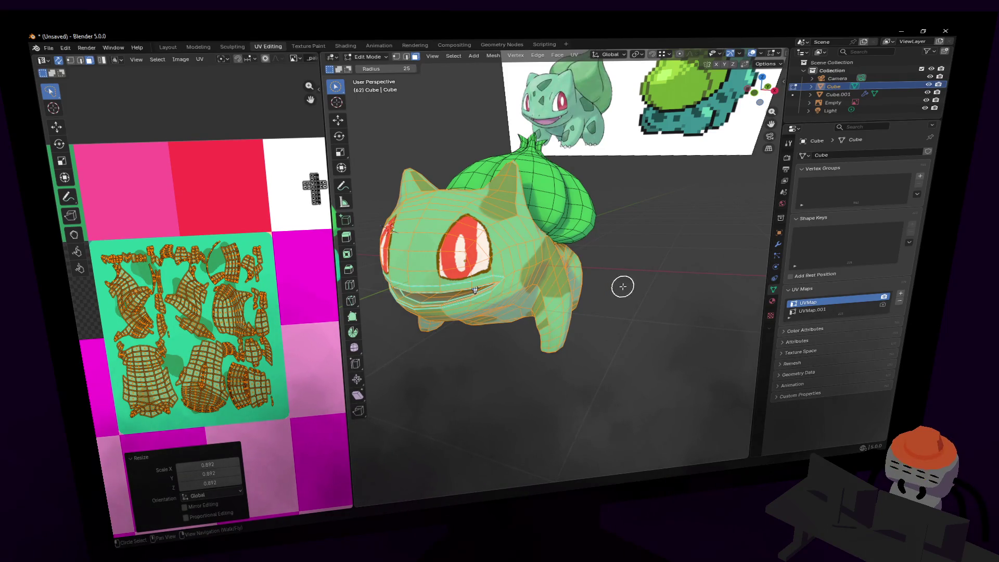
{"action": "key", "text": "shift+grave"}
Turn the view to Bulbasaur's front and select a few chest faces.
{"action": "key", "text": "w"}
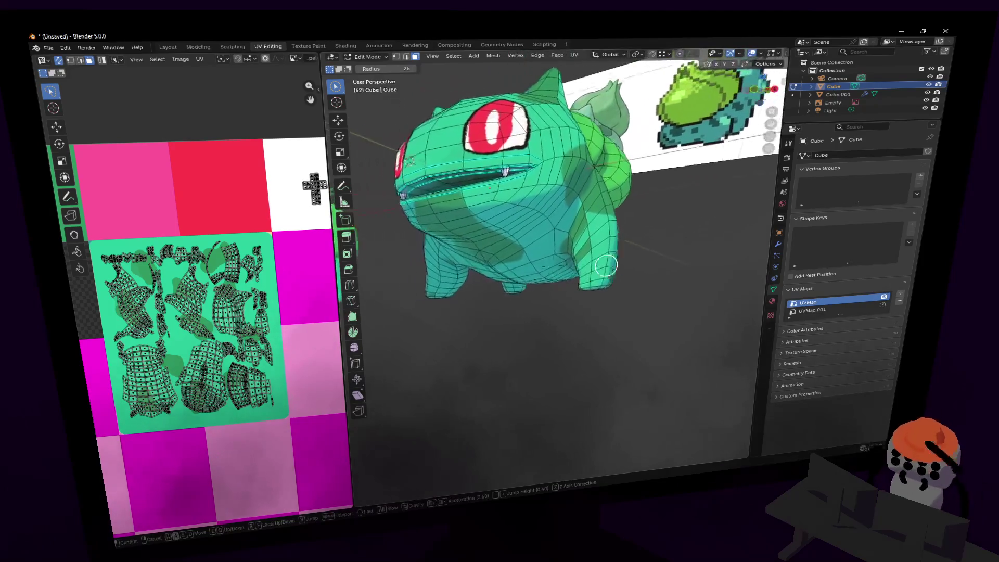
{"action": "left_click", "coordinate": [608, 315]}
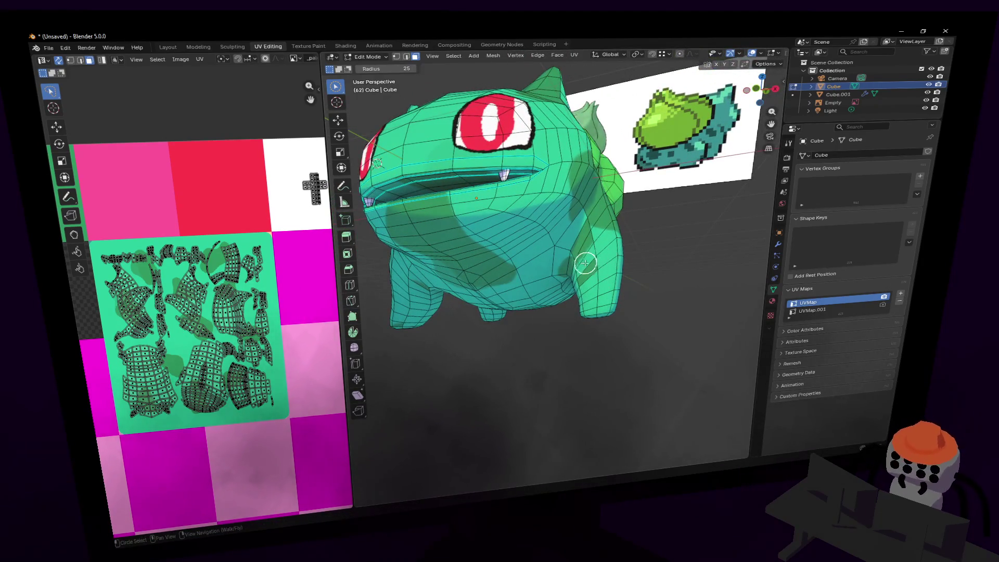
{"action": "middle_click_drag", "start_coordinate": [585, 262], "coordinate": [590, 264]}
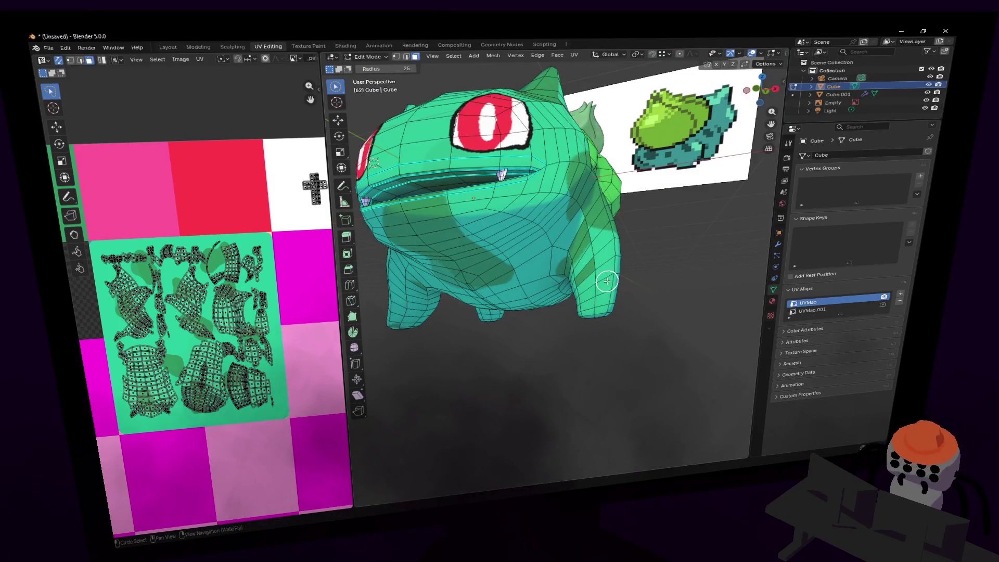
{"action": "middle_click_drag", "start_coordinate": [629, 264], "coordinate": [646, 261]}
{"action": "key", "text": "shift+grave"}
{"action": "left_click", "coordinate": [647, 240]}
{"action": "left_click", "coordinate": [570, 226]}
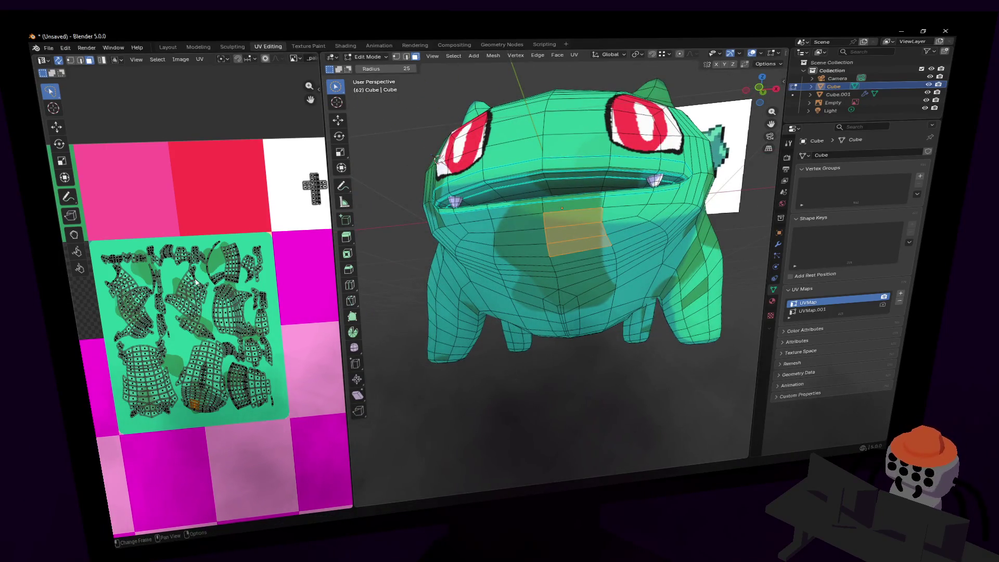
Select the whole belly UV island with L, then rotate and resize it.
{"action": "scroll", "coordinate": [196, 281], "scroll_direction": "up", "scroll_amount": 5}
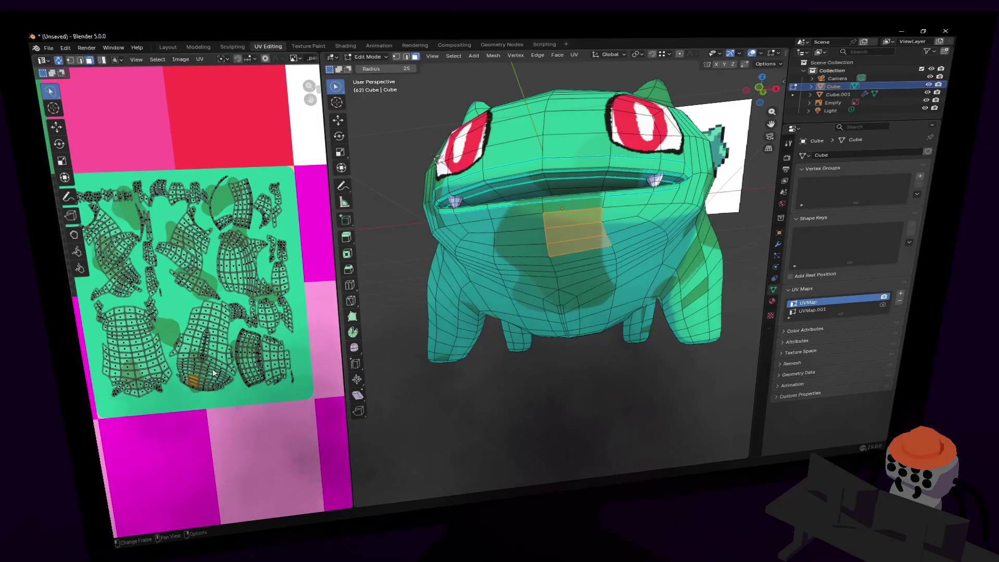
{"action": "middle_click_drag", "start_coordinate": [213, 372], "coordinate": [233, 324]}
{"action": "key", "text": "l"}
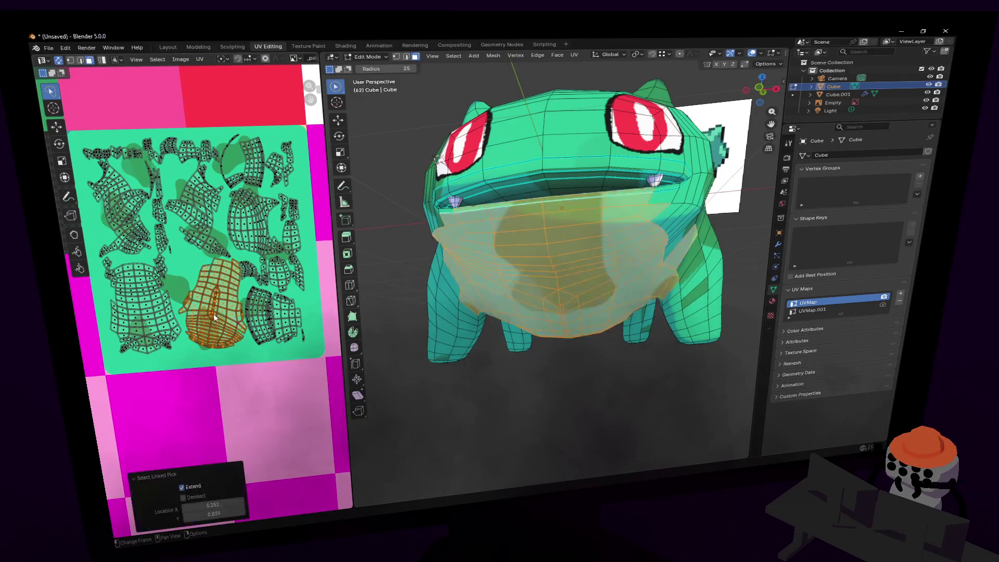
{"action": "key", "text": "r"}
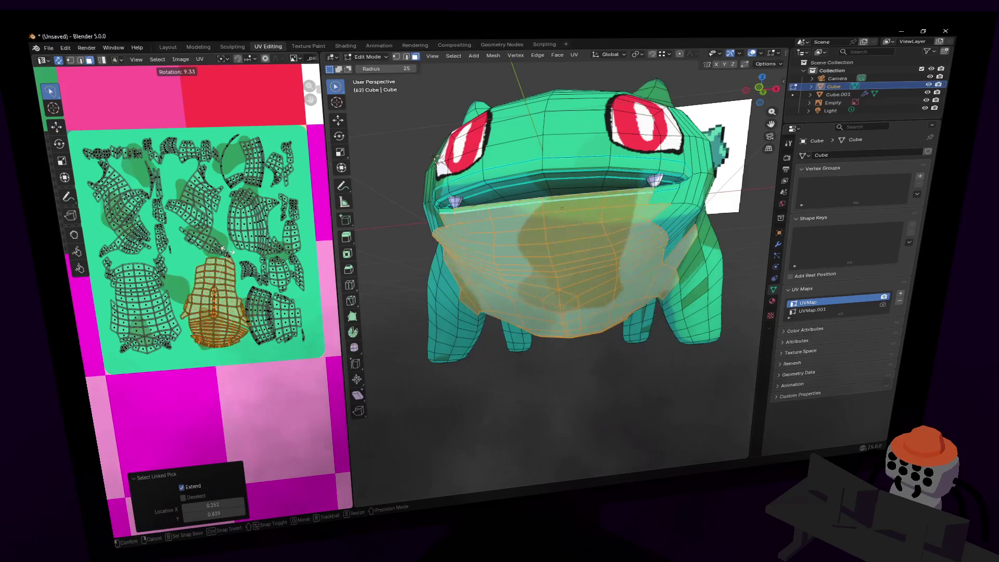
{"action": "left_click", "coordinate": [244, 250]}
{"action": "key", "text": "s"}
{"action": "left_click", "coordinate": [244, 251]}
Move and rescale the belly island onto the green spotted tile, then return to Object Mode.
{"action": "scroll", "coordinate": [228, 291], "scroll_direction": "up", "scroll_amount": 3}
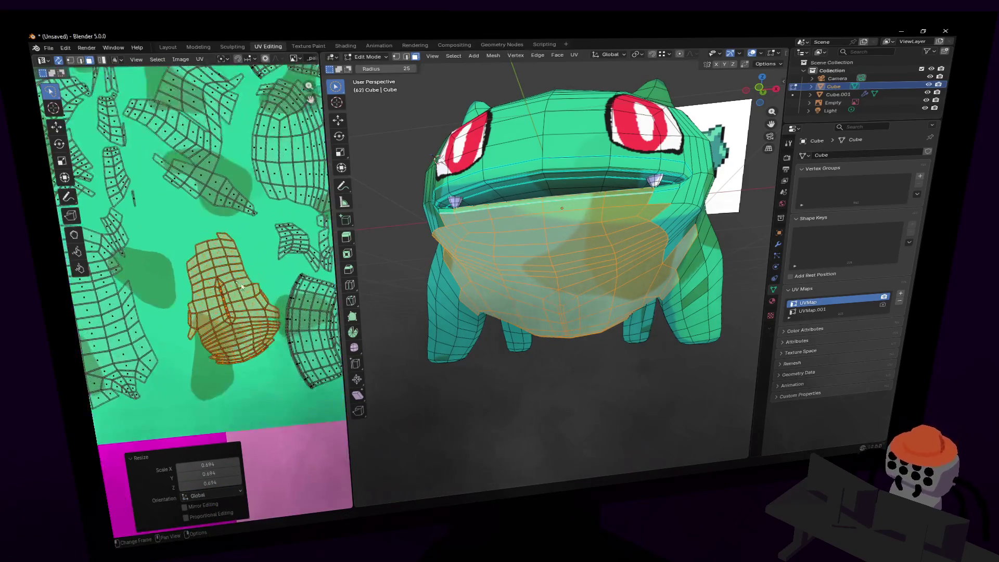
{"action": "key", "text": "g"}
{"action": "left_click", "coordinate": [227, 315]}
{"action": "key", "text": "s"}
{"action": "left_click", "coordinate": [317, 143]}
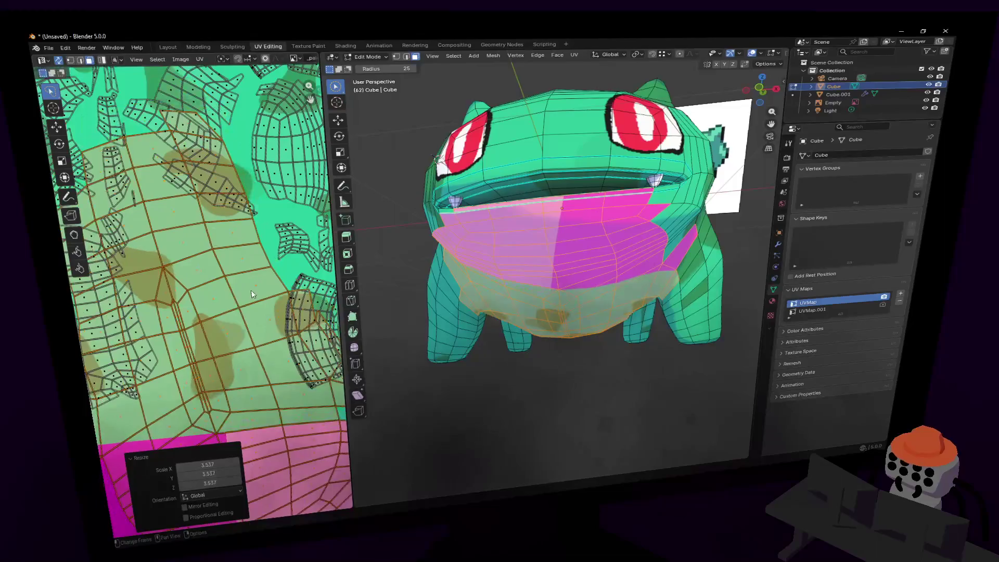
{"action": "scroll", "coordinate": [317, 143], "scroll_direction": "down", "scroll_amount": 3}
{"action": "key", "text": "g"}
{"action": "left_click", "coordinate": [225, 221]}
{"action": "key", "text": "s"}
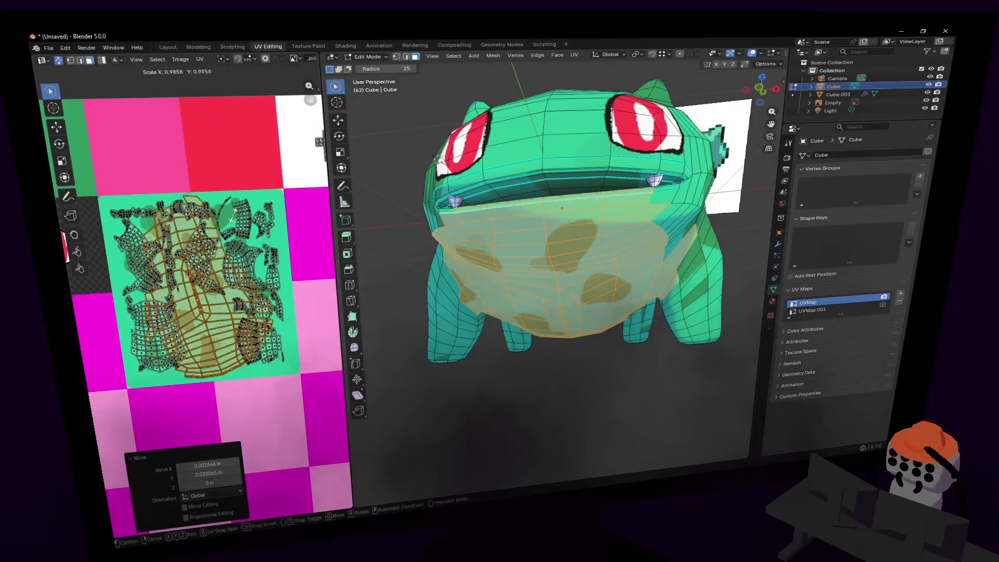
{"action": "left_click", "coordinate": [225, 221]}
{"action": "key", "text": "Tab"}
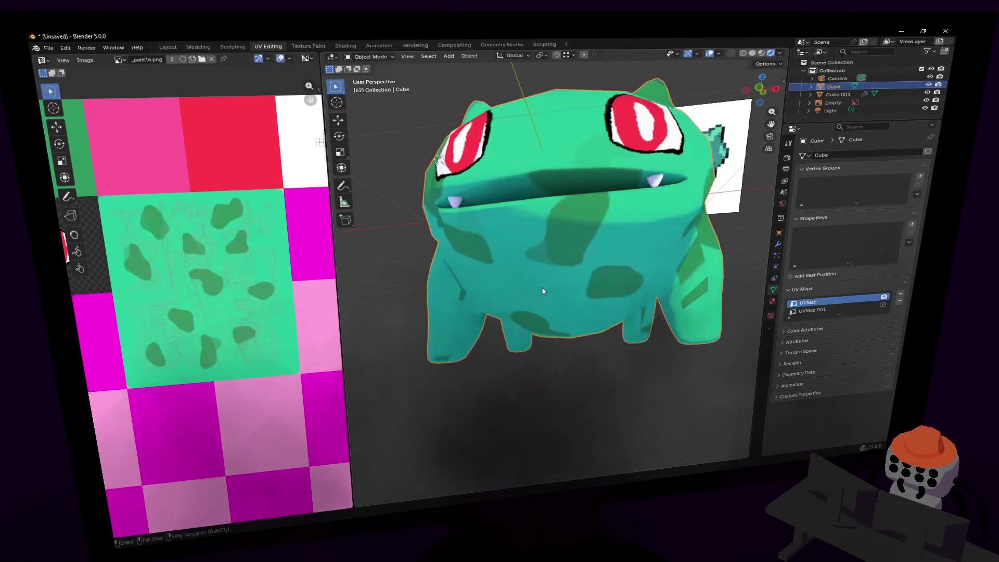
Switch back to Edit Mode and activate circle (brush) selection.
{"action": "key", "text": "shift+grave"}
{"action": "key", "text": "w"}
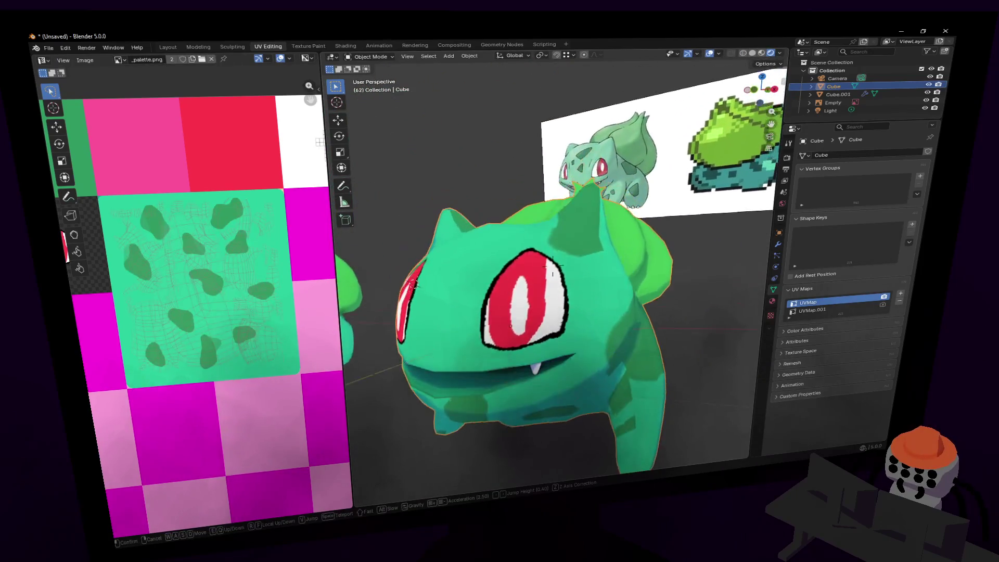
{"action": "left_click", "coordinate": [536, 270]}
{"action": "key", "text": "Tab"}
{"action": "key", "text": "c"}
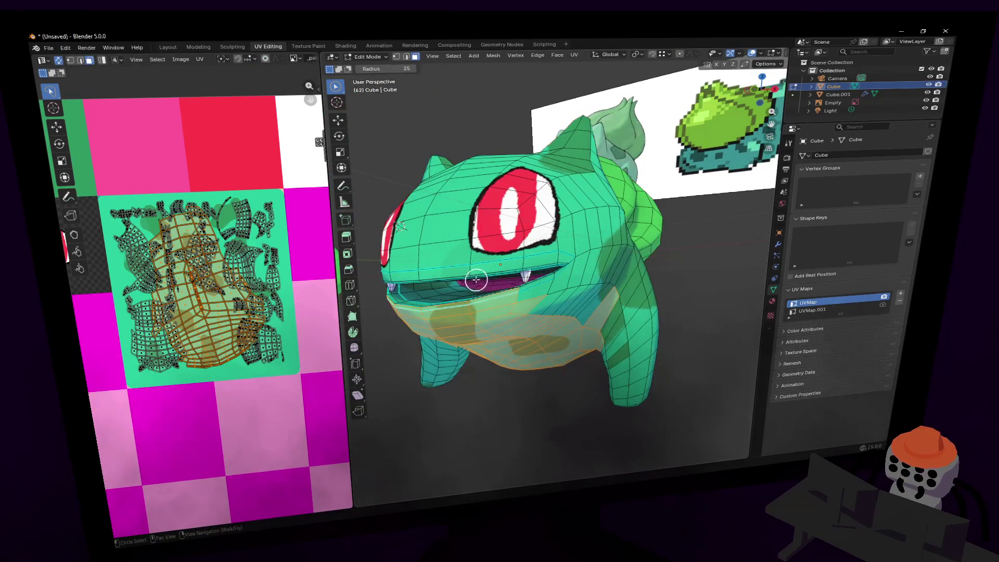
Navigate down to the front leg and paint-select a strip of faces along it.
{"action": "key", "text": "shift+grave"}
{"action": "key", "text": "w"}
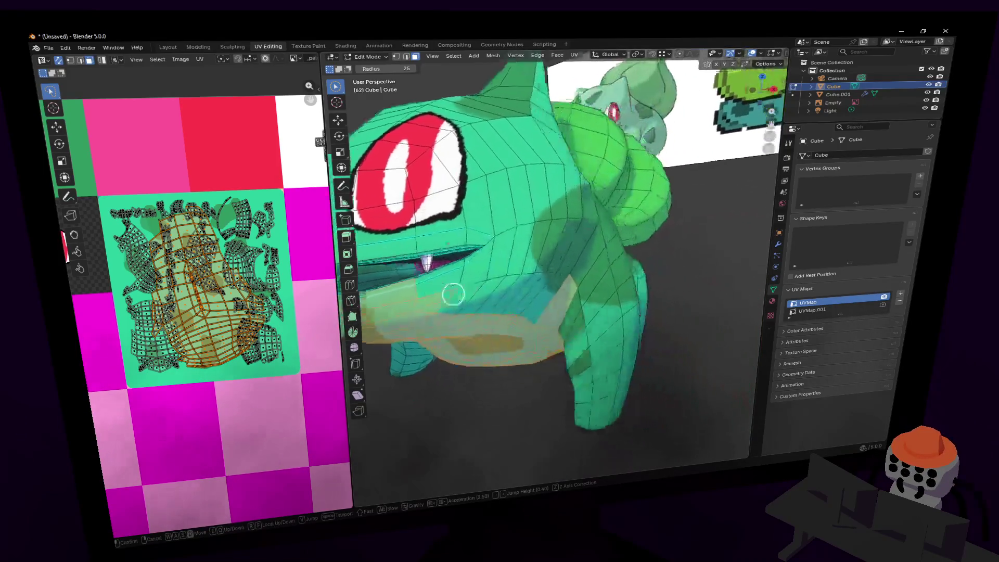
{"action": "left_click", "coordinate": [532, 312]}
{"action": "key", "text": "shift+grave"}
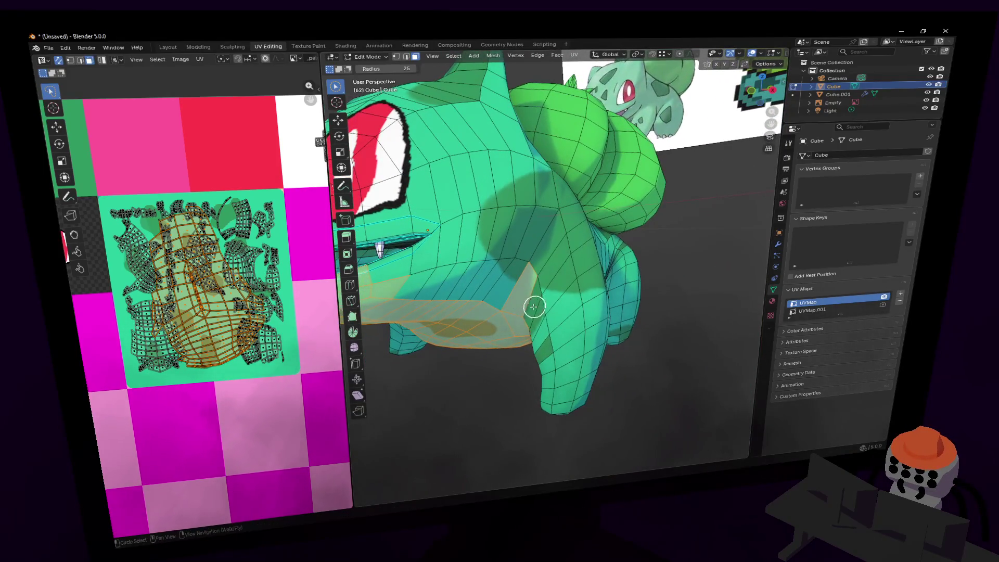
{"action": "key", "text": "w"}
{"action": "left_click", "coordinate": [523, 317]}
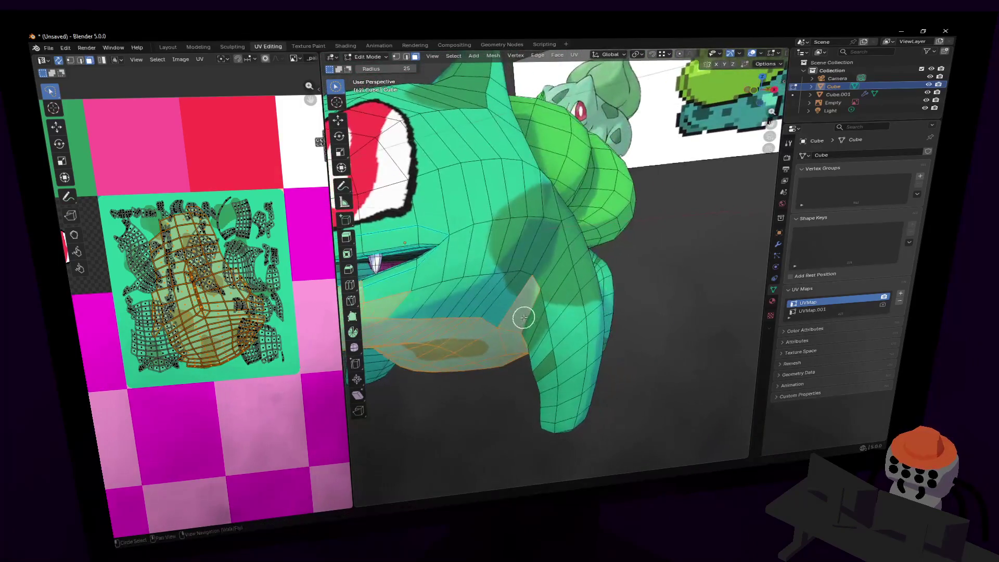
{"action": "key", "text": "shift+grave"}
{"action": "left_click", "coordinate": [536, 313]}
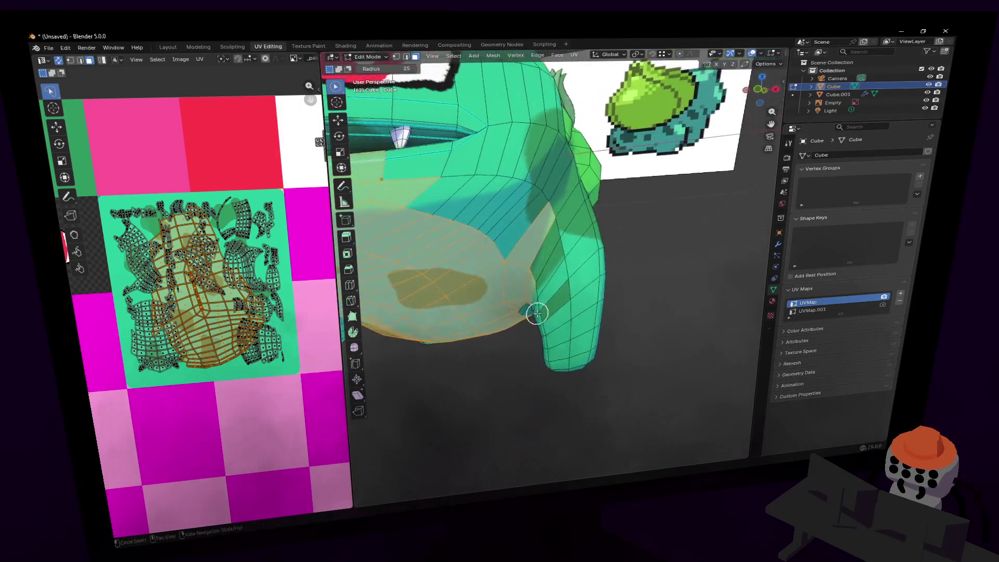
{"action": "left_click_drag", "start_coordinate": [535, 270], "coordinate": [554, 295]}
{"action": "right_click", "coordinate": [554, 295]}
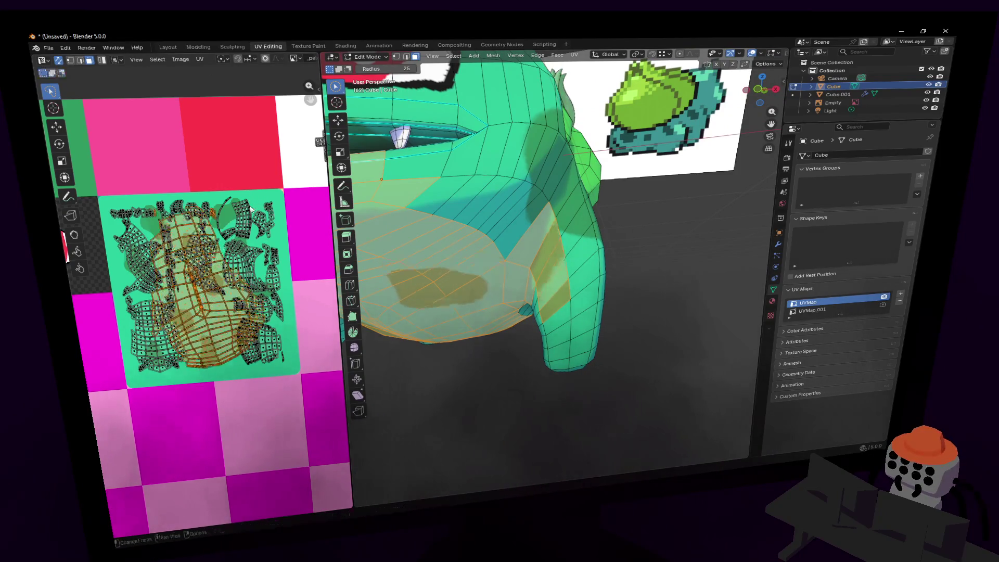
{"action": "mouse_move", "coordinate": [547, 226]}
{"action": "left_mouse_down"}
{"action": "mouse_move", "coordinate": [538, 235]}
{"action": "mouse_move", "coordinate": [553, 289]}
{"action": "left_mouse_up"}
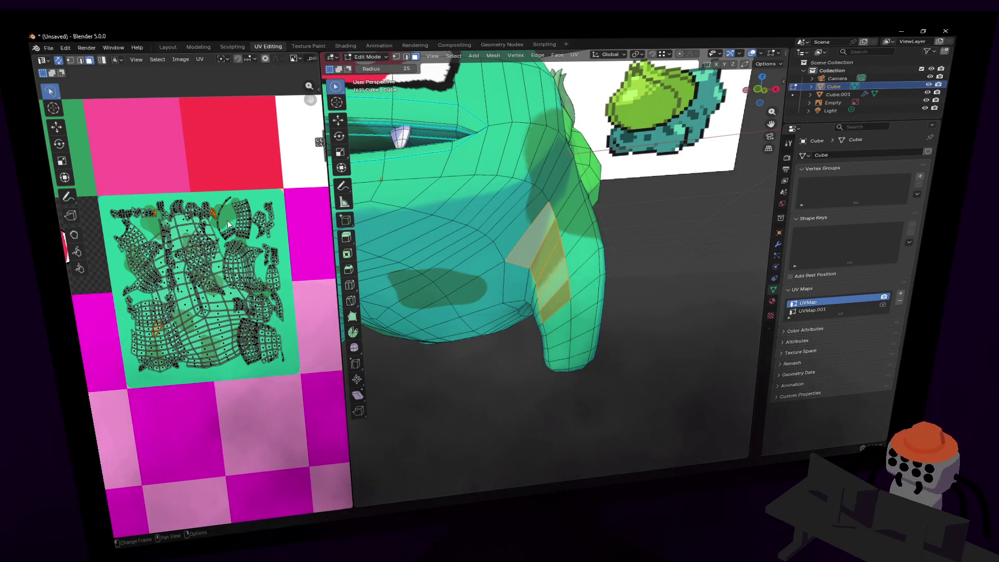
Unwrap the leg strip with Smart UV Project and shrink the new island.
{"action": "key", "text": "u"}
{"action": "left_click", "coordinate": [604, 187]}
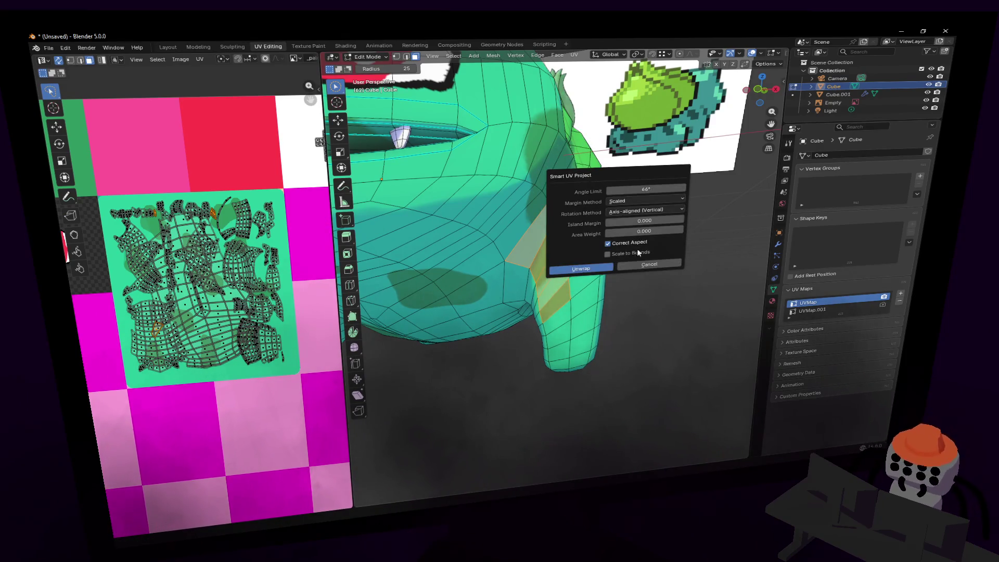
{"action": "left_click", "coordinate": [600, 267]}
{"action": "key", "text": "s"}
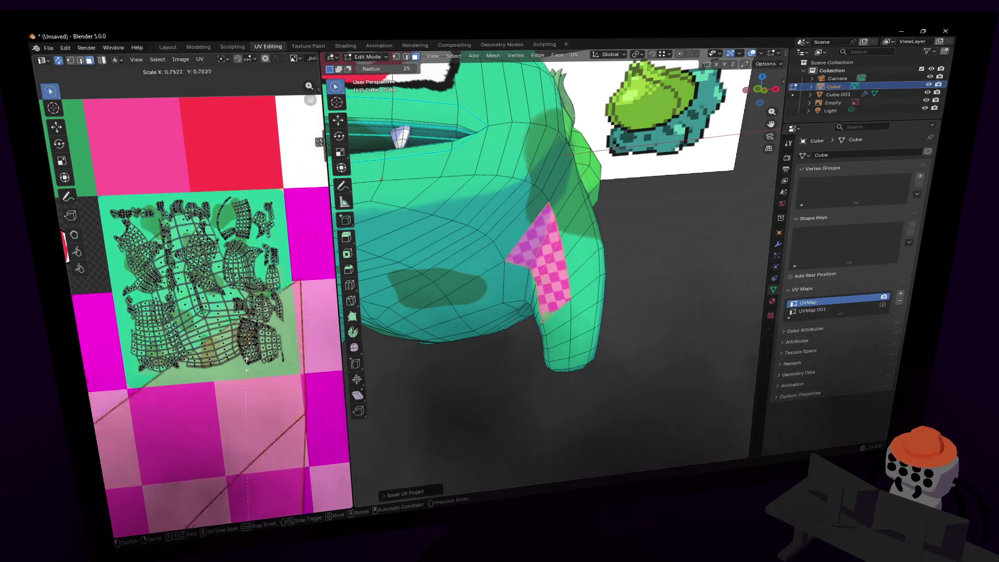
{"action": "left_click", "coordinate": [256, 499]}
{"action": "key", "text": "s"}
{"action": "left_click", "coordinate": [243, 375]}
Place the leg island on the spotted tile, stretch it along X, and fine-tune it over a dark spot.
{"action": "key", "text": "g"}
{"action": "left_click", "coordinate": [259, 194]}
{"action": "key", "text": "s"}
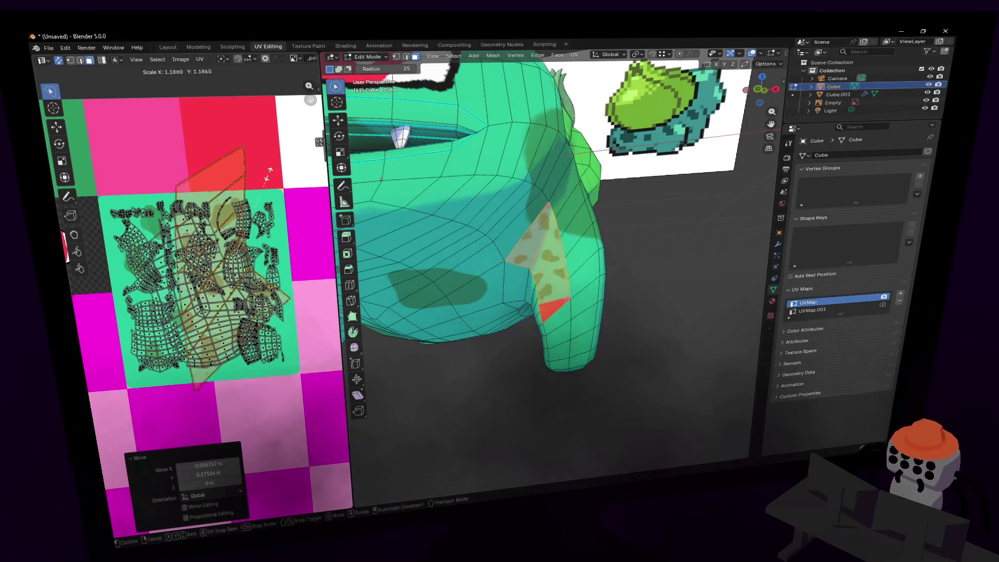
{"action": "key", "text": "x"}
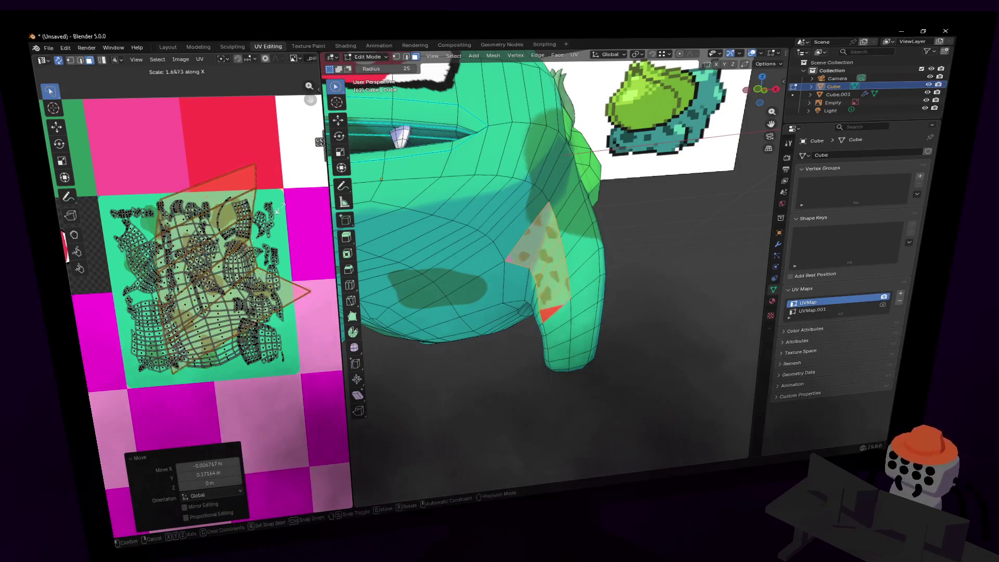
{"action": "left_click", "coordinate": [242, 229]}
{"action": "scroll", "coordinate": [242, 229], "scroll_direction": "up", "scroll_amount": 4}
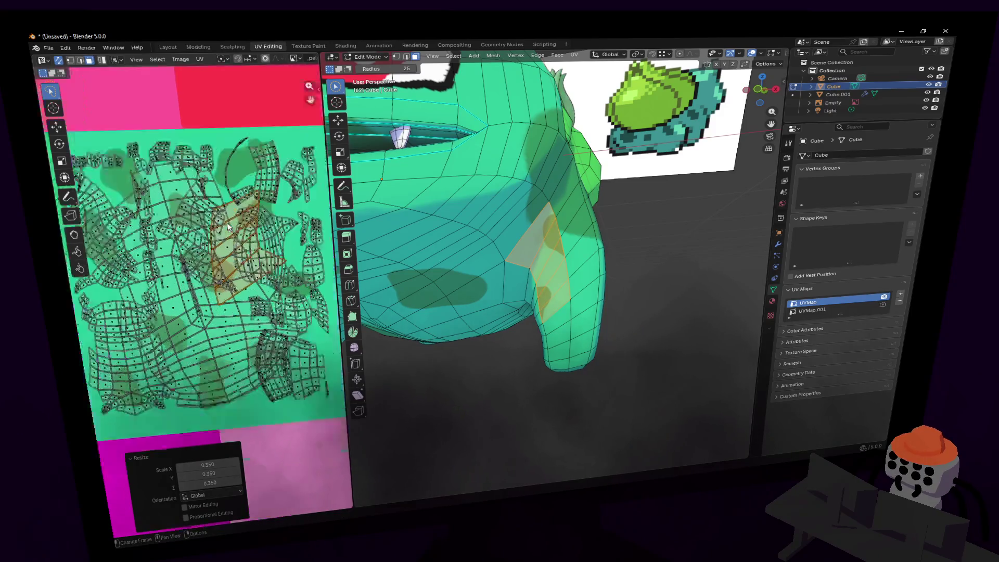
{"action": "scroll", "coordinate": [242, 229], "scroll_direction": "down", "scroll_amount": 1}
{"action": "key", "text": "g"}
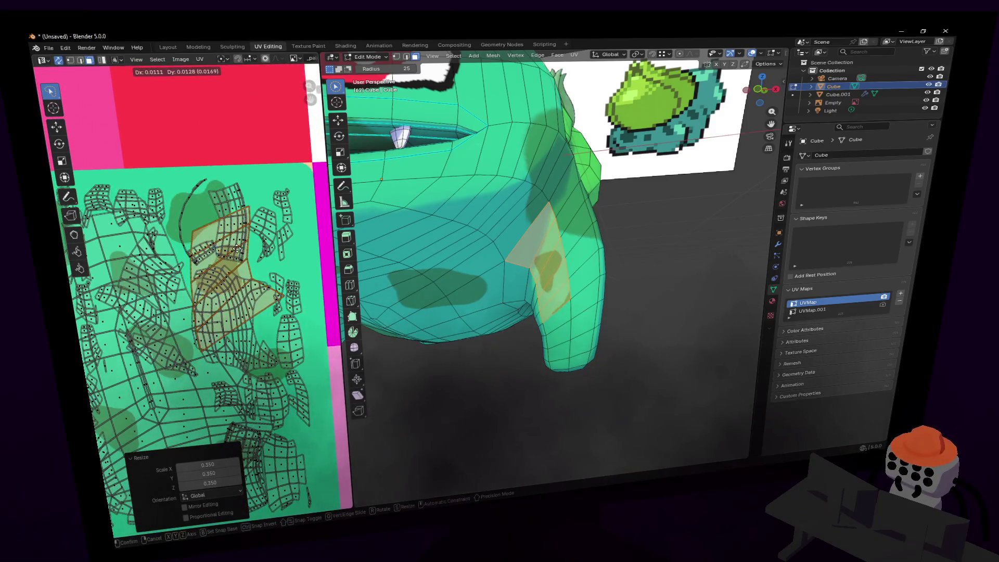
{"action": "left_click", "coordinate": [244, 265]}
{"action": "key", "text": "g"}
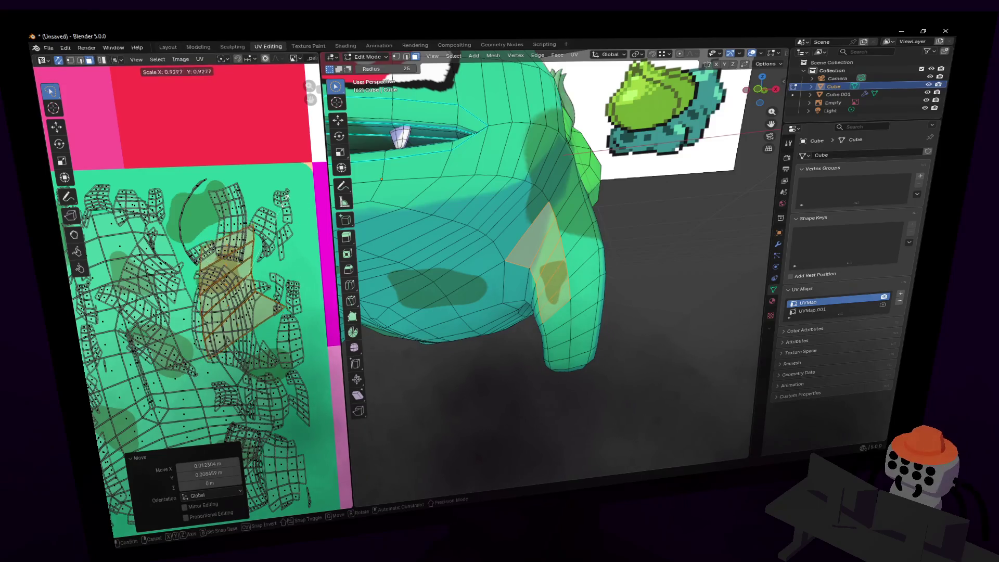
{"action": "left_click", "coordinate": [305, 243]}
{"action": "key", "text": "g"}
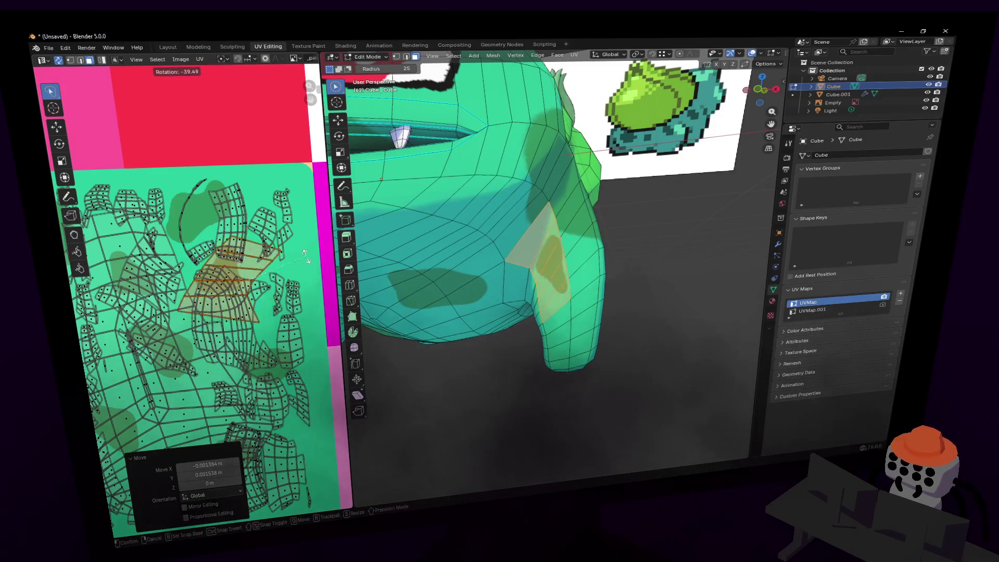
{"action": "left_click", "coordinate": [305, 243]}
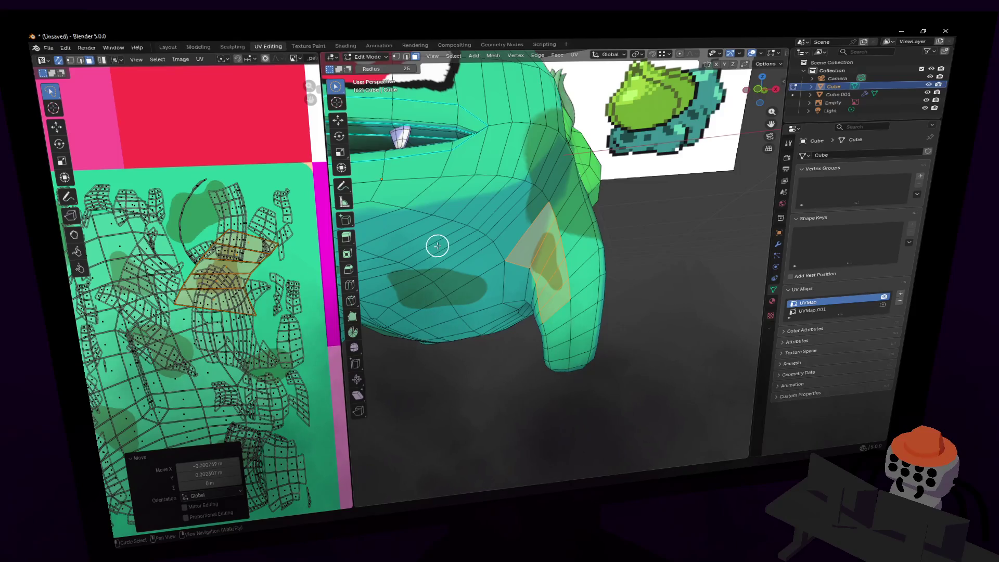